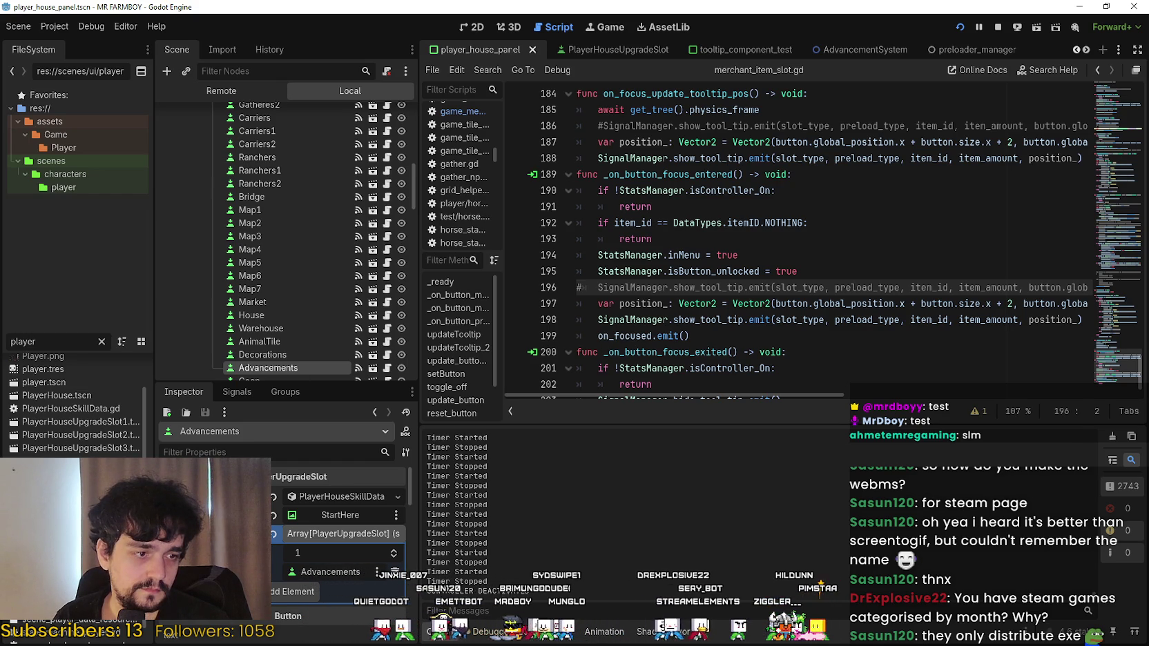
Bring up the Steam library, toggle its sort grouping, and open the Your Mom game's page.
{"action": "key", "text": "alt+Tab"}
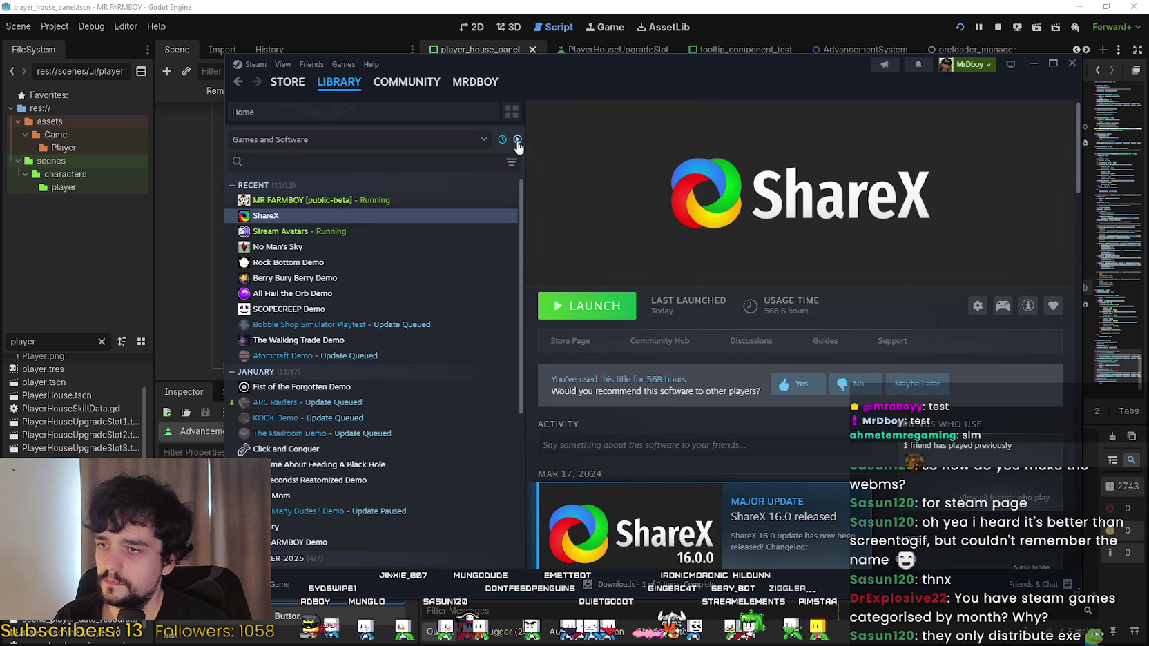
{"action": "scroll", "coordinate": [394, 404], "scroll_direction": "down", "scroll_amount": 4}
{"action": "scroll", "coordinate": [399, 398], "scroll_direction": "up", "scroll_amount": 4}
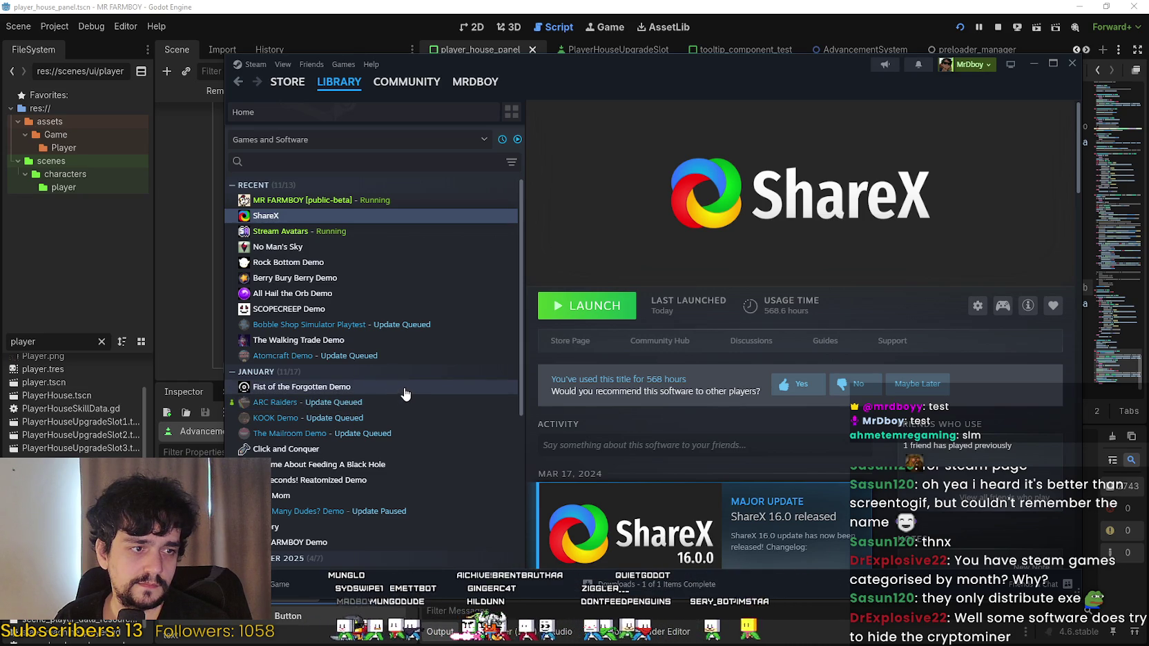
{"action": "left_click", "coordinate": [502, 141]}
{"action": "left_click", "coordinate": [502, 140]}
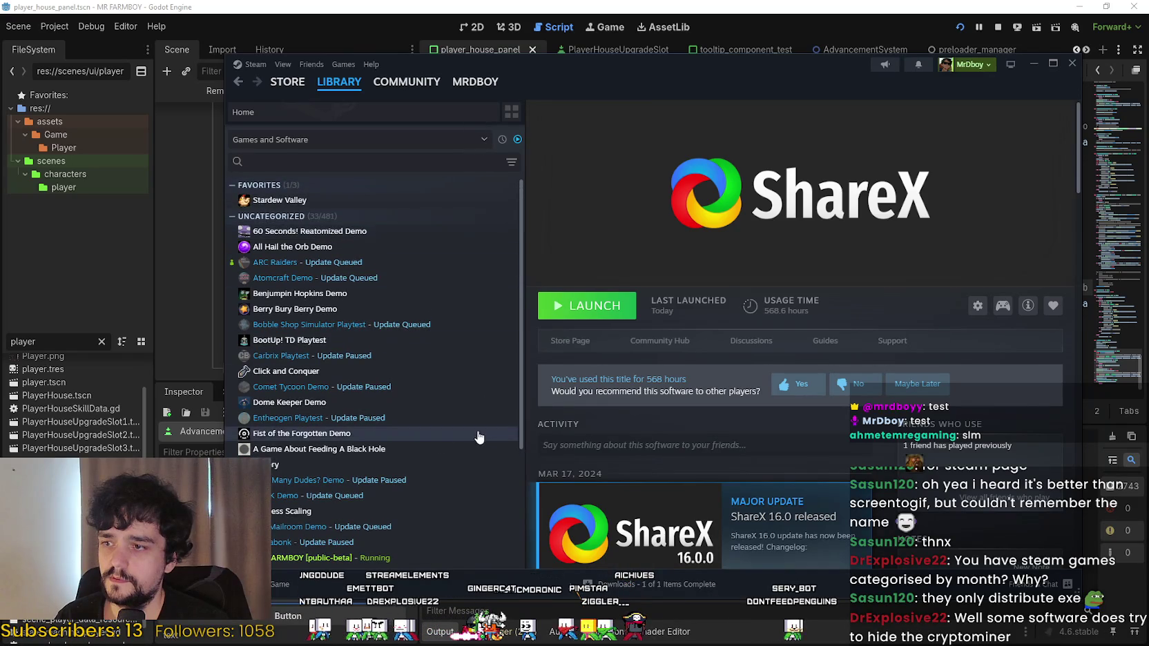
{"action": "scroll", "coordinate": [476, 424], "scroll_direction": "down", "scroll_amount": 3}
{"action": "scroll", "coordinate": [415, 345], "scroll_direction": "up", "scroll_amount": 3}
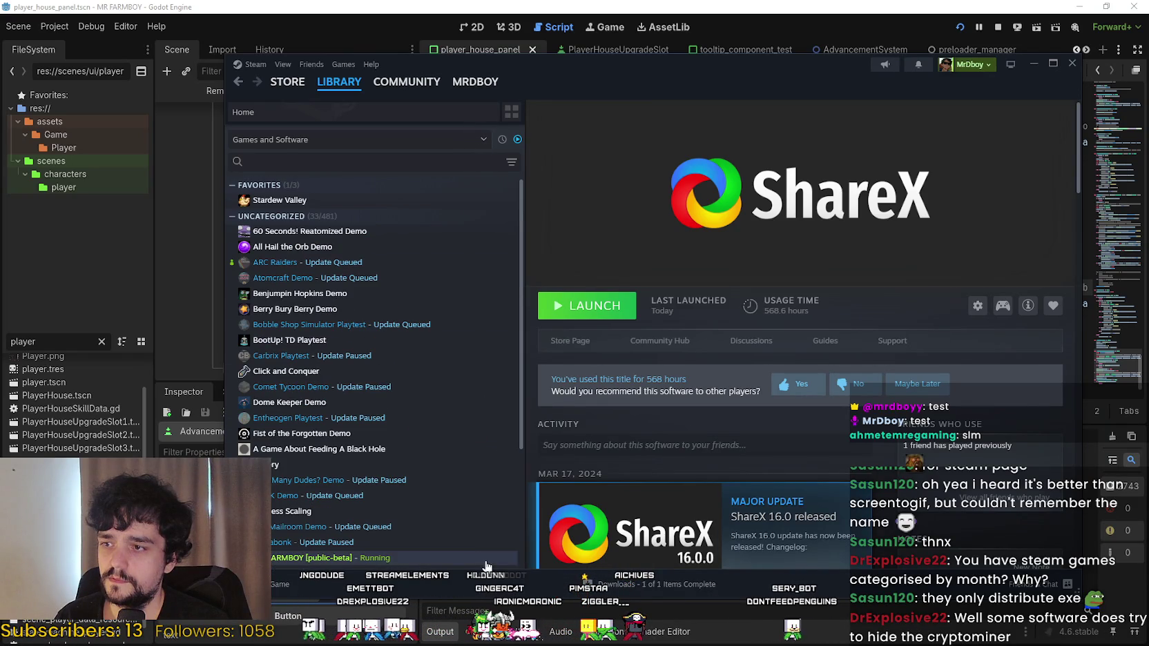
{"action": "scroll", "coordinate": [384, 230], "scroll_direction": "down", "scroll_amount": 3}
{"action": "left_click", "coordinate": [321, 560]}
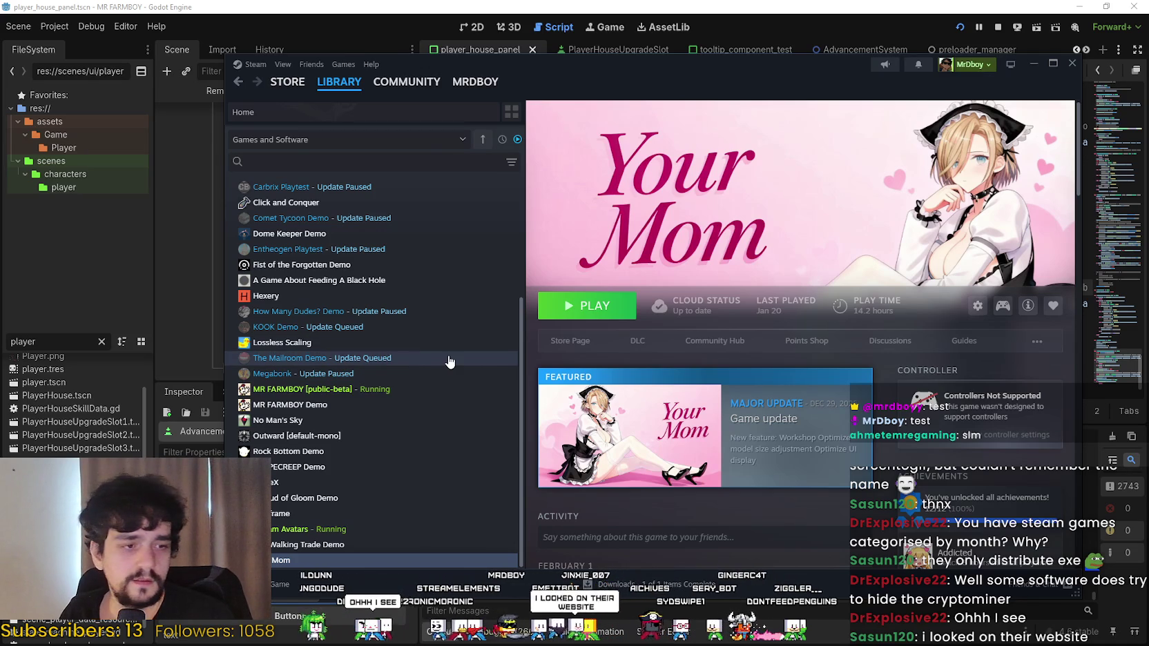
Group the library by recently played and open the MR FARMBOY [public-beta] page.
{"action": "scroll", "coordinate": [387, 421], "scroll_direction": "up", "scroll_amount": 3}
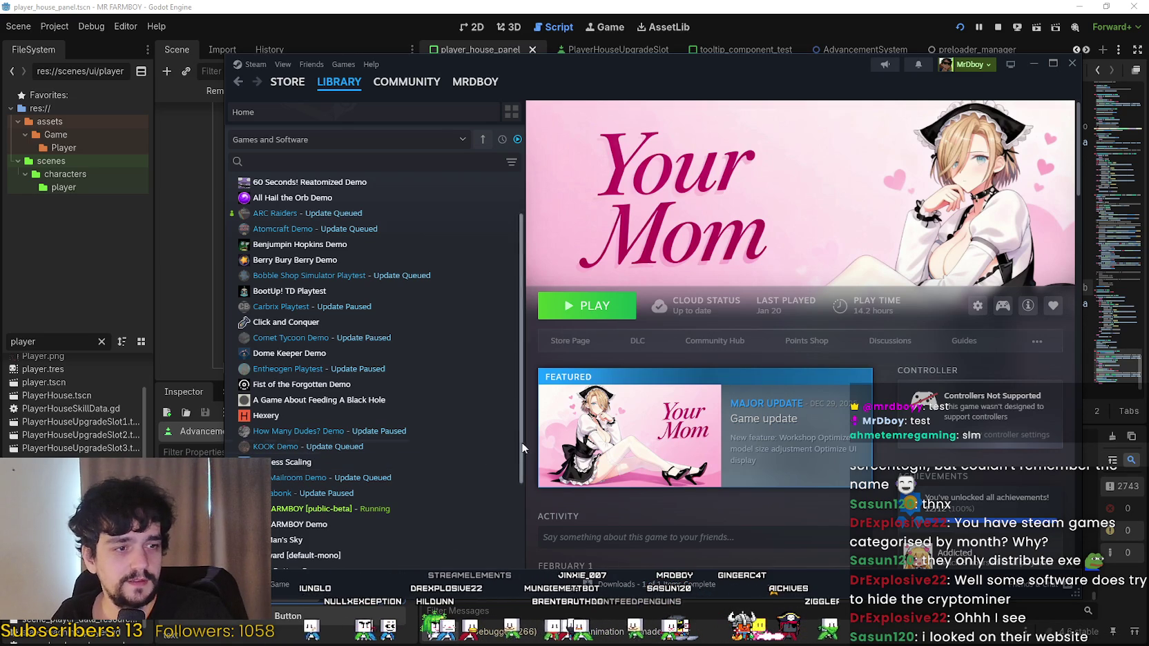
{"action": "scroll", "coordinate": [497, 187], "scroll_direction": "up", "scroll_amount": 1}
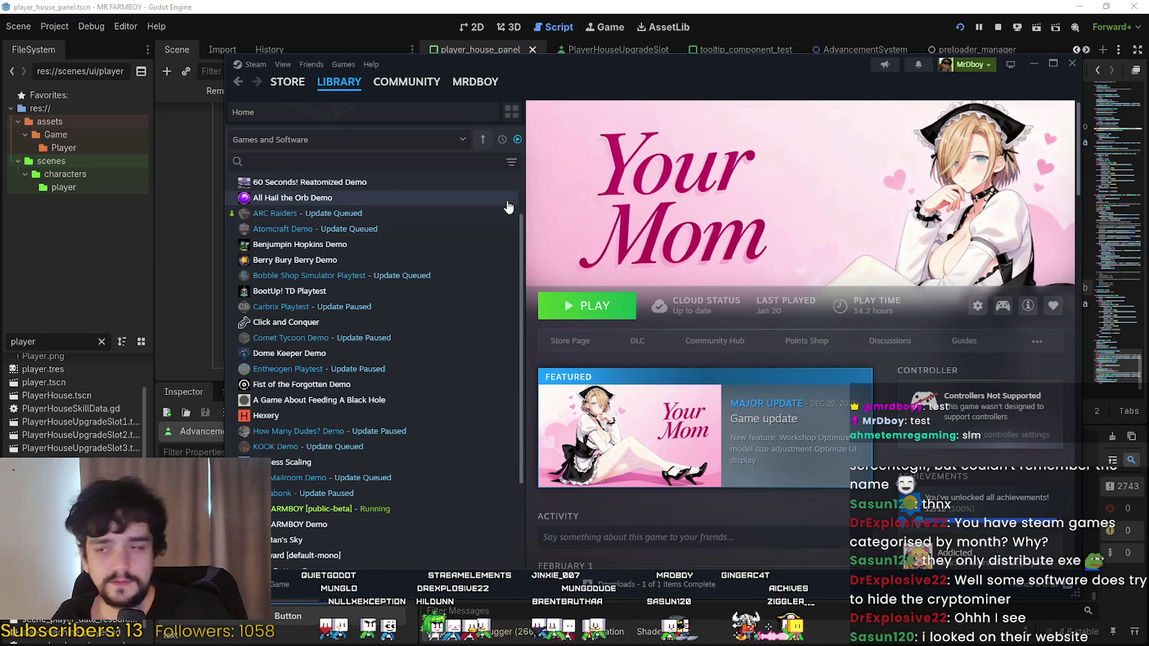
{"action": "left_click", "coordinate": [502, 141]}
{"action": "left_click", "coordinate": [388, 200]}
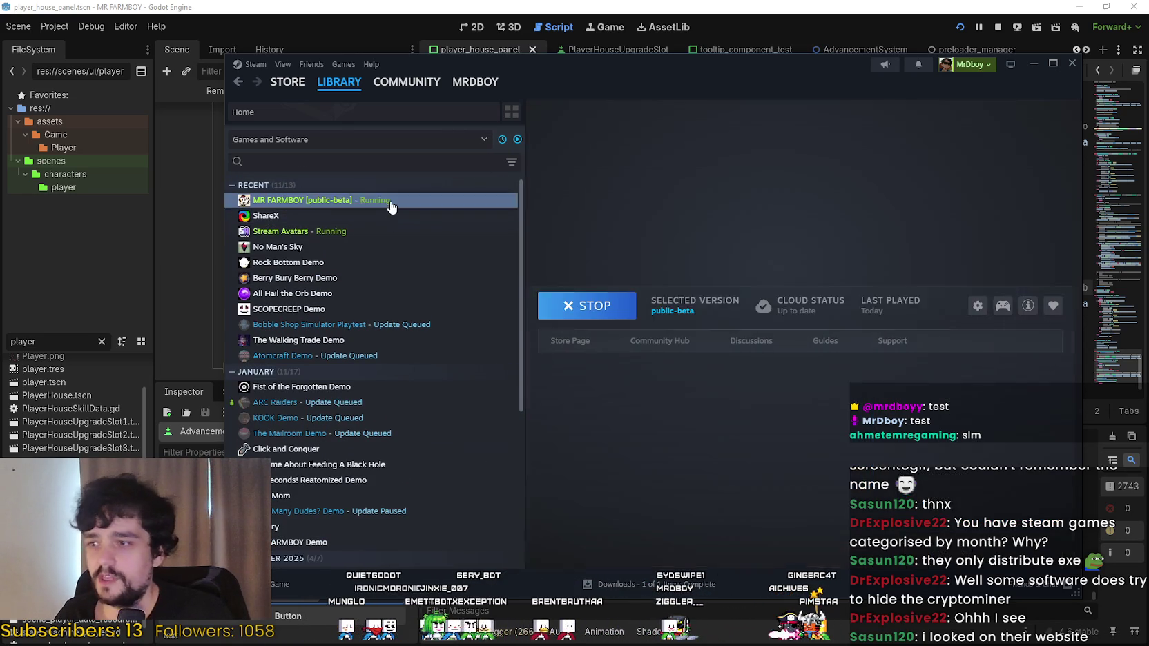
Switch back to Godot and scroll the Scene tree to the Buttons > Advancements node.
{"action": "mouse_move", "coordinate": [406, 82]}
{"action": "left_click", "coordinate": [553, 8]}
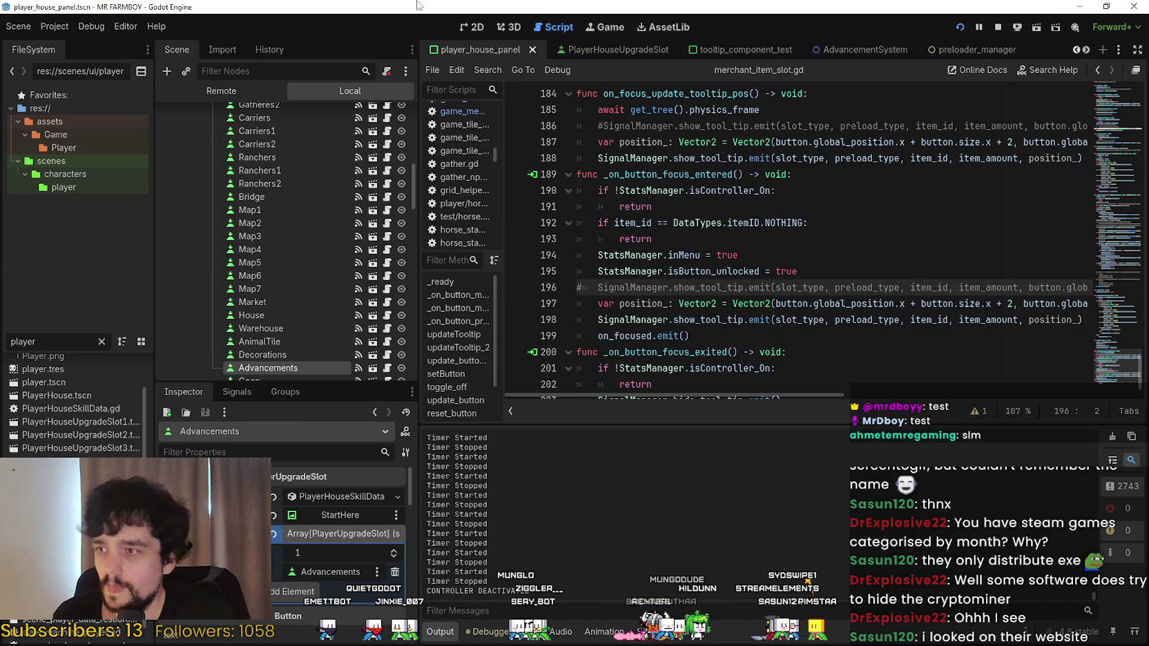
{"action": "scroll", "coordinate": [199, 283], "scroll_direction": "up", "scroll_amount": 10}
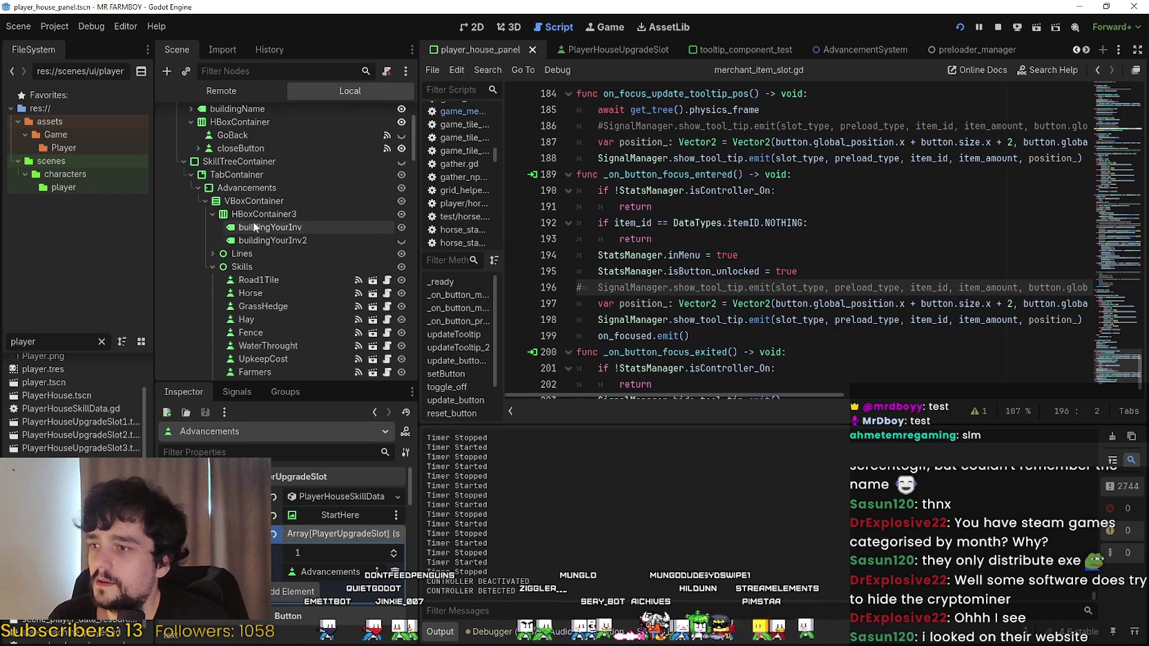
{"action": "scroll", "coordinate": [226, 297], "scroll_direction": "down", "scroll_amount": 1}
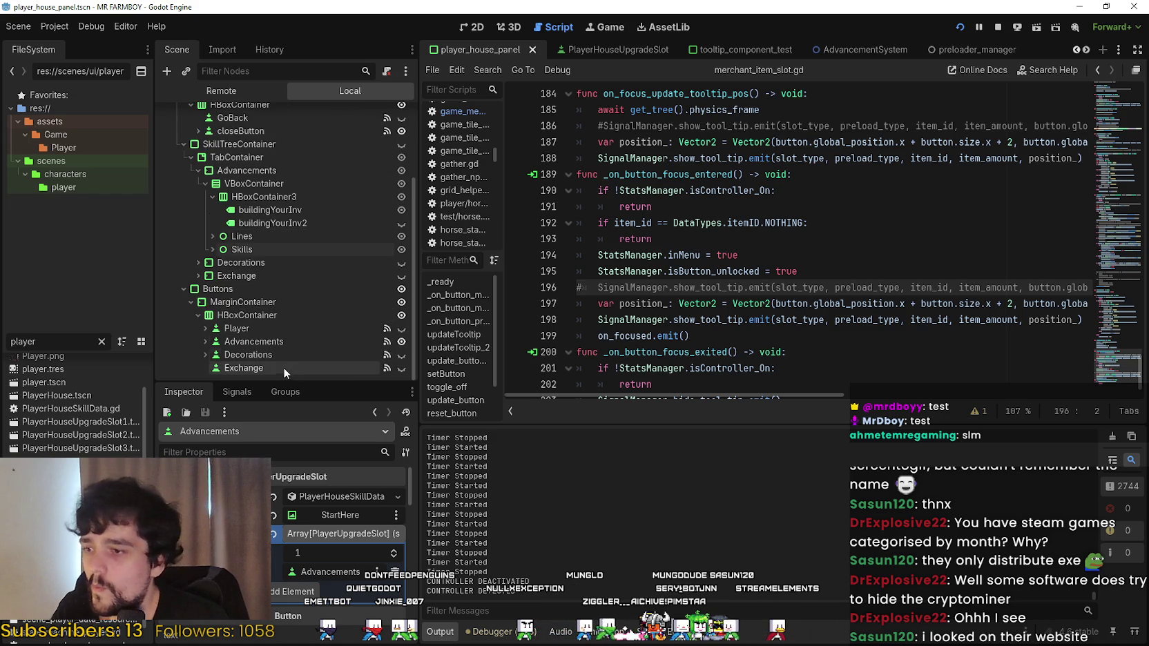
{"action": "scroll", "coordinate": [338, 539], "scroll_direction": "down", "scroll_amount": 15}
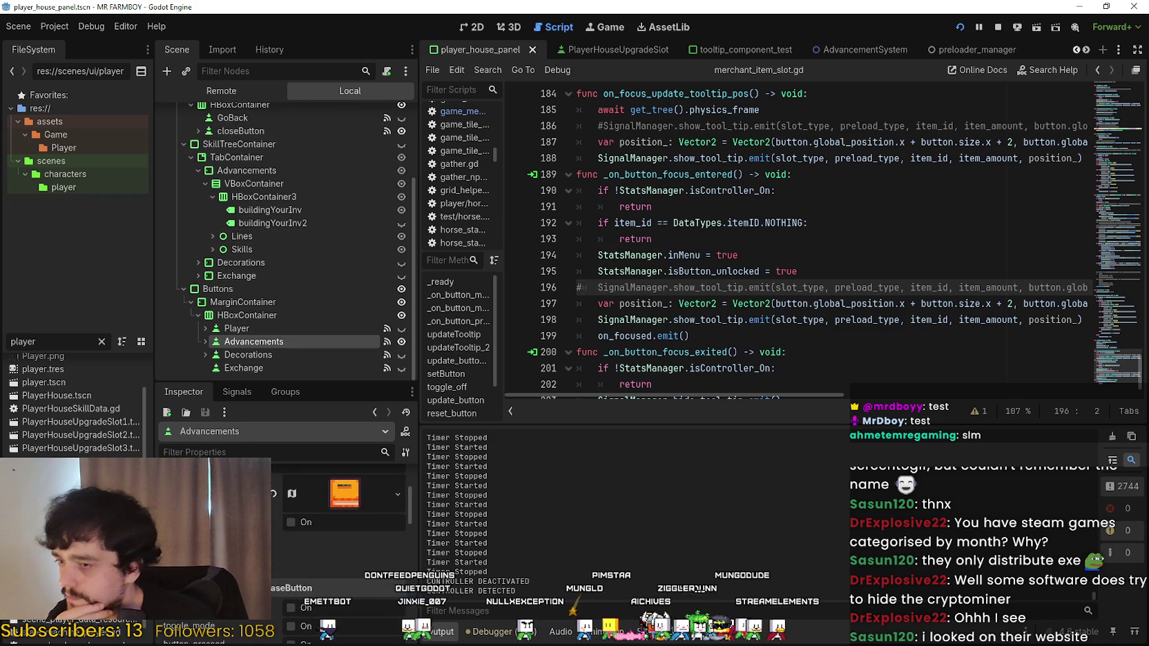
{"action": "scroll", "coordinate": [338, 538], "scroll_direction": "down", "scroll_amount": 5}
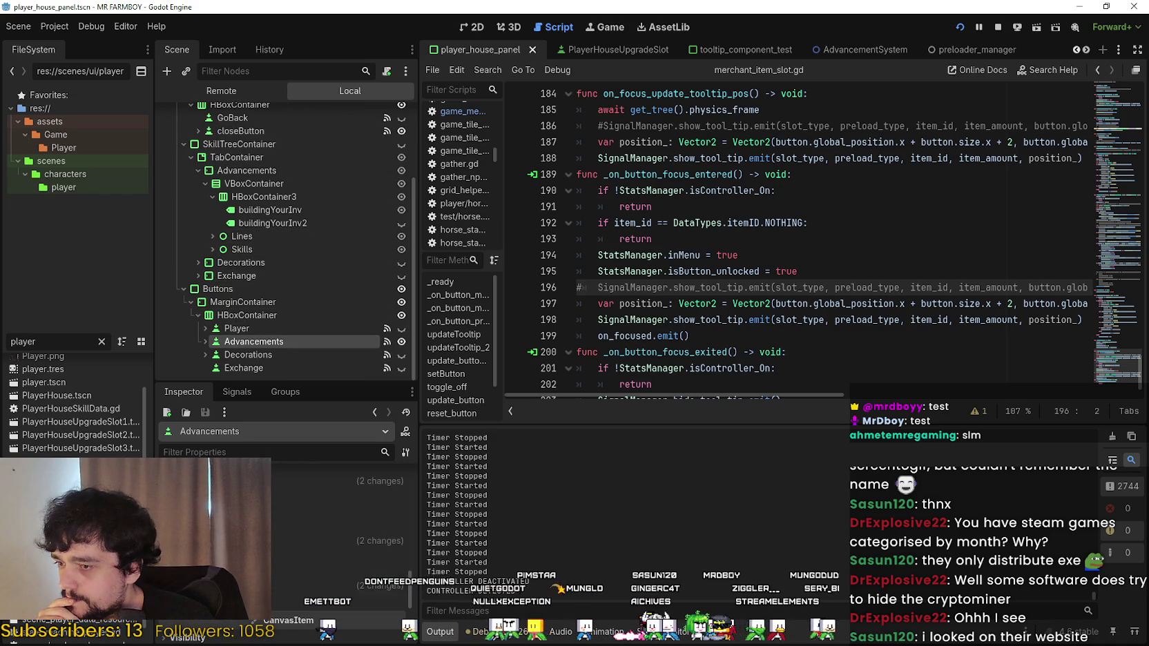
{"action": "scroll", "coordinate": [317, 528], "scroll_direction": "down", "scroll_amount": 5}
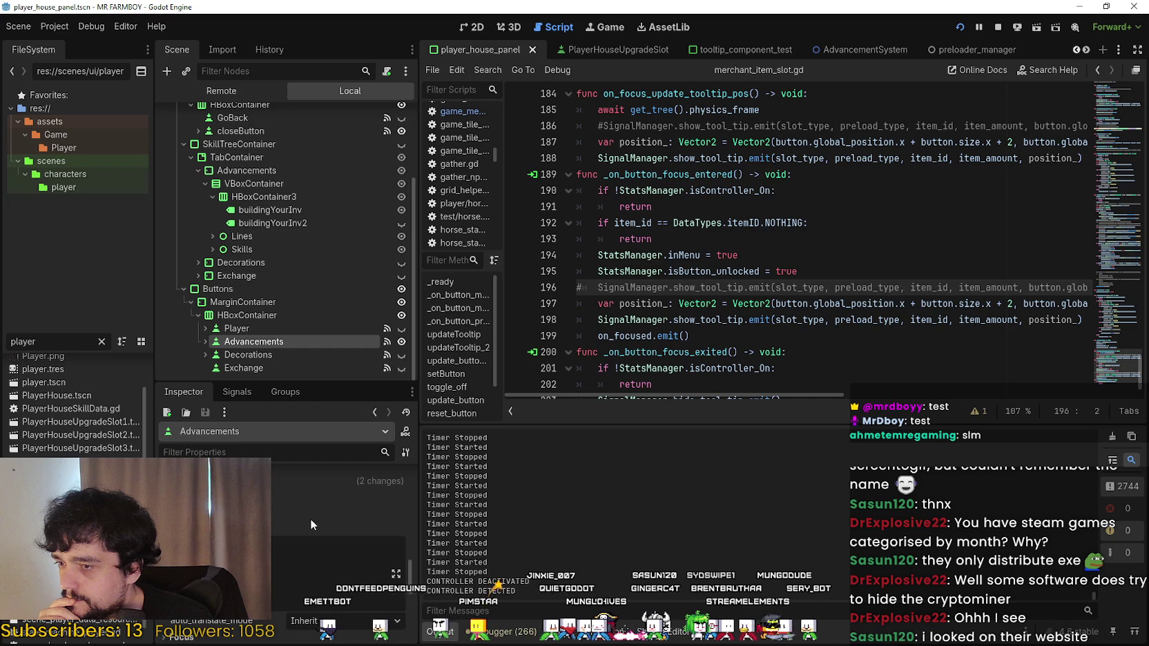
{"action": "scroll", "coordinate": [287, 496], "scroll_direction": "down", "scroll_amount": 5}
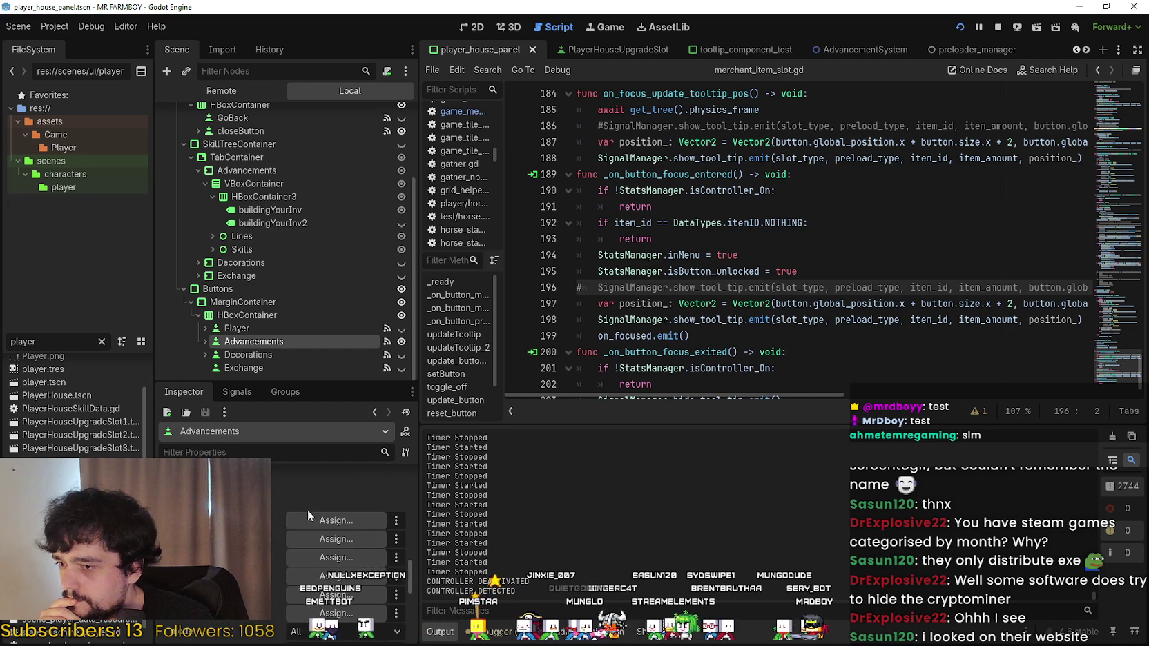
{"action": "scroll", "coordinate": [315, 520], "scroll_direction": "down", "scroll_amount": 2}
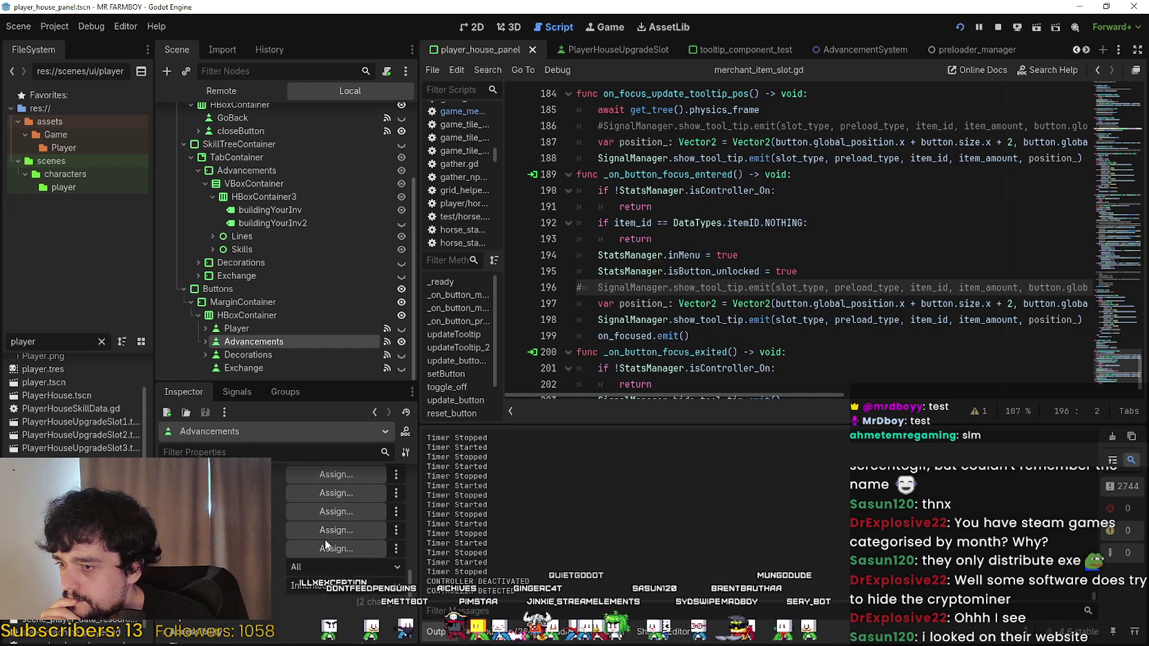
{"action": "scroll", "coordinate": [316, 530], "scroll_direction": "down", "scroll_amount": 5}
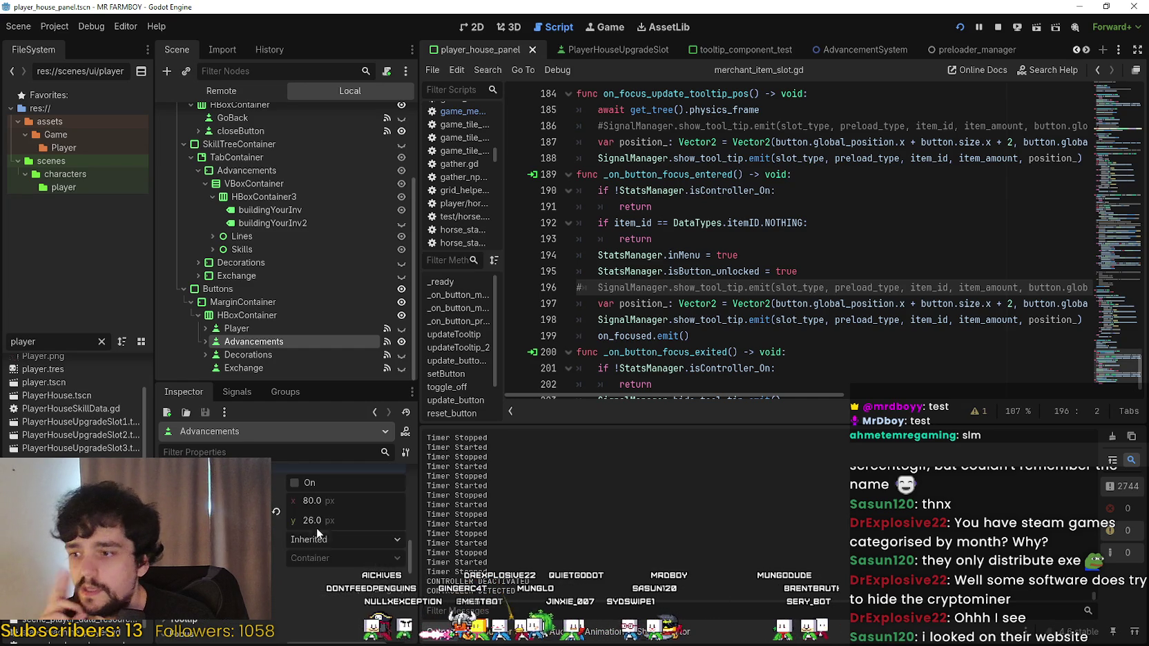
{"action": "scroll", "coordinate": [319, 554], "scroll_direction": "up", "scroll_amount": 3}
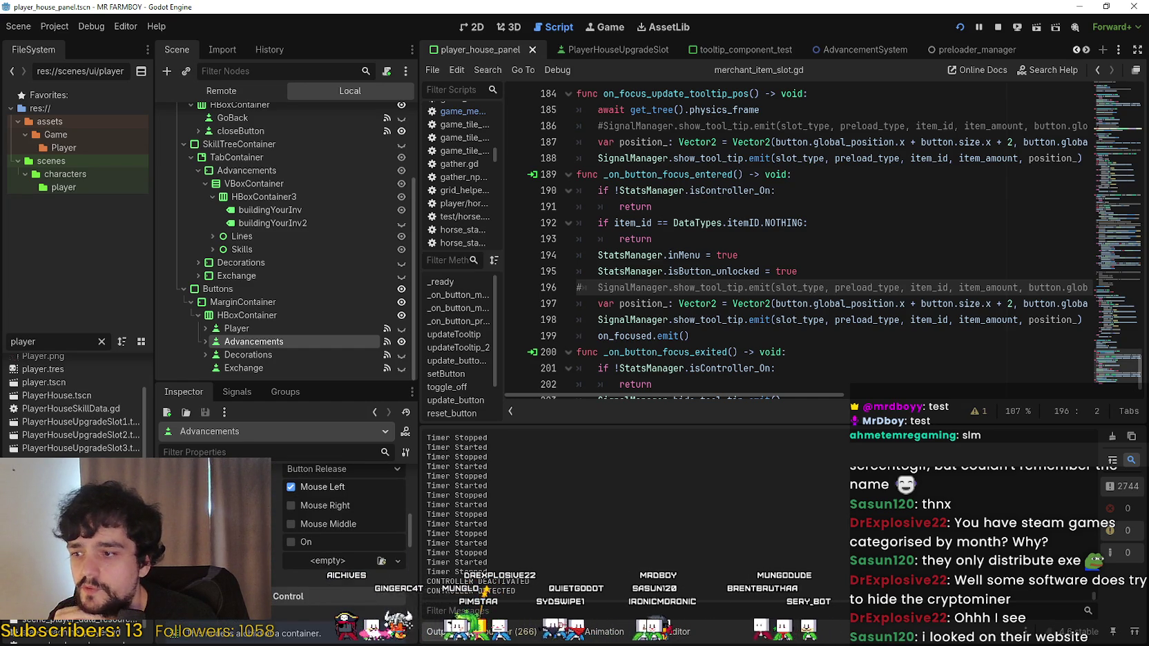
{"action": "scroll", "coordinate": [334, 602], "scroll_direction": "up", "scroll_amount": 2}
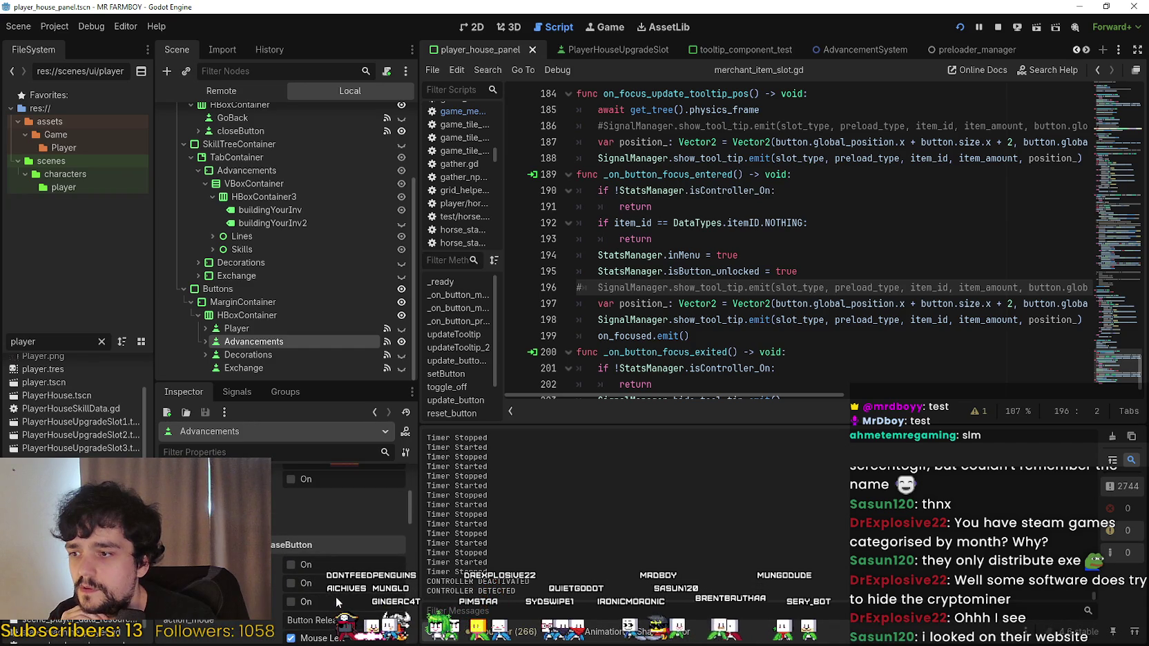
{"action": "scroll", "coordinate": [370, 230], "scroll_direction": "up", "scroll_amount": 3}
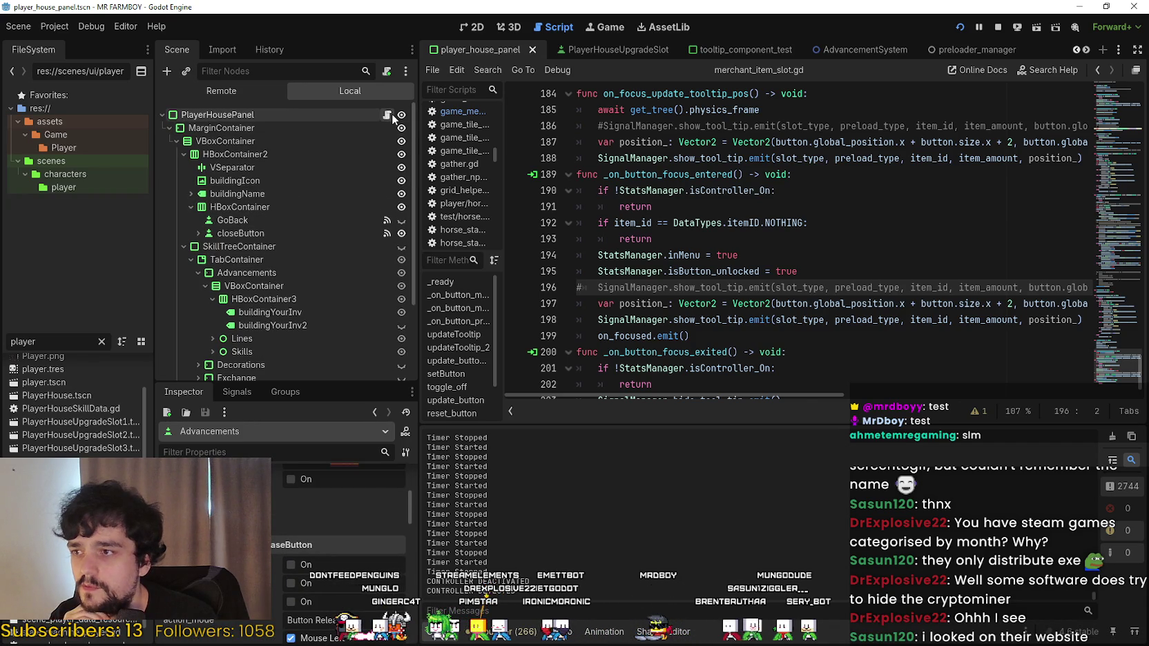
Open player_house_panel.gd and scroll up to the open_building_menu function on line 58.
{"action": "left_click", "coordinate": [387, 115]}
{"action": "left_click", "coordinate": [1121, 226]}
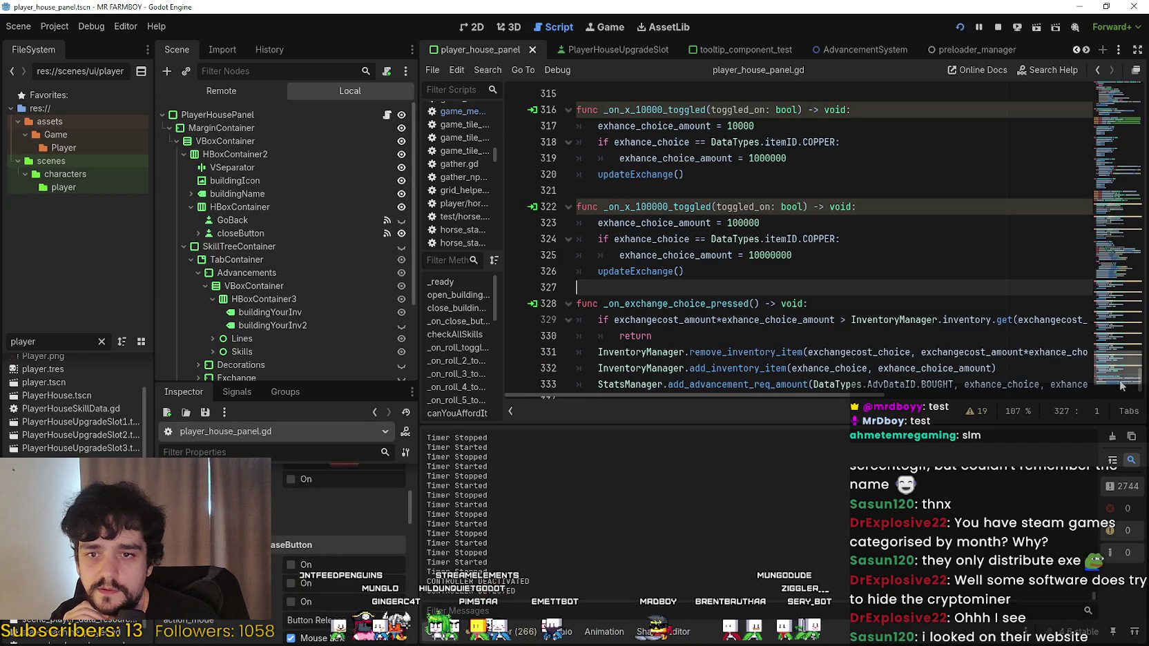
{"action": "left_click_drag", "start_coordinate": [1121, 226], "coordinate": [1124, 141]}
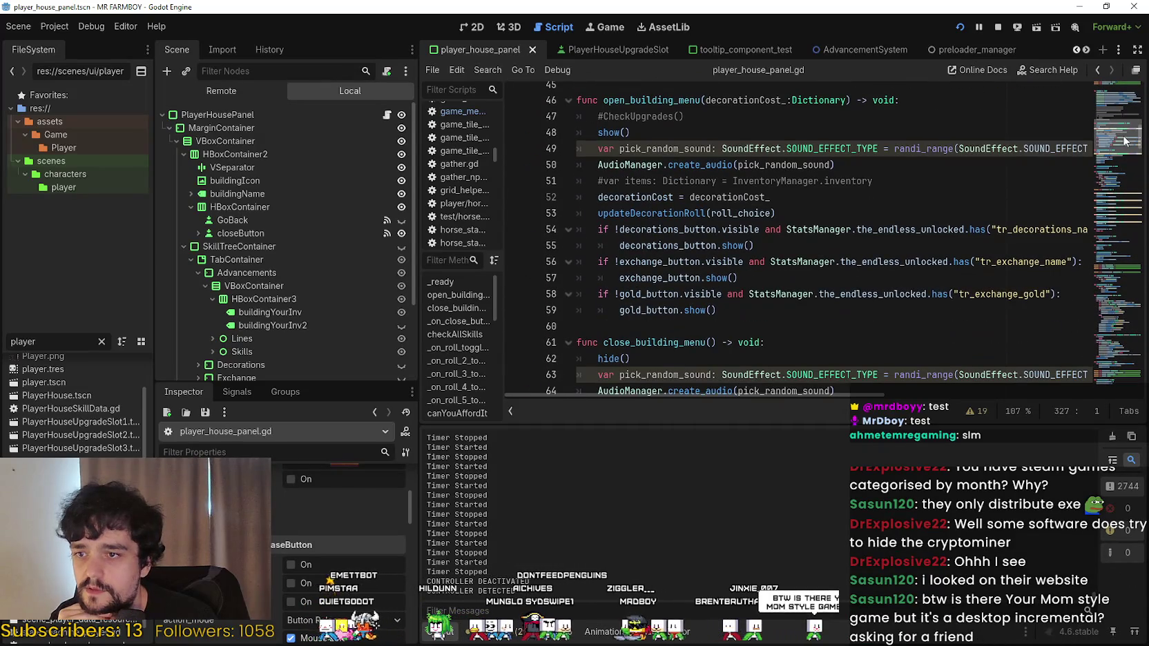
{"action": "left_click", "coordinate": [743, 294]}
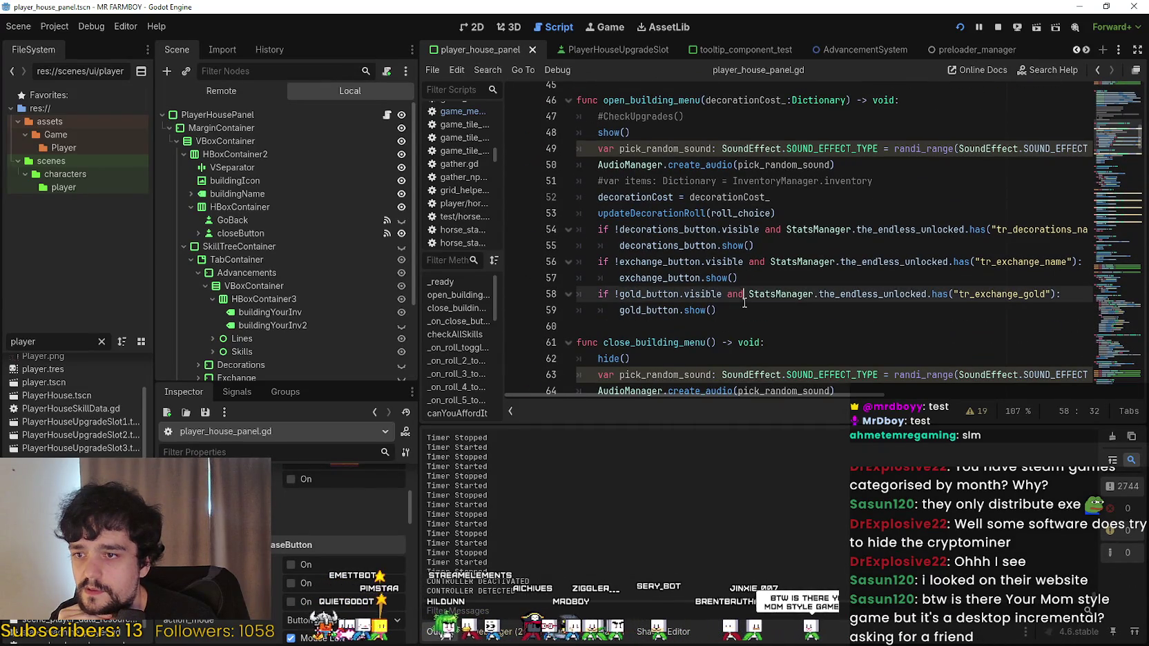
{"action": "double_click", "coordinate": [22, 341]}
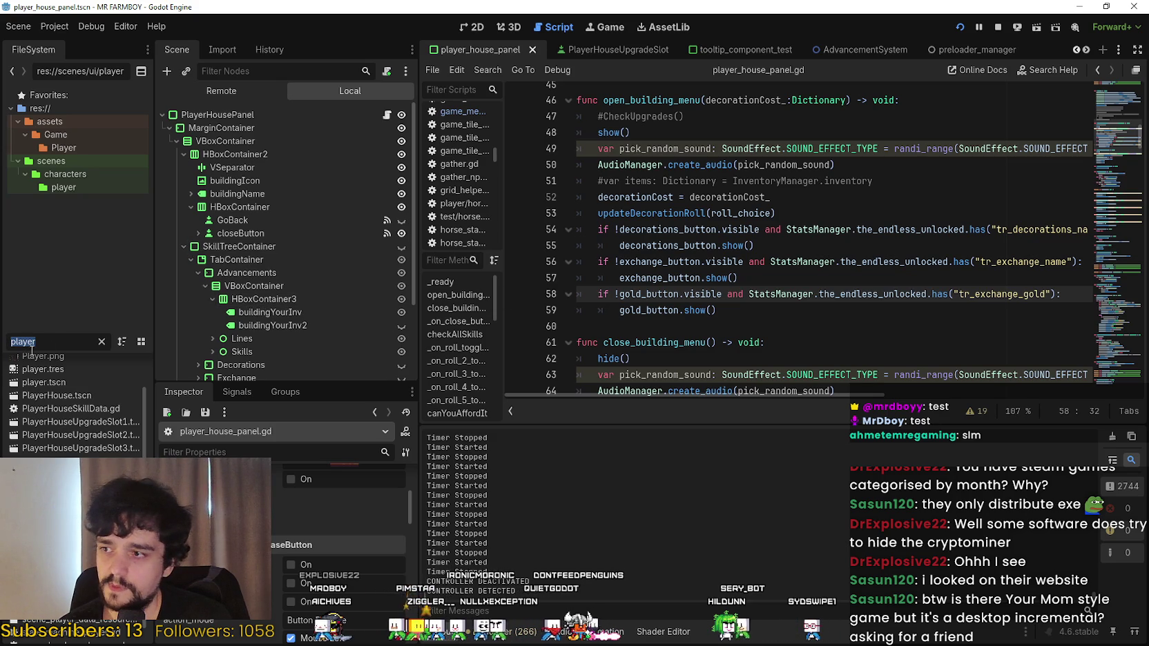
Filter the FileSystem by 'main' and open the main_menu.tscn scene.
{"action": "type", "text": "main"}
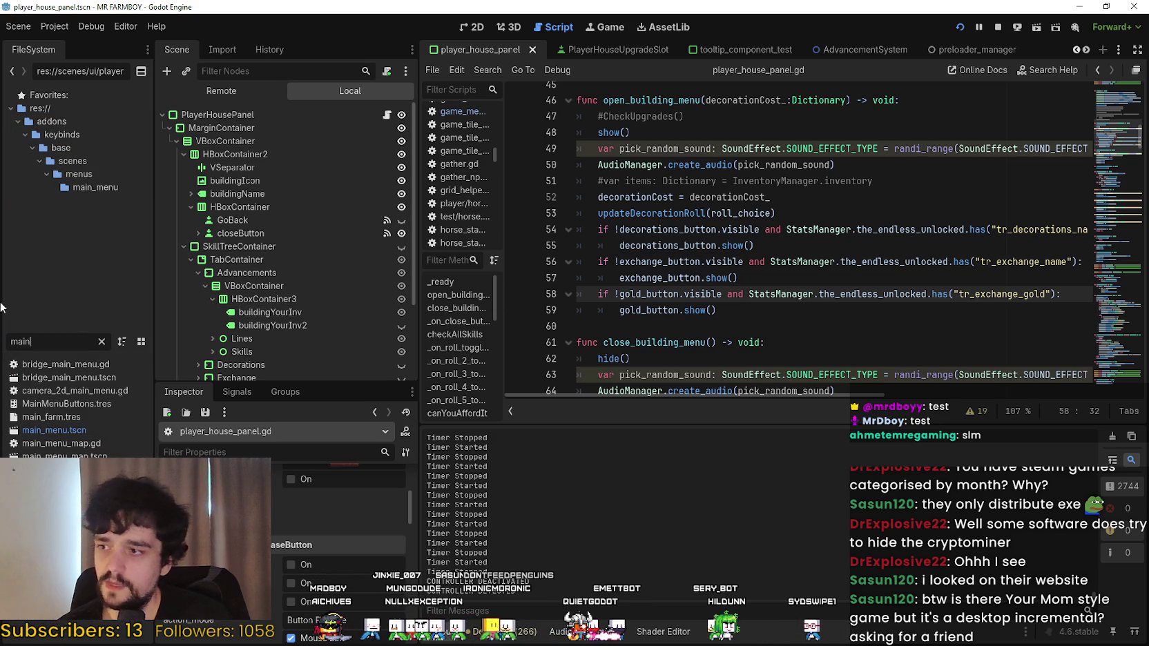
{"action": "double_click", "coordinate": [96, 430]}
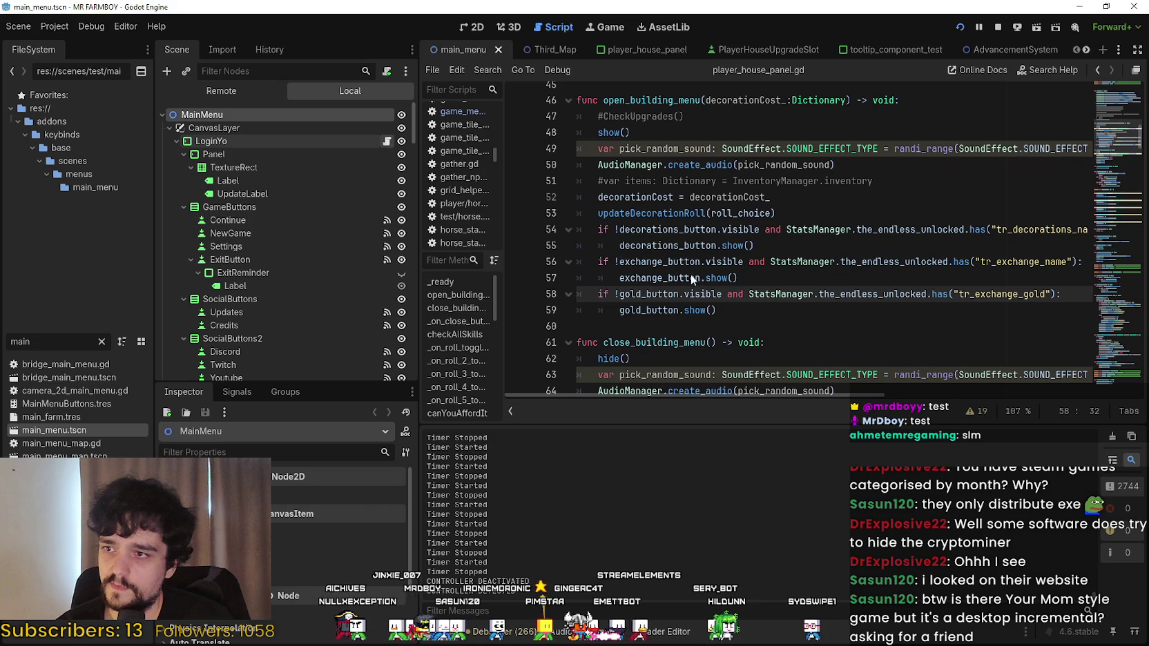
{"action": "left_click_drag", "start_coordinate": [1109, 172], "coordinate": [1109, 188]}
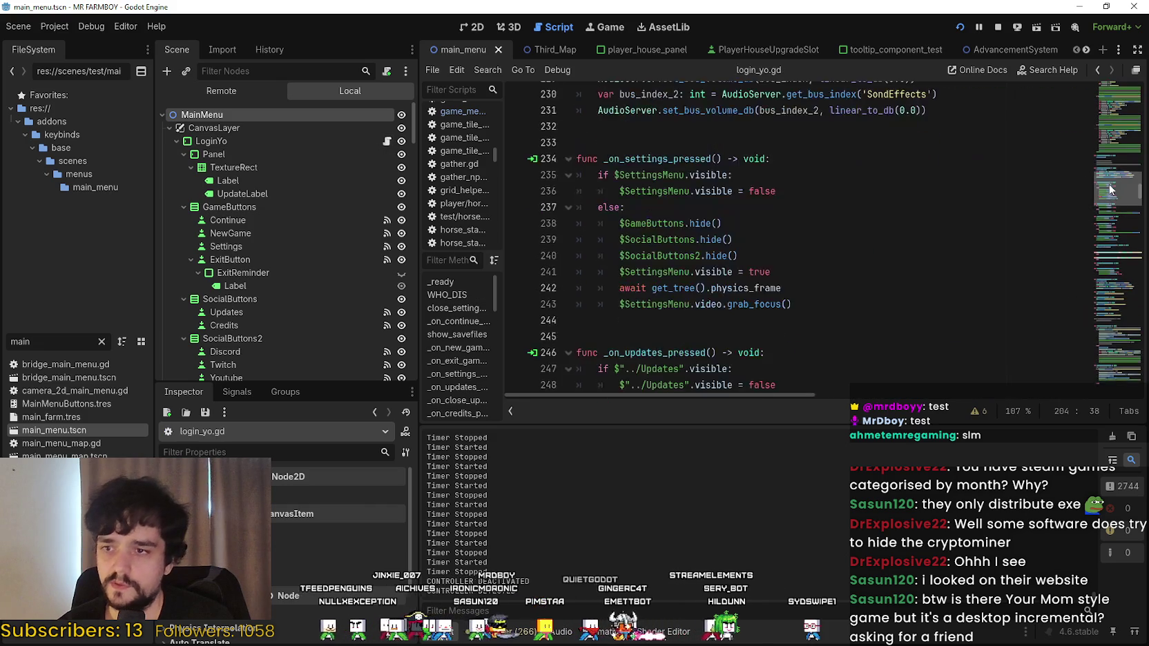
{"action": "scroll", "coordinate": [1112, 187], "scroll_direction": "up", "scroll_amount": 3}
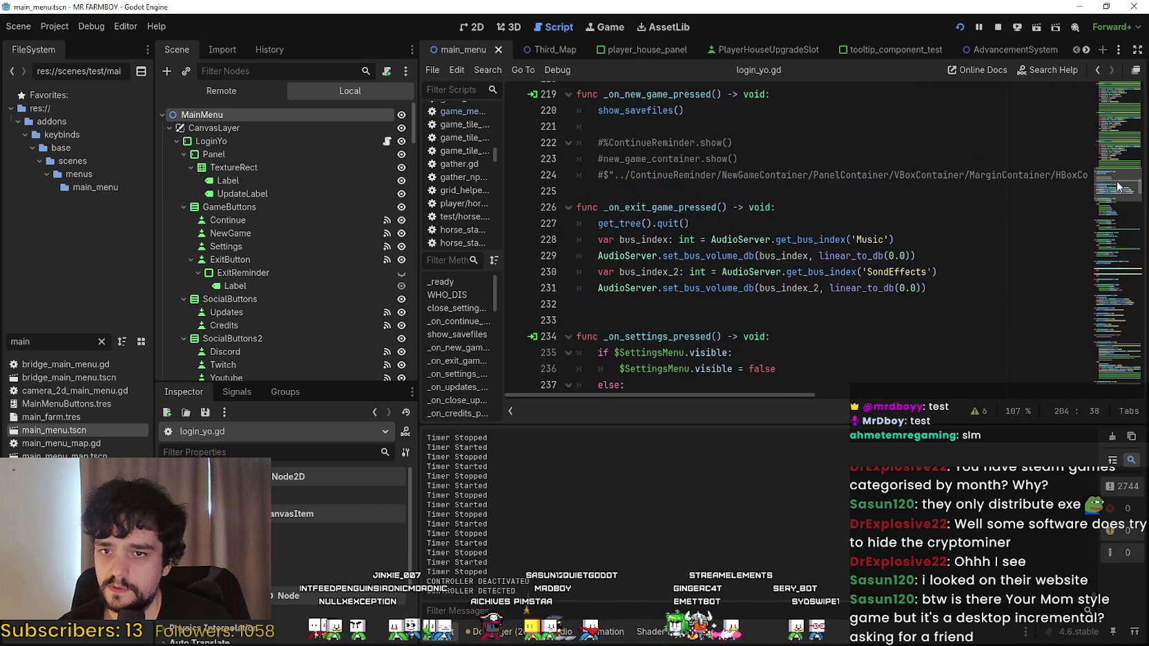
{"action": "scroll", "coordinate": [1118, 186], "scroll_direction": "up", "scroll_amount": 5}
Search the script for 'focus' and step through matches to the grab_focus on line 334.
{"action": "key", "text": "ctrl+f"}
{"action": "type", "text": "focus"}
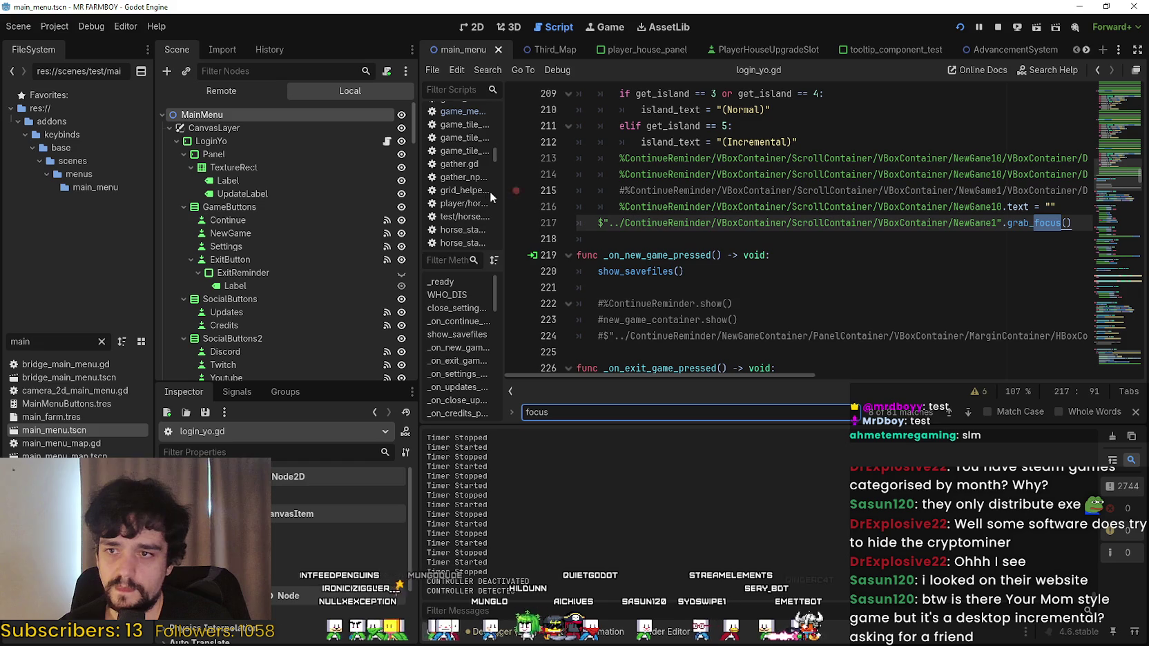
{"action": "left_click_drag", "start_coordinate": [1078, 230], "coordinate": [682, 224]}
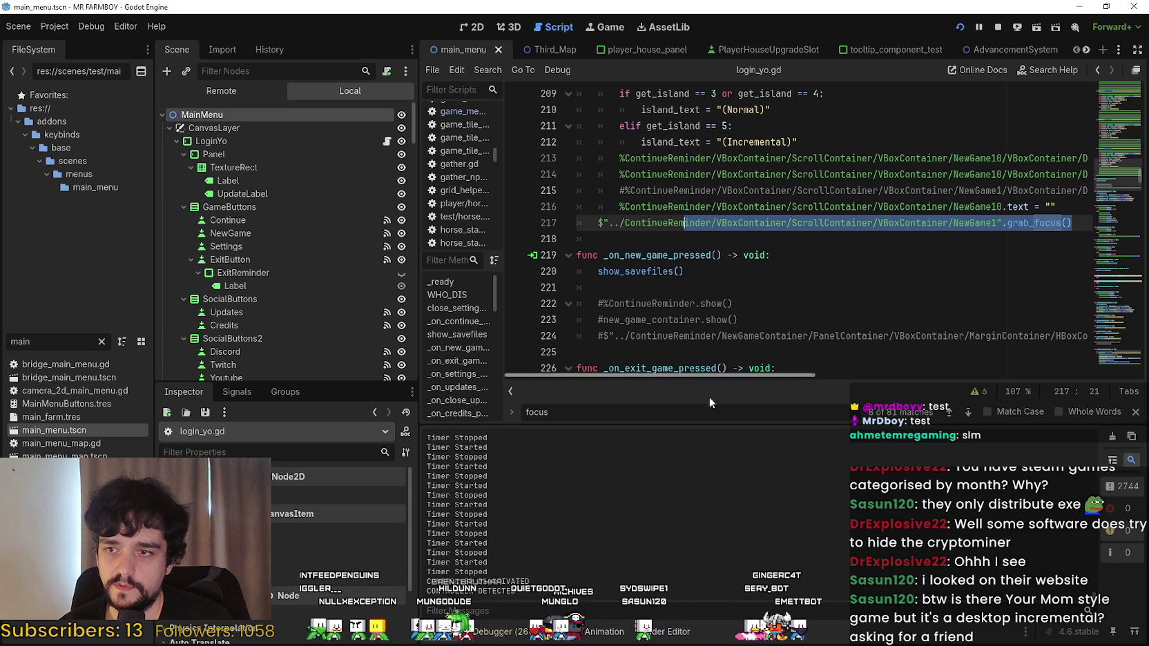
{"action": "scroll", "coordinate": [670, 257], "scroll_direction": "up", "scroll_amount": 5}
{"action": "scroll", "coordinate": [670, 257], "scroll_direction": "down", "scroll_amount": 10}
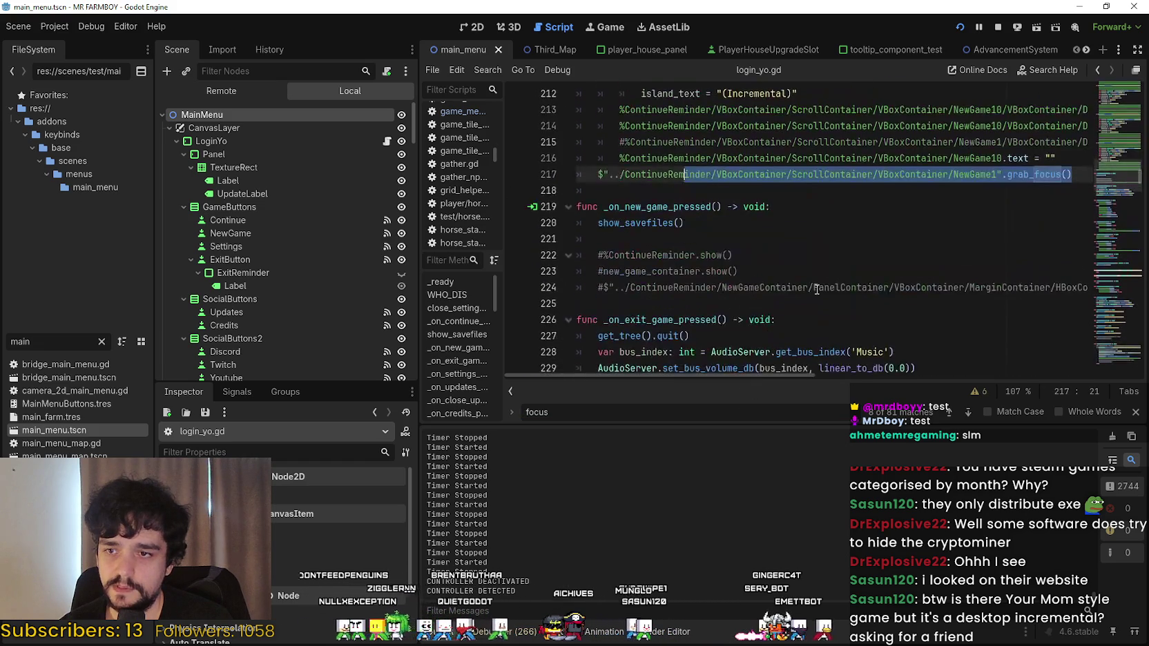
{"action": "scroll", "coordinate": [863, 295], "scroll_direction": "up", "scroll_amount": 3}
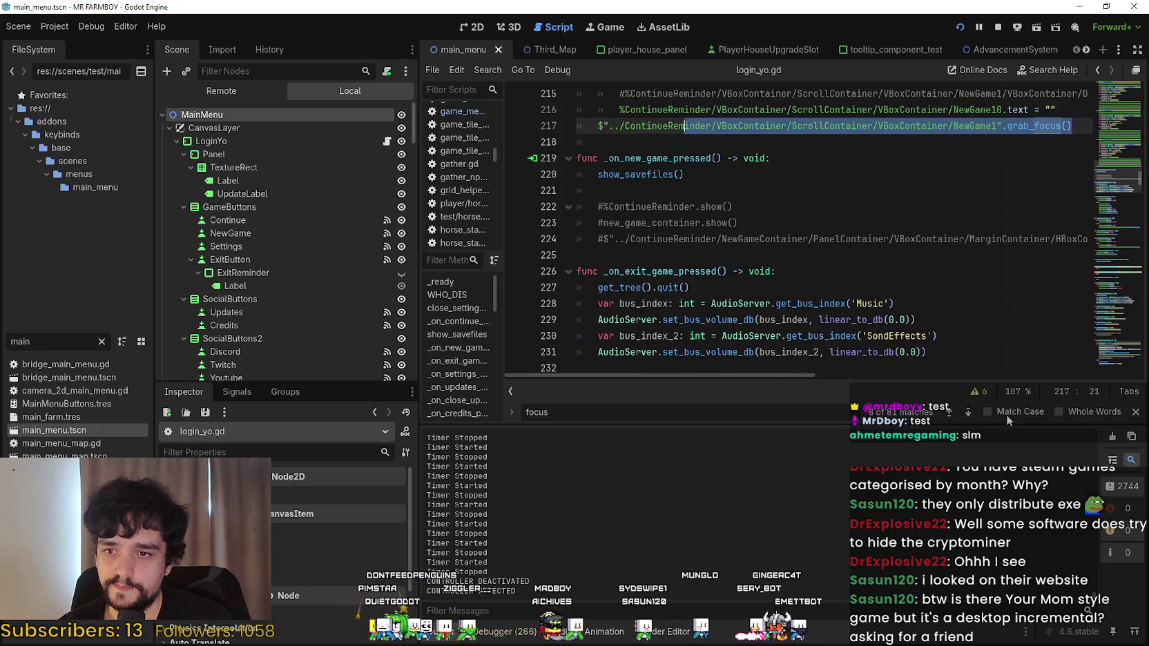
{"action": "left_click", "coordinate": [969, 412]}
{"action": "left_click", "coordinate": [970, 413]}
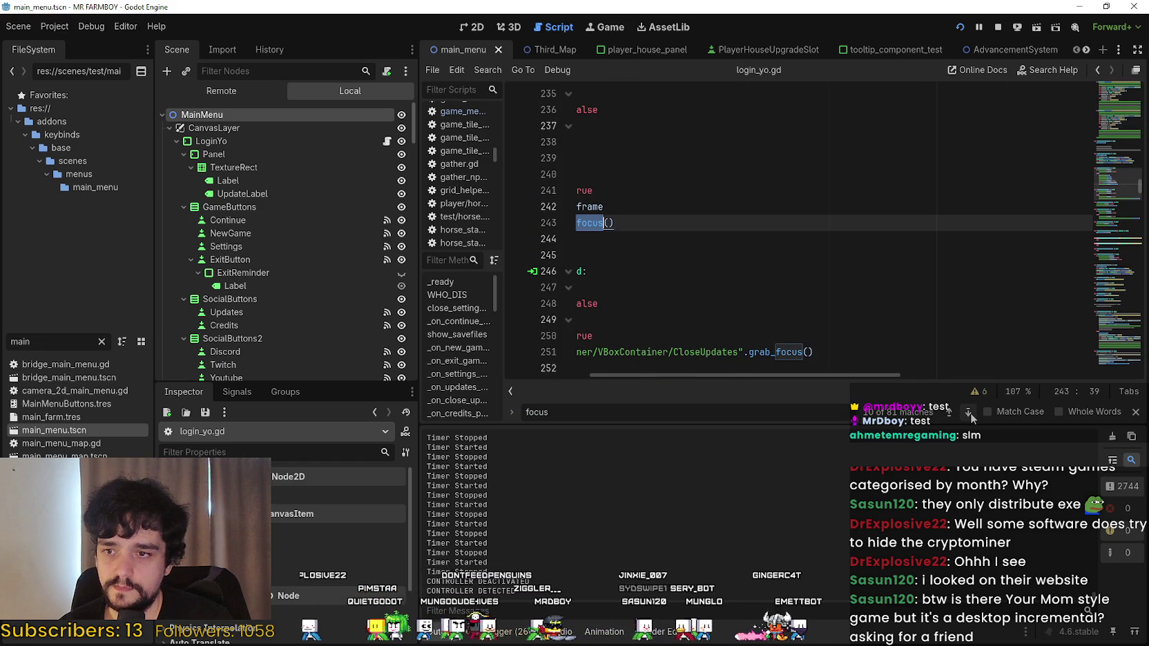
{"action": "scroll", "coordinate": [828, 375], "scroll_direction": "left", "scroll_amount": 5}
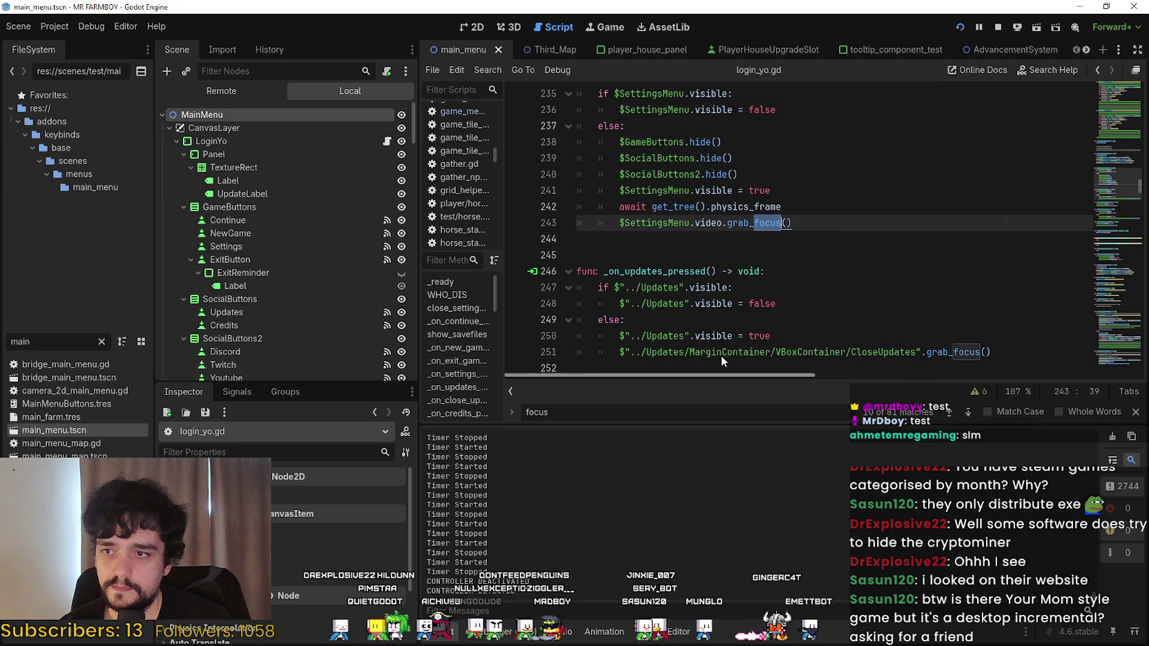
{"action": "left_click", "coordinate": [969, 413]}
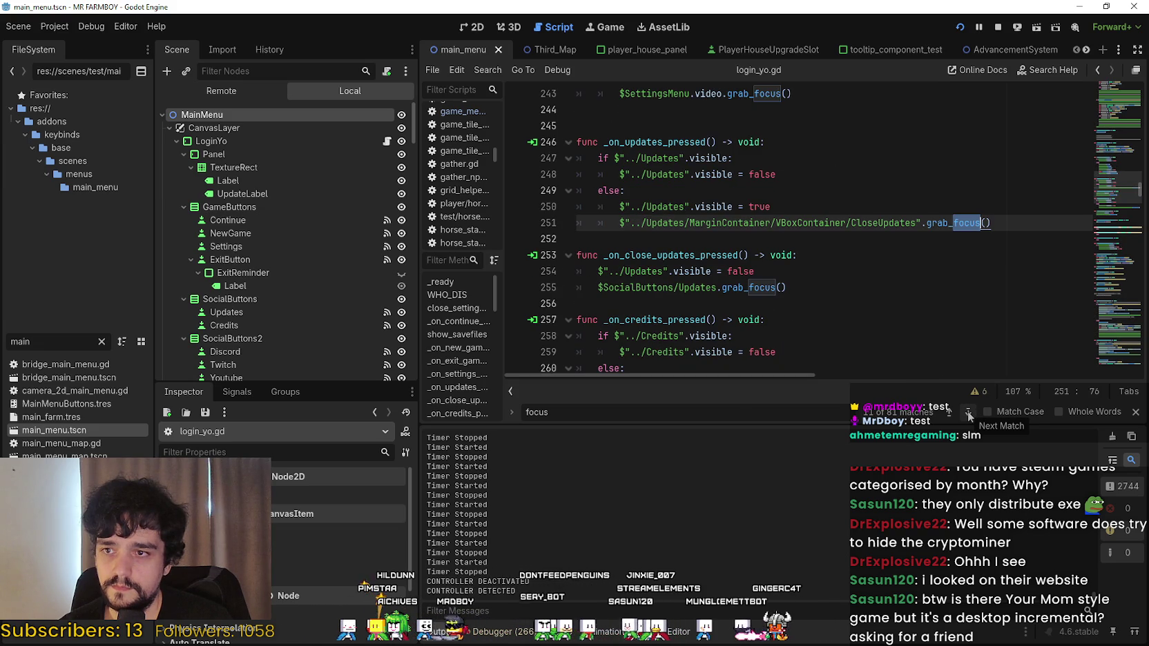
{"action": "left_click", "coordinate": [969, 413]}
{"action": "left_click", "coordinate": [969, 413]}
{"action": "left_click", "coordinate": [969, 413]}
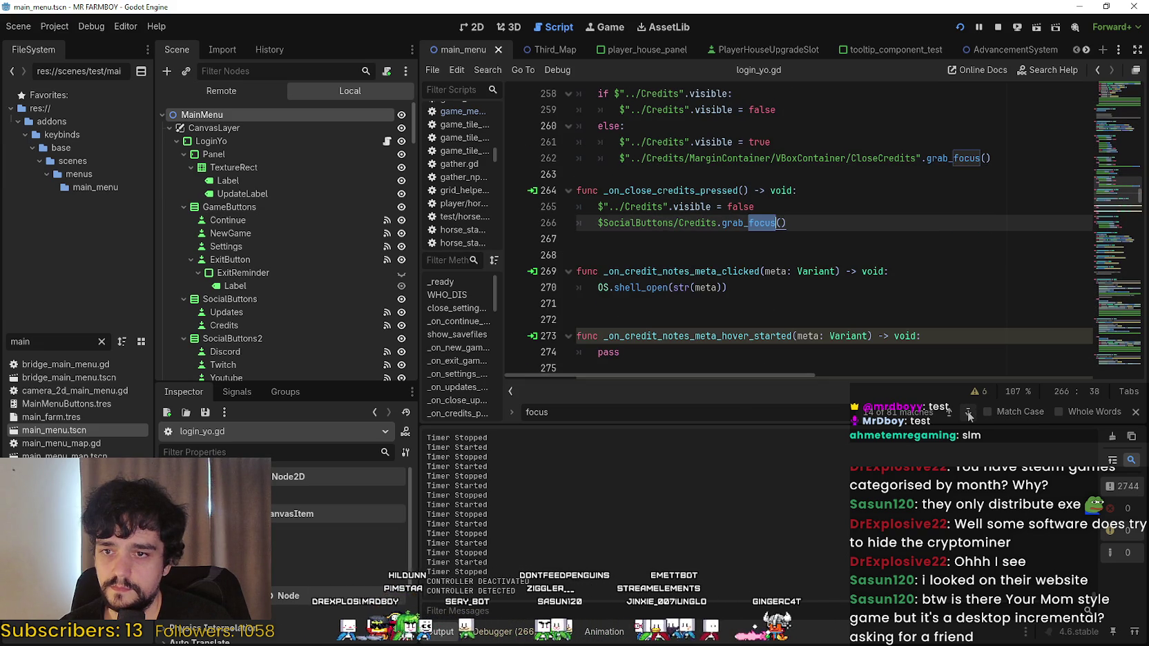
{"action": "left_click", "coordinate": [969, 413]}
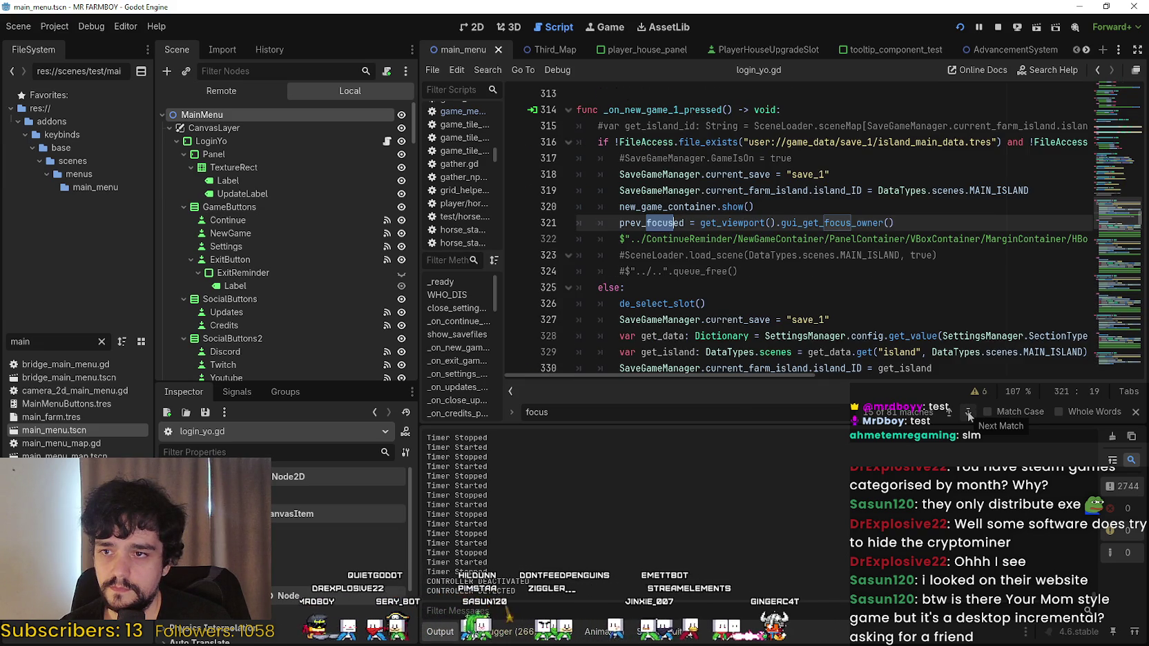
{"action": "left_click", "coordinate": [969, 413]}
{"action": "left_click", "coordinate": [969, 413]}
{"action": "left_click", "coordinate": [969, 413]}
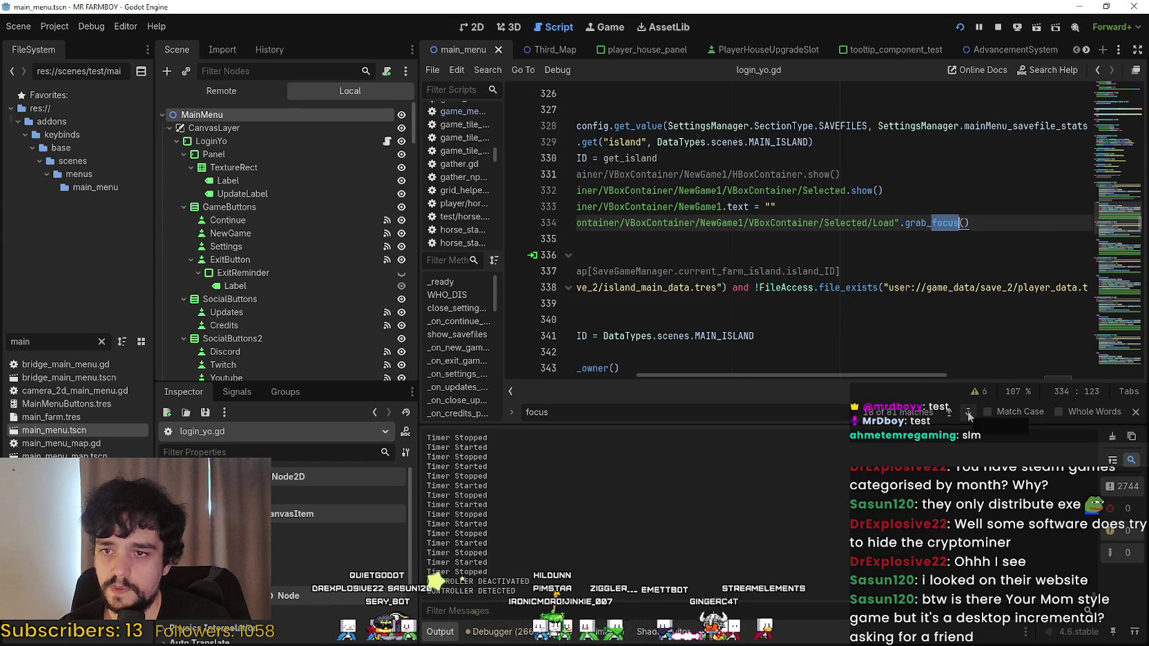
Move between the prev_focused match in new_game_2 and the line 334 focus match.
{"action": "left_click_drag", "start_coordinate": [916, 376], "coordinate": [686, 358]}
{"action": "left_click", "coordinate": [948, 412]}
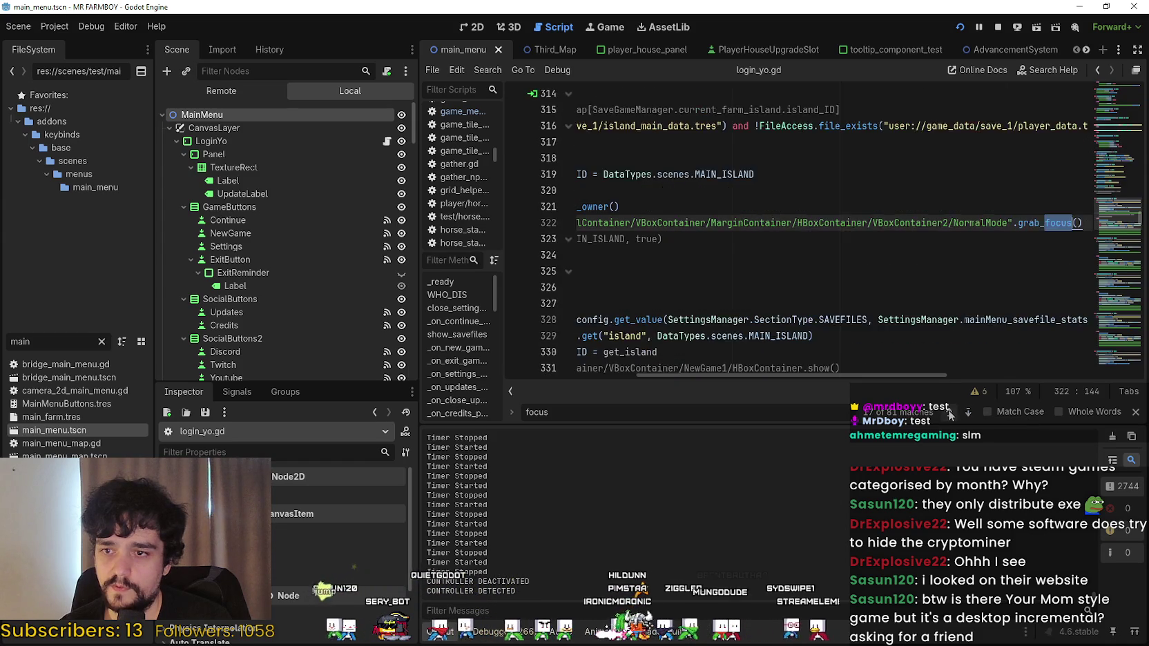
{"action": "left_click", "coordinate": [948, 412]}
{"action": "left_click_drag", "start_coordinate": [911, 377], "coordinate": [621, 347]}
{"action": "scroll", "coordinate": [801, 215], "scroll_direction": "down", "scroll_amount": 3}
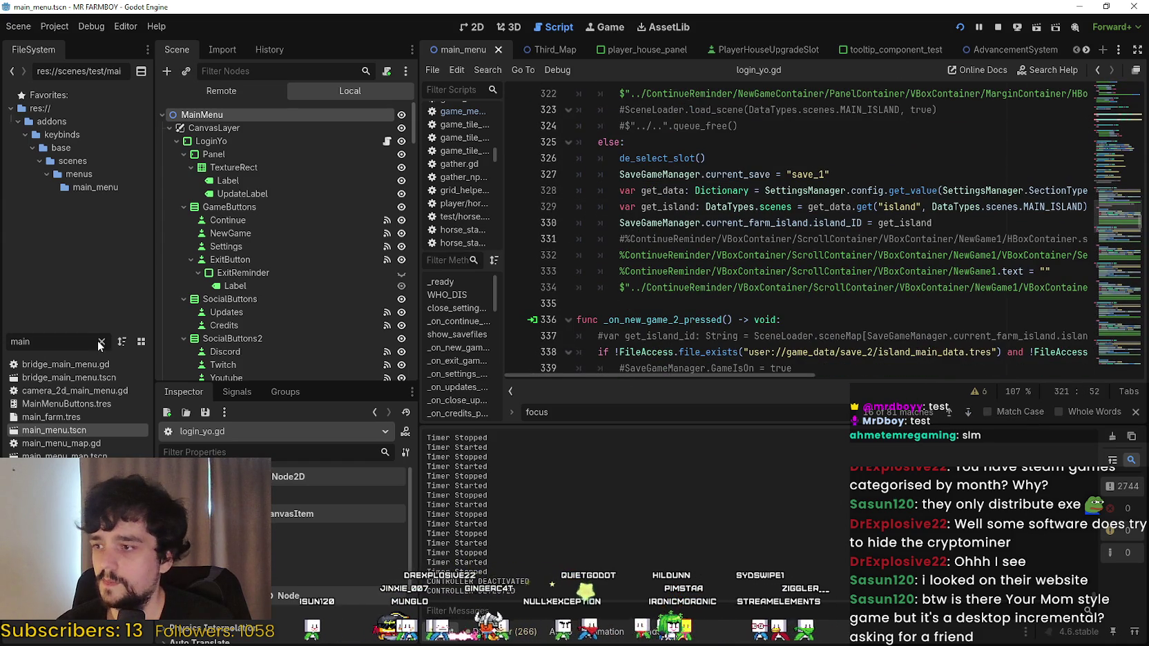
{"action": "scroll", "coordinate": [733, 332], "scroll_direction": "down", "scroll_amount": 3}
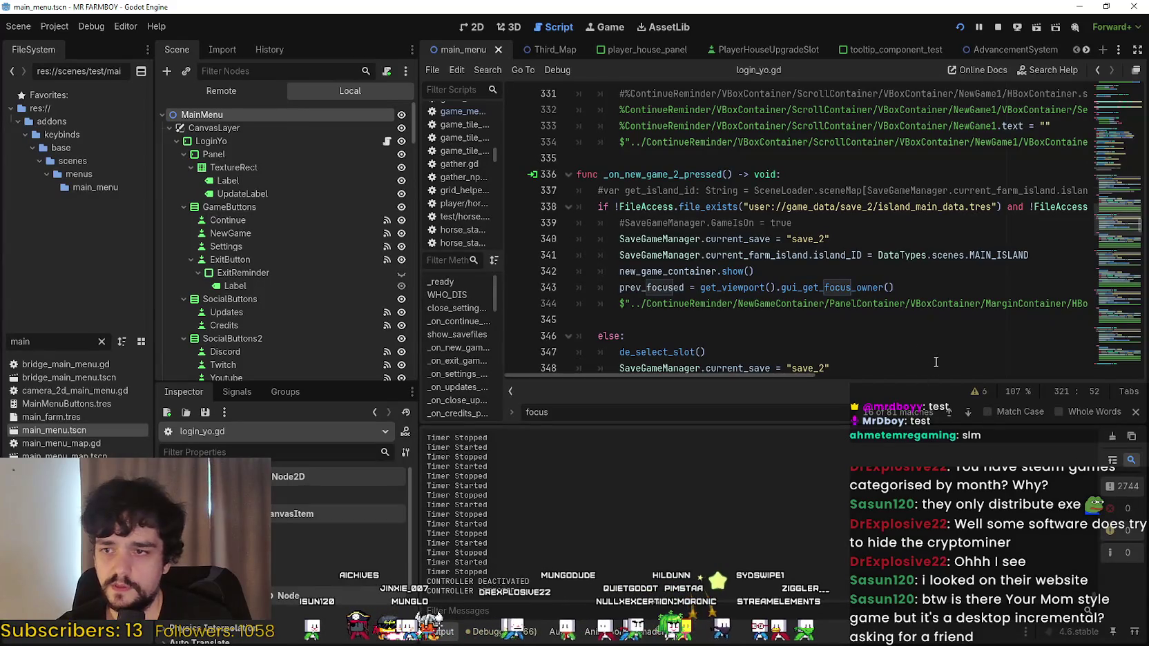
{"action": "left_click", "coordinate": [968, 413]}
{"action": "left_click", "coordinate": [967, 412]}
{"action": "left_click", "coordinate": [968, 413]}
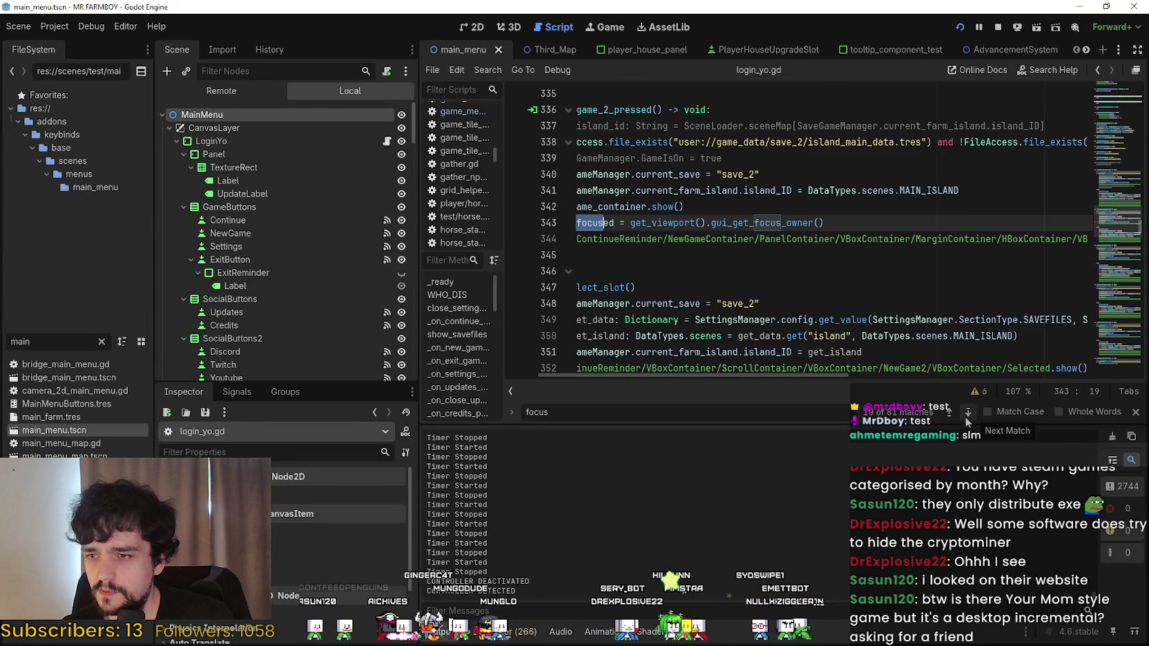
{"action": "left_click", "coordinate": [951, 416]}
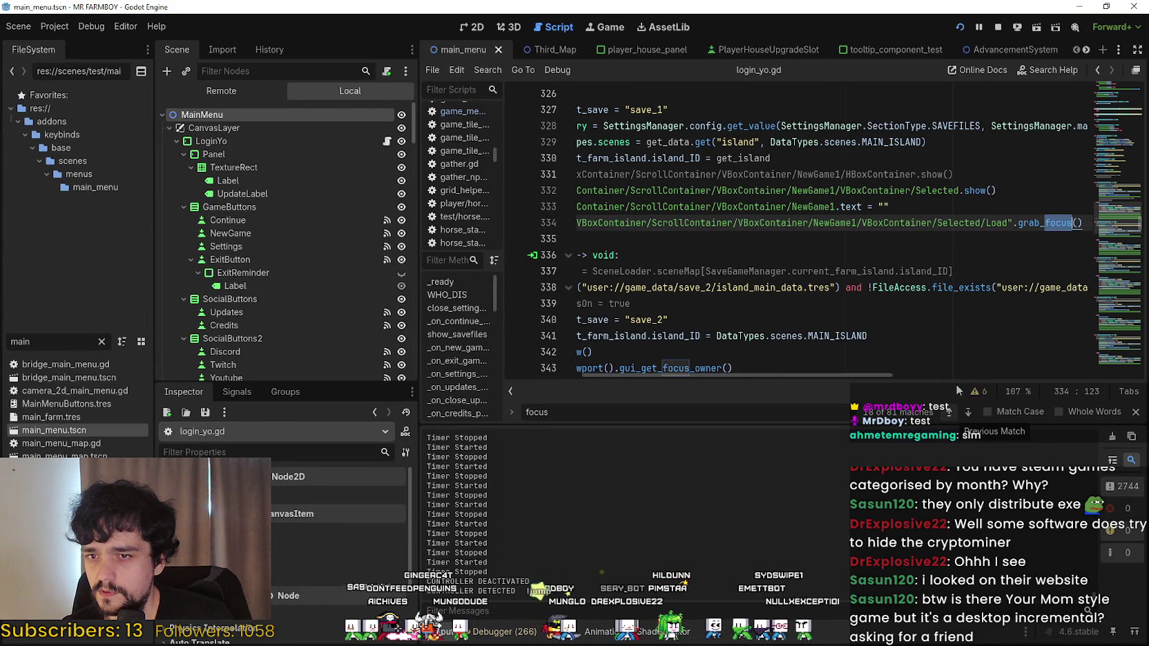
{"action": "left_click", "coordinate": [1086, 223]}
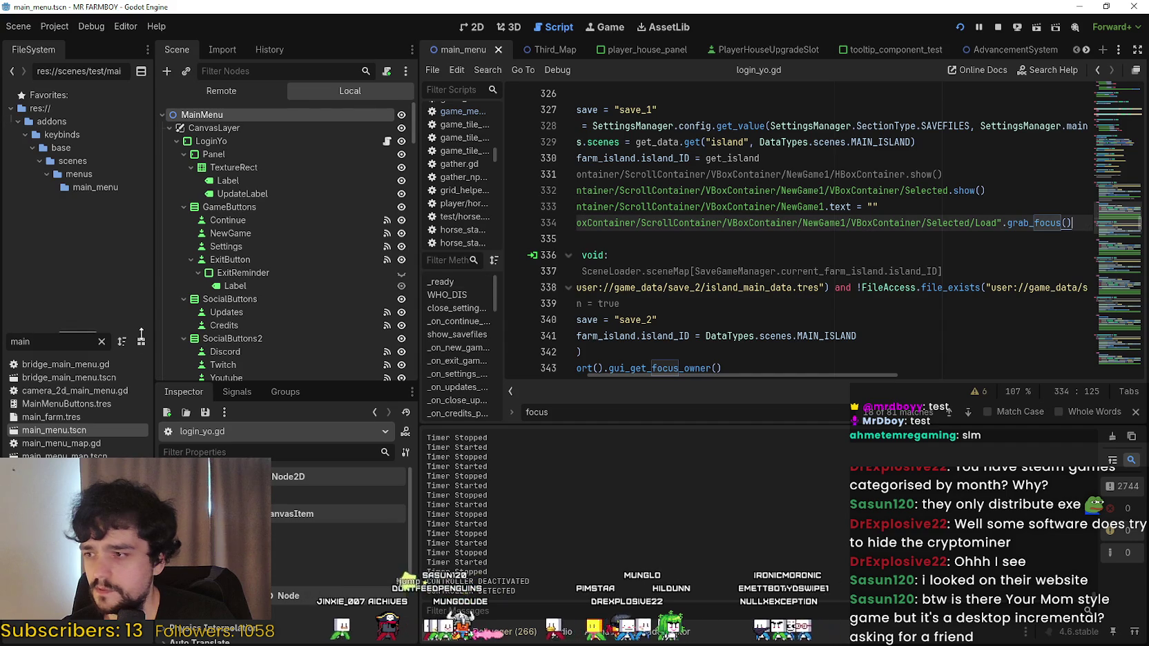
Filter the FileSystem by 'player' and switch to the player_house_panel scene.
{"action": "left_click", "coordinate": [101, 342]}
{"action": "type", "text": "player"}
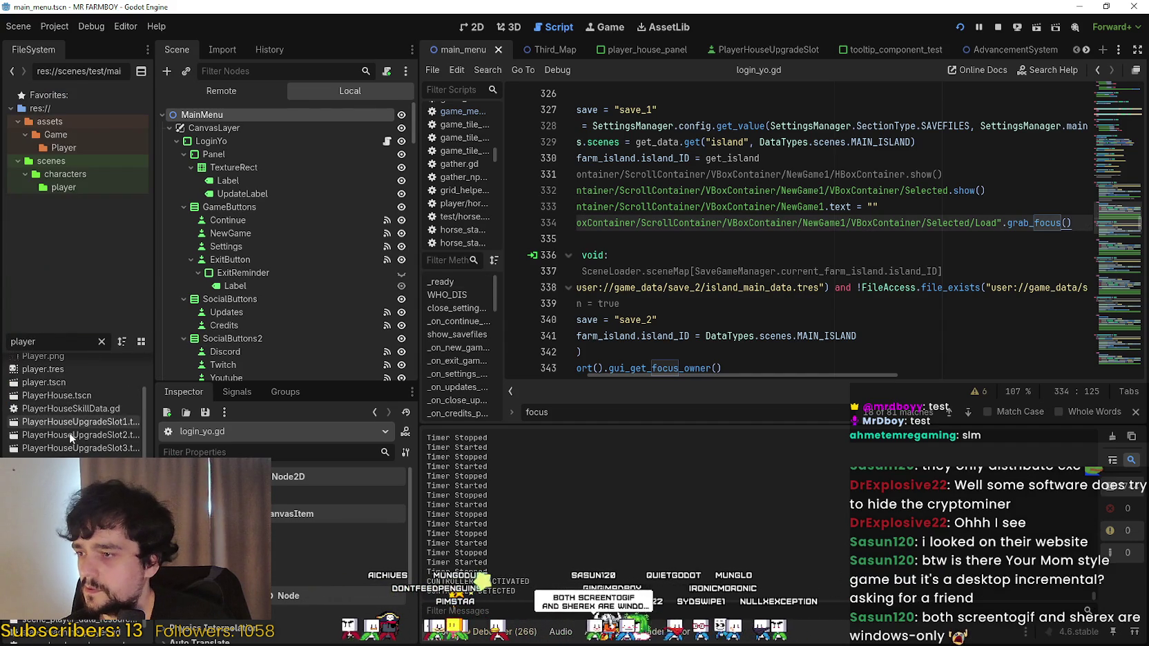
{"action": "left_click", "coordinate": [631, 49]}
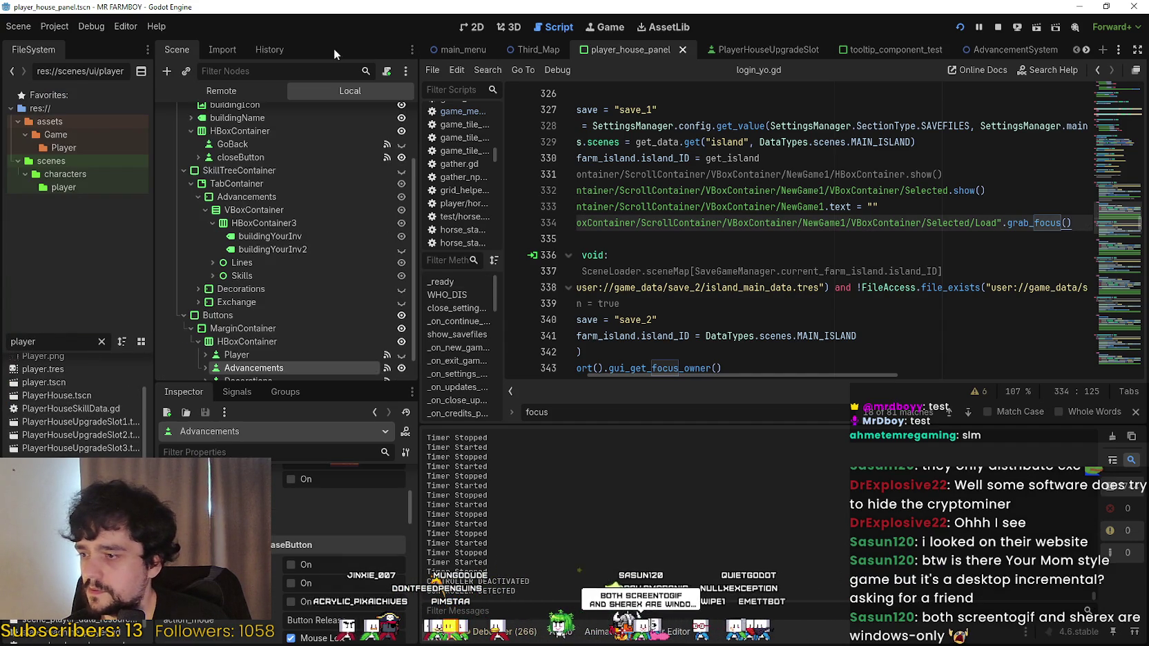
Open player_house_panel.gd and add a new line after gold_button.show() in open_building_menu.
{"action": "scroll", "coordinate": [276, 290], "scroll_direction": "down", "scroll_amount": 3}
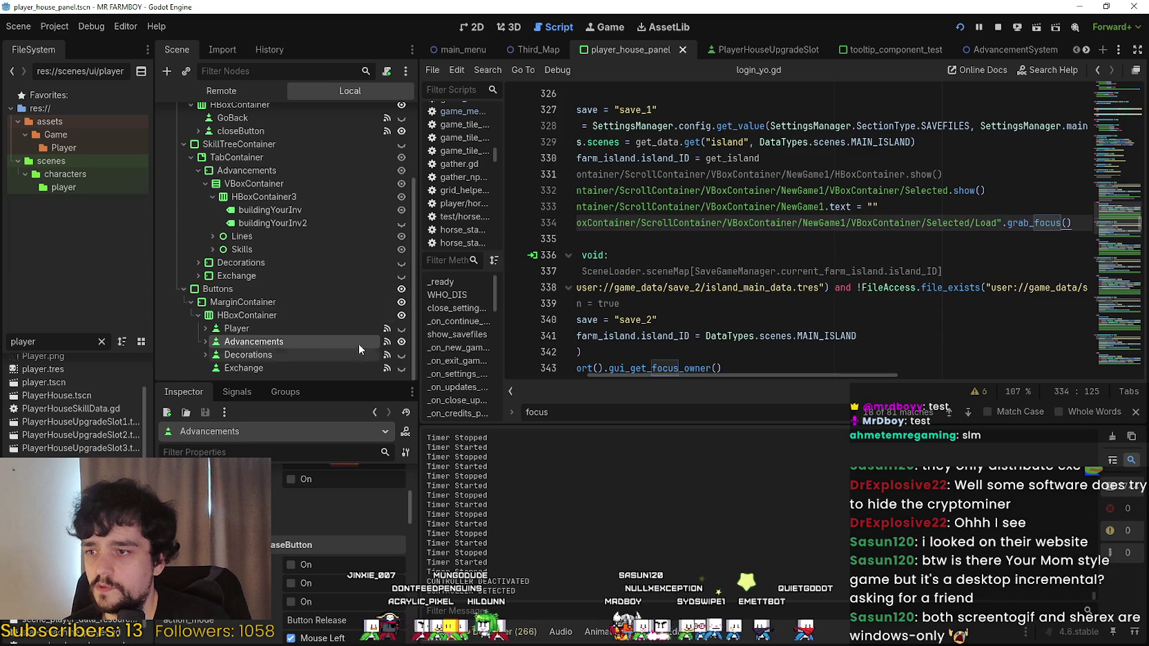
{"action": "scroll", "coordinate": [310, 228], "scroll_direction": "up", "scroll_amount": 3}
{"action": "left_click", "coordinate": [385, 115]}
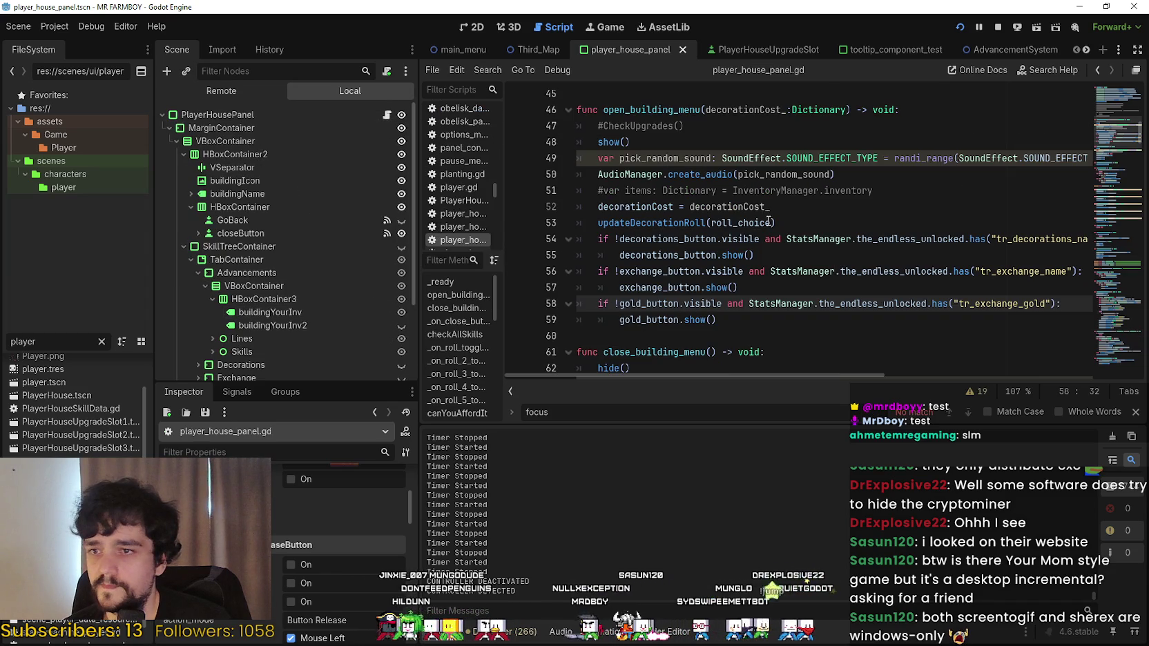
{"action": "left_click", "coordinate": [758, 318]}
{"action": "key", "text": "Return"}
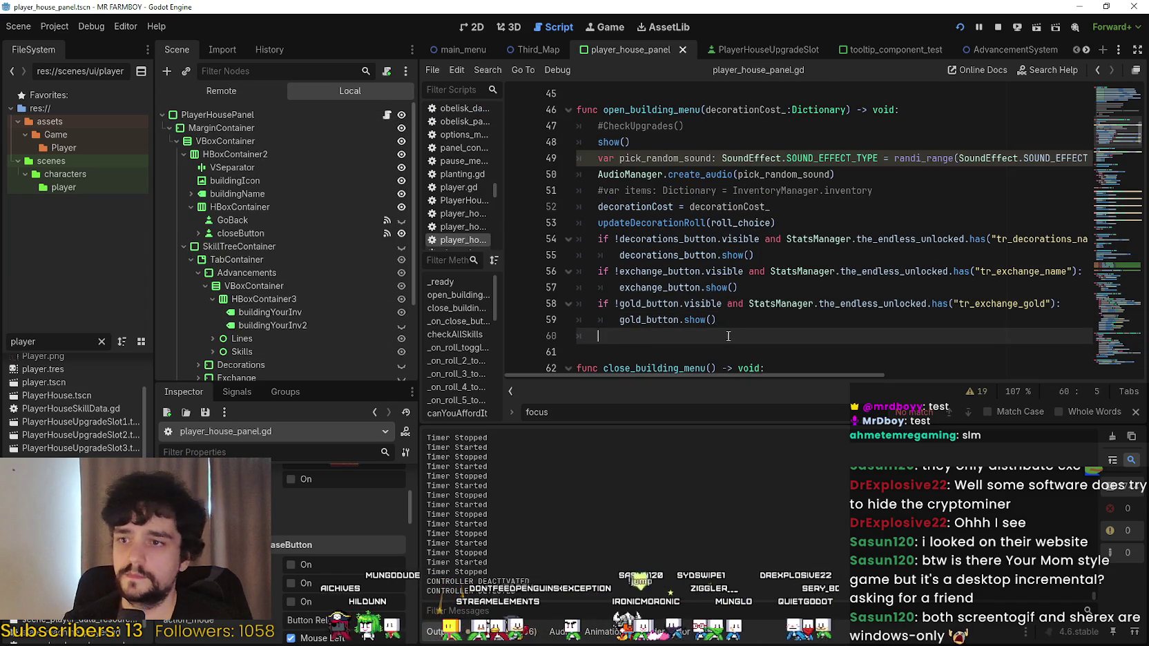
{"action": "scroll", "coordinate": [637, 319], "scroll_direction": "down", "scroll_amount": 3}
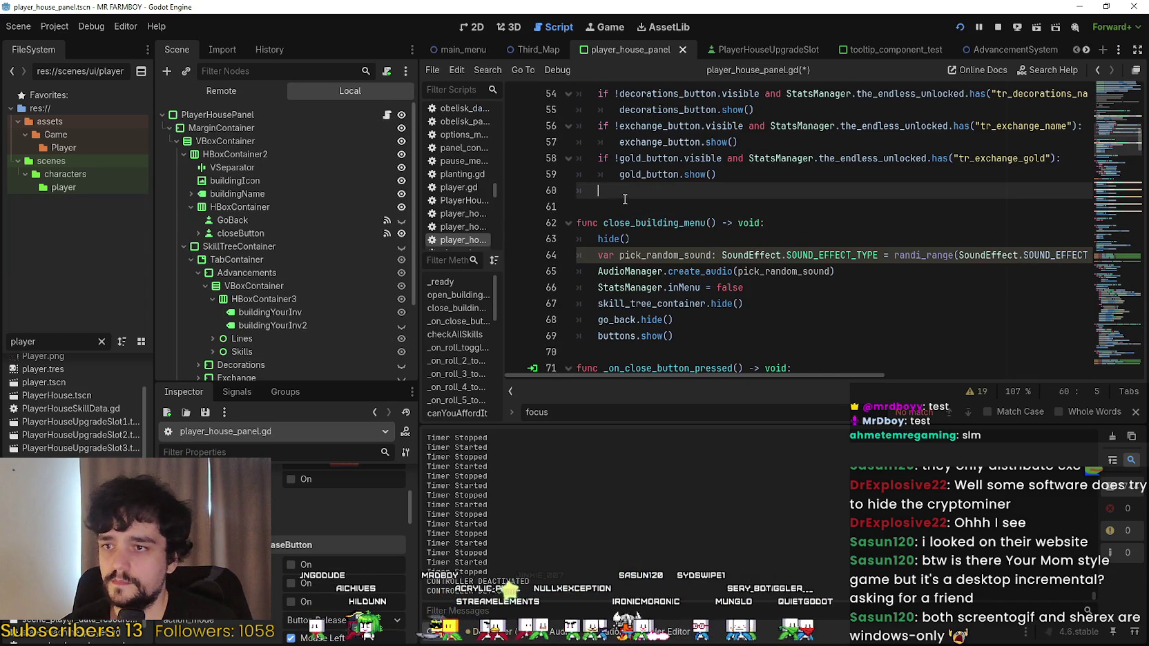
{"action": "scroll", "coordinate": [365, 288], "scroll_direction": "down", "scroll_amount": 2}
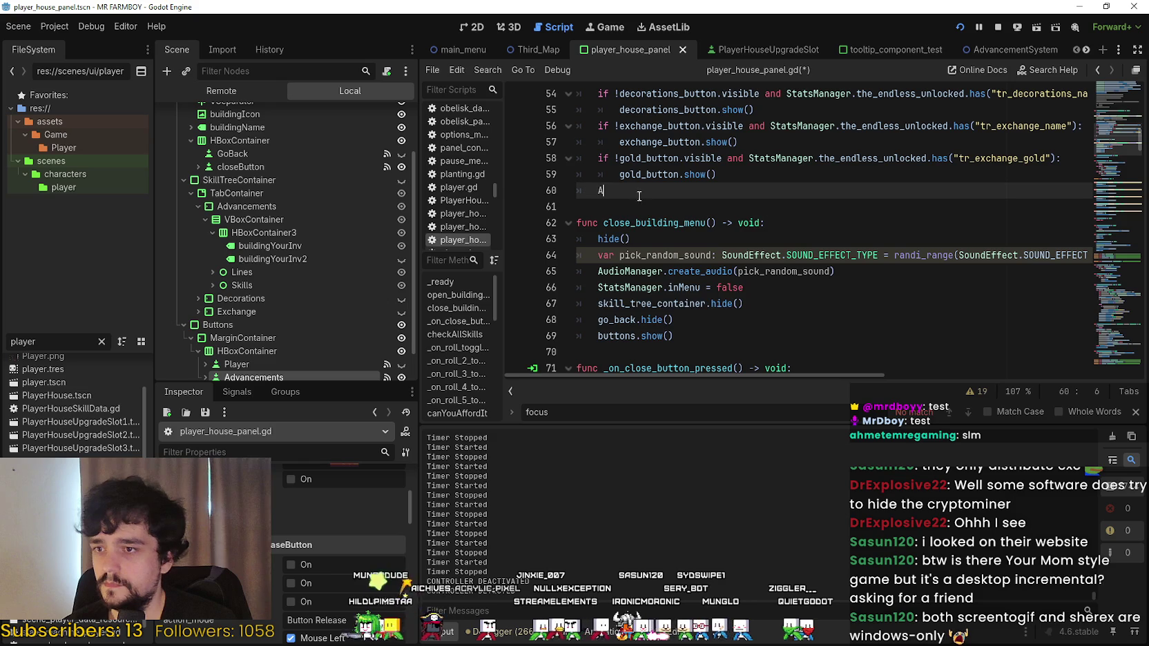
Type an Advancements reference, then remove the invalid text and start a fresh line.
{"action": "type", "text": "dvancements"}
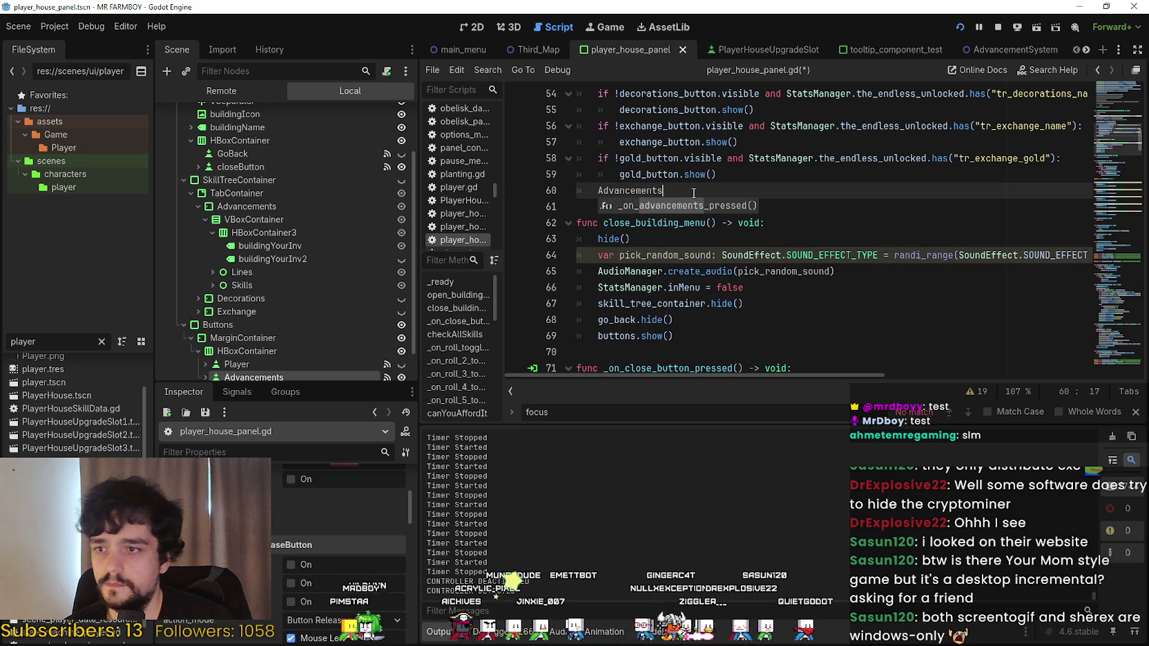
{"action": "left_click_drag", "start_coordinate": [693, 174], "coordinate": [597, 174]}
{"action": "left_click_drag", "start_coordinate": [675, 191], "coordinate": [581, 191]}
{"action": "scroll", "coordinate": [285, 337], "scroll_direction": "down", "scroll_amount": 2}
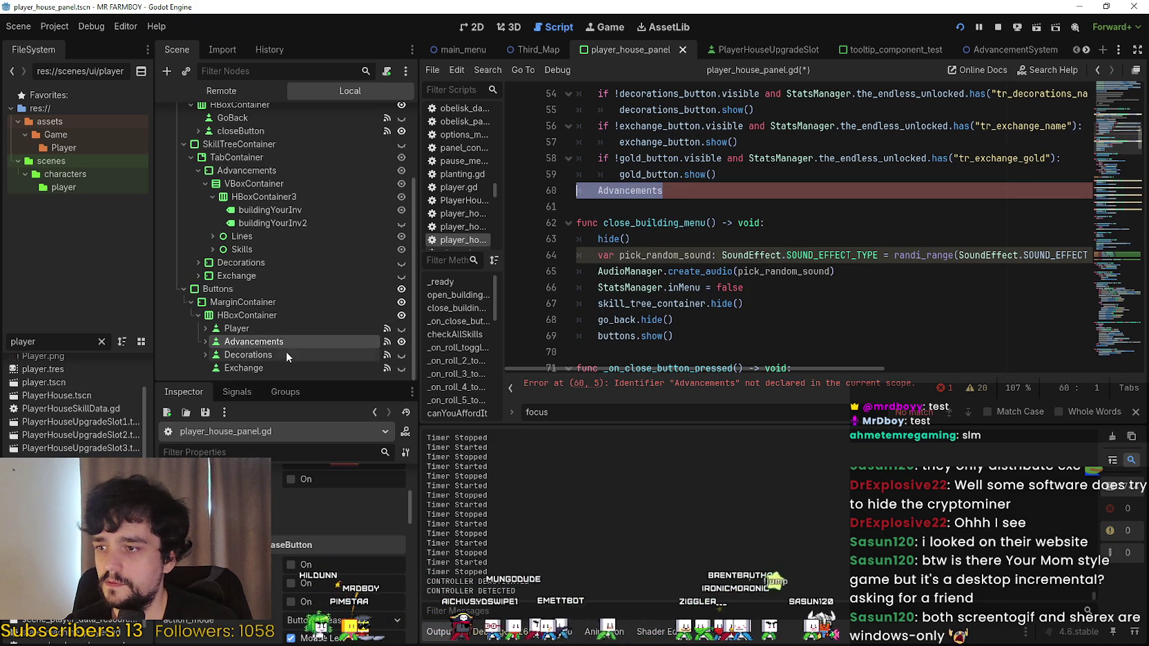
{"action": "left_click", "coordinate": [698, 191]}
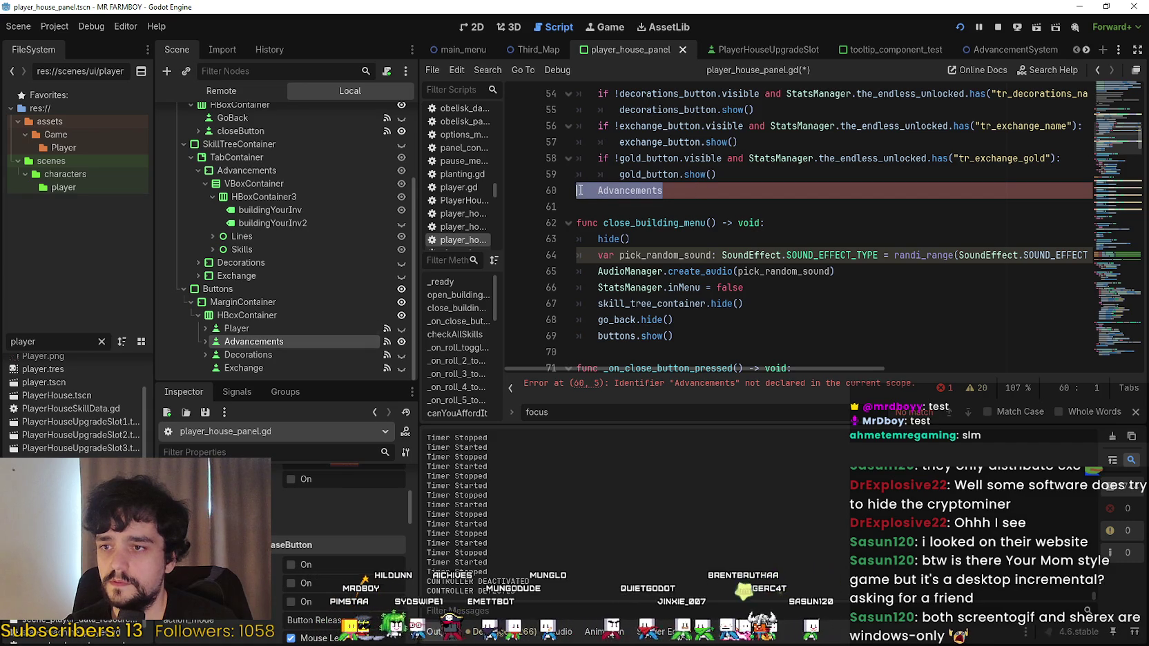
{"action": "key", "text": "BackSpace"}
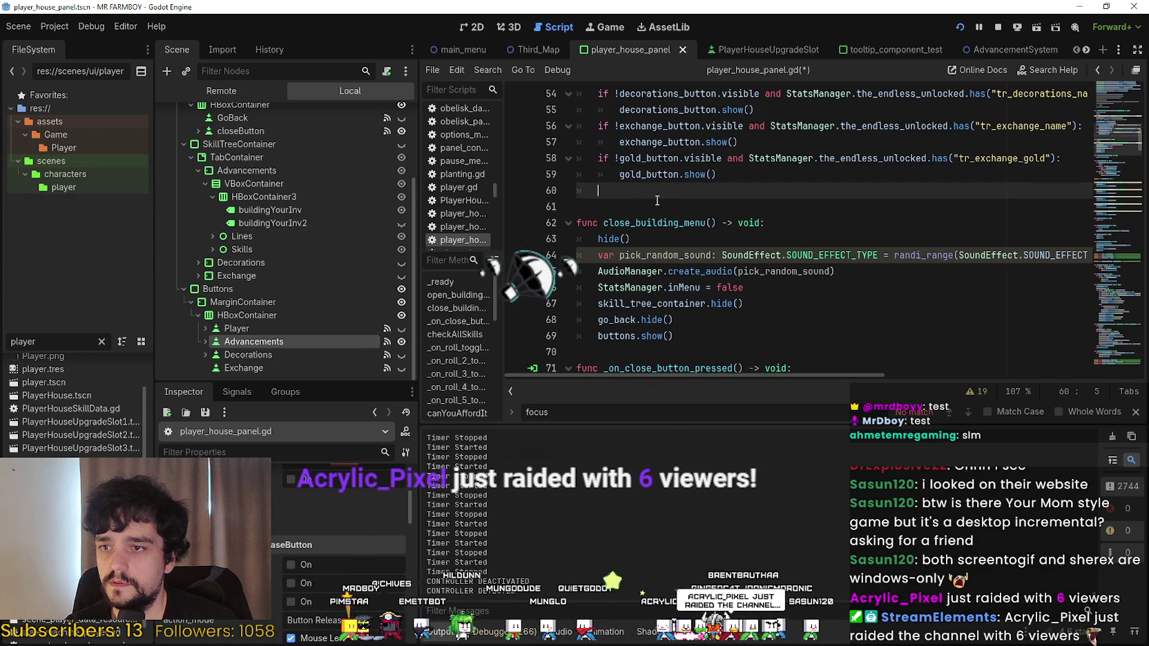
{"action": "key", "text": "Return"}
Insert the Advancements node path with .grab_focus() on line 61 and save the script.
{"action": "left_click_drag", "start_coordinate": [275, 344], "coordinate": [680, 208]}
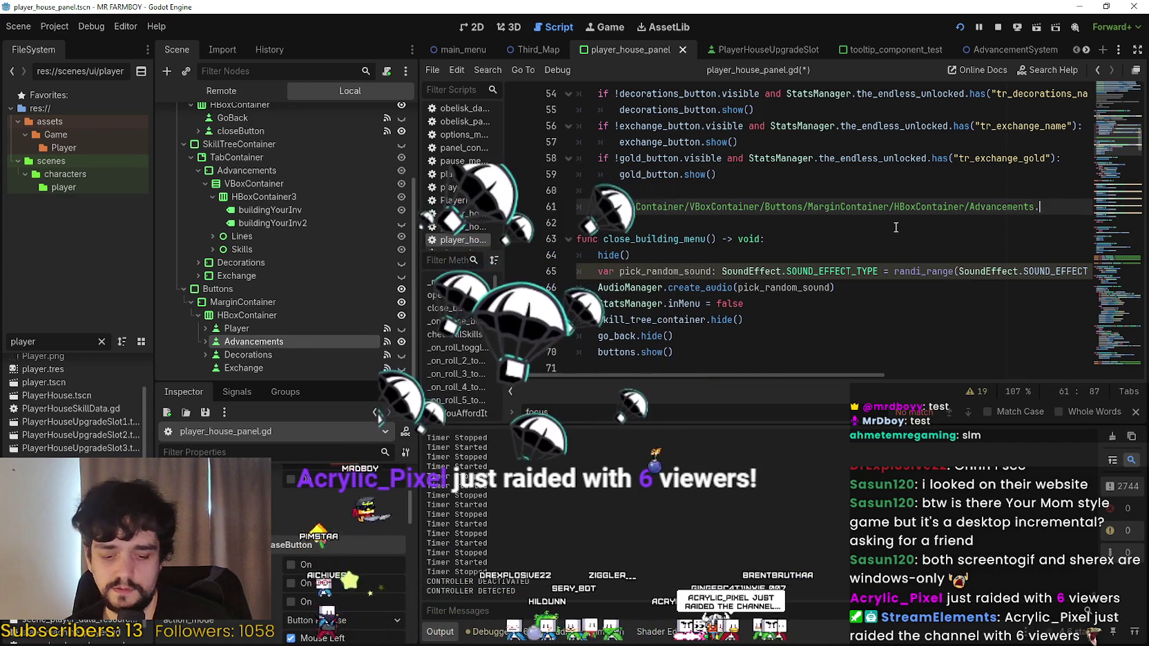
{"action": "type", "text": ".grab"}
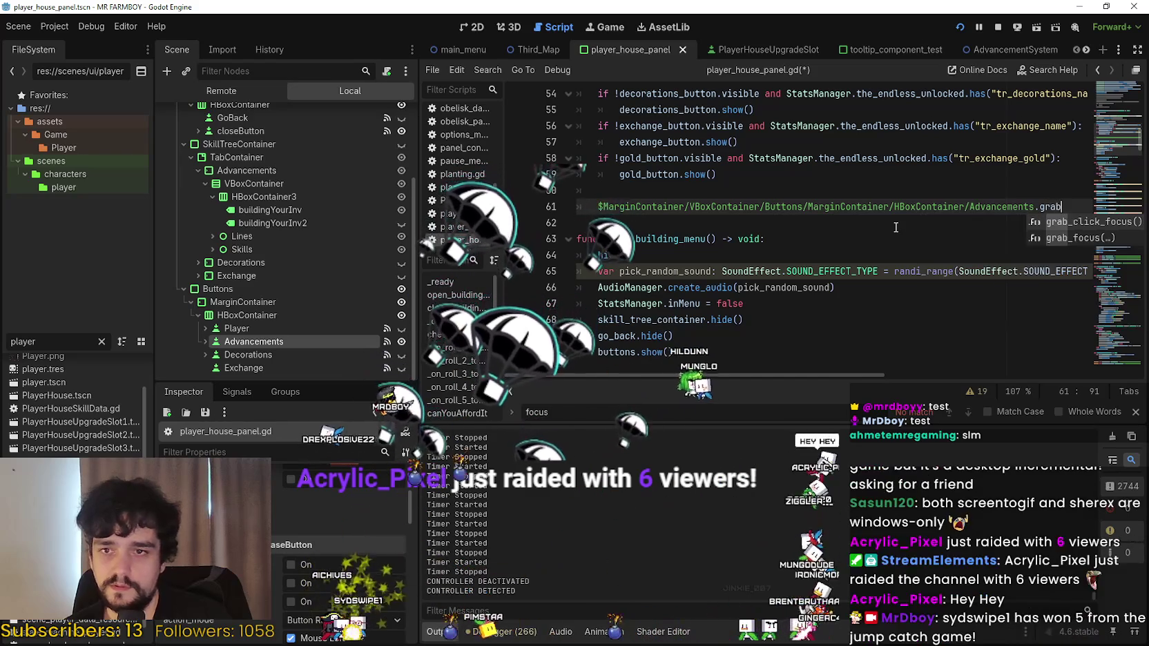
{"action": "key", "text": "Return"}
{"action": "left_click", "coordinate": [895, 227]}
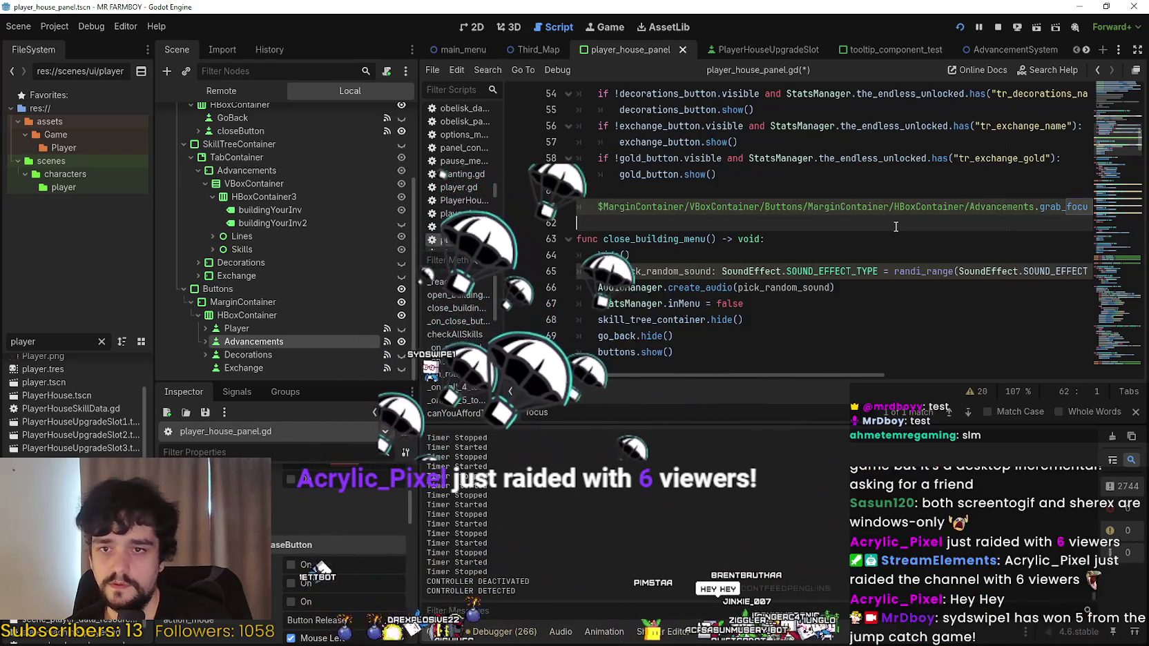
{"action": "key", "text": "ctrl+s"}
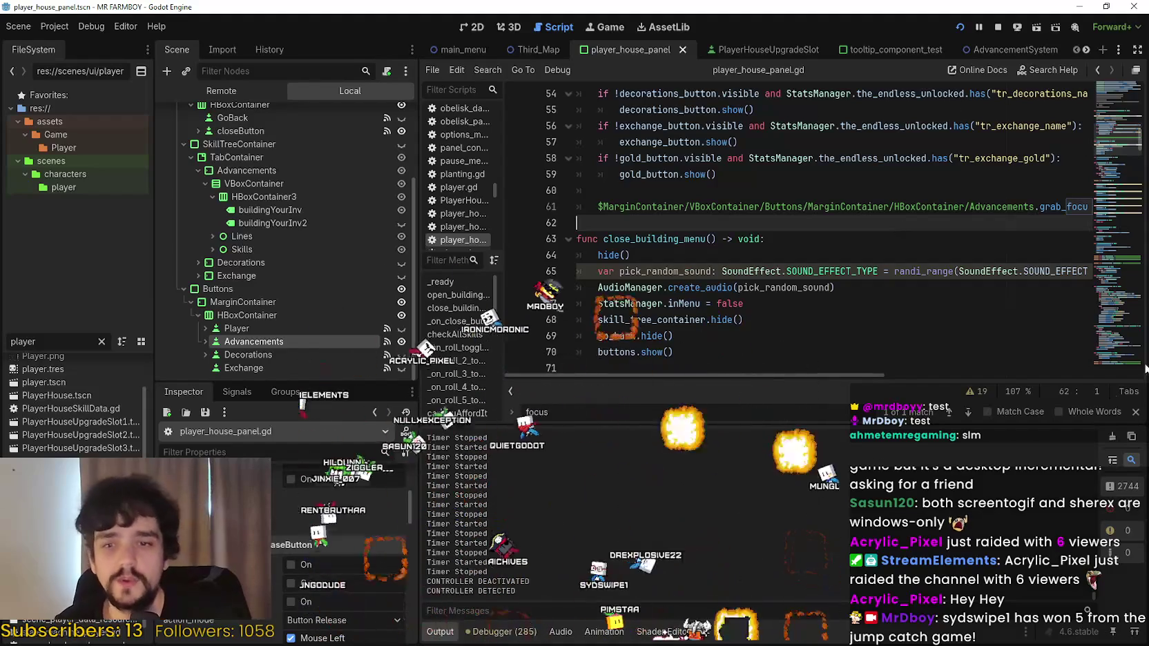
{"action": "mouse_move", "coordinate": [859, 382]}
{"action": "left_mouse_down"}
{"action": "mouse_move", "coordinate": [858, 400]}
{"action": "mouse_move", "coordinate": [829, 399]}
{"action": "left_mouse_up"}
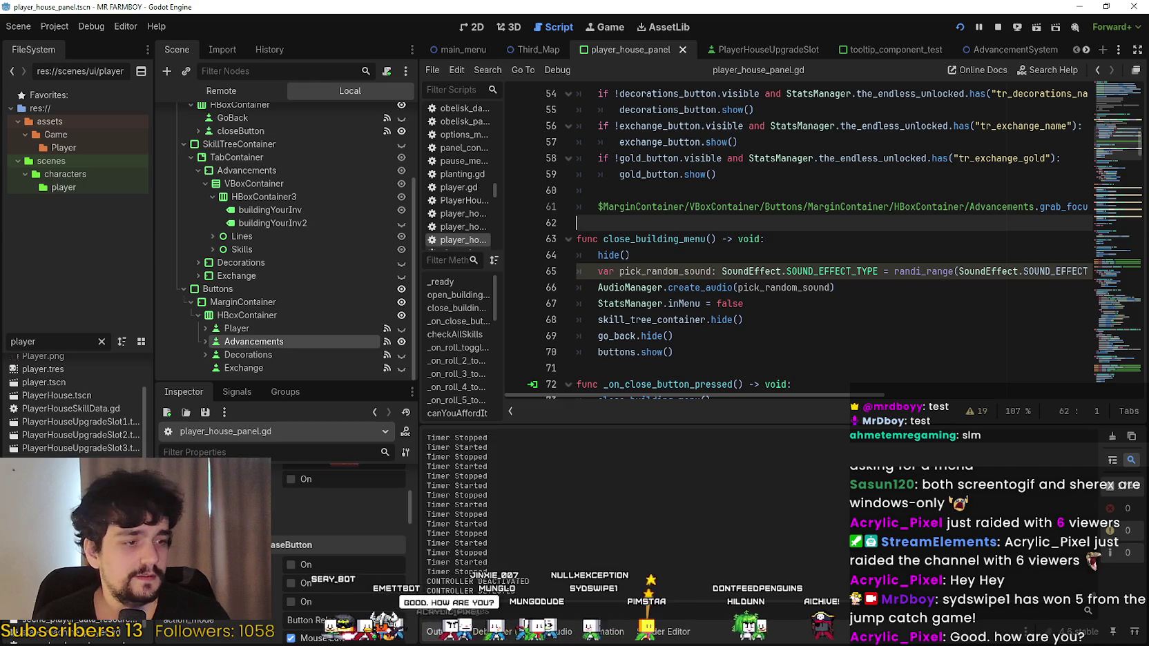
Run the game and repeatedly open and close Advancements from the Player House to check focus.
{"action": "key", "text": "Escape"}
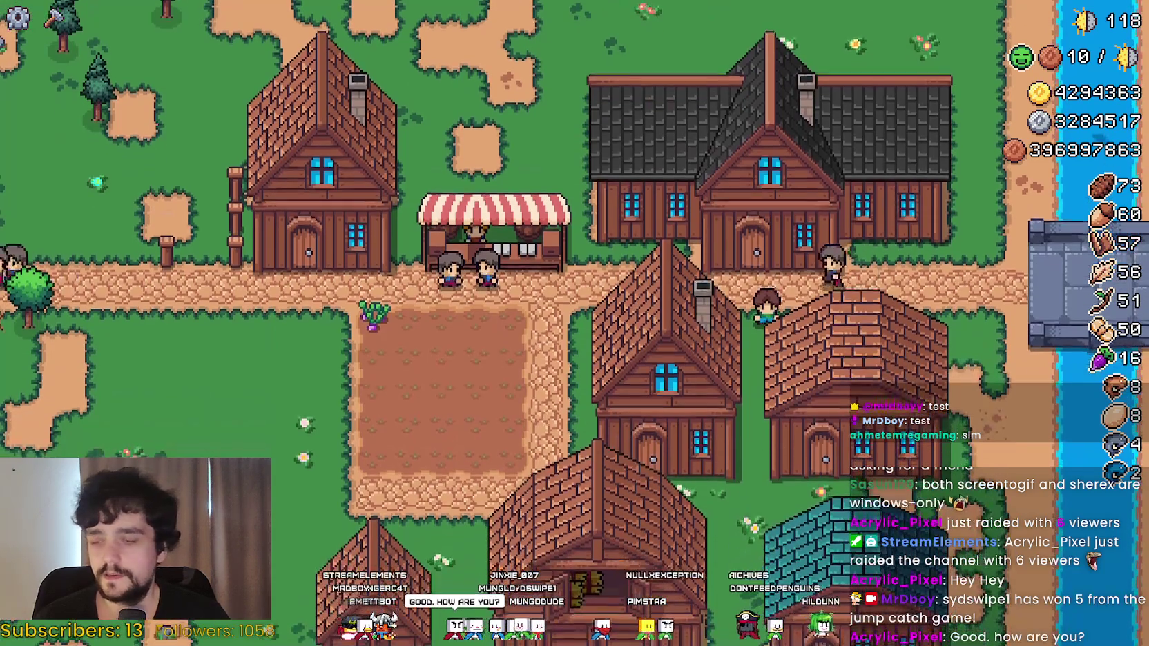
{"action": "key", "text": "Up"}
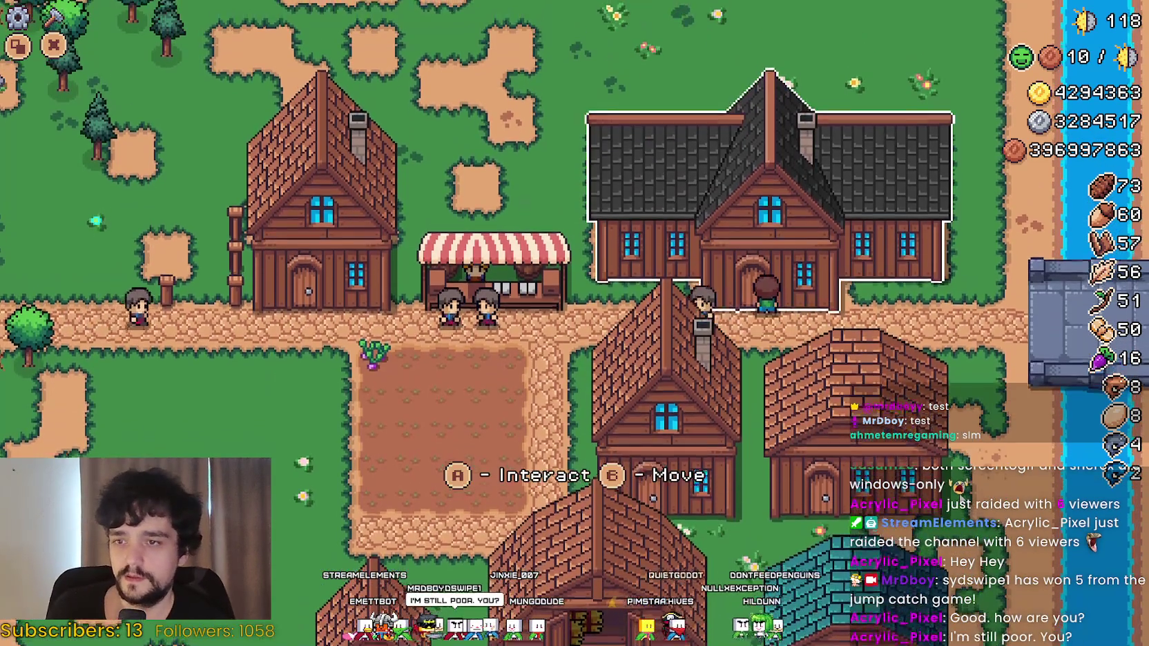
{"action": "key", "text": "Return"}
{"action": "key", "text": "Escape"}
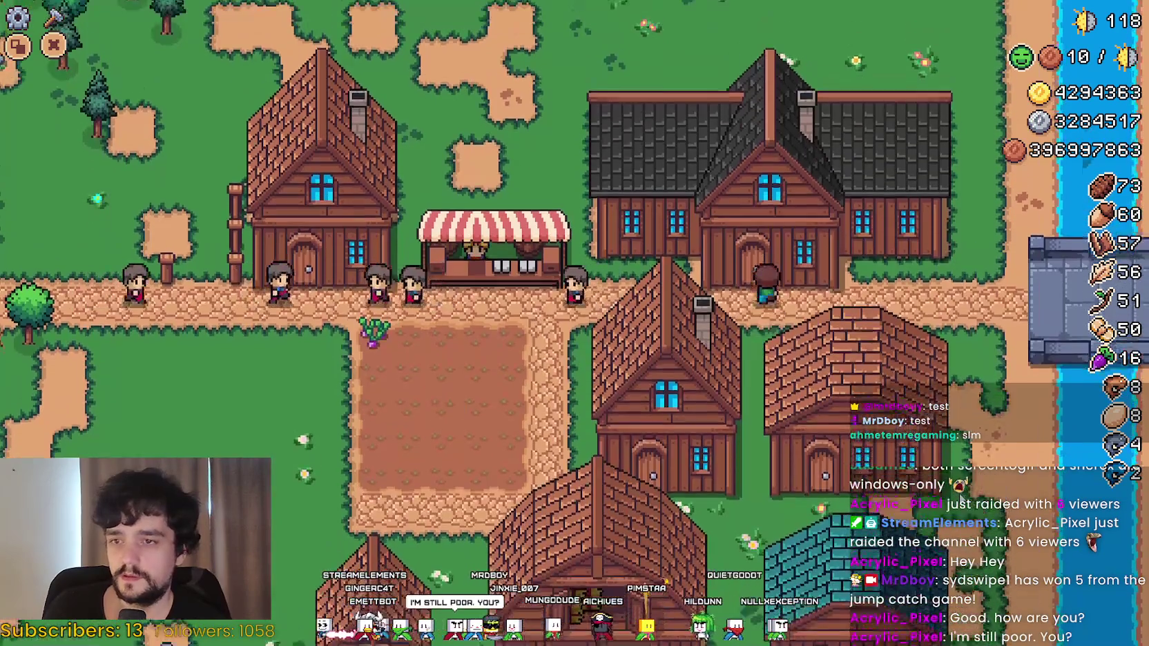
{"action": "key", "text": "Return"}
{"action": "key", "text": "Escape"}
{"action": "key", "text": "Return"}
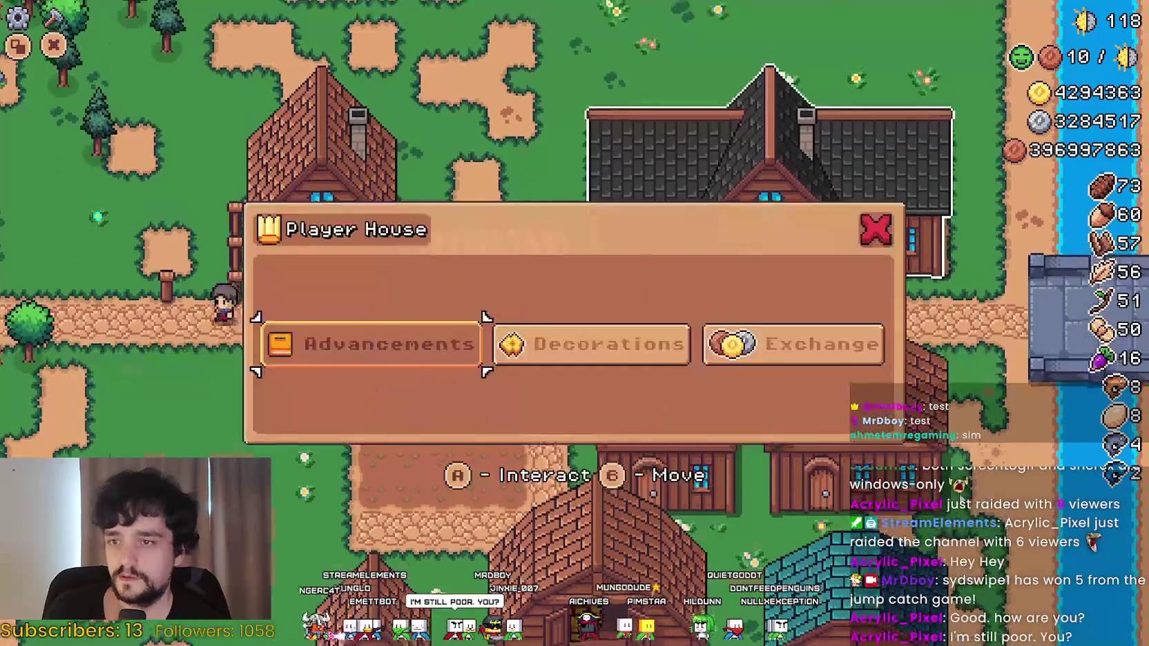
{"action": "key", "text": "Return"}
{"action": "key", "text": "Escape"}
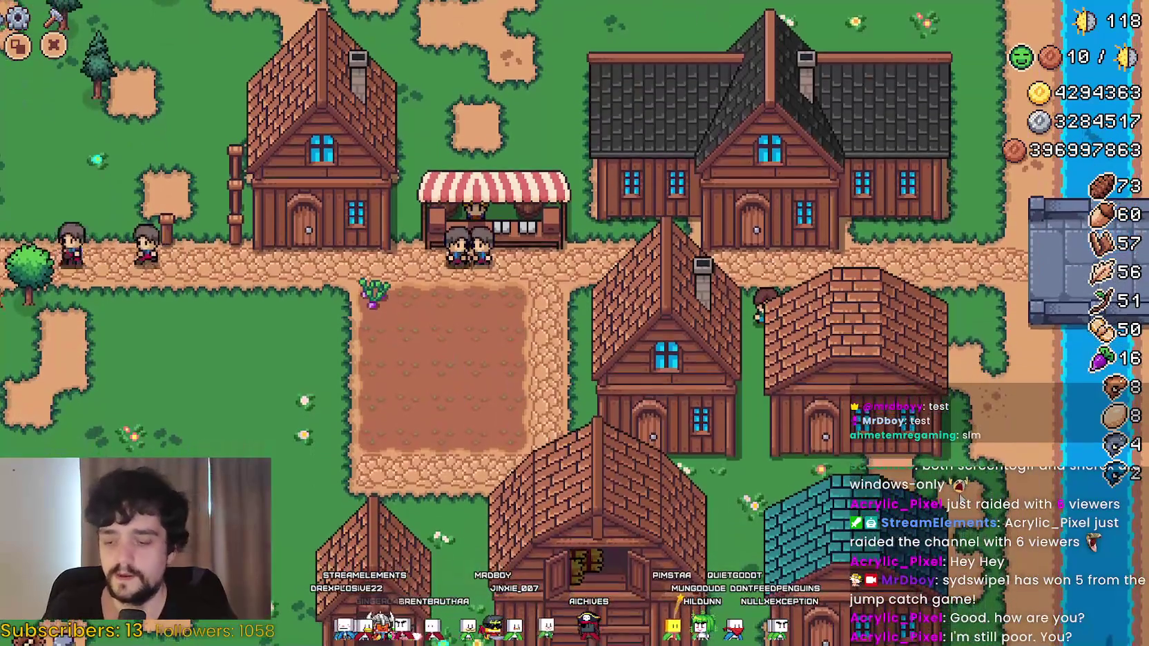
{"action": "key", "text": "alt+Tab"}
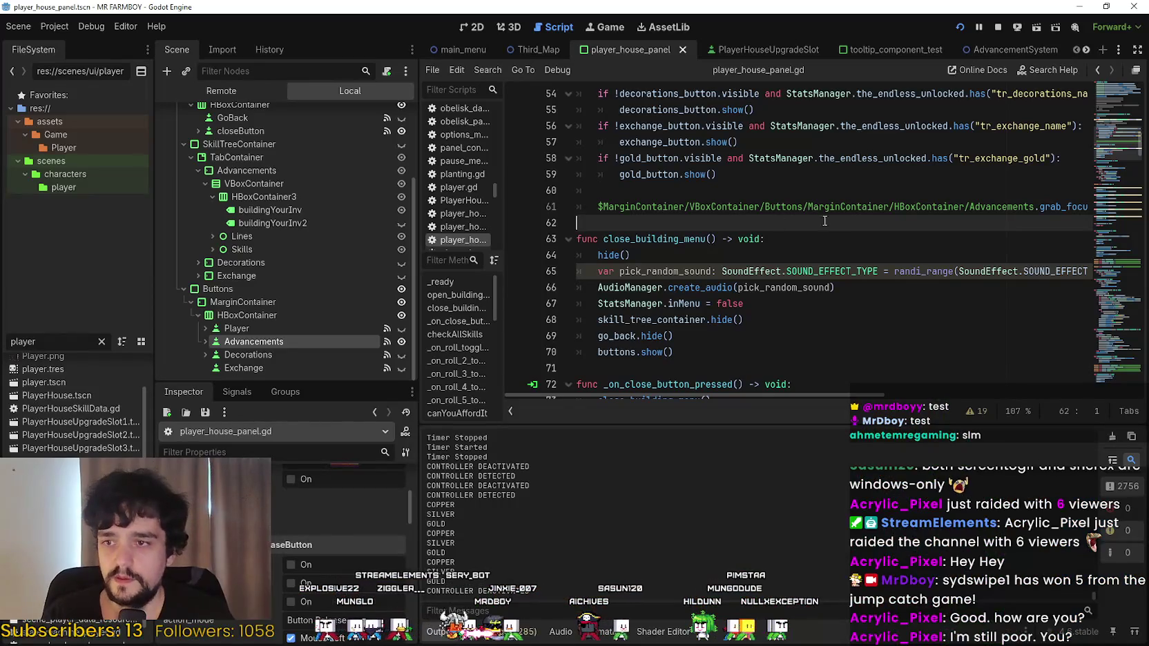
Insert 'await get_tree().physics_frame' above the Advancements grab_focus line and save to relaunch.
{"action": "left_click", "coordinate": [992, 190]}
{"action": "key", "text": "Return"}
{"action": "type", "text": "awai"}
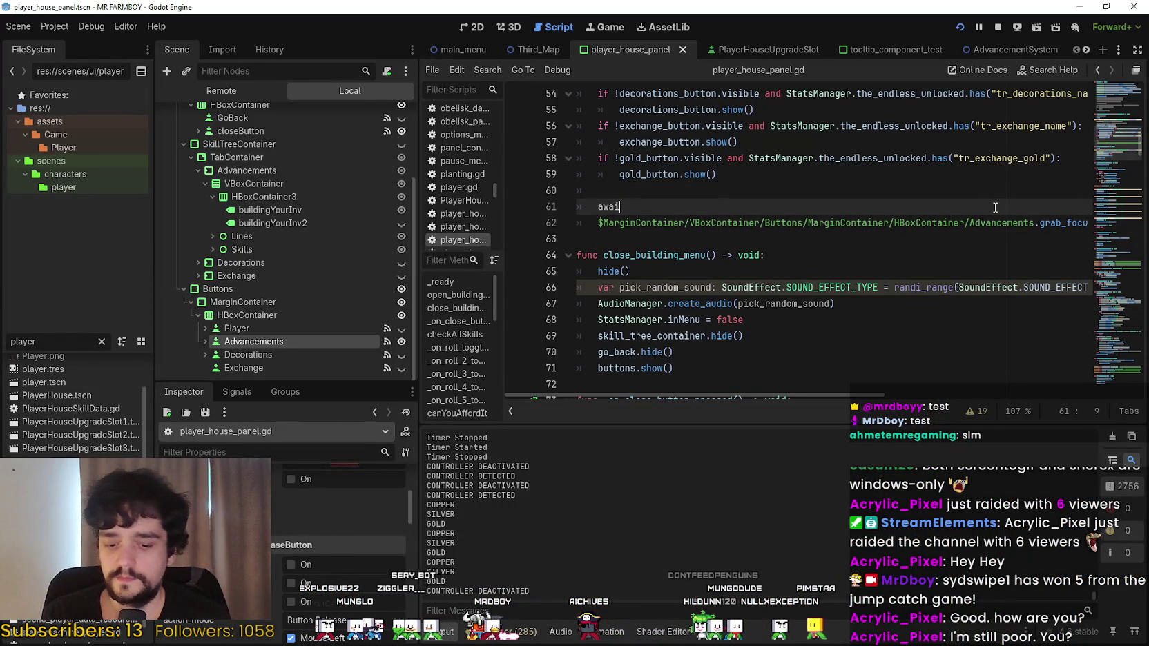
{"action": "type", "text": "t phy"}
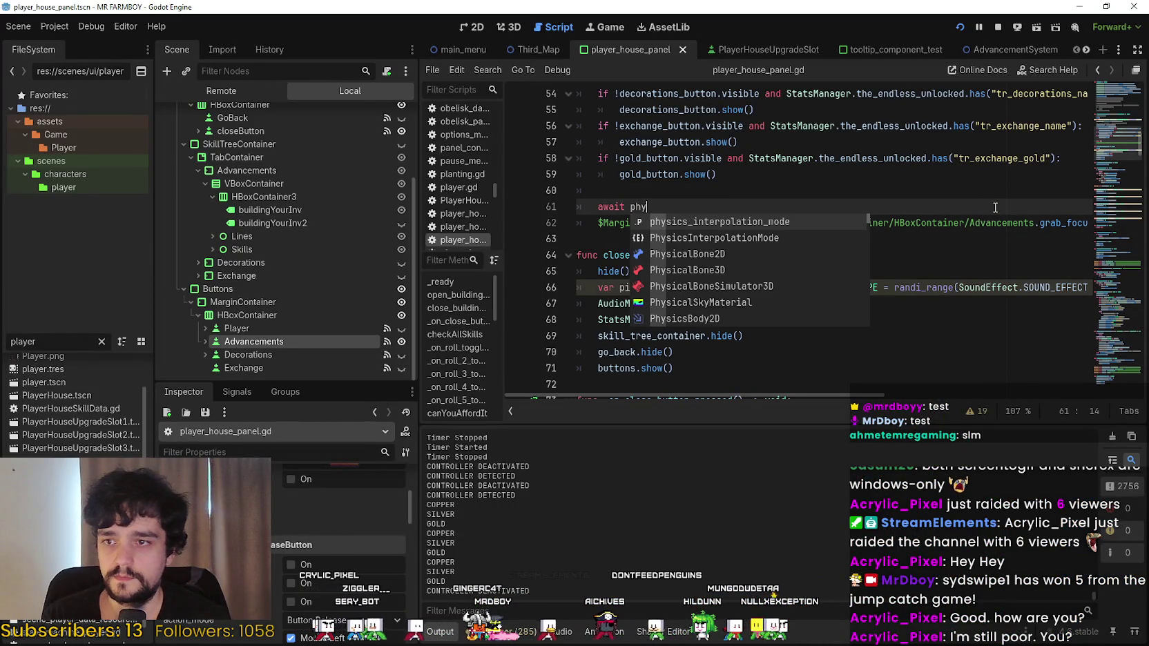
{"action": "key", "text": "BackSpace"}
{"action": "key", "text": "BackSpace"}
{"action": "key", "text": "BackSpace"}
{"action": "type", "text": "get_tree"}
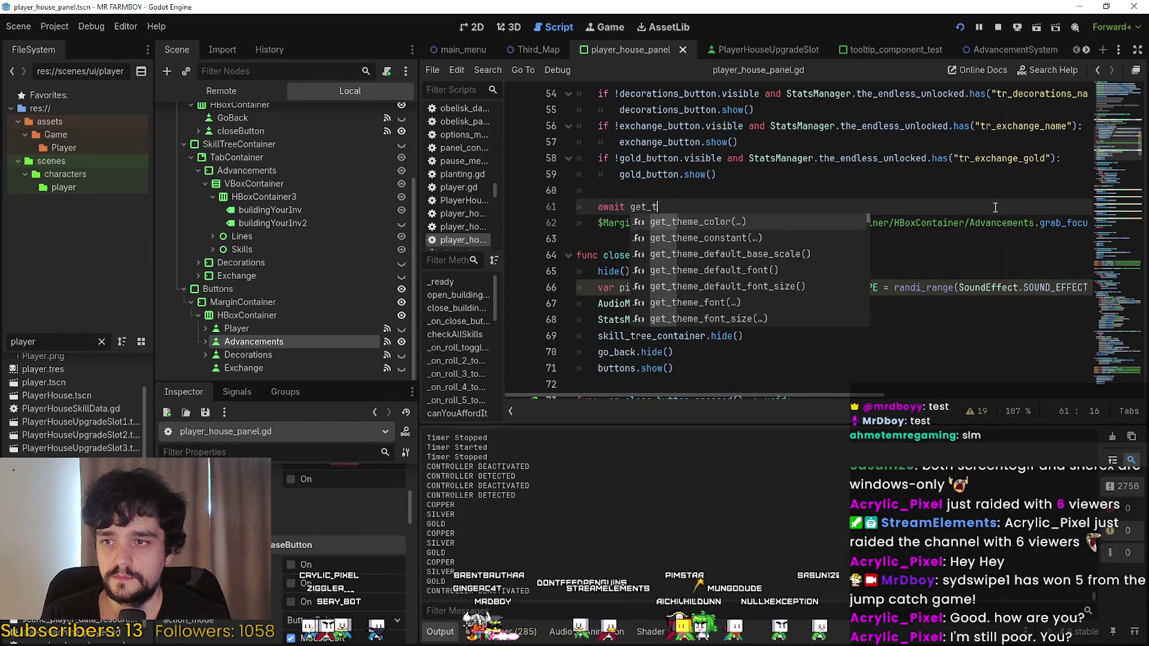
{"action": "key", "text": "Return"}
{"action": "type", "text": ".phy"}
{"action": "key", "text": "Return"}
{"action": "key", "text": "ctrl+s"}
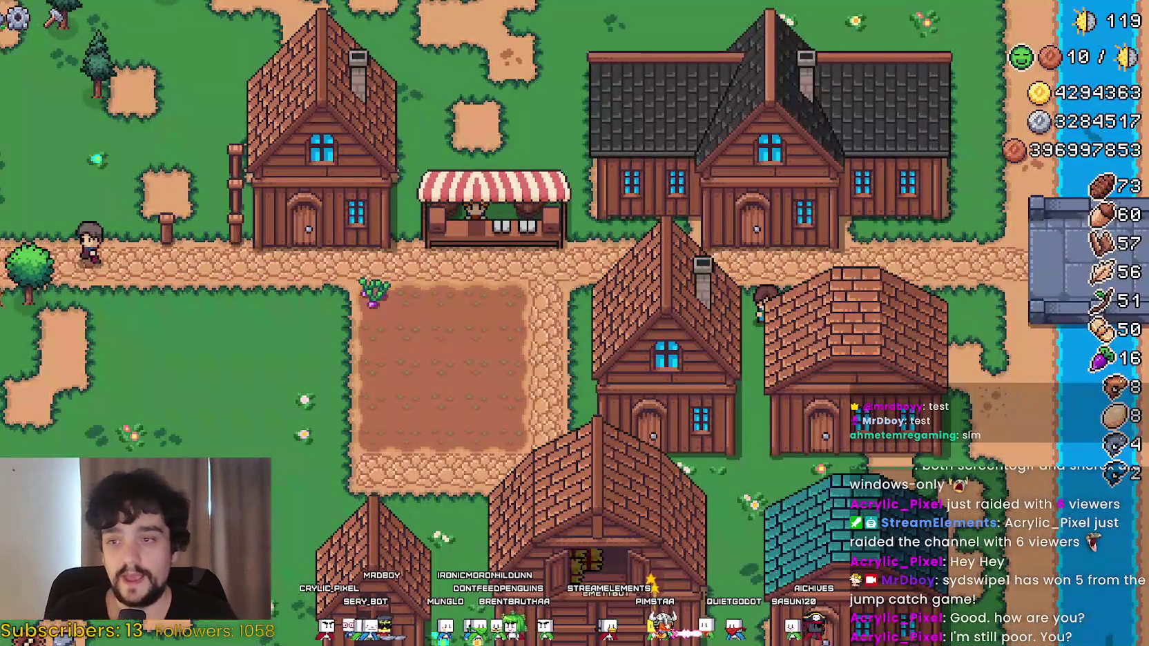
Walk the farmer to the player house, cycle its menu buttons, and open the Advancements tree.
{"action": "key", "text": "Up"}
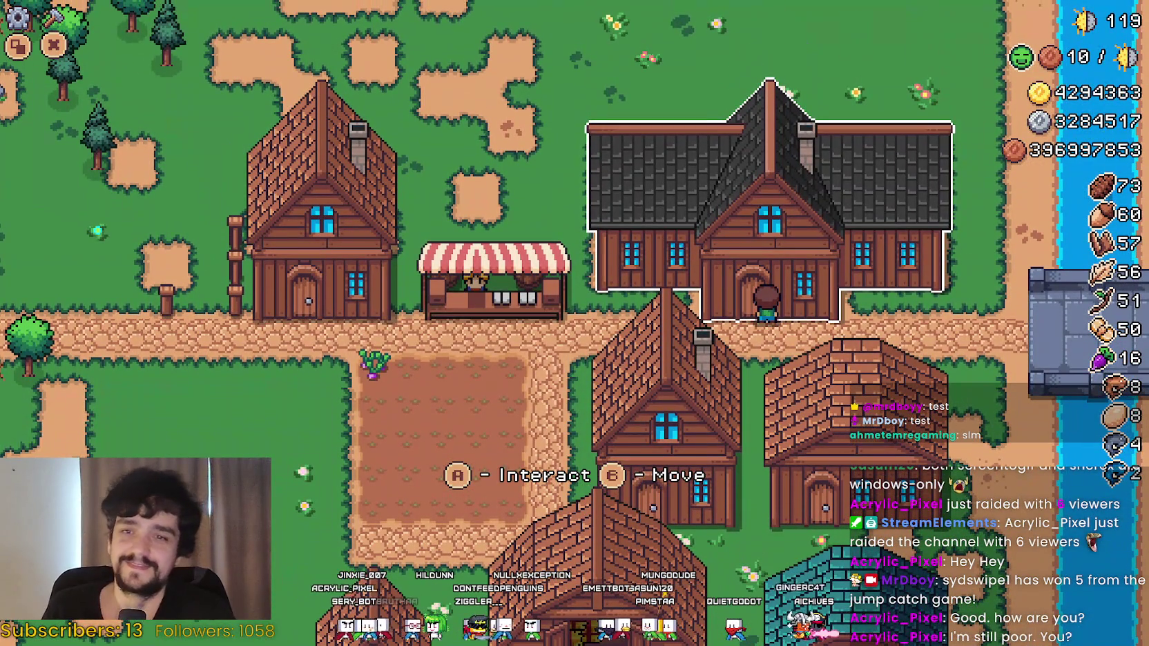
{"action": "key", "text": "Return"}
{"action": "key", "text": "Left"}
{"action": "key", "text": "Left"}
{"action": "key", "text": "Left"}
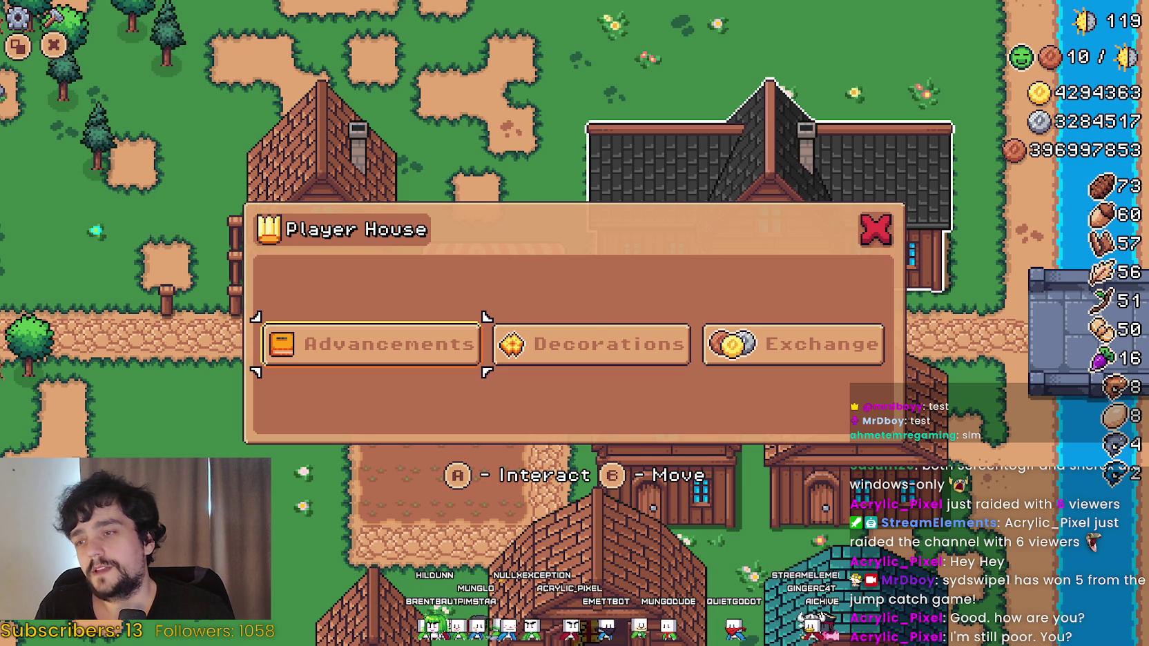
{"action": "key", "text": "Right"}
{"action": "key", "text": "Up"}
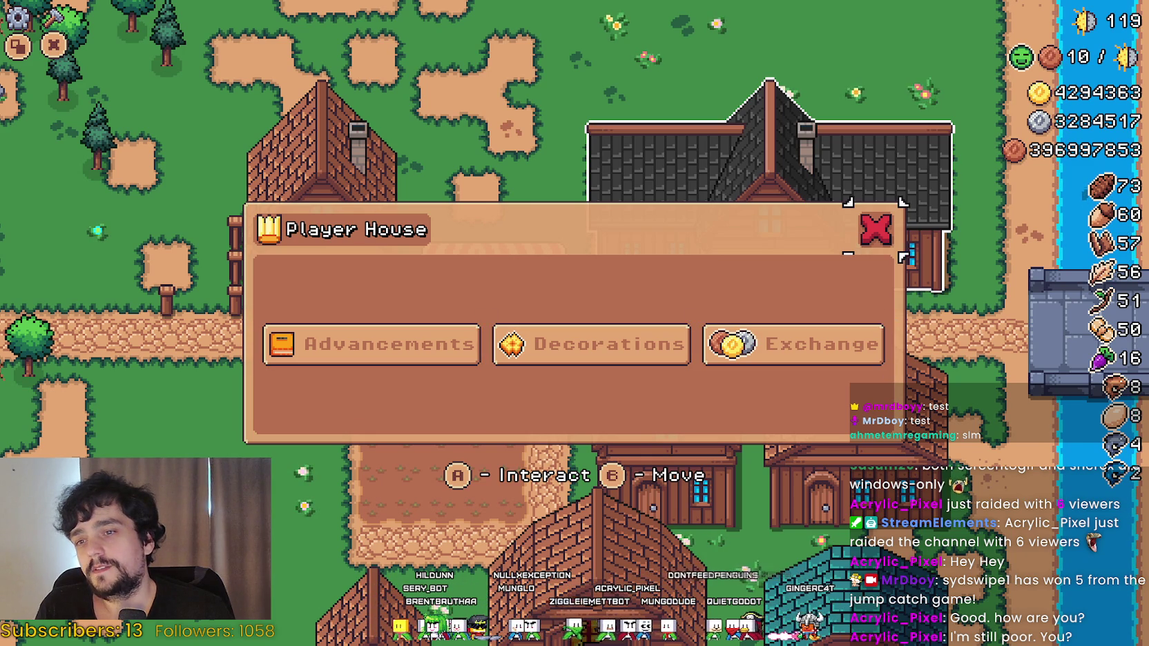
{"action": "key", "text": "Left"}
{"action": "key", "text": "Left"}
{"action": "key", "text": "Return"}
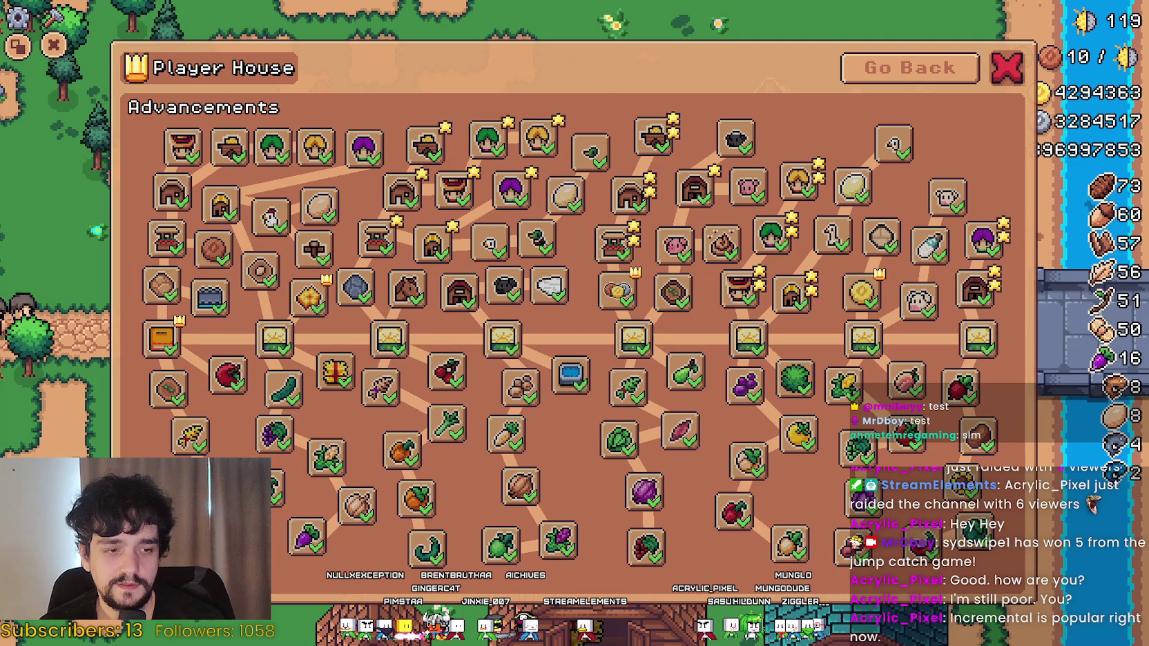
{"action": "key", "text": "alt+Tab"}
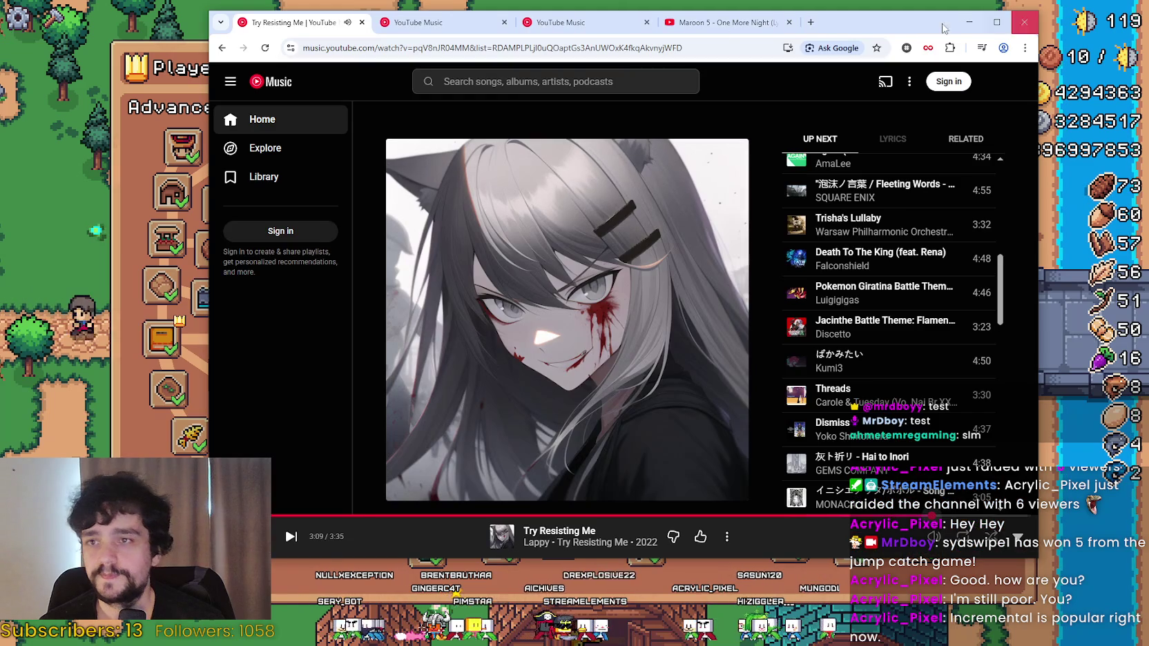
Go to twitch.tv in a new tab and search for the raiding streamer's channel.
{"action": "left_click", "coordinate": [810, 22]}
{"action": "type", "text": "twitch"}
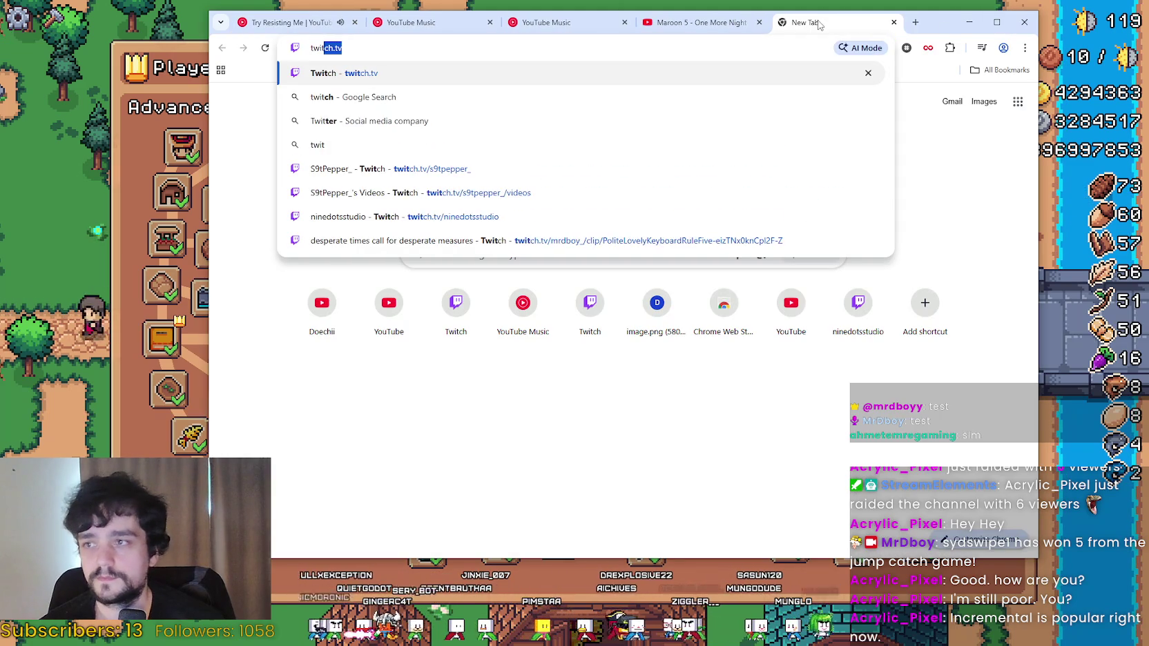
{"action": "key", "text": "Return"}
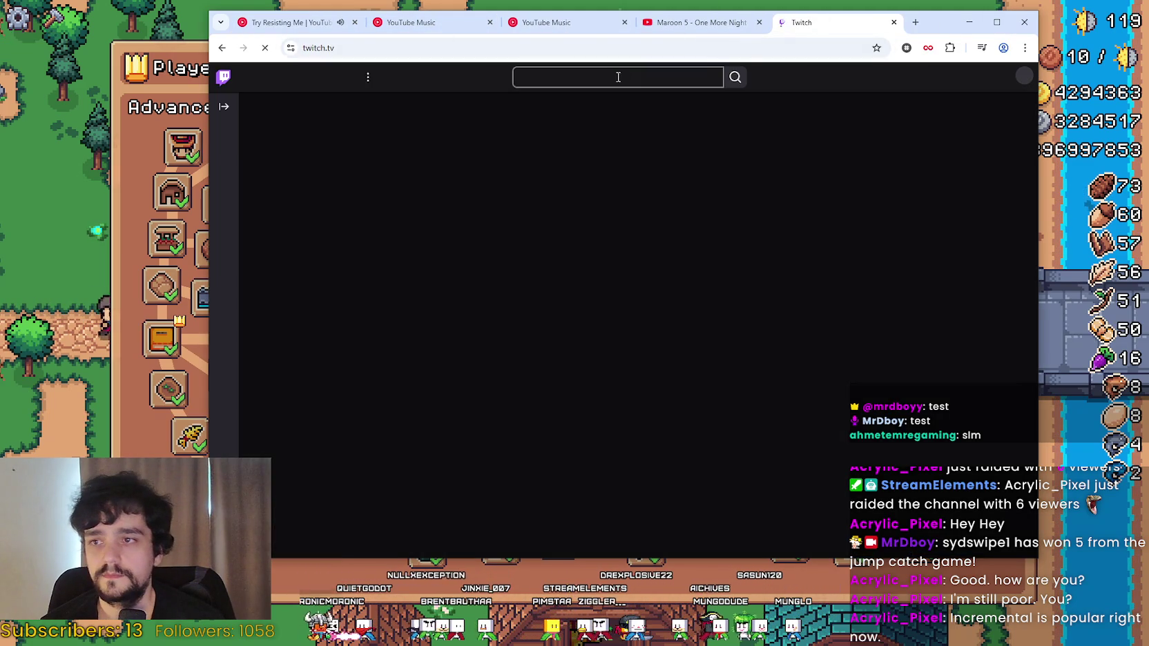
{"action": "left_click", "coordinate": [618, 77]}
{"action": "type", "text": "Acrylic_Pixel"}
{"action": "key", "text": "Return"}
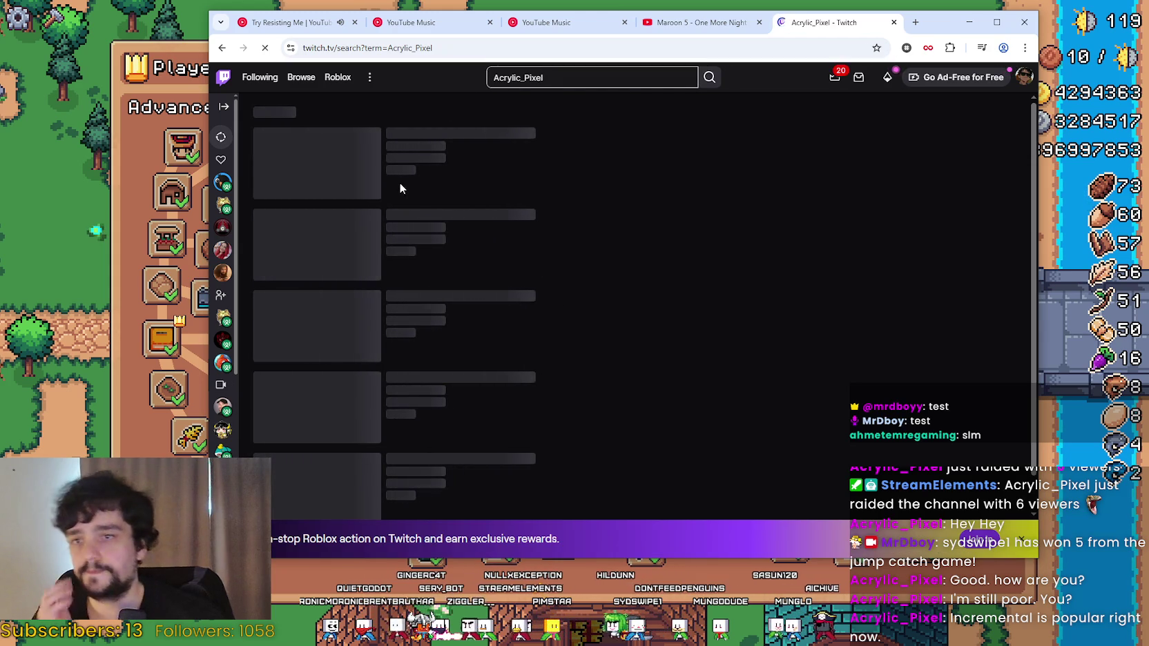
Open the streamer's channel, dismiss the mute notice, and jump partway into the past broadcast.
{"action": "left_click", "coordinate": [408, 234]}
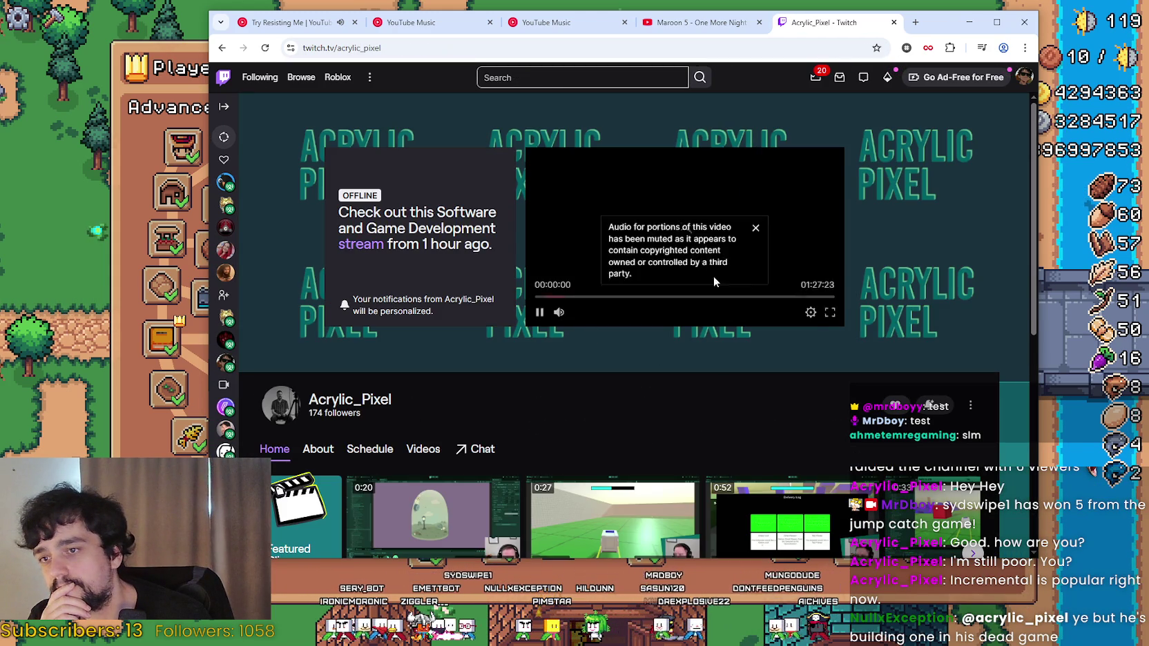
{"action": "left_click", "coordinate": [763, 210]}
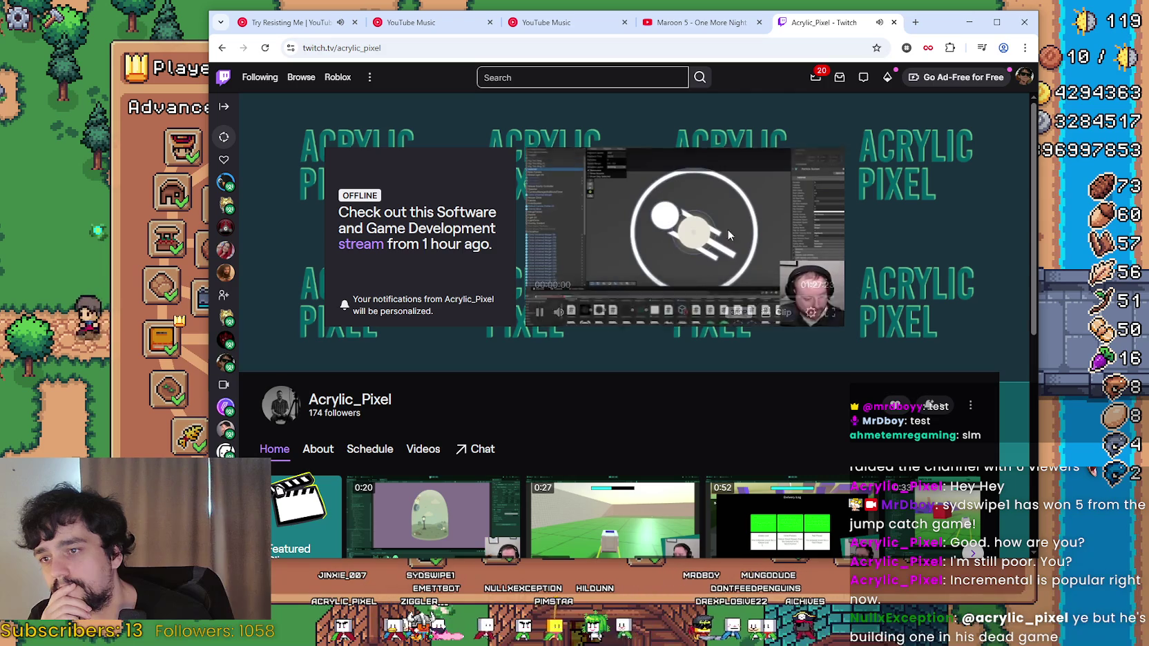
{"action": "left_click", "coordinate": [584, 297]}
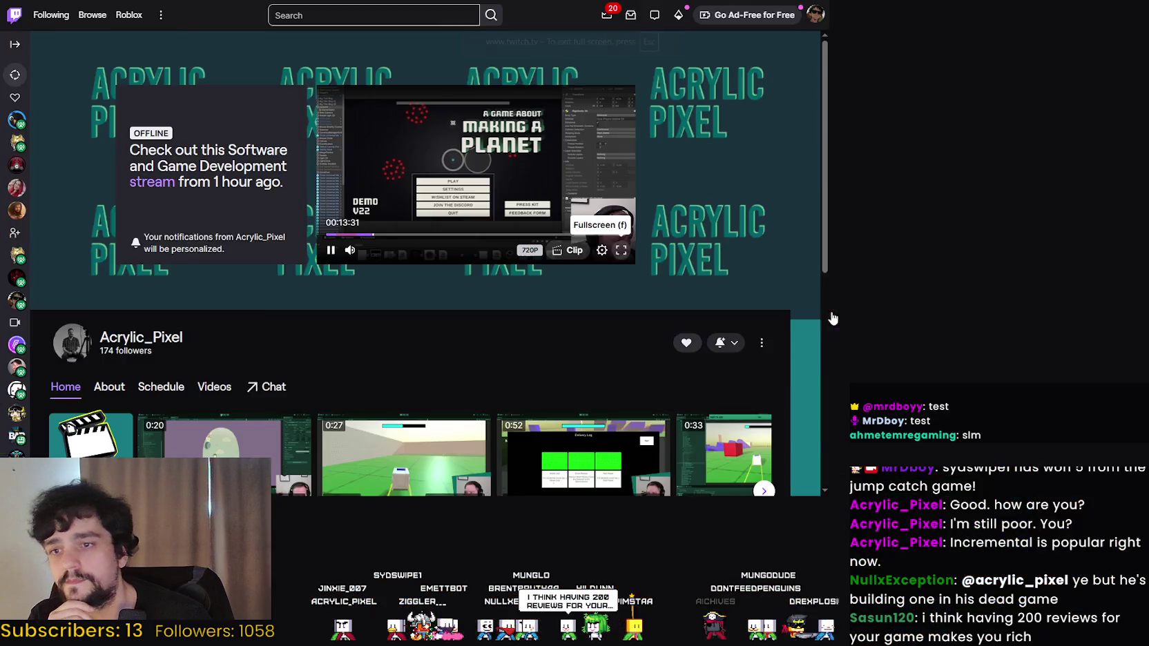
{"action": "left_click", "coordinate": [829, 312]}
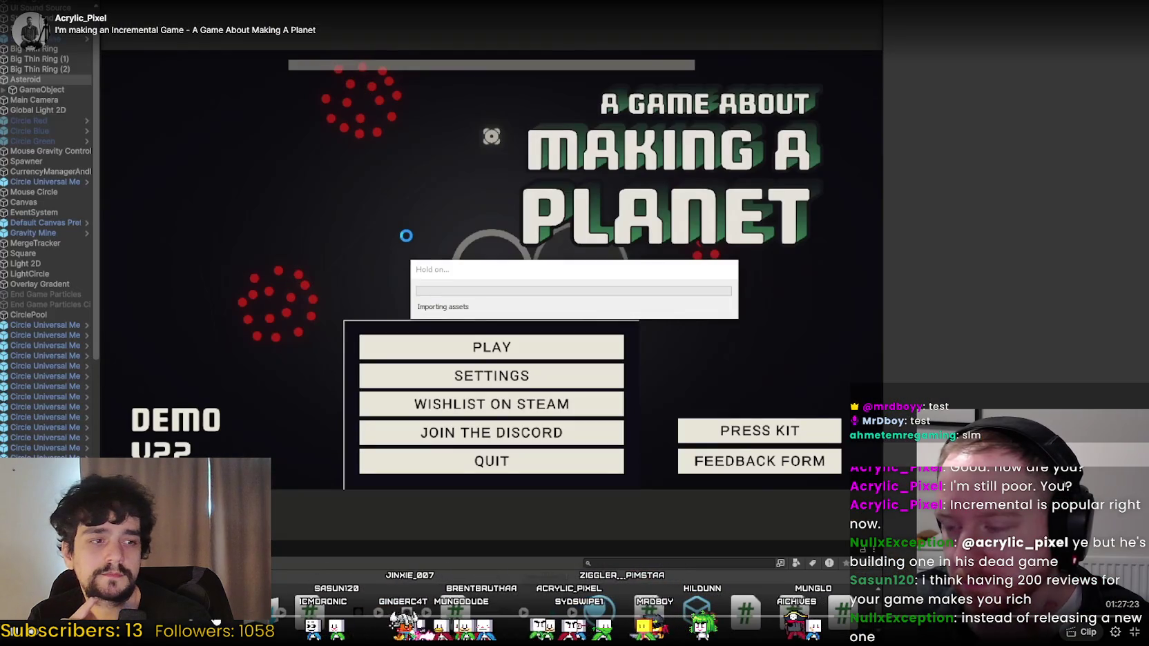
Adjust the Twitch page and player while the planet-game broadcast plays.
{"action": "left_click", "coordinate": [70, 119]}
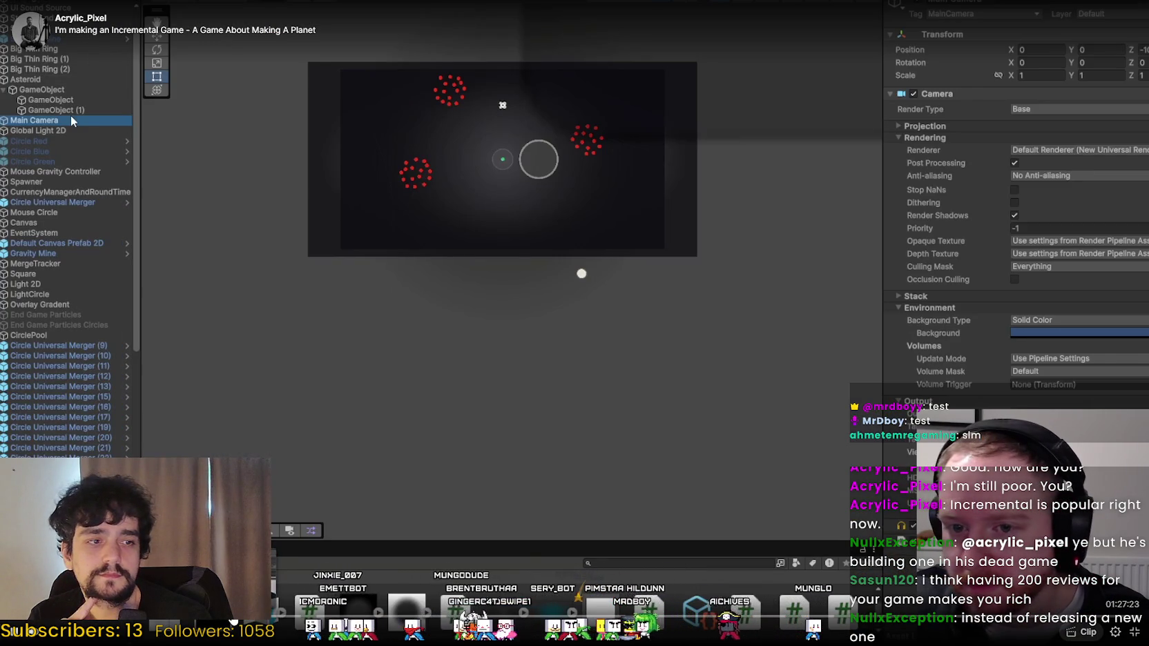
{"action": "left_click", "coordinate": [72, 99]}
{"action": "double_click", "coordinate": [72, 90]}
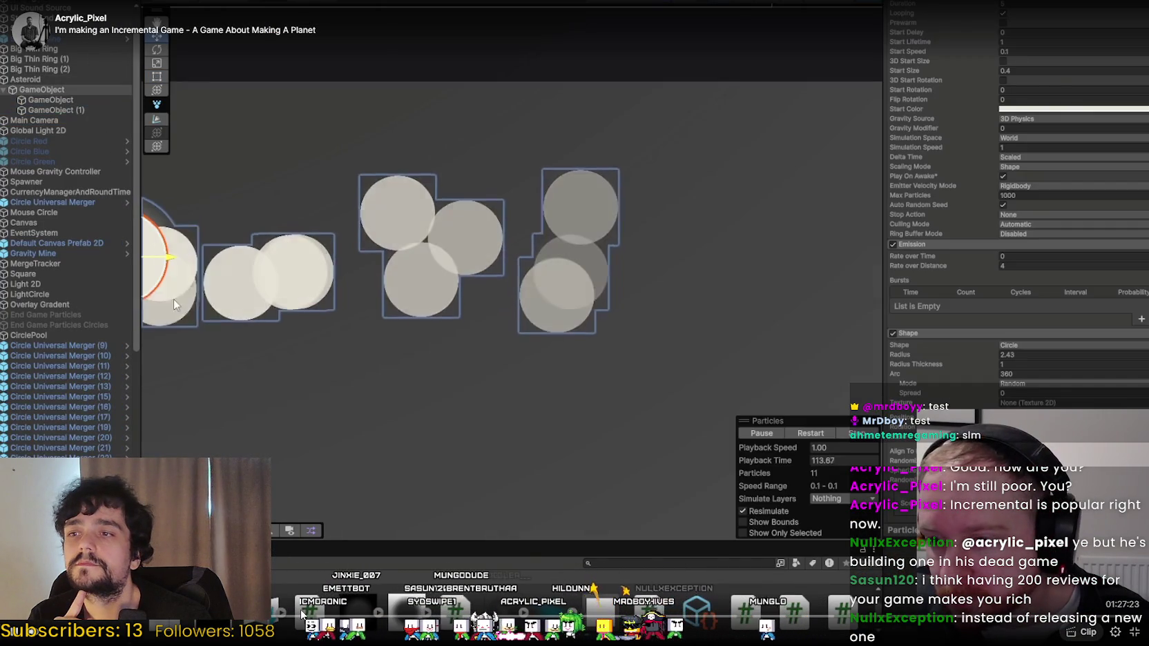
{"action": "left_click", "coordinate": [974, 358]}
{"action": "left_click_drag", "start_coordinate": [972, 355], "coordinate": [922, 348]}
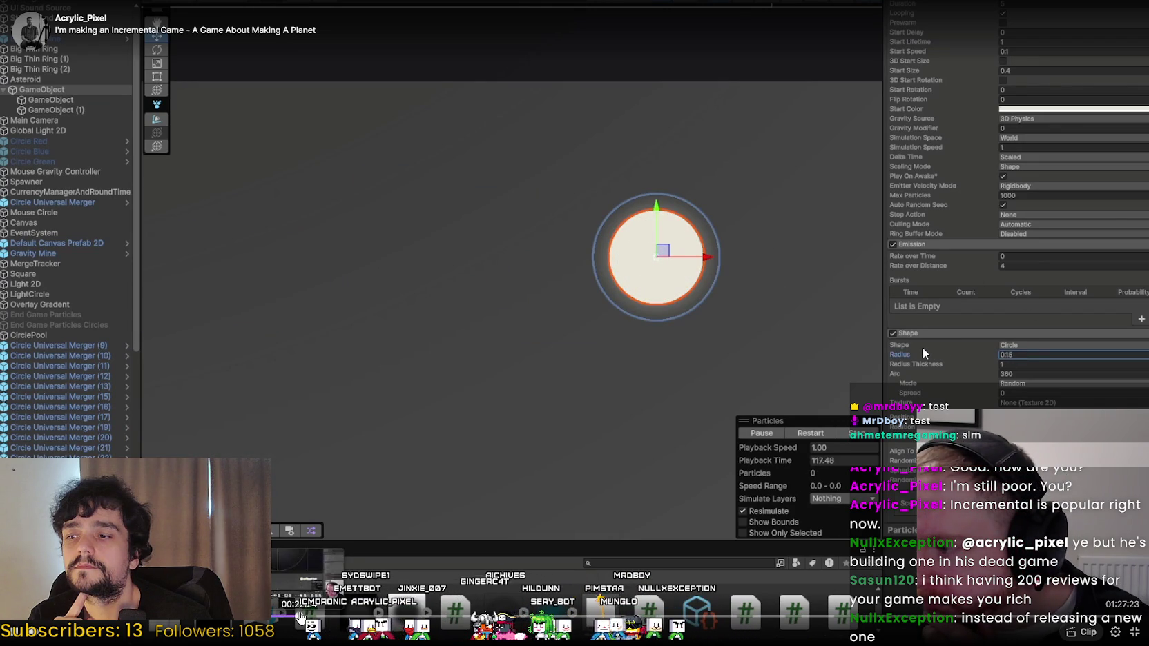
{"action": "scroll", "coordinate": [922, 348], "scroll_direction": "down", "scroll_amount": 10}
{"action": "scroll", "coordinate": [608, 165], "scroll_direction": "down", "scroll_amount": 5}
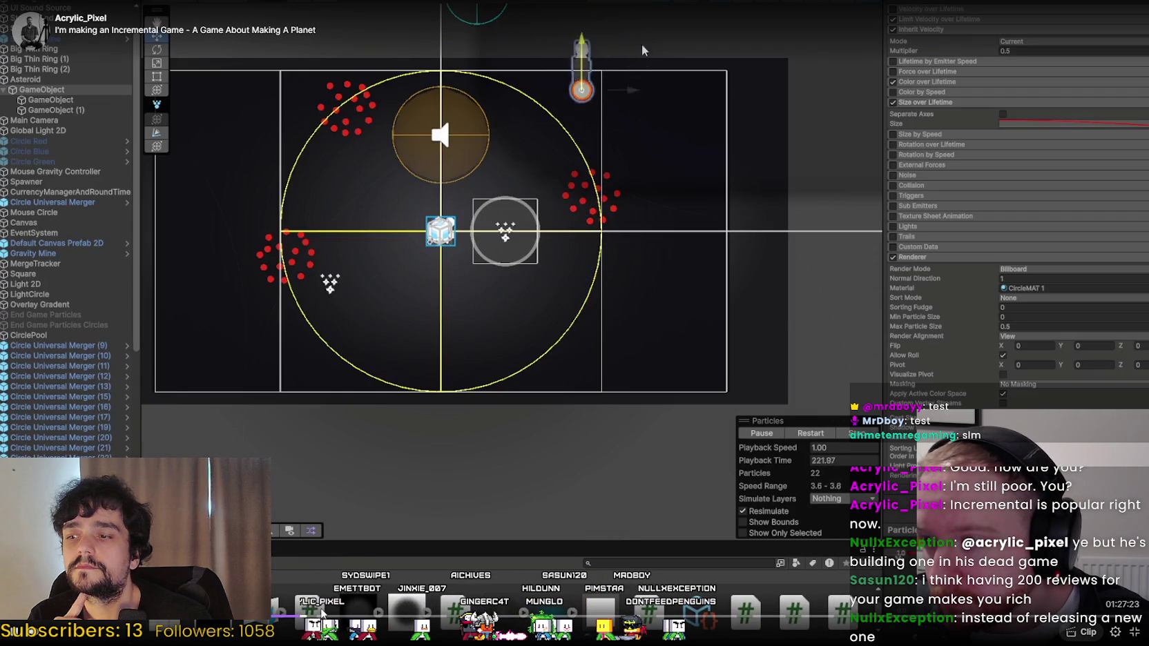
{"action": "key", "text": "ctrl+p"}
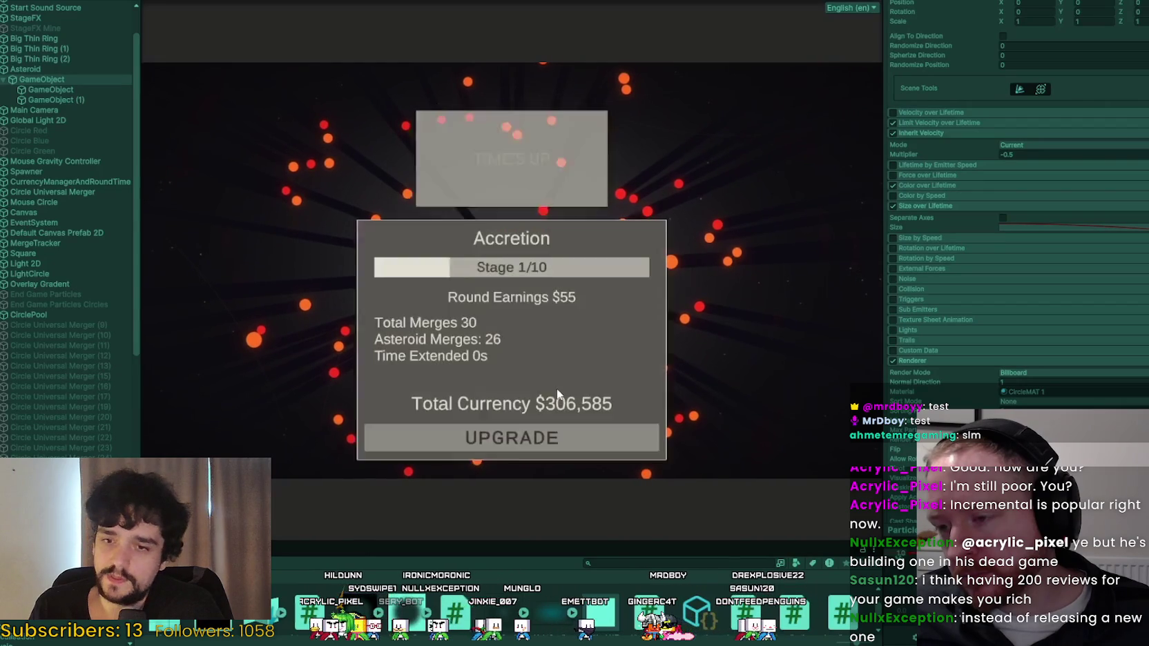
Keep operating the player as the VOD reaches the title menu and Unity particle settings.
{"action": "left_click", "coordinate": [578, 437]}
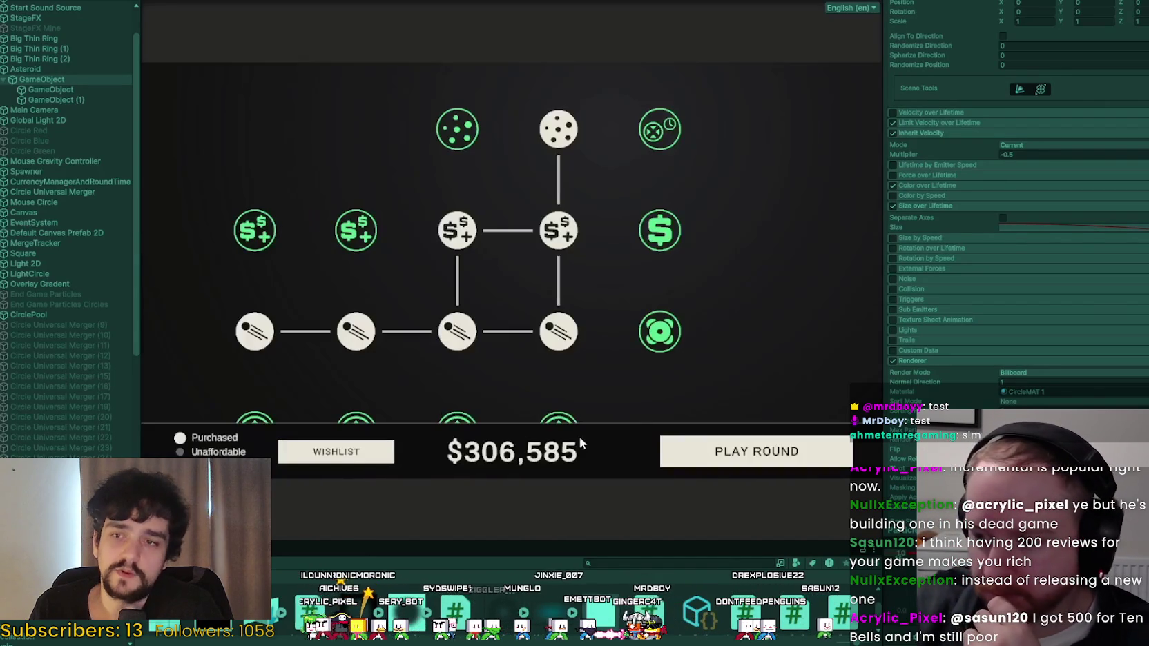
{"action": "scroll", "coordinate": [734, 290], "scroll_direction": "down", "scroll_amount": 3}
{"action": "left_click", "coordinate": [497, 312]}
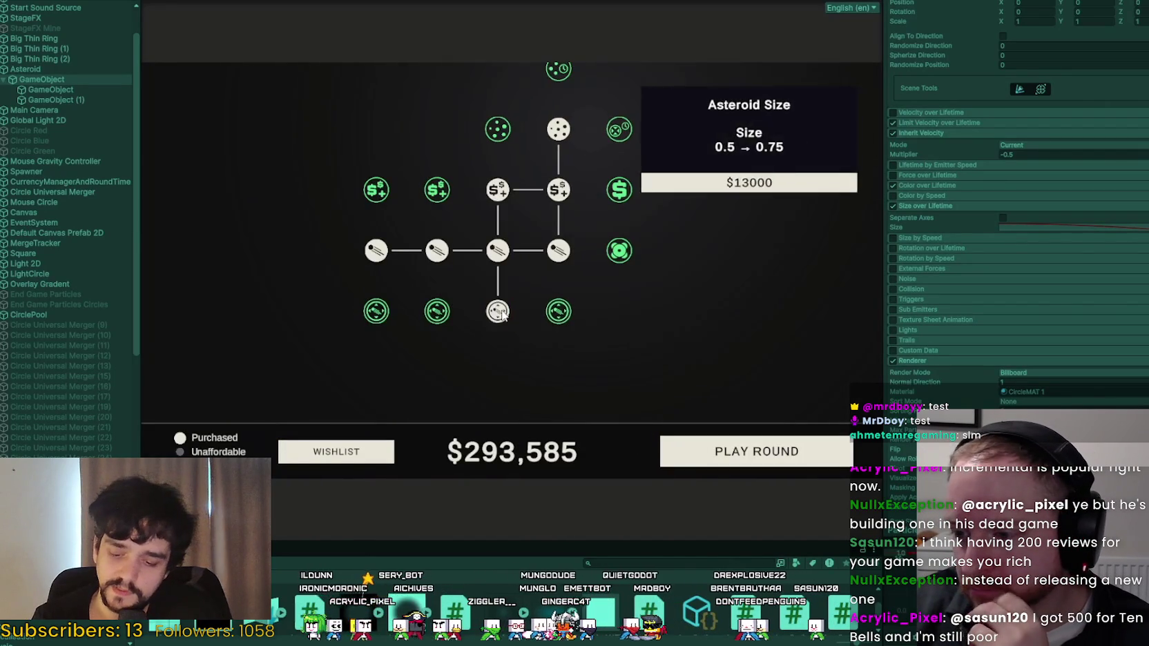
{"action": "left_click", "coordinate": [559, 312]}
{"action": "left_click", "coordinate": [756, 451]}
{"action": "left_click", "coordinate": [720, 334]}
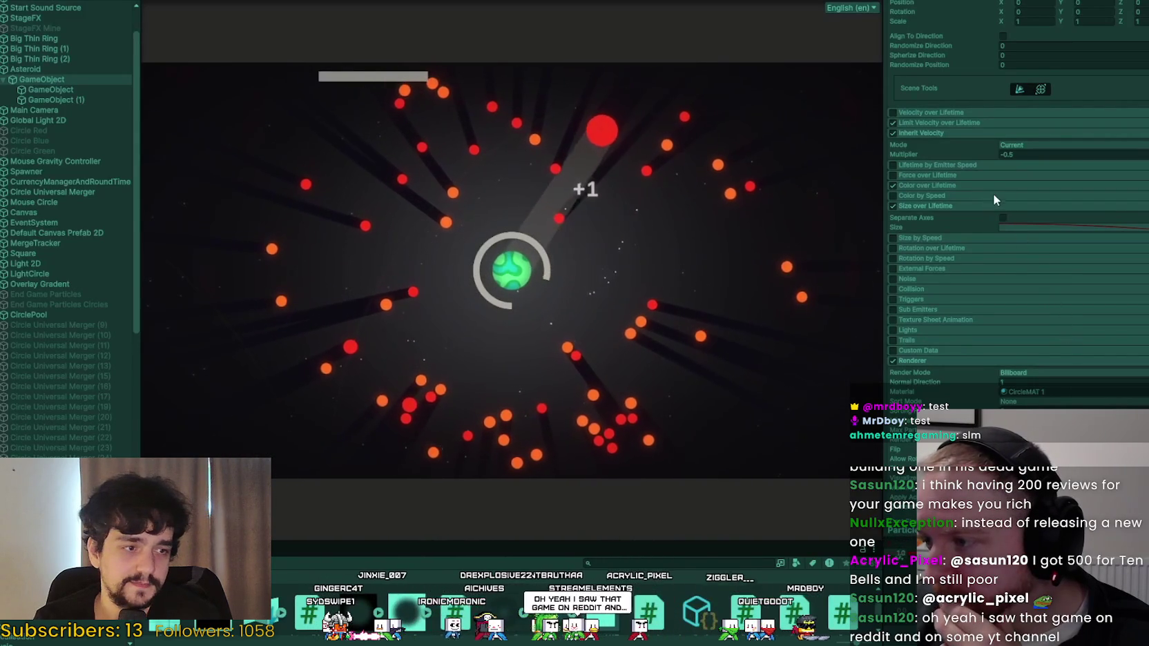
{"action": "left_click", "coordinate": [949, 122]}
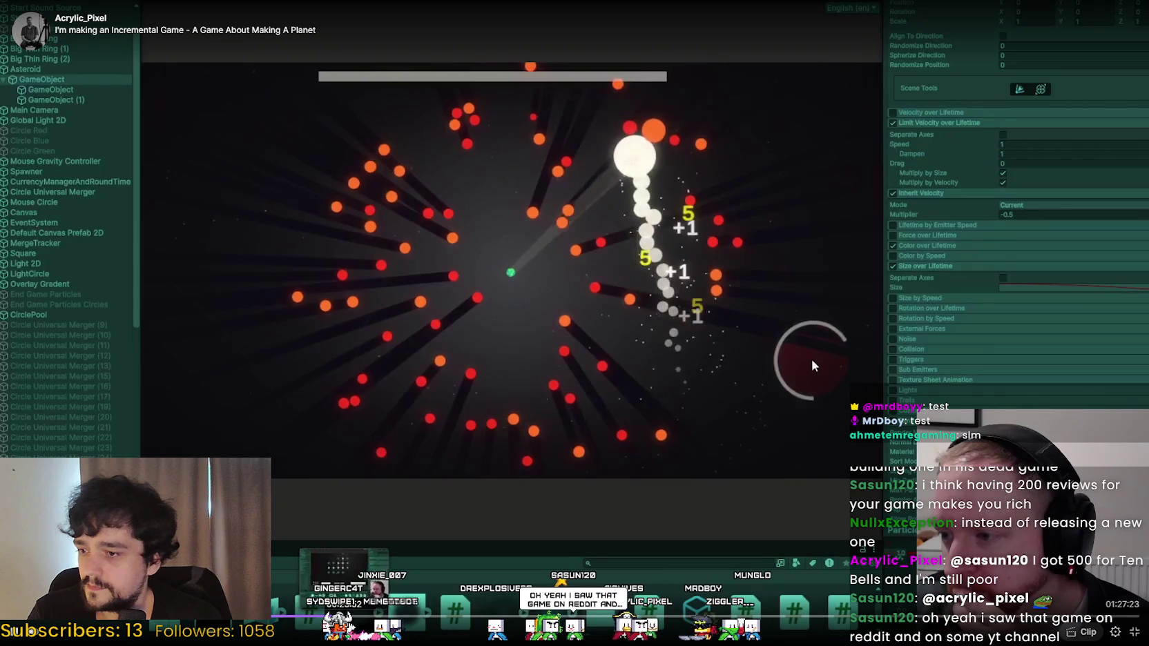
{"action": "scroll", "coordinate": [991, 368], "scroll_direction": "up", "scroll_amount": 10}
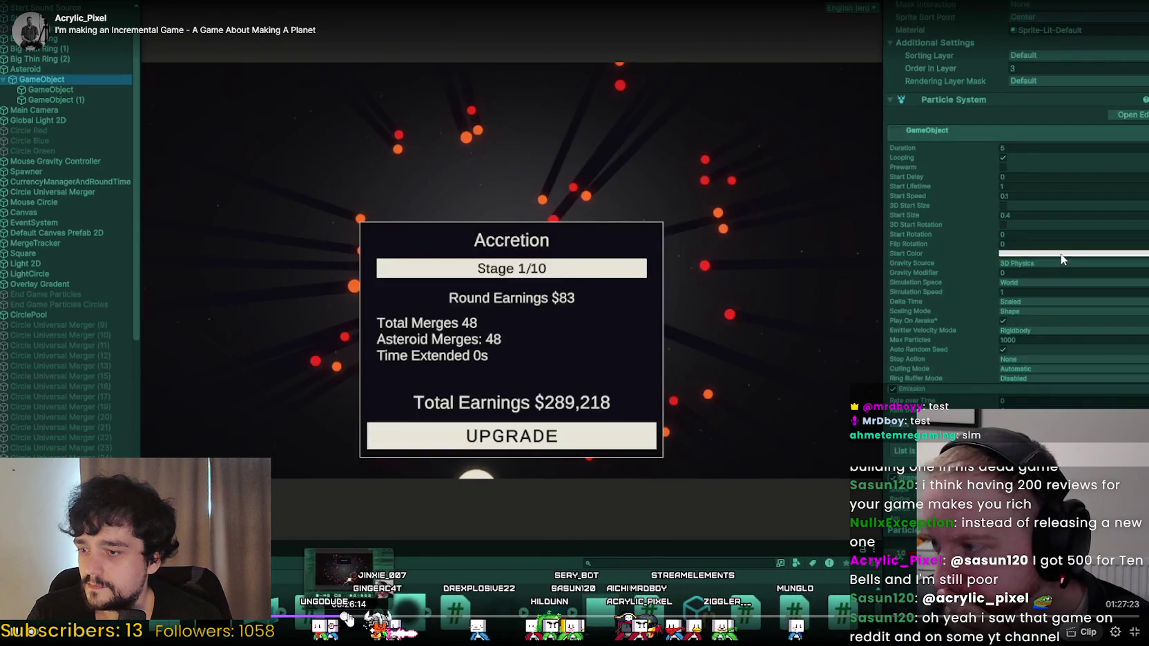
{"action": "scroll", "coordinate": [965, 308], "scroll_direction": "down", "scroll_amount": 5}
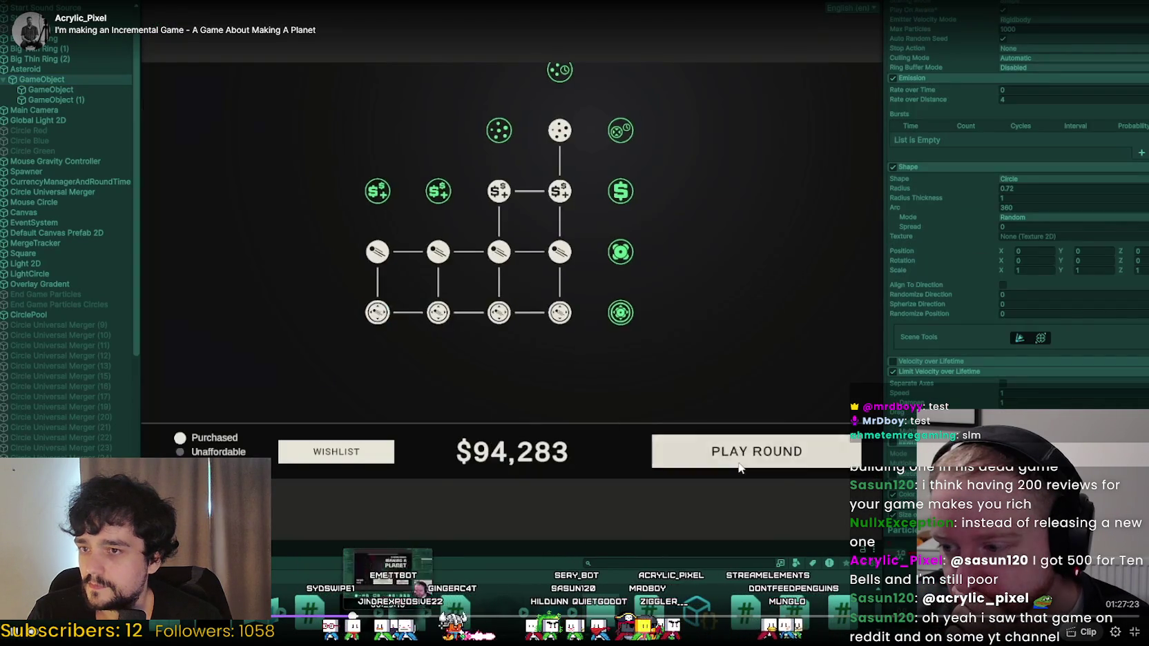
{"action": "left_click", "coordinate": [740, 468]}
{"action": "left_click", "coordinate": [542, 404]}
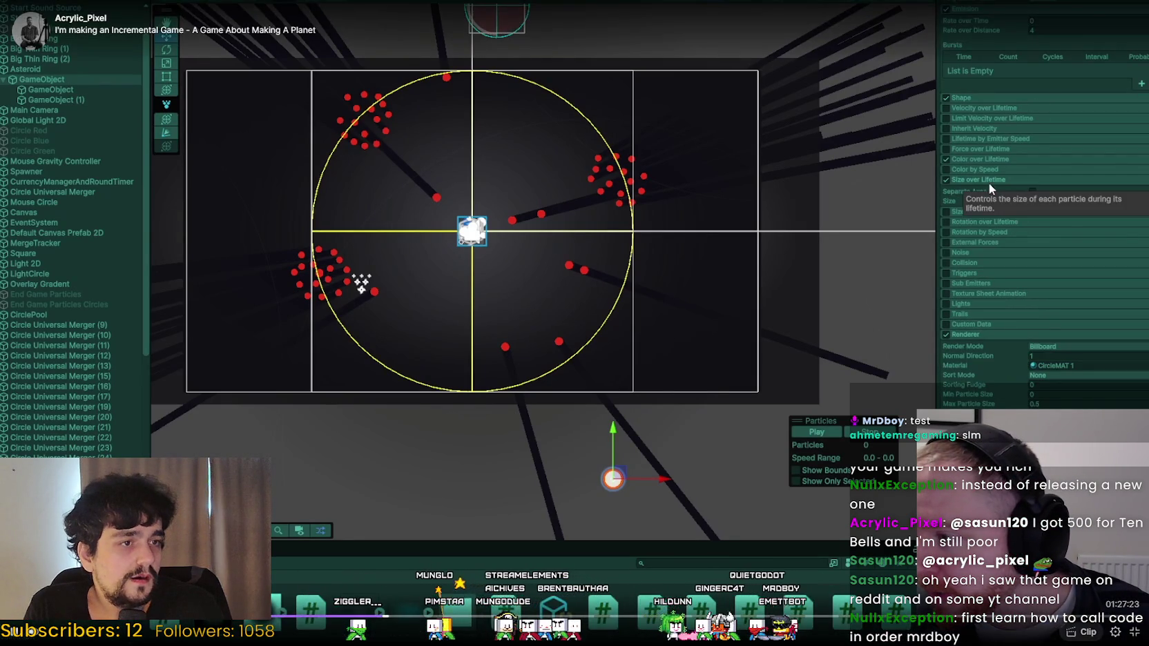
Turn on Noise for the particle effect.
{"action": "left_click", "coordinate": [989, 182]}
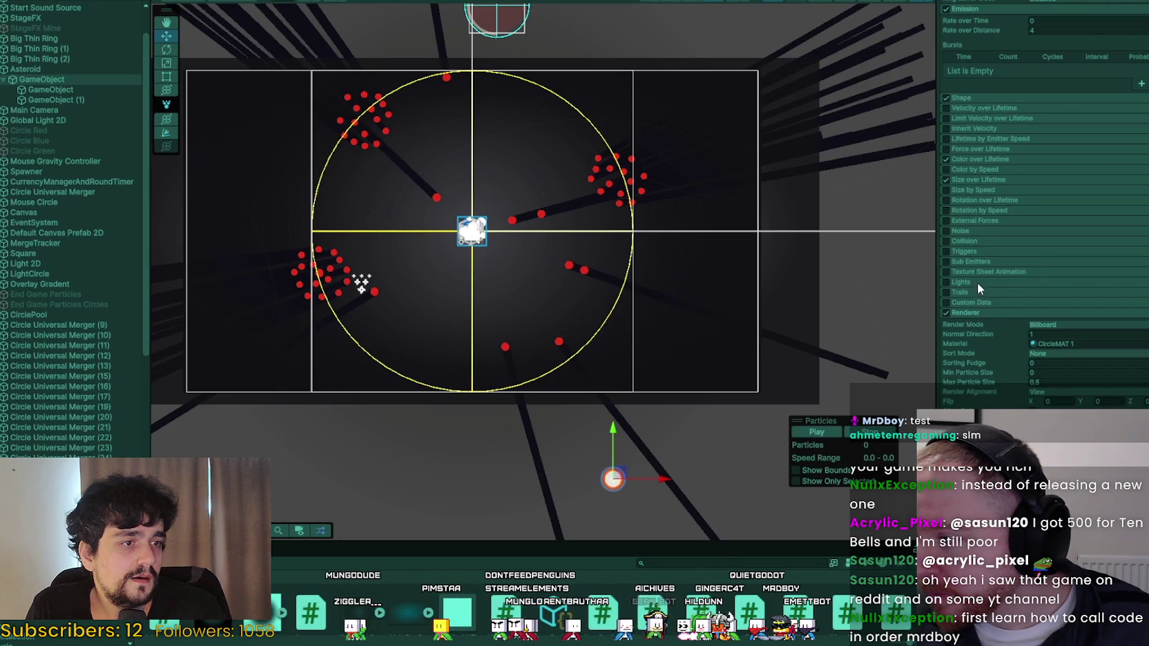
{"action": "left_click", "coordinate": [970, 230]}
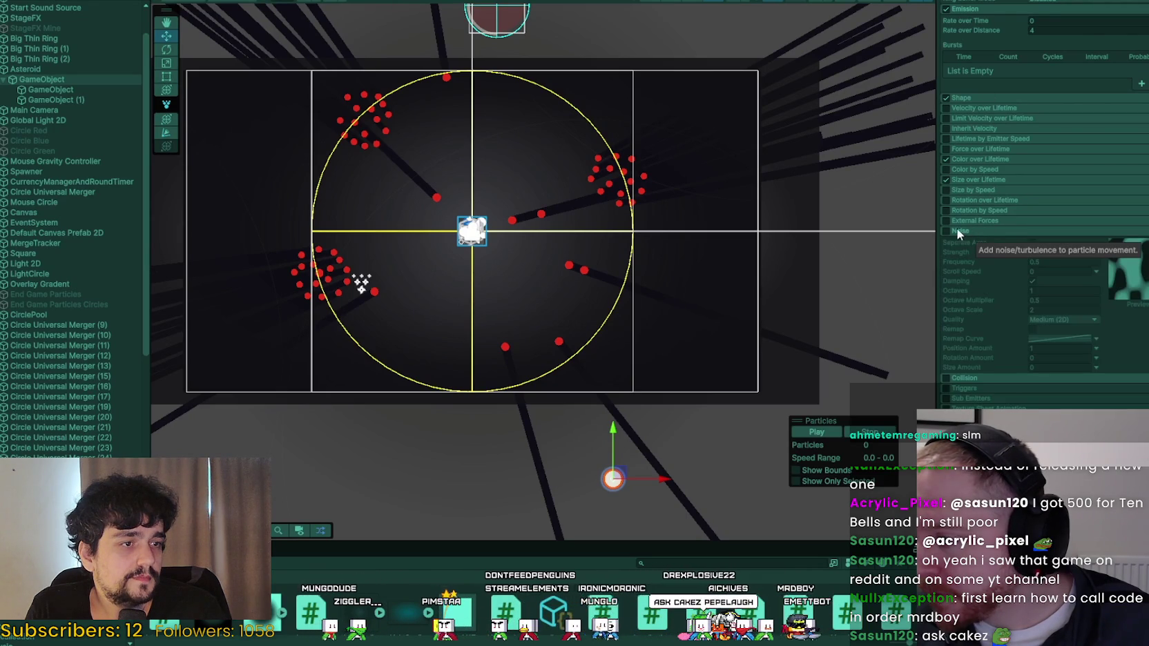
{"action": "left_click", "coordinate": [947, 230]}
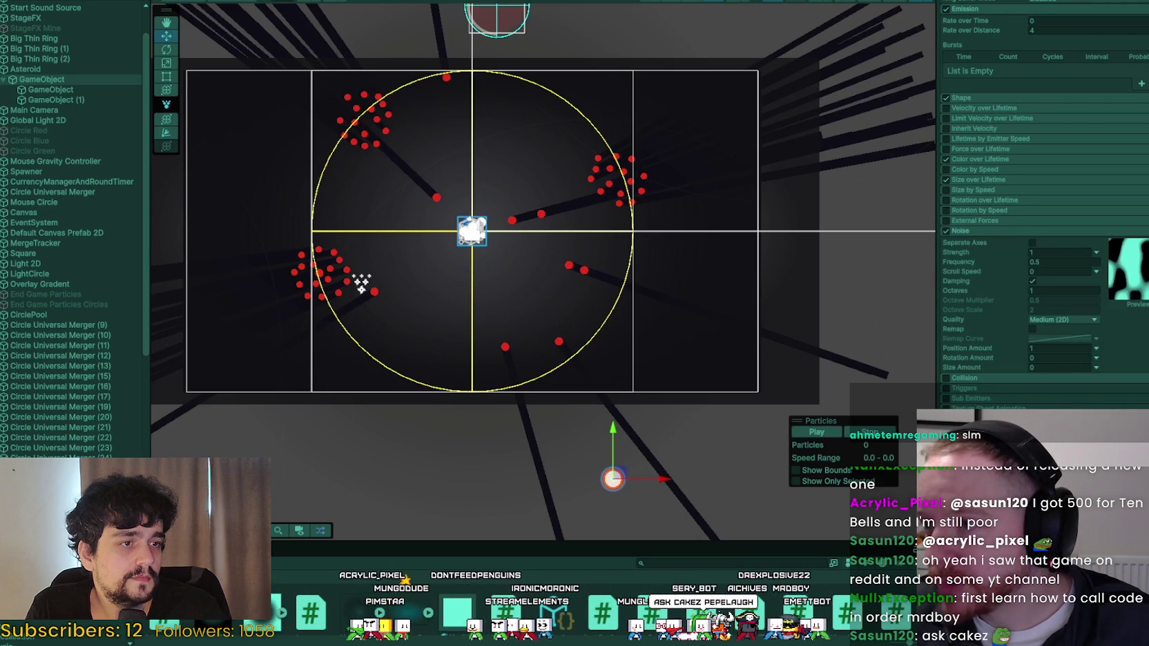
Run the game, pause it, end the round early and go to the upgrade shop.
{"action": "key", "text": "ctrl+p"}
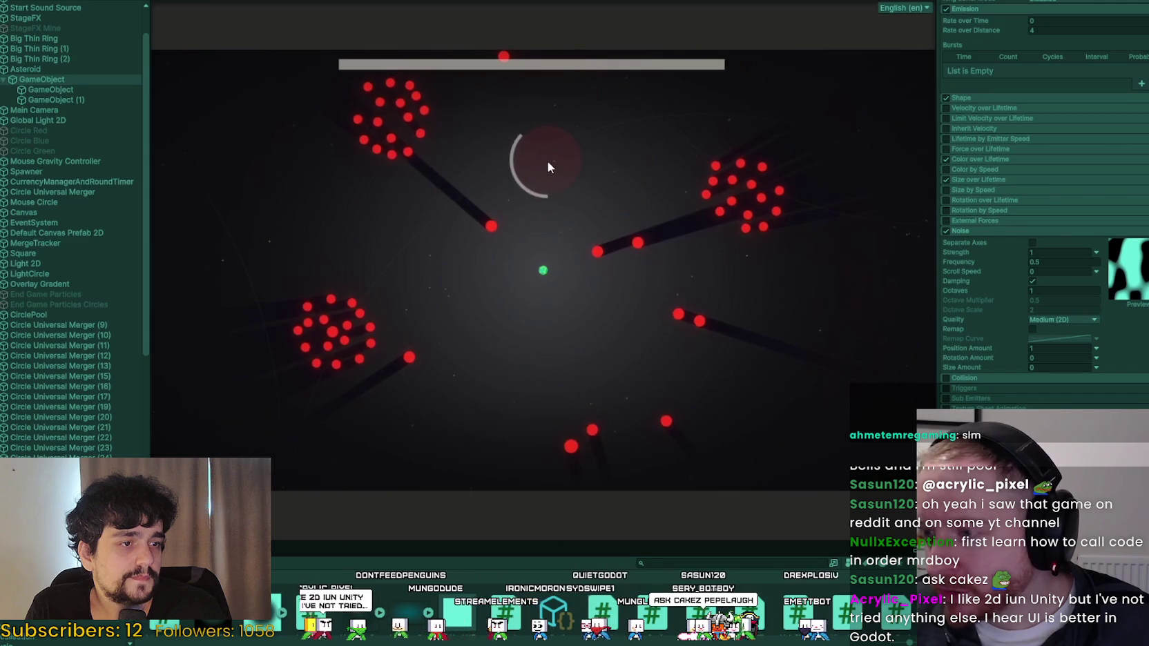
{"action": "key", "text": "Escape"}
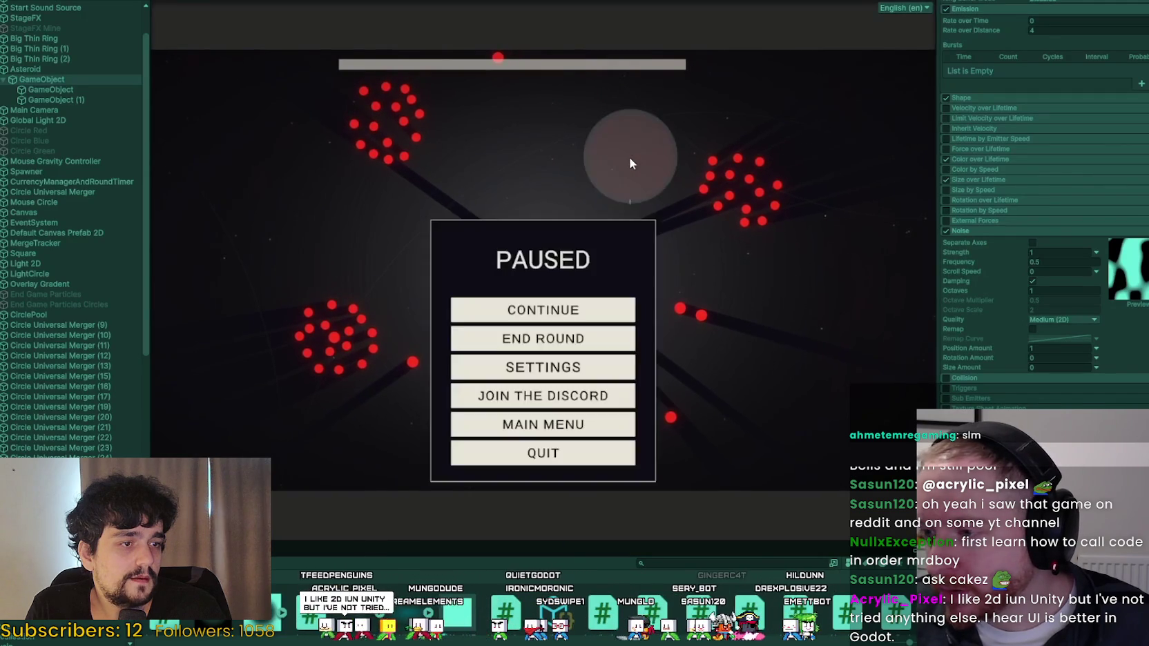
{"action": "left_click", "coordinate": [542, 342]}
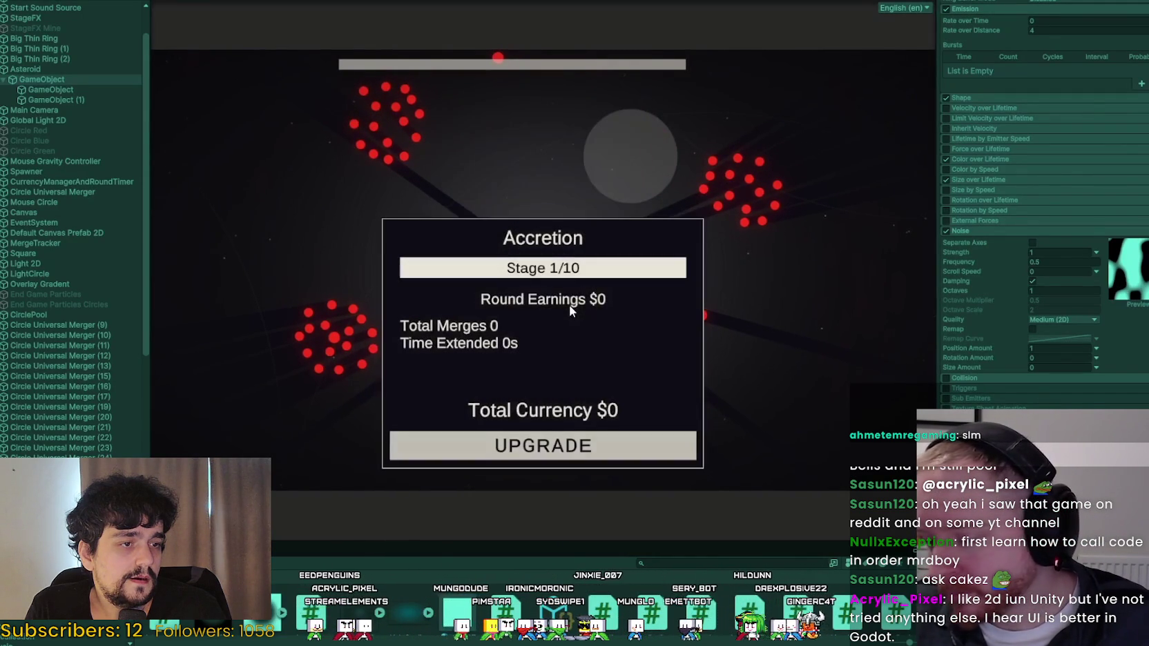
{"action": "left_click", "coordinate": [513, 453]}
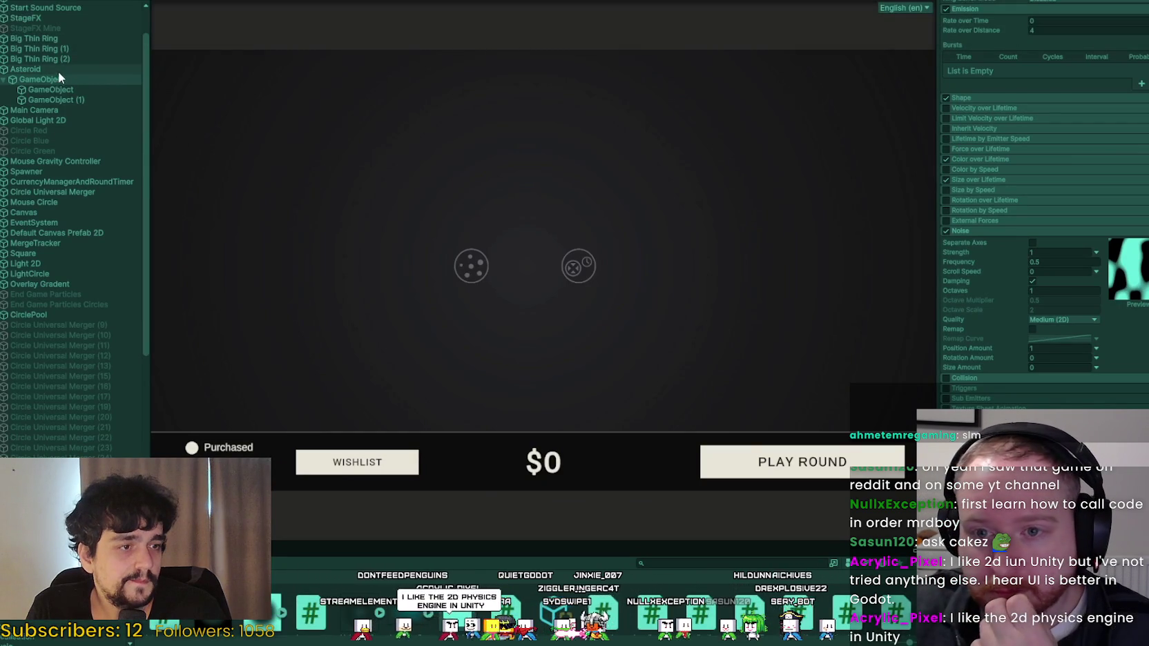
Inspect the CurrencyManagerAndRoundTimer object's settings, then start a new round.
{"action": "left_click", "coordinate": [89, 182]}
{"action": "scroll", "coordinate": [1058, 134], "scroll_direction": "up", "scroll_amount": 10}
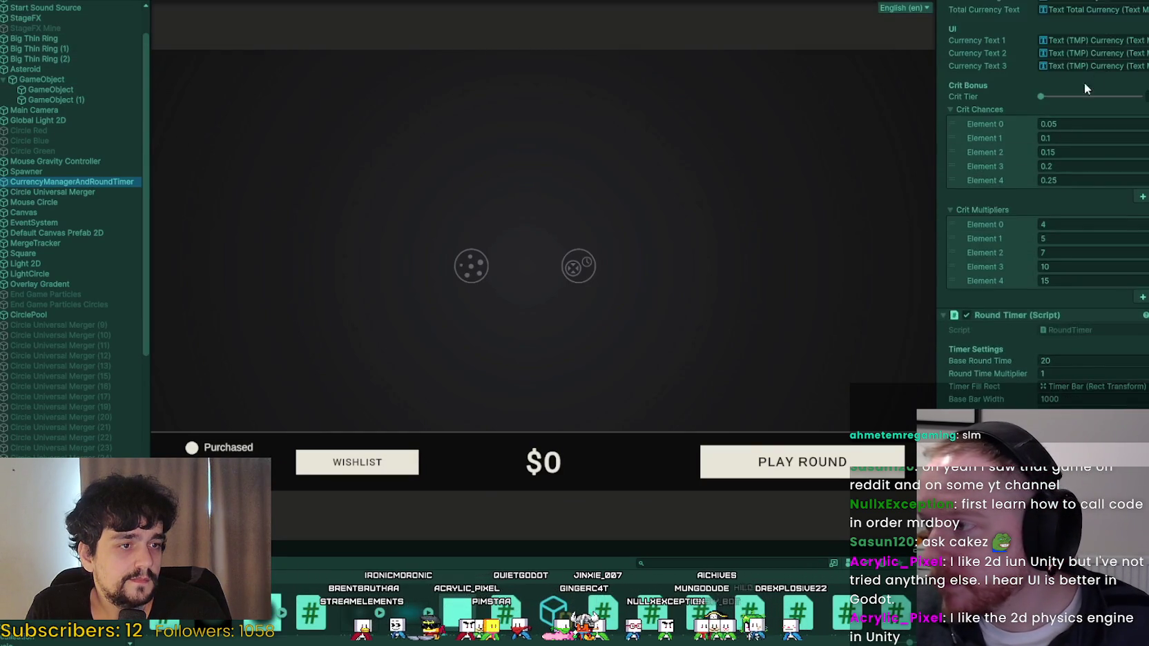
{"action": "scroll", "coordinate": [1022, 399], "scroll_direction": "down", "scroll_amount": 10}
{"action": "left_click", "coordinate": [776, 319]}
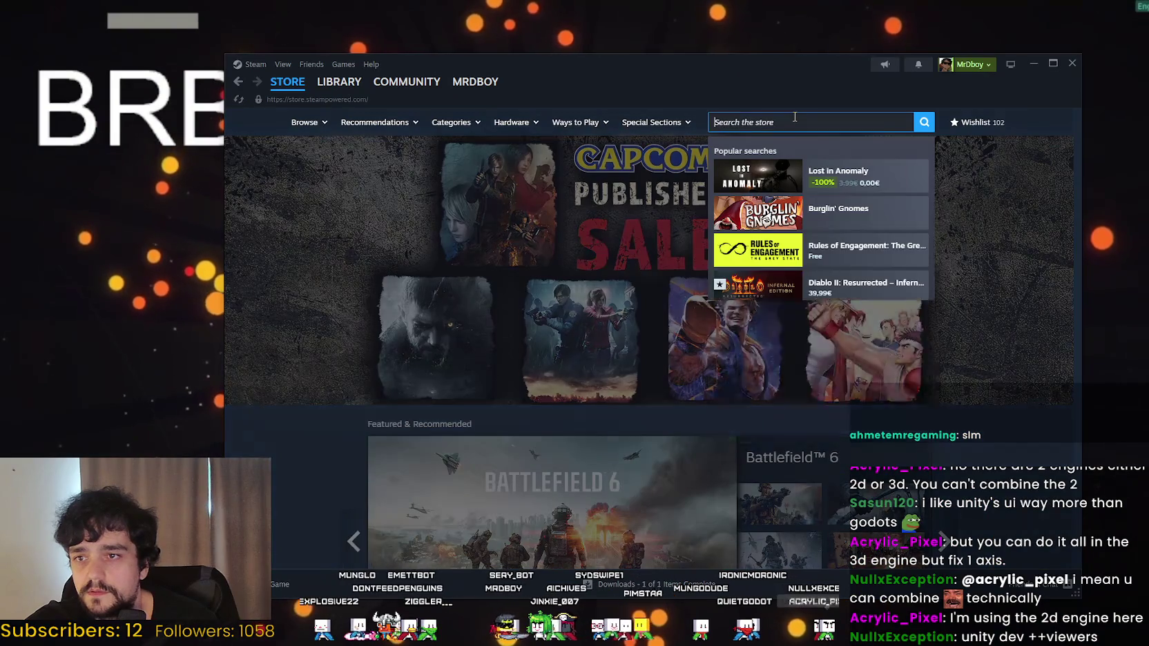
Search 'about making', open A Game About Making A Planet and add it to the wishlist.
{"action": "type", "text": "abou"}
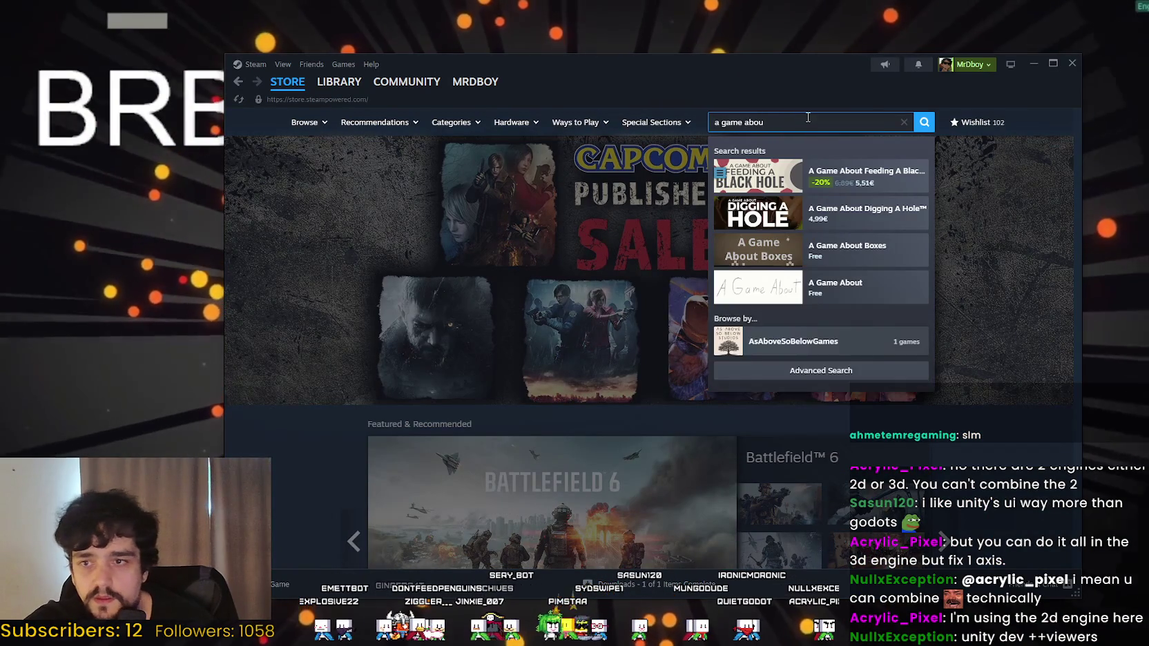
{"action": "type", "text": "t making"}
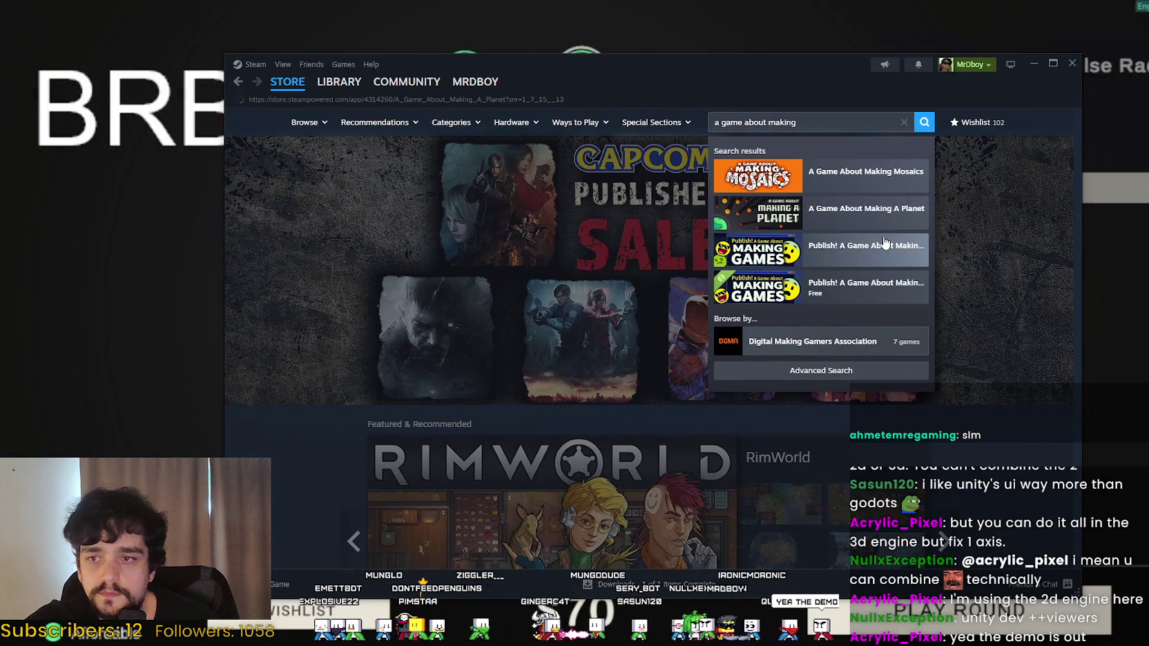
{"action": "left_click", "coordinate": [866, 209]}
{"action": "scroll", "coordinate": [493, 368], "scroll_direction": "down", "scroll_amount": 4}
{"action": "left_click", "coordinate": [699, 541]}
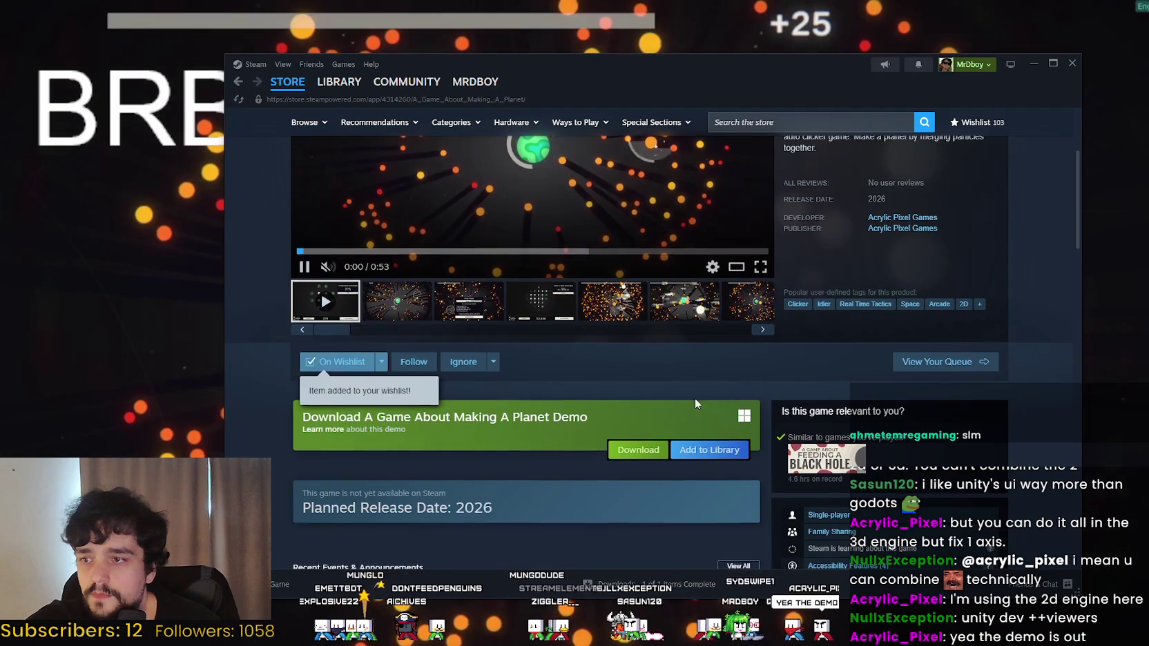
{"action": "scroll", "coordinate": [699, 483], "scroll_direction": "up", "scroll_amount": 3}
Copy the game's store page URL.
{"action": "right_click", "coordinate": [856, 366]}
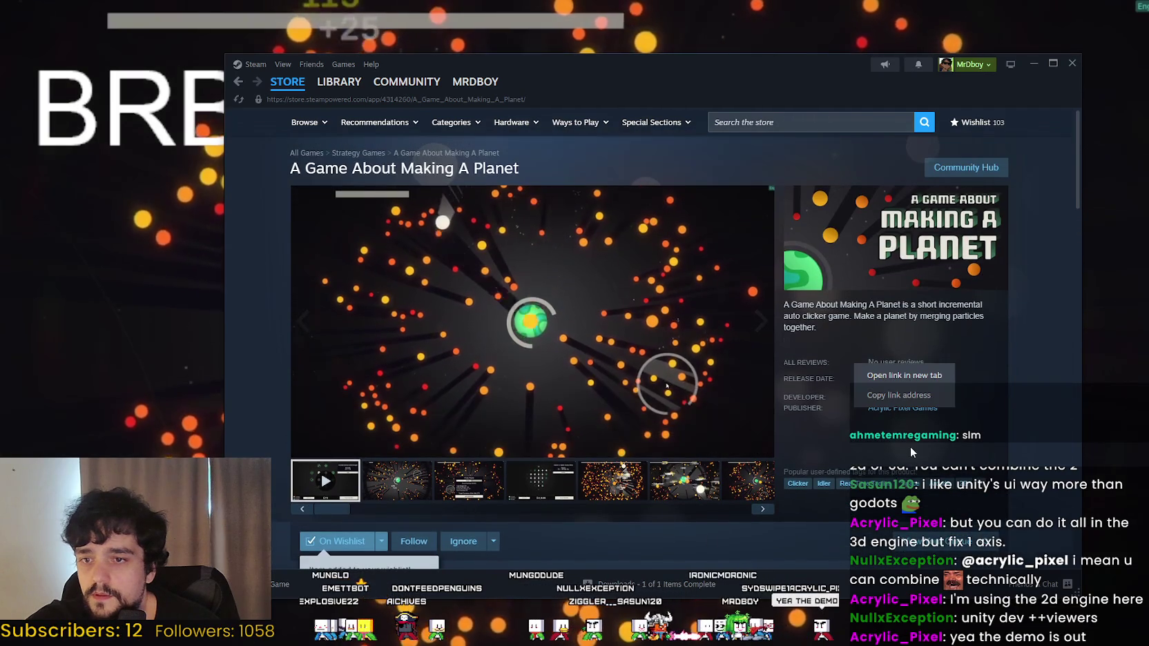
{"action": "right_click", "coordinate": [1045, 392]}
{"action": "right_click", "coordinate": [1031, 386]}
{"action": "left_click", "coordinate": [1052, 455]}
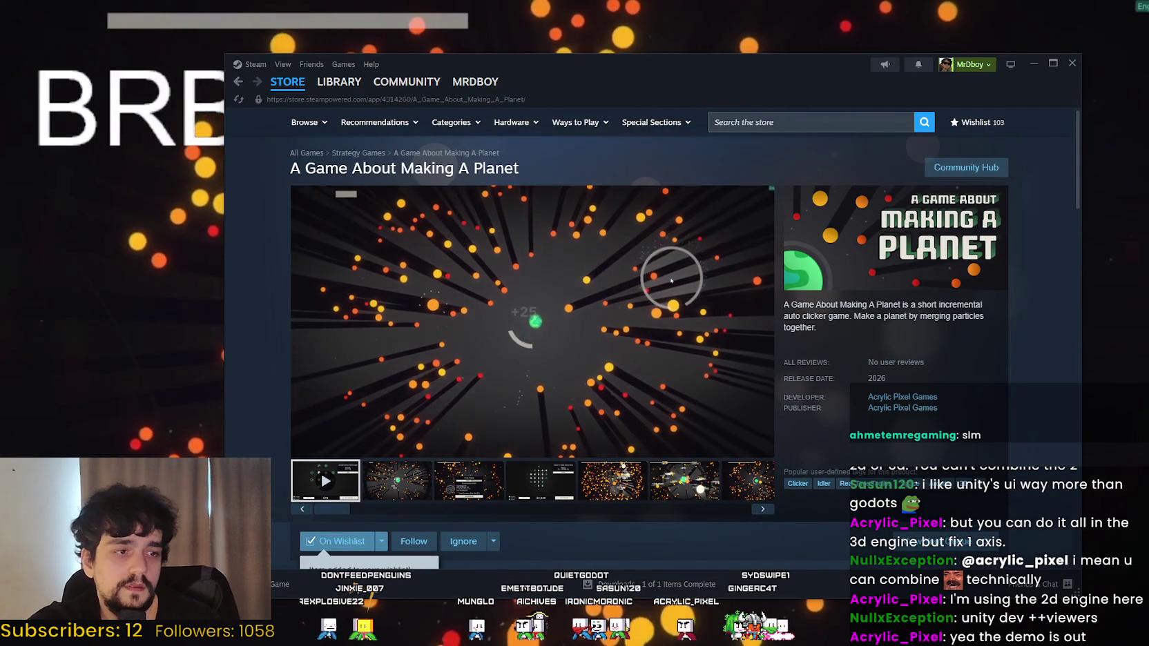
Download and install the game's demo.
{"action": "scroll", "coordinate": [470, 286], "scroll_direction": "down", "scroll_amount": 3}
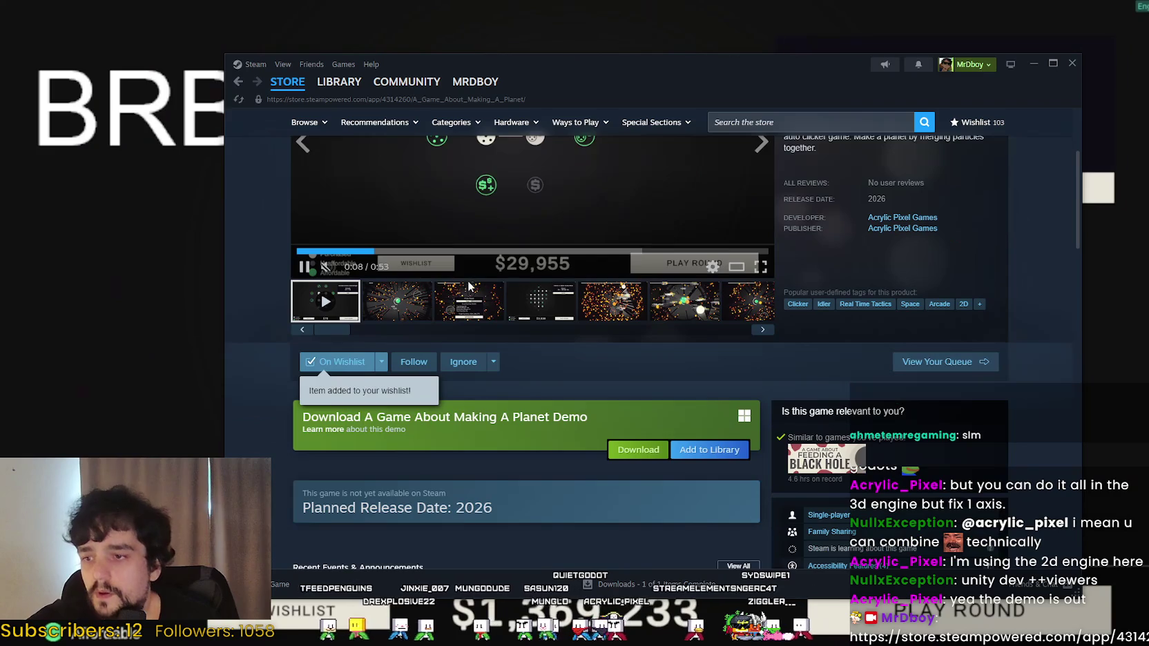
{"action": "scroll", "coordinate": [533, 384], "scroll_direction": "down", "scroll_amount": 5}
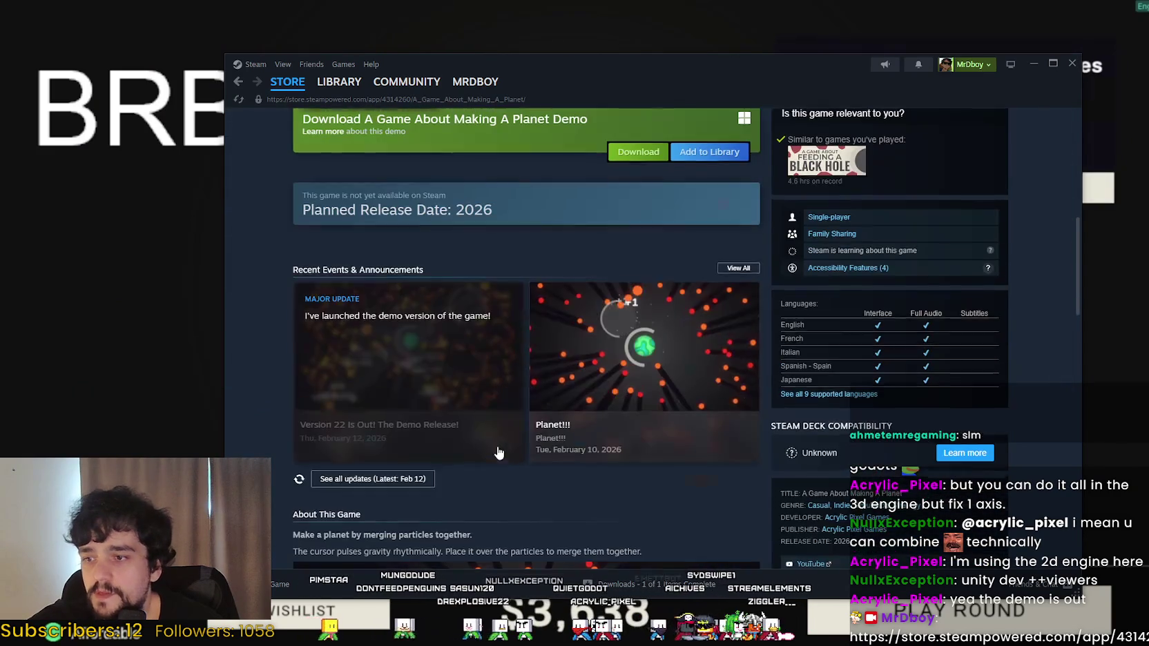
{"action": "scroll", "coordinate": [560, 468], "scroll_direction": "down", "scroll_amount": 8}
{"action": "scroll", "coordinate": [568, 469], "scroll_direction": "up", "scroll_amount": 10}
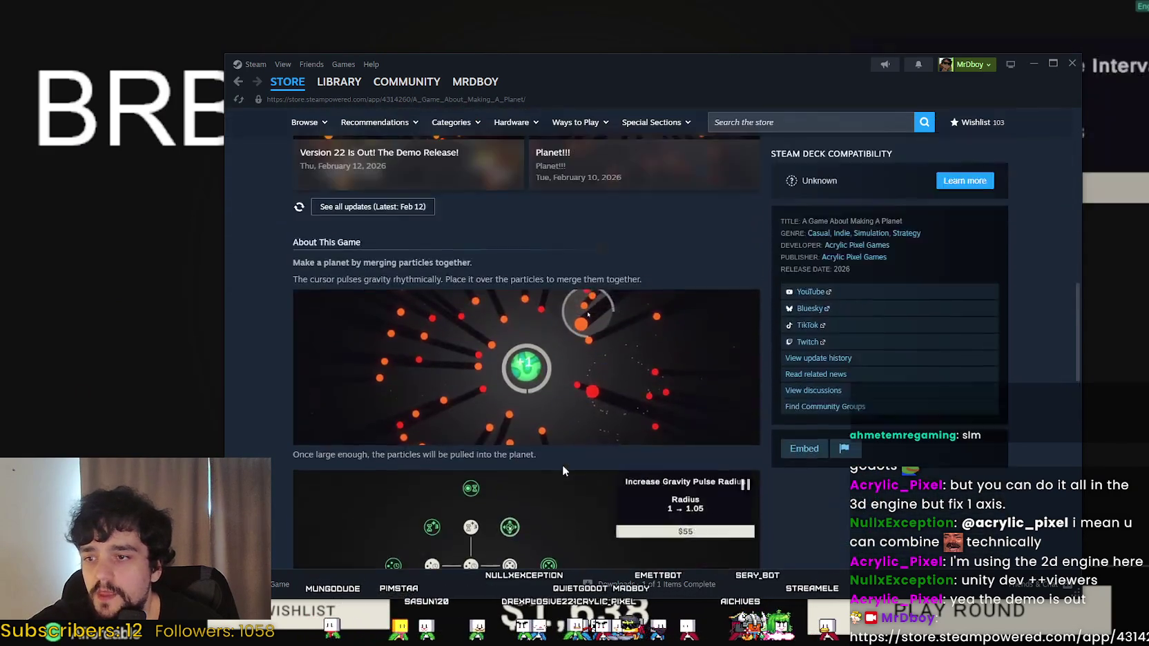
{"action": "scroll", "coordinate": [568, 431], "scroll_direction": "up", "scroll_amount": 4}
{"action": "left_click", "coordinate": [649, 519]}
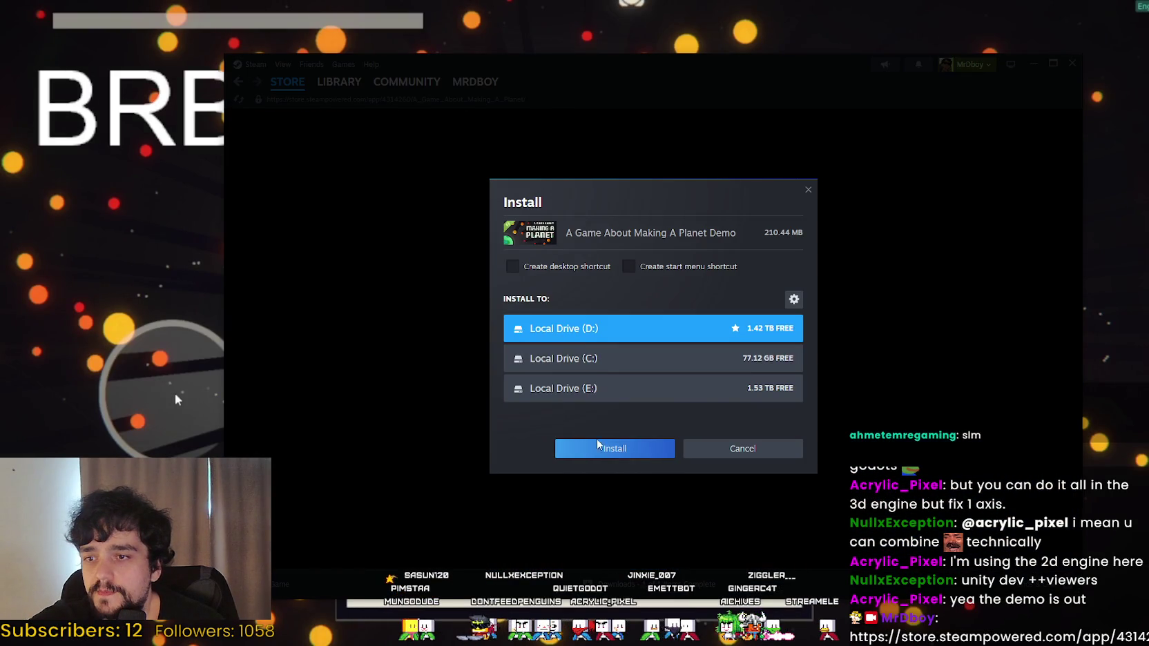
{"action": "left_click", "coordinate": [611, 449]}
Browse the game's screenshots, including the upgrade grid, Proto Planet and green planet shots.
{"action": "scroll", "coordinate": [498, 462], "scroll_direction": "down", "scroll_amount": 6}
{"action": "scroll", "coordinate": [499, 459], "scroll_direction": "up", "scroll_amount": 10}
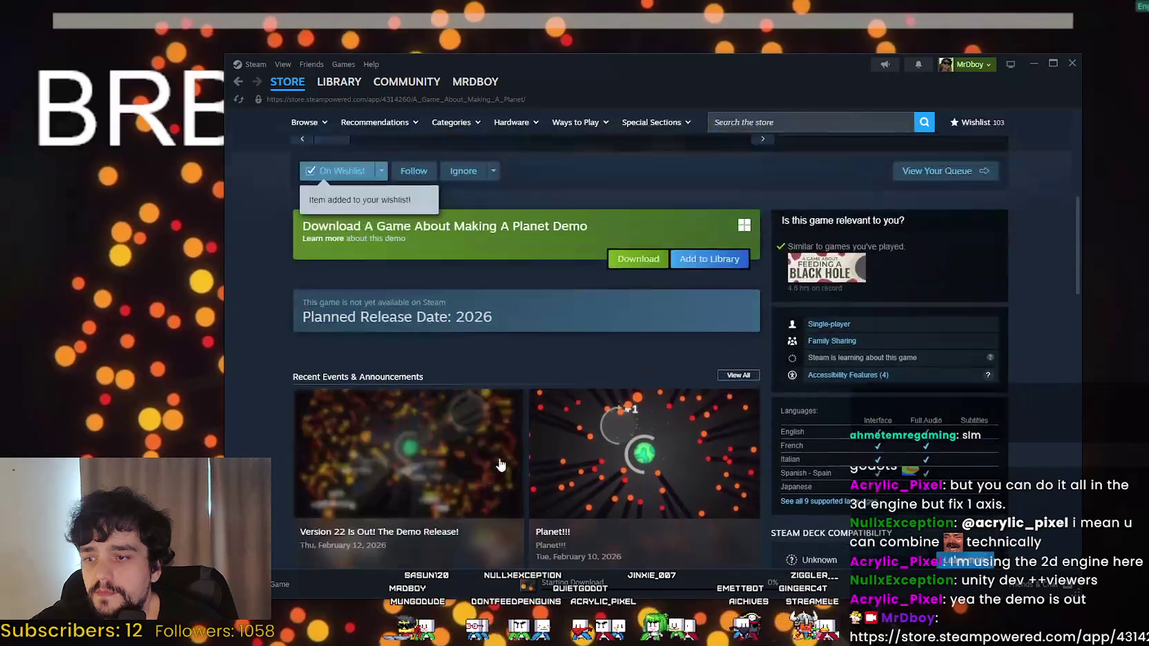
{"action": "left_click", "coordinate": [566, 368]}
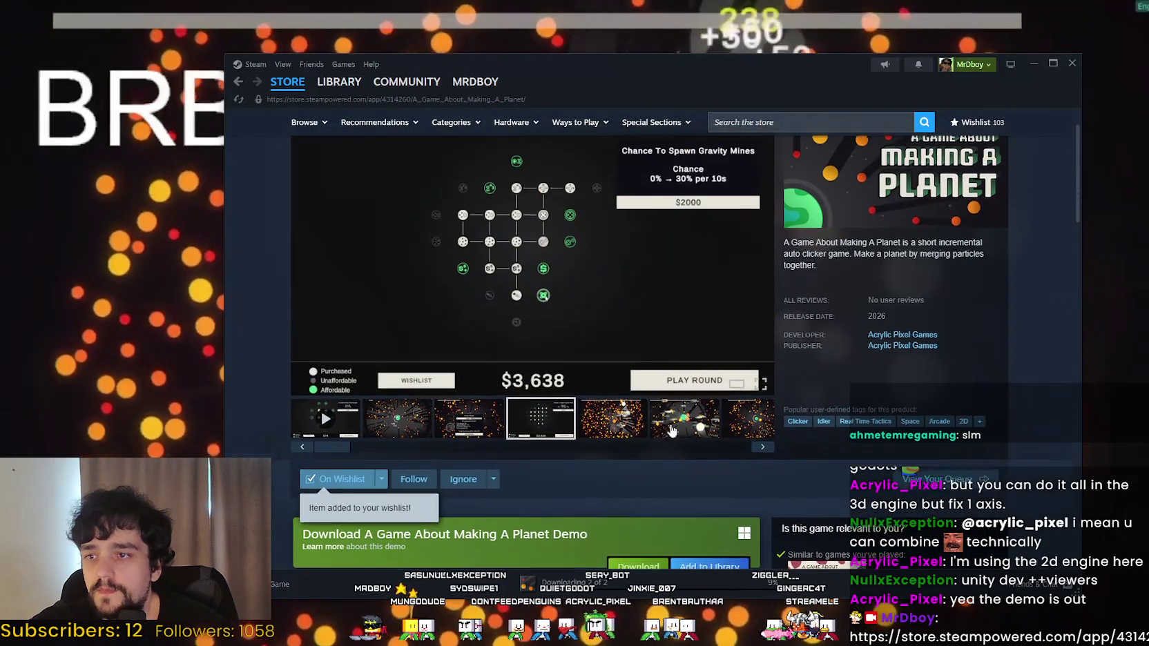
{"action": "left_click", "coordinate": [691, 364]}
{"action": "scroll", "coordinate": [725, 476], "scroll_direction": "up", "scroll_amount": 2}
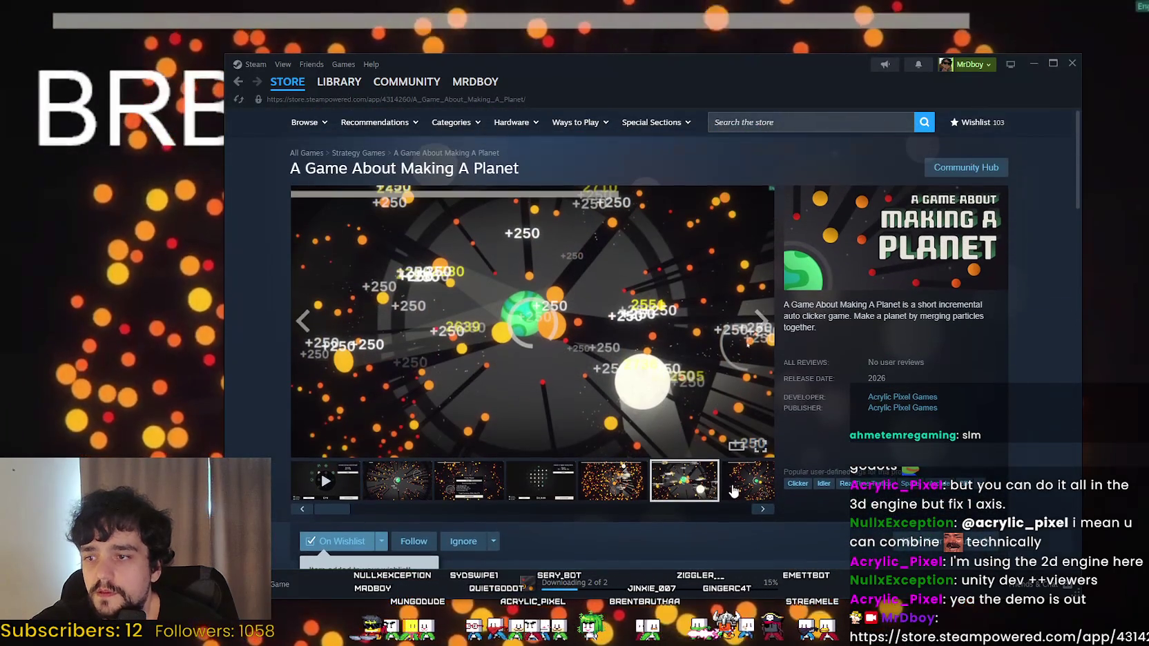
{"action": "left_click", "coordinate": [748, 464]}
{"action": "left_click", "coordinate": [610, 480]}
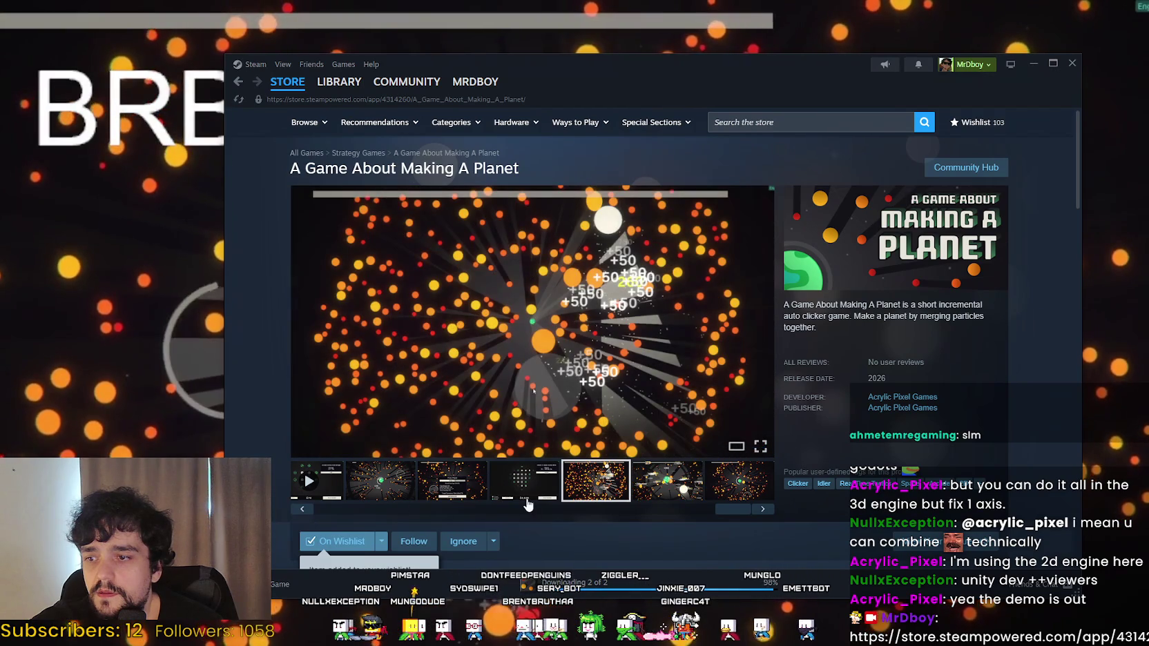
{"action": "left_click", "coordinate": [524, 480]}
{"action": "left_click", "coordinate": [452, 480]}
{"action": "left_click", "coordinate": [363, 479]}
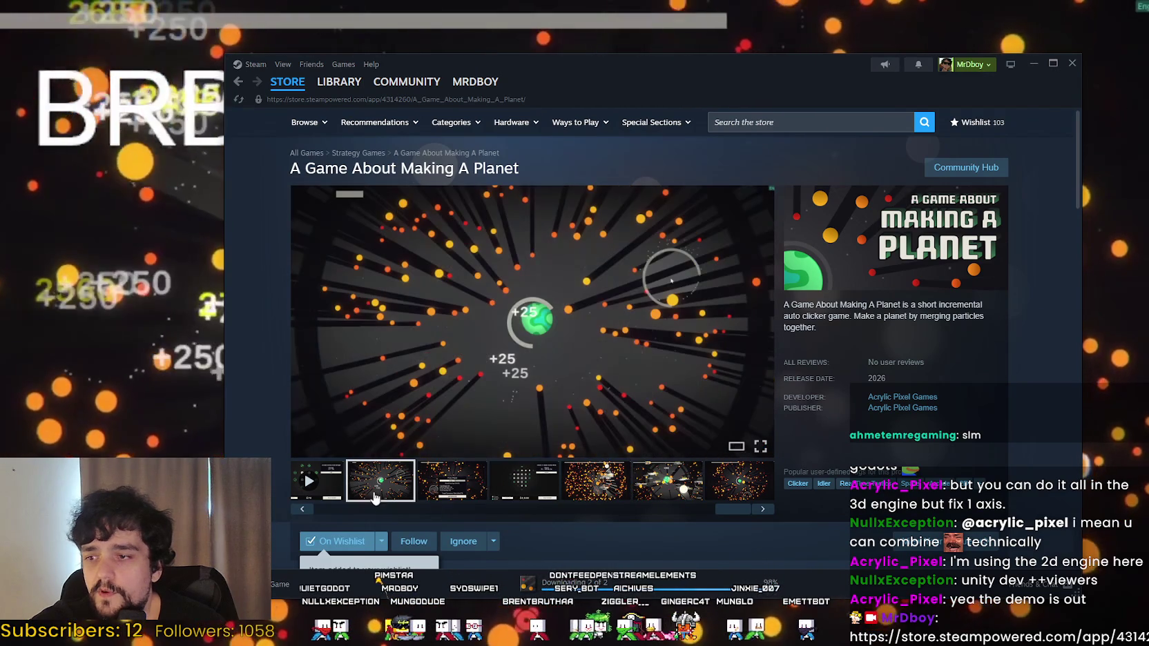
{"action": "left_click", "coordinate": [563, 497]}
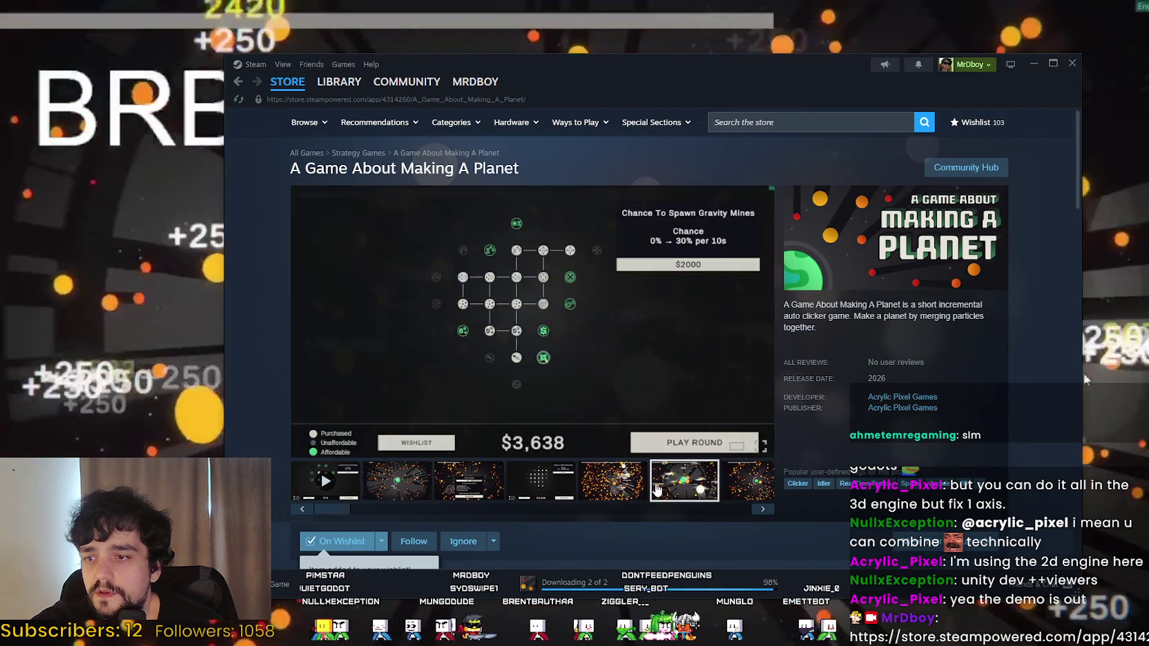
{"action": "left_click", "coordinate": [683, 481]}
{"action": "left_click", "coordinate": [745, 480]}
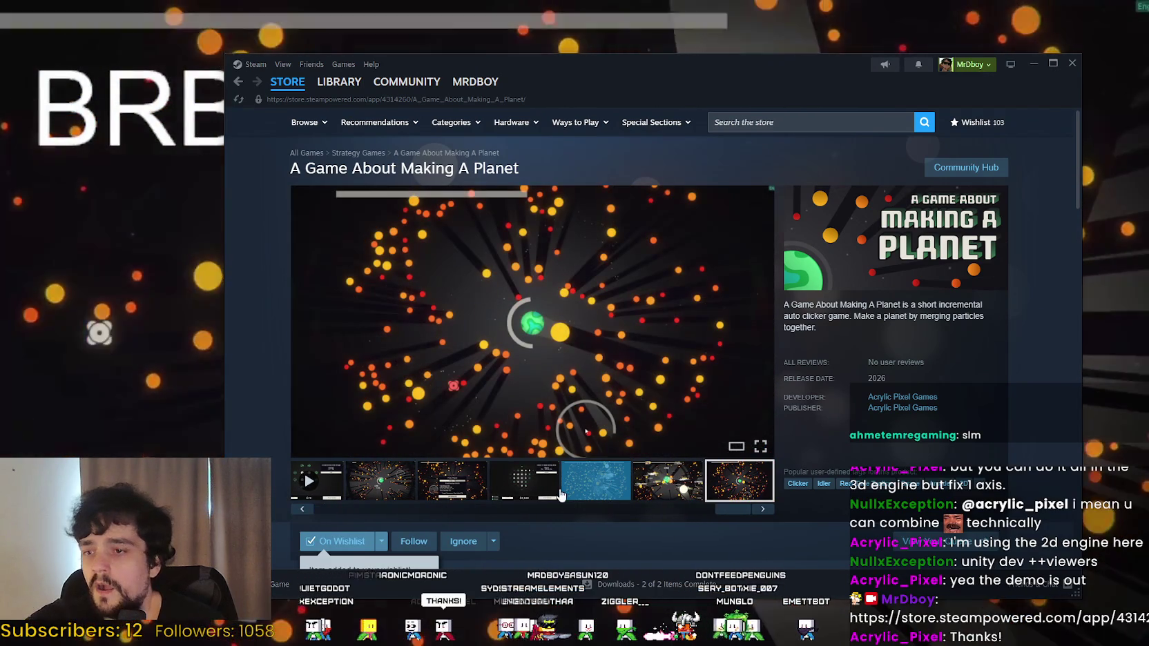
{"action": "left_click", "coordinate": [525, 481]}
{"action": "left_click", "coordinate": [442, 479]}
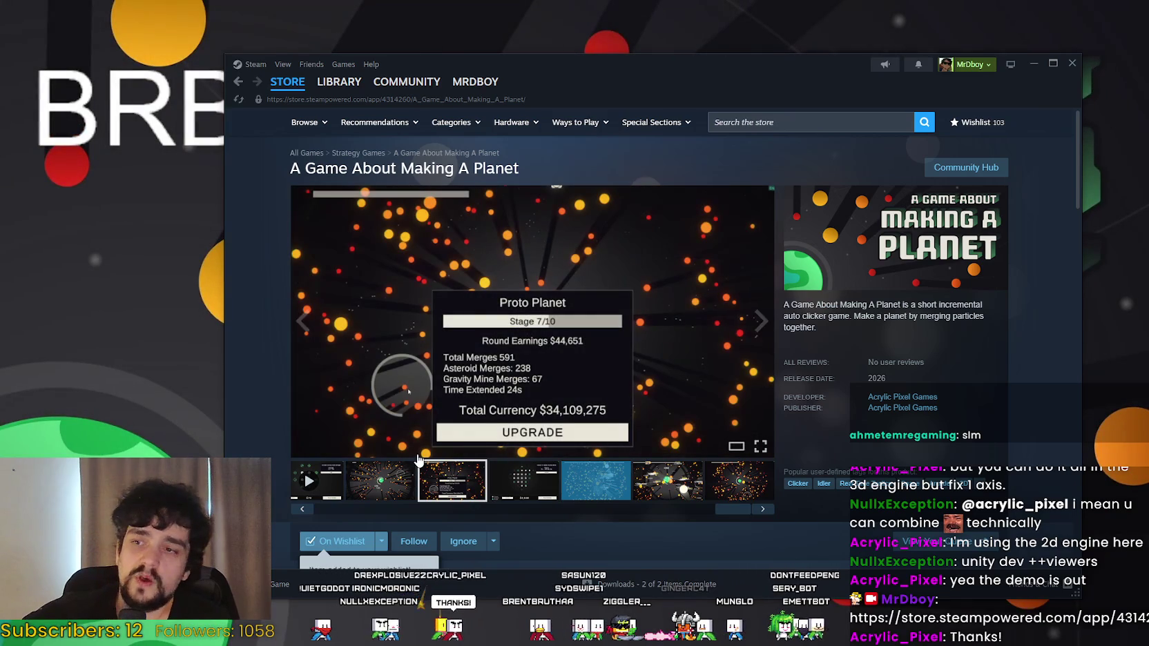
Scroll through the rest of the store page, then return to the Steam store front.
{"action": "scroll", "coordinate": [418, 459], "scroll_direction": "down", "scroll_amount": 10}
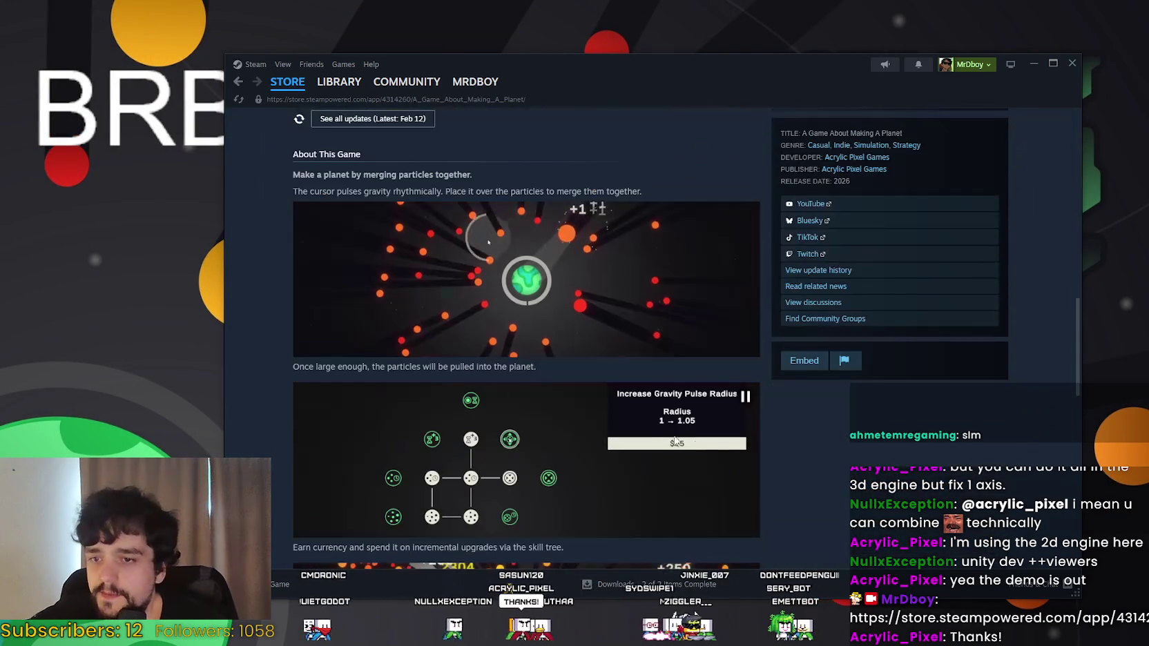
{"action": "scroll", "coordinate": [687, 452], "scroll_direction": "down", "scroll_amount": 4}
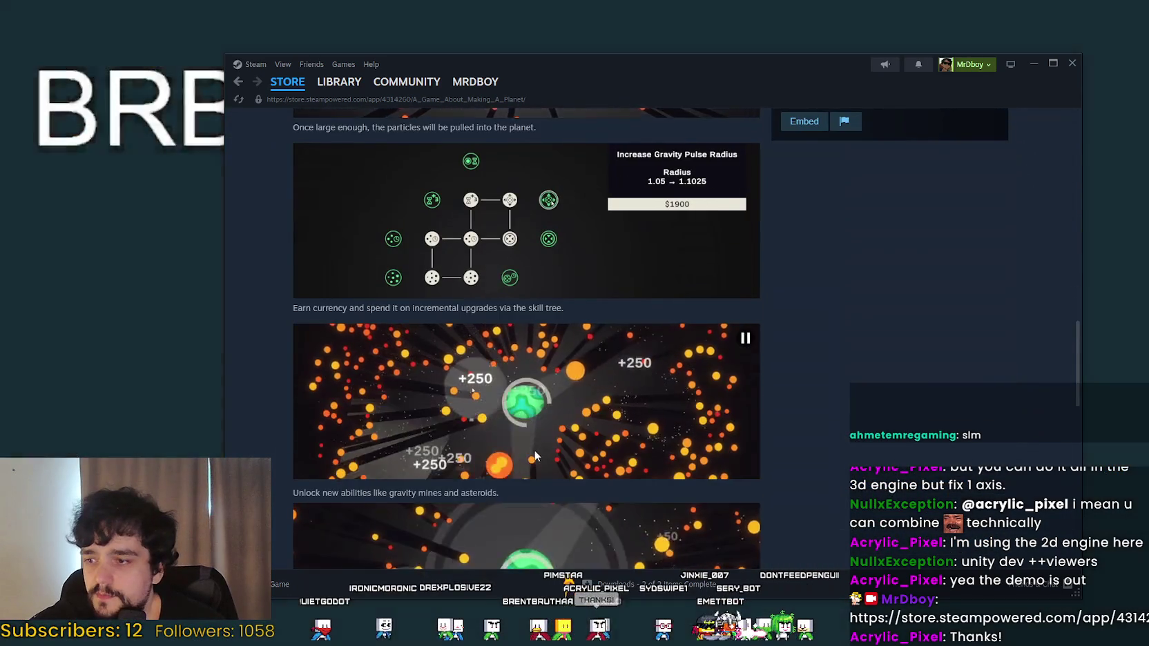
{"action": "scroll", "coordinate": [535, 455], "scroll_direction": "down", "scroll_amount": 5}
{"action": "scroll", "coordinate": [878, 453], "scroll_direction": "up", "scroll_amount": 6}
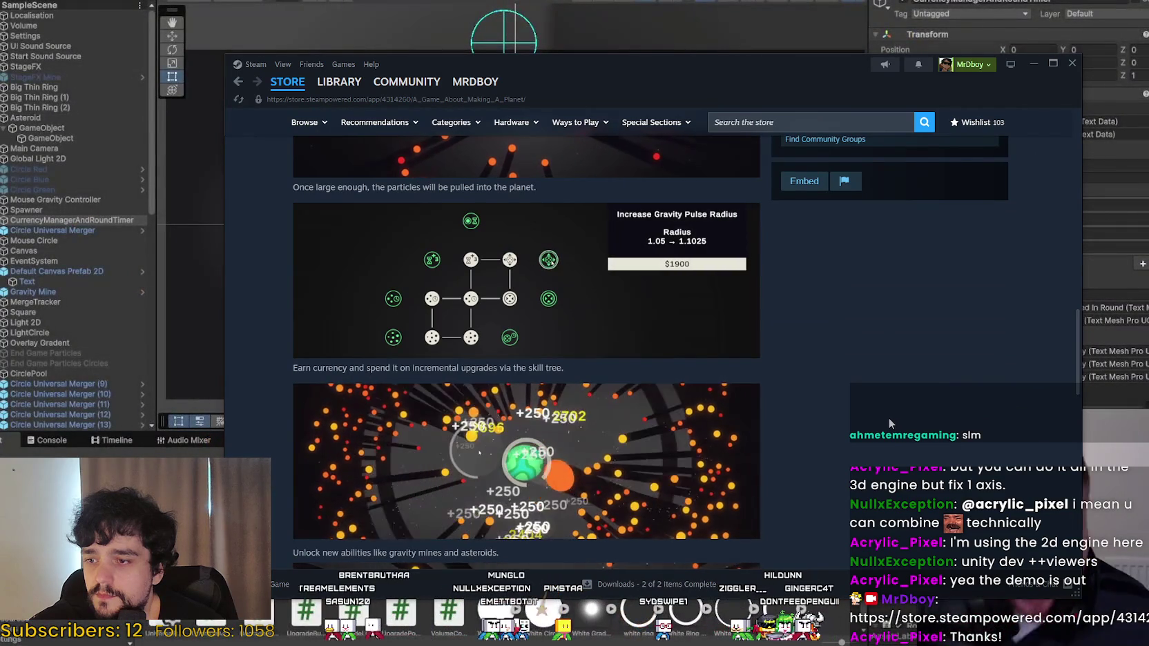
{"action": "scroll", "coordinate": [886, 418], "scroll_direction": "up", "scroll_amount": 5}
{"action": "scroll", "coordinate": [877, 430], "scroll_direction": "up", "scroll_amount": 8}
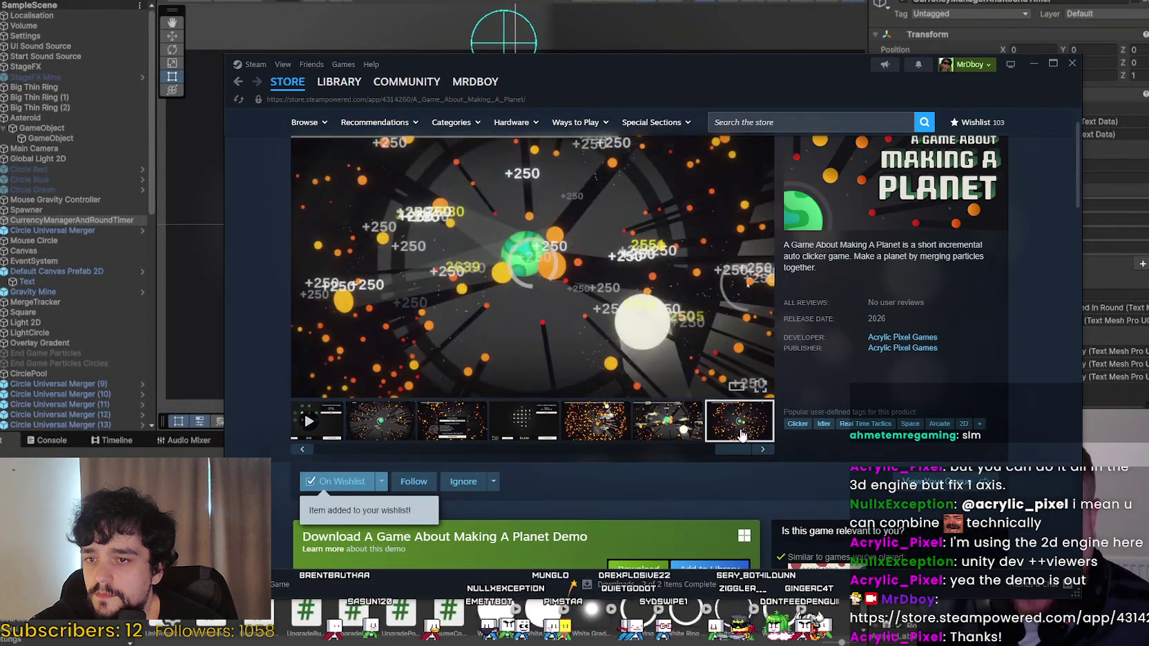
{"action": "scroll", "coordinate": [785, 425], "scroll_direction": "up", "scroll_amount": 1}
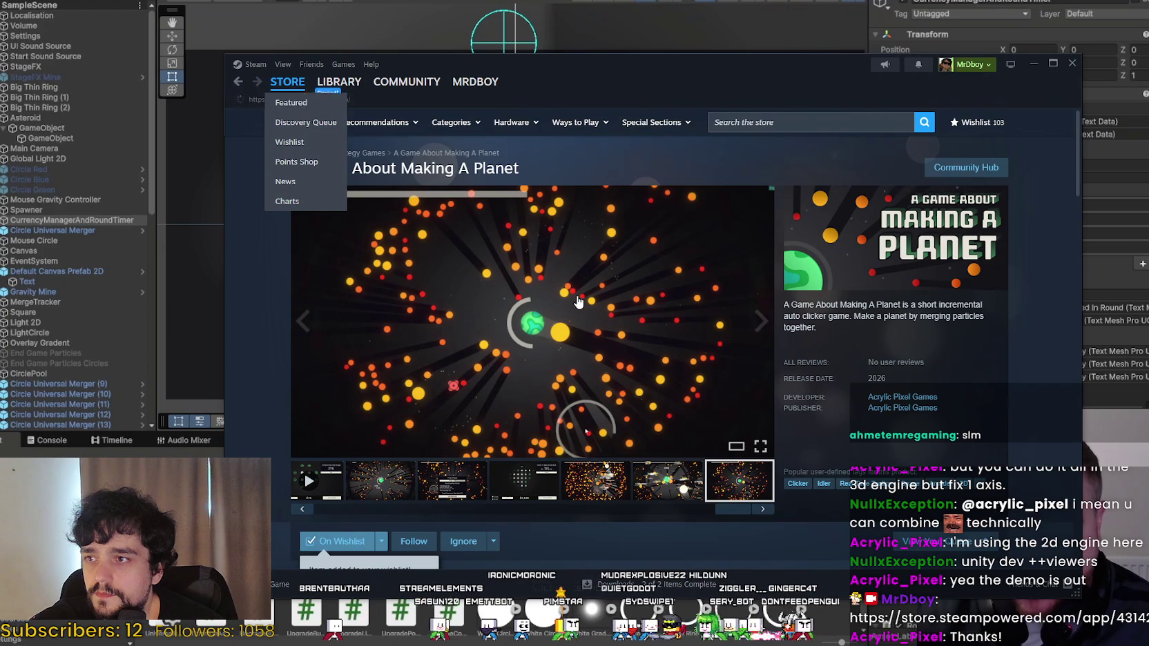
{"action": "left_click", "coordinate": [304, 92]}
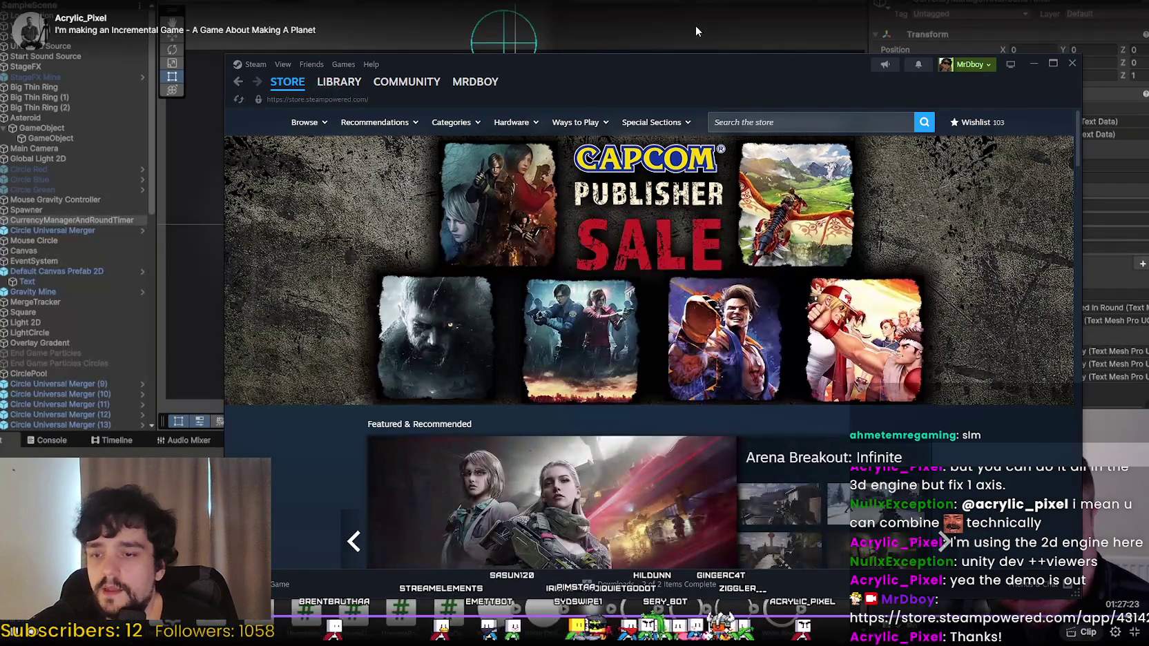
Leave fullscreen playback and pause the Twitch stream video.
{"action": "left_click", "coordinate": [696, 25]}
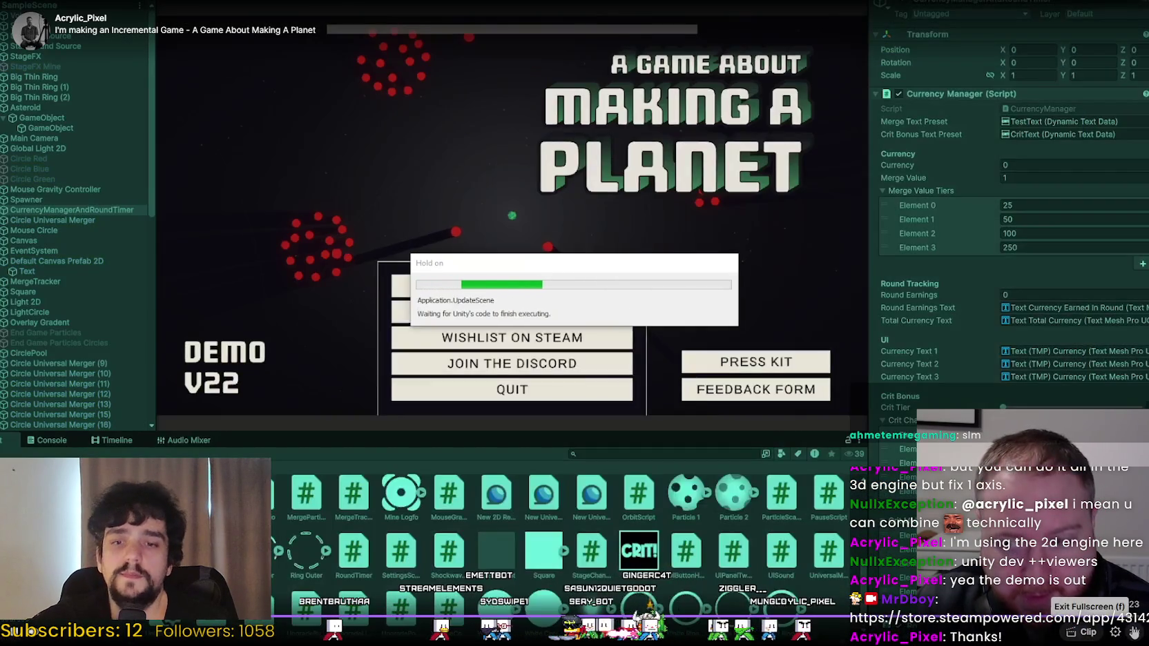
{"action": "key", "text": "Escape"}
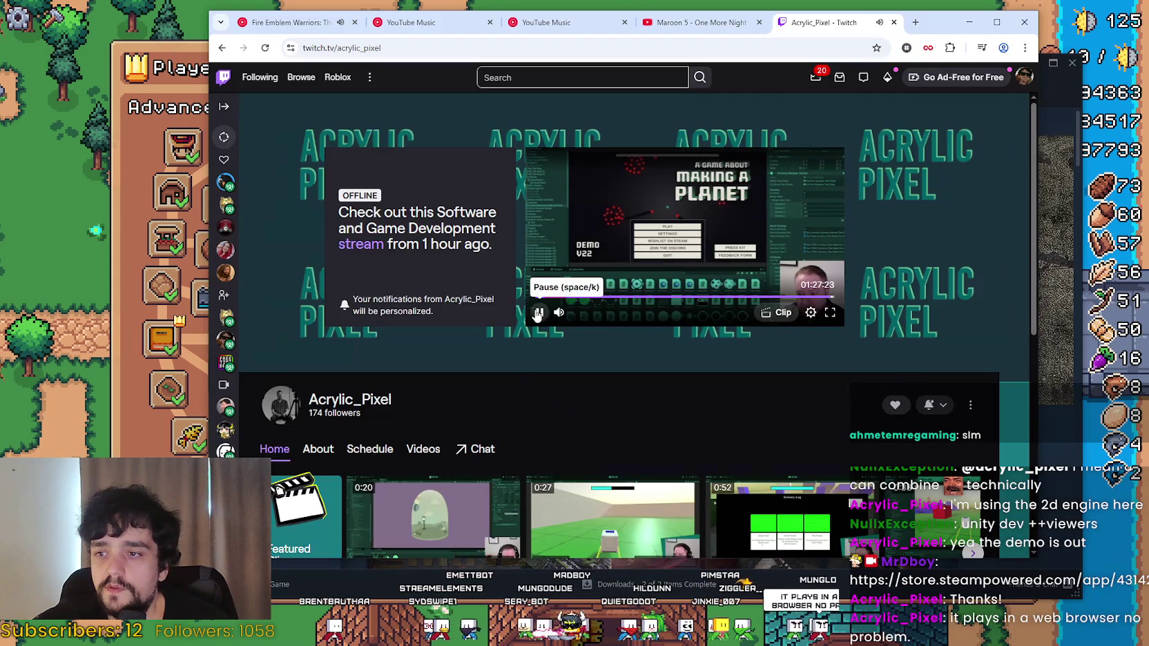
{"action": "left_click", "coordinate": [539, 312]}
Close the Twitch tab with Ctrl+W and minimize the browser to reveal the game.
{"action": "left_click_drag", "start_coordinate": [920, 25], "coordinate": [905, 39]}
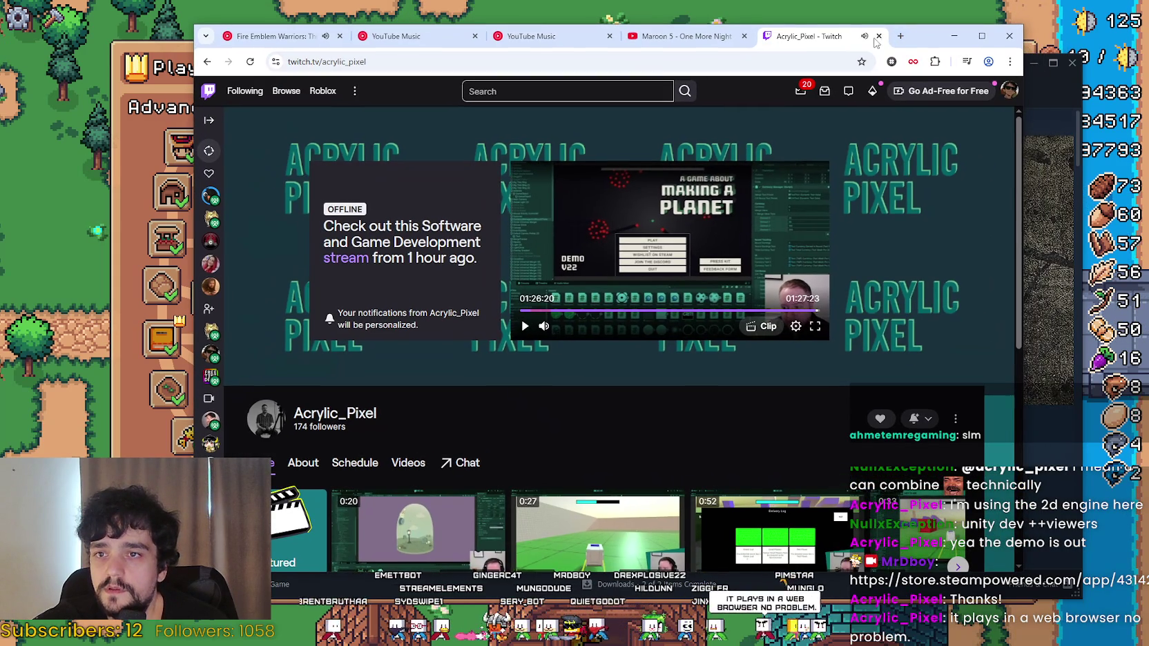
{"action": "left_click", "coordinate": [1039, 422]}
{"action": "left_click", "coordinate": [838, 27]}
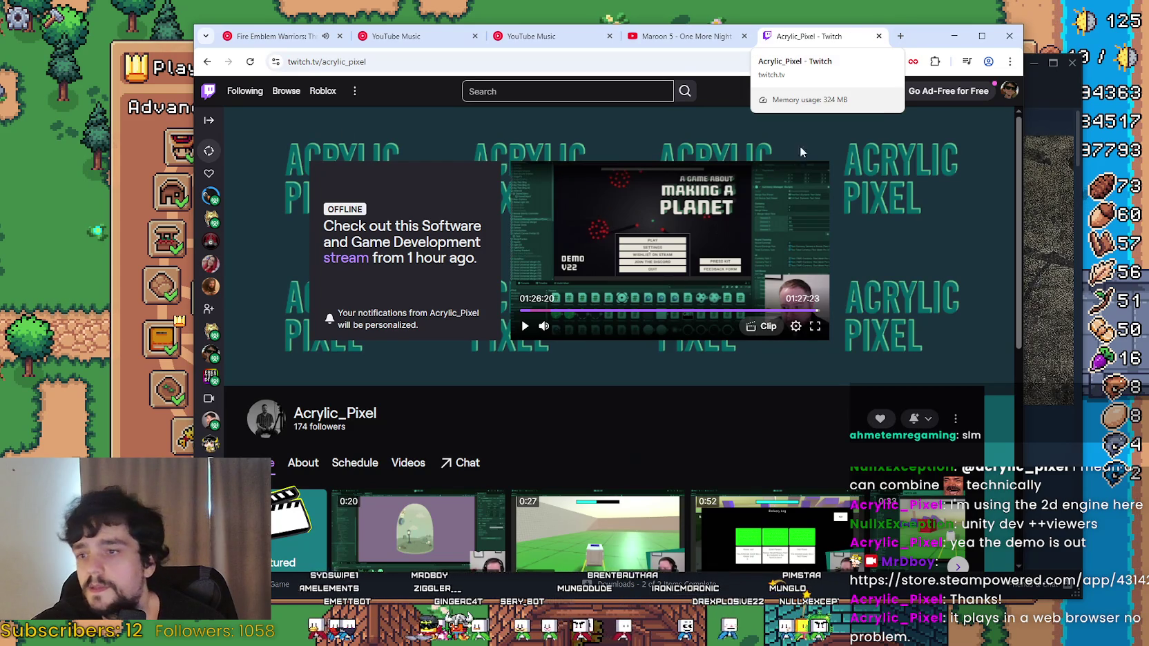
{"action": "key", "text": "ctrl+w"}
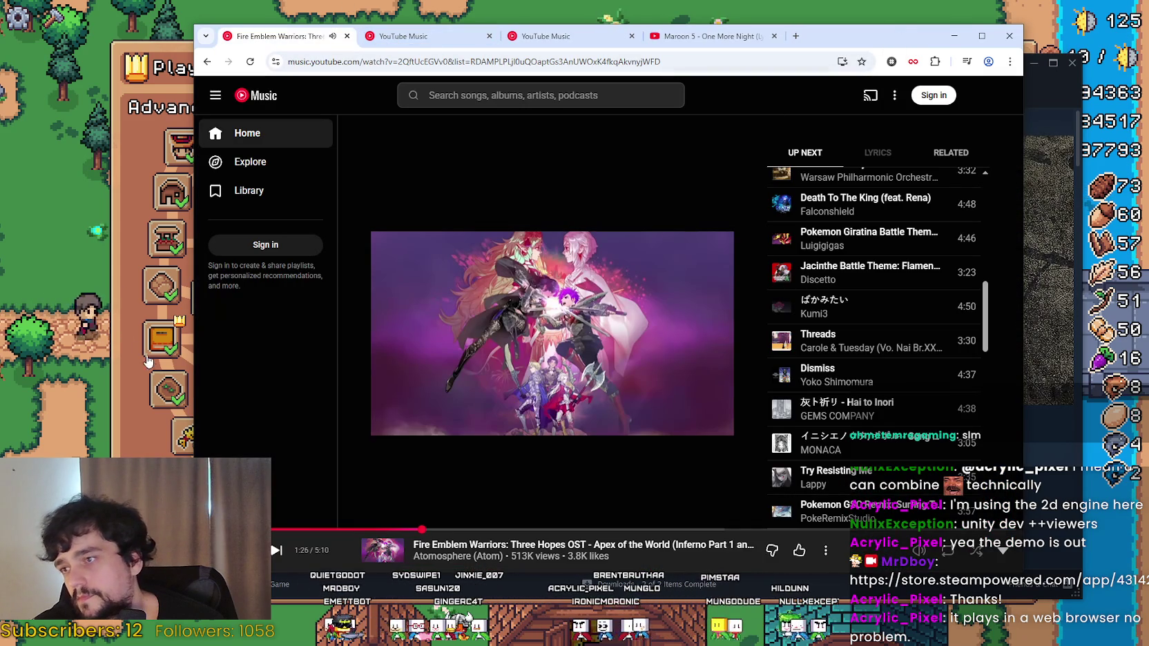
{"action": "left_click", "coordinate": [1049, 121]}
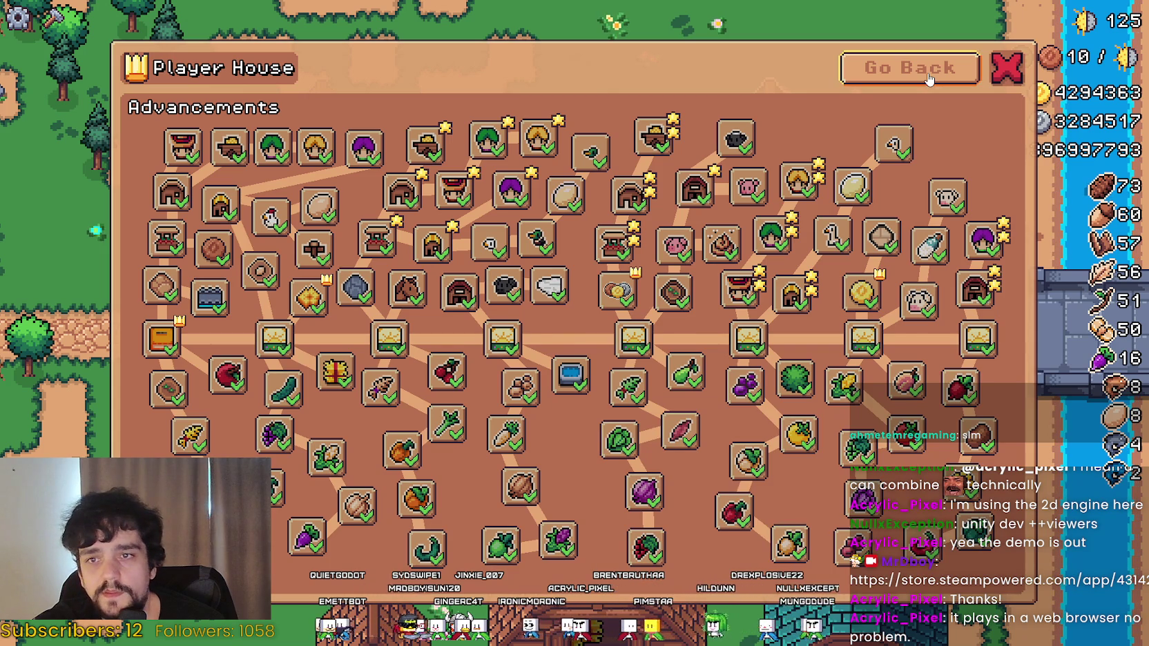
Switch to the Godot editor and place the caret on the empty line after the Advancements grab_focus call.
{"action": "mouse_move", "coordinate": [158, 341]}
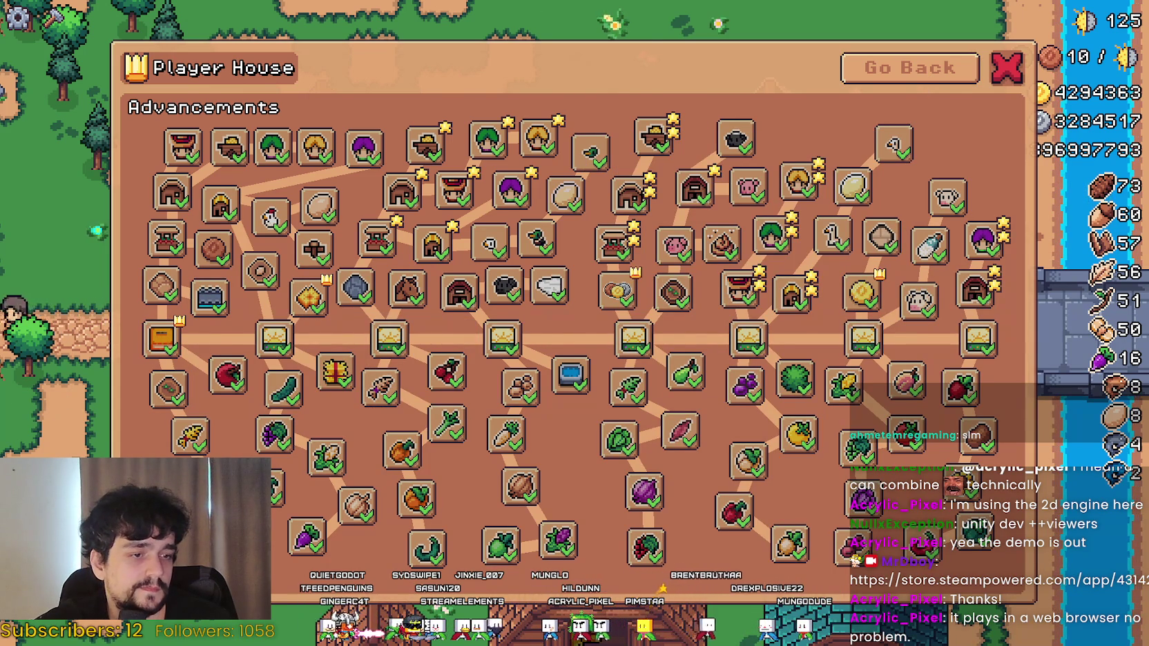
{"action": "key", "text": "alt+Tab"}
{"action": "left_click", "coordinate": [659, 238]}
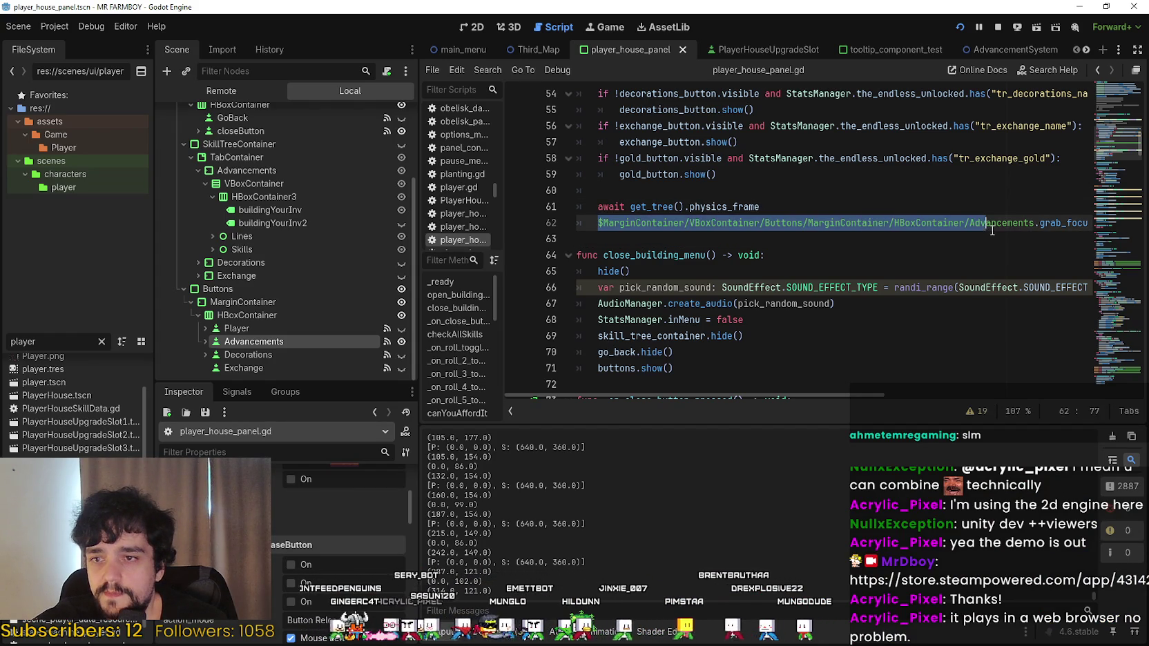
At the top of player_house_panel.gd, insert blank lines after the button variables to start 'var prev_focus_adv: '.
{"action": "left_click", "coordinate": [1113, 96]}
{"action": "scroll", "coordinate": [1114, 97], "scroll_direction": "up", "scroll_amount": 10}
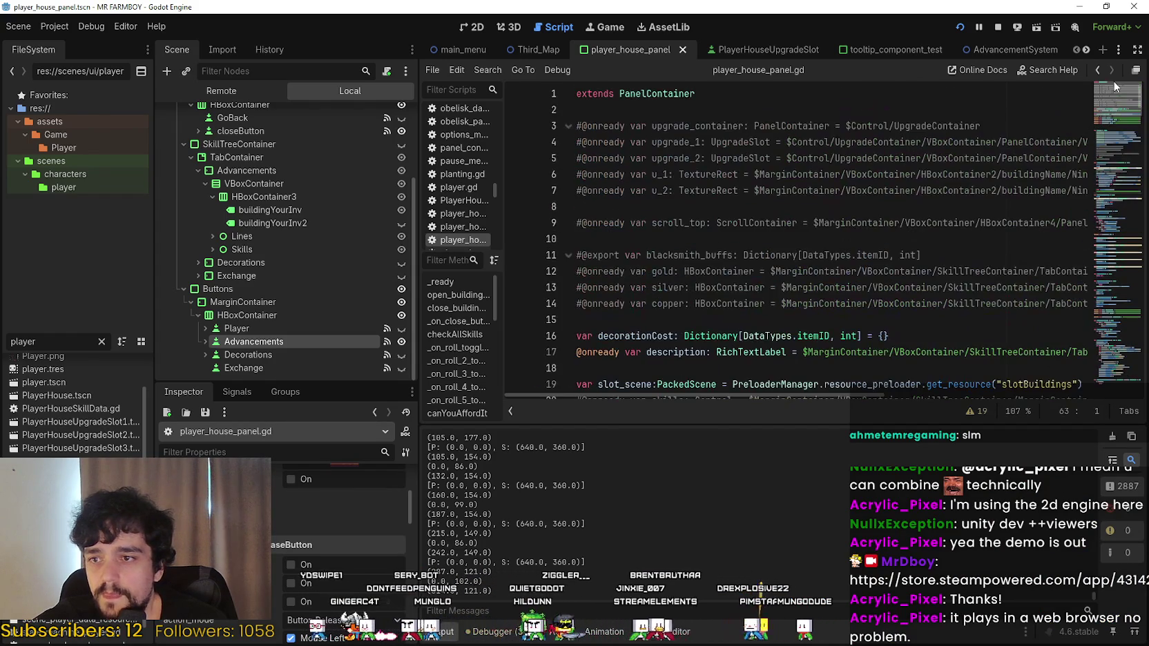
{"action": "scroll", "coordinate": [1112, 97], "scroll_direction": "down", "scroll_amount": 4}
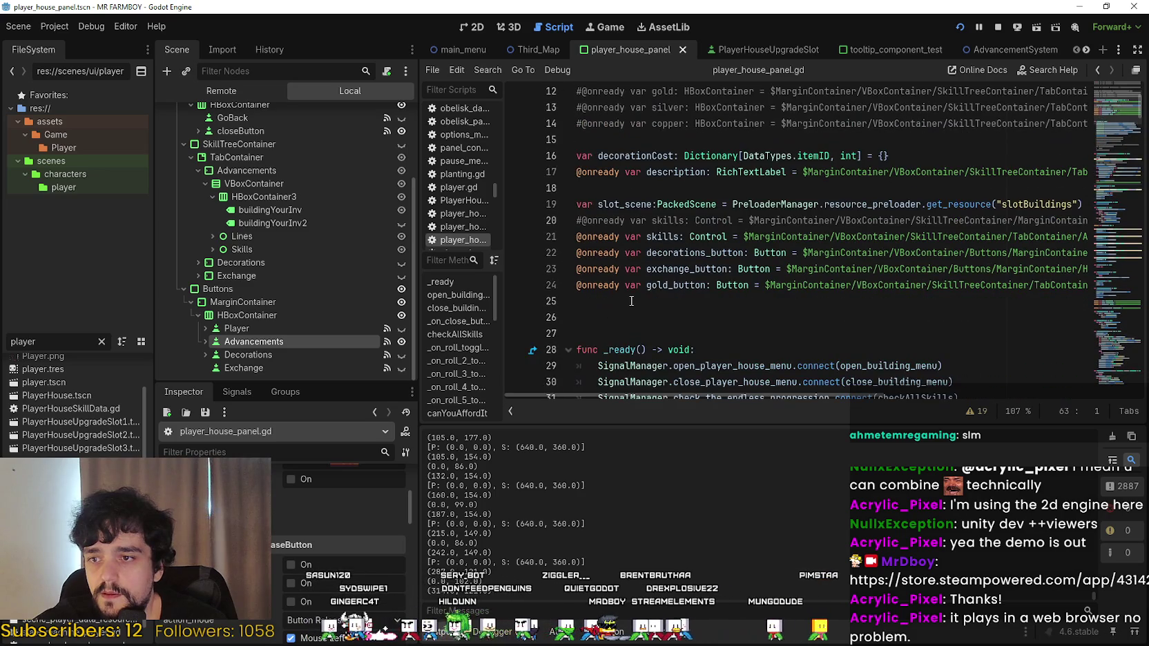
{"action": "left_click", "coordinate": [631, 301]}
{"action": "scroll", "coordinate": [631, 301], "scroll_direction": "down", "scroll_amount": 10}
{"action": "scroll", "coordinate": [631, 284], "scroll_direction": "up", "scroll_amount": 6}
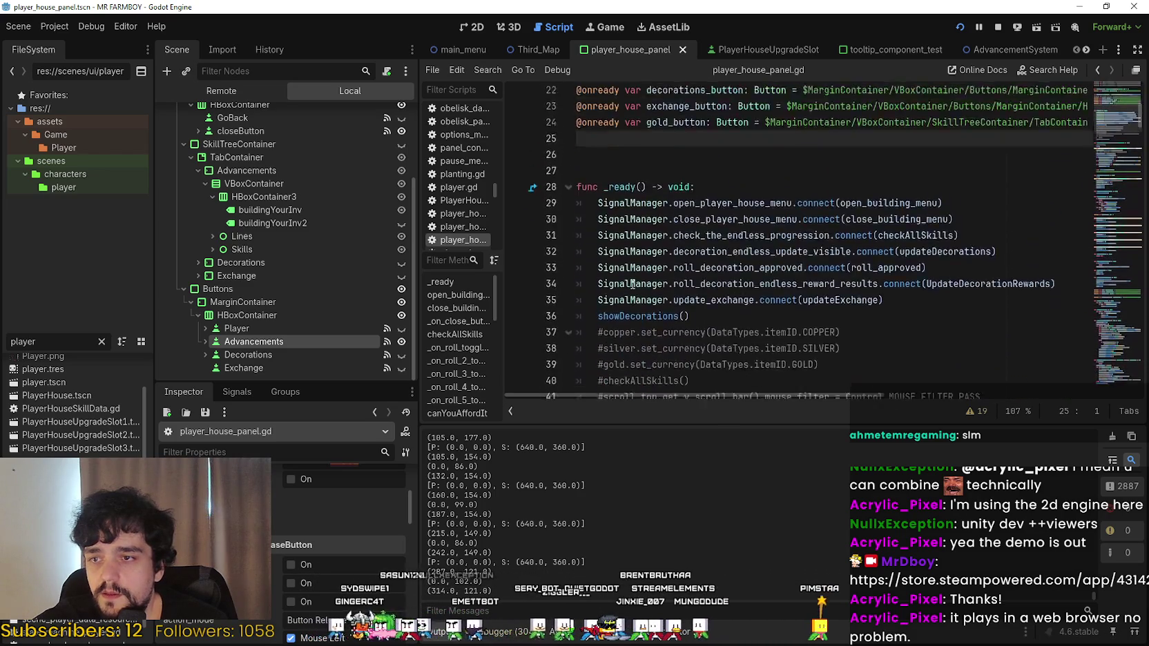
{"action": "scroll", "coordinate": [631, 283], "scroll_direction": "up", "scroll_amount": 2}
{"action": "key", "text": "Return"}
{"action": "key", "text": "Return"}
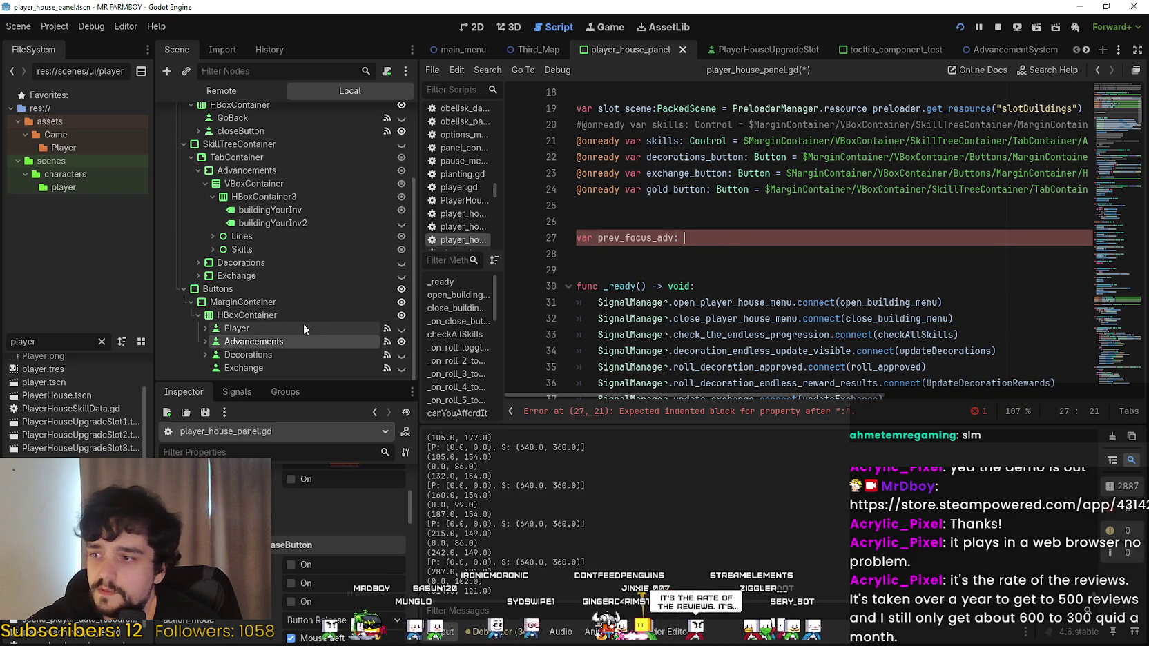
Type prev_focus_adv as PlayerUpgradeSlot and delete the extra blank line before _ready.
{"action": "scroll", "coordinate": [290, 317], "scroll_direction": "up", "scroll_amount": 1}
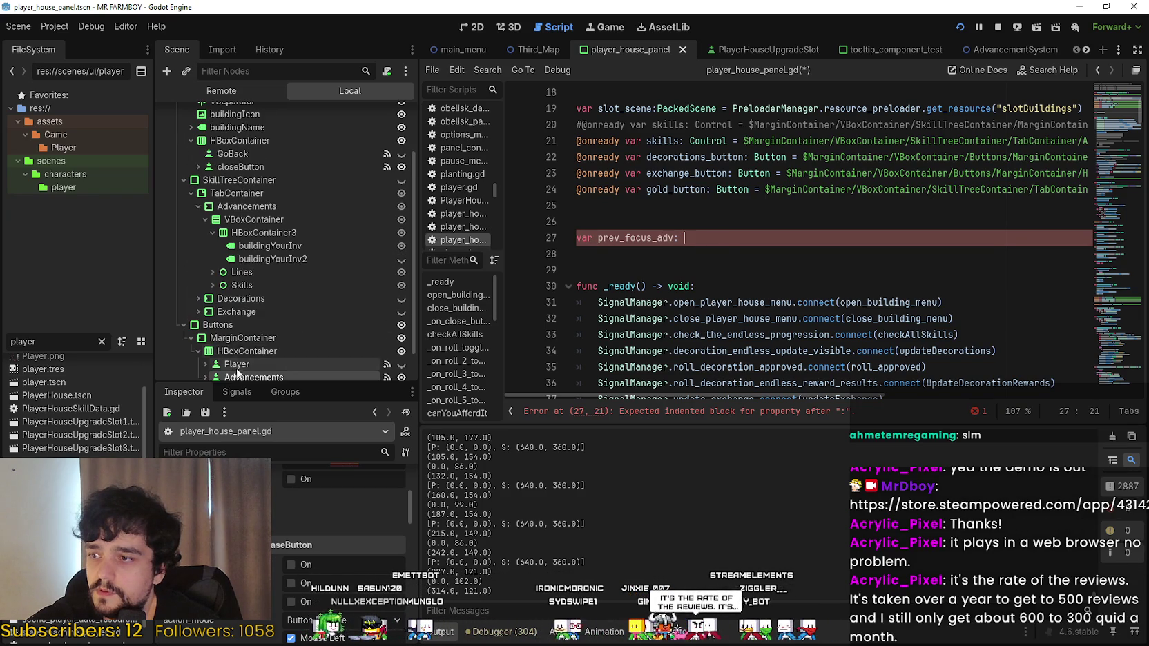
{"action": "left_click", "coordinate": [213, 285]}
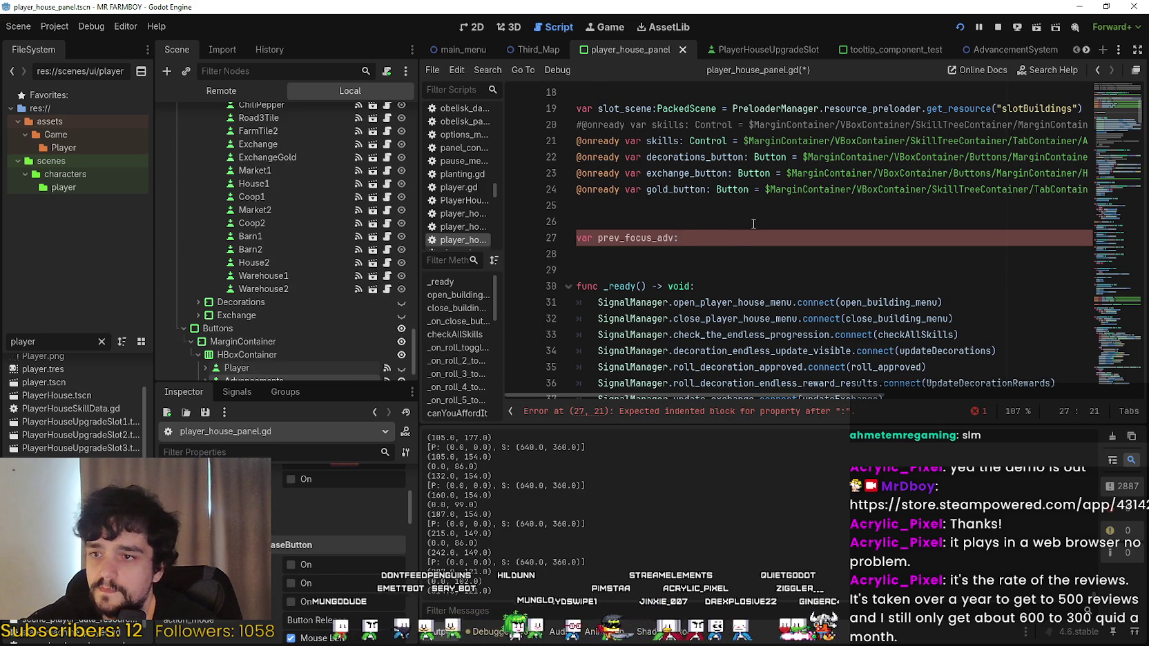
{"action": "type", "text": "PlayerYU"}
{"action": "key", "text": "BackSpace"}
{"action": "key", "text": "BackSpace"}
{"action": "type", "text": "Up"}
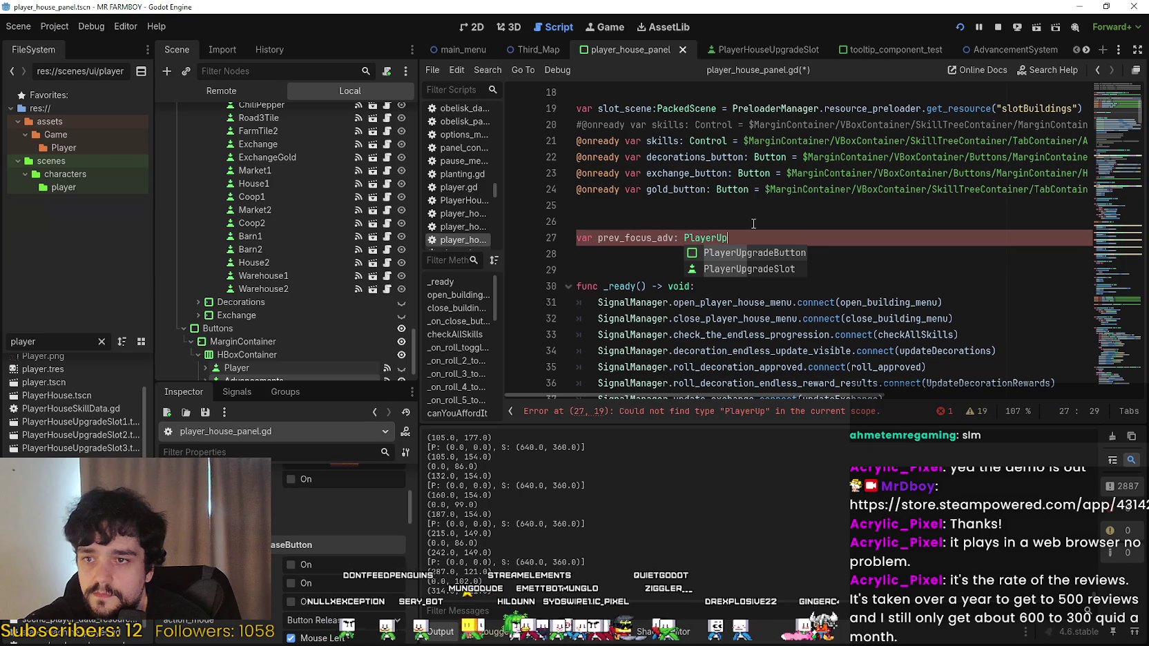
{"action": "key", "text": "Down"}
{"action": "key", "text": "Return"}
{"action": "left_click", "coordinate": [656, 269]}
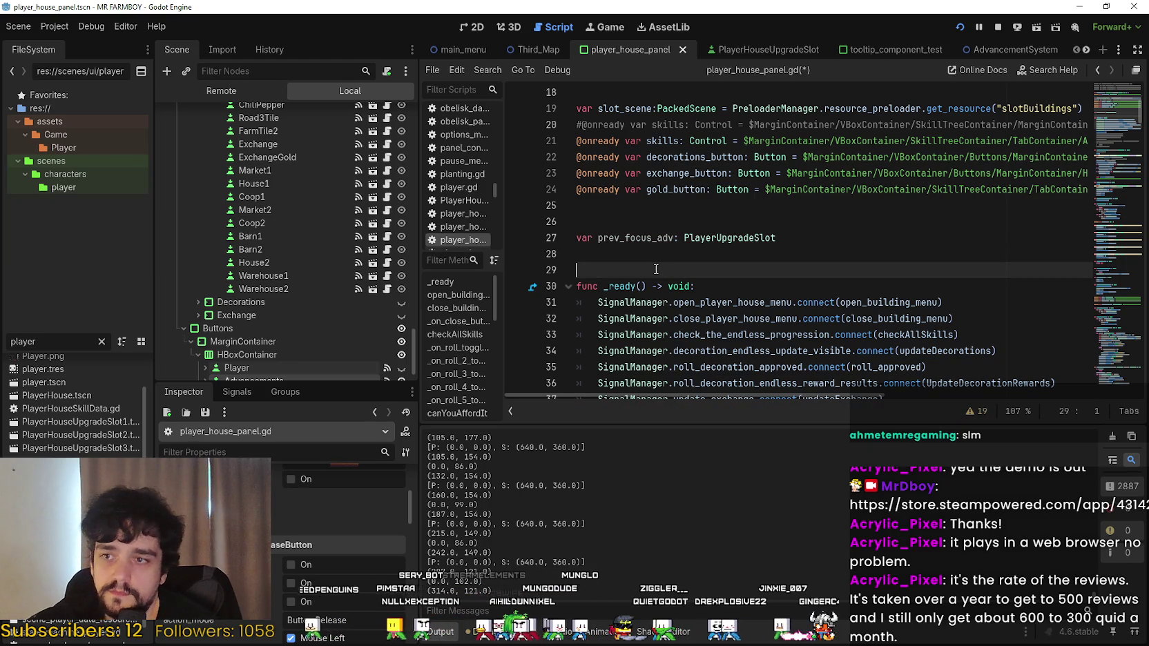
{"action": "key", "text": "BackSpace"}
Review the script's handler functions, then select the Advancements button node to show its signals.
{"action": "left_click", "coordinate": [653, 242]}
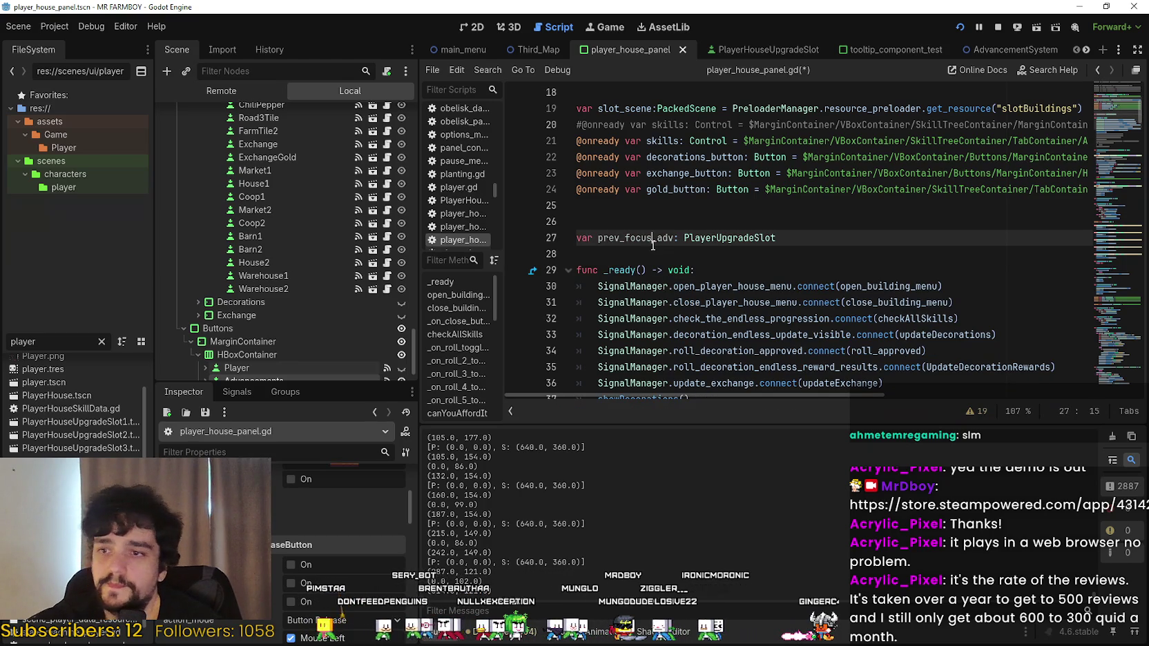
{"action": "scroll", "coordinate": [785, 235], "scroll_direction": "down", "scroll_amount": 12}
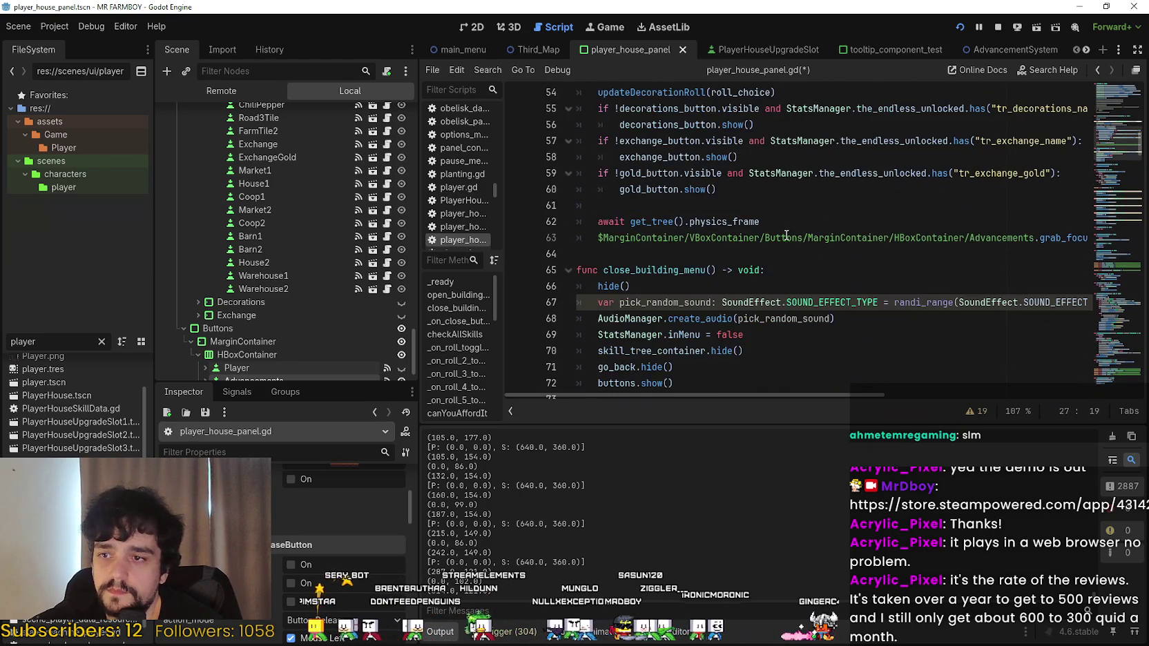
{"action": "left_click", "coordinate": [688, 254]}
{"action": "scroll", "coordinate": [697, 245], "scroll_direction": "down", "scroll_amount": 3}
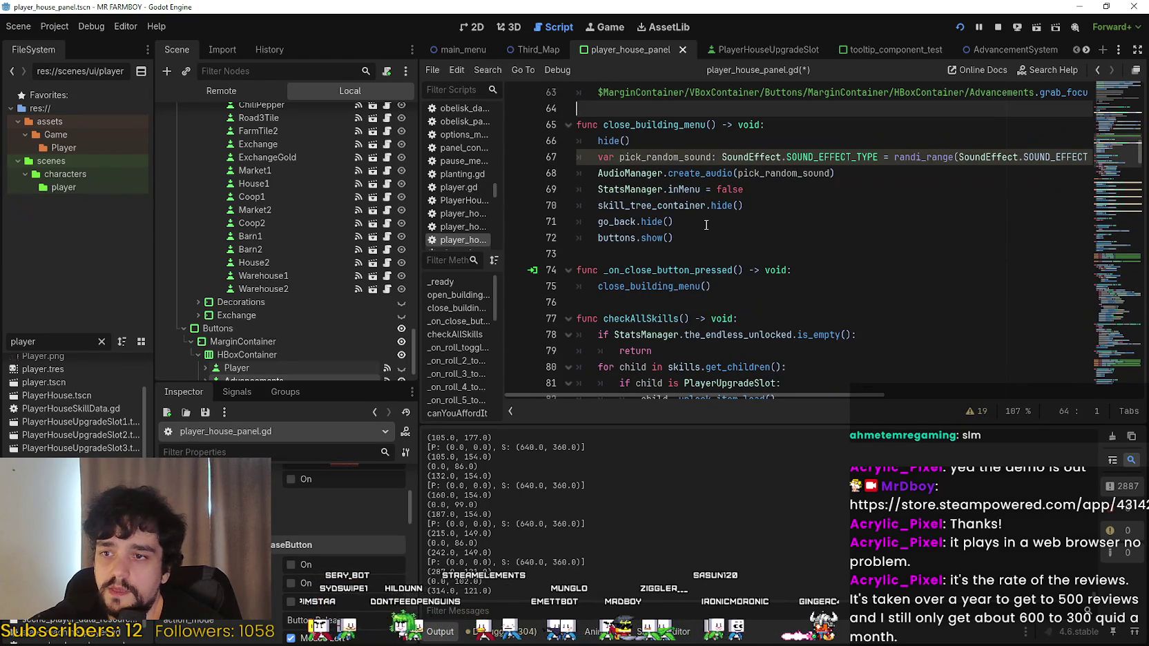
{"action": "scroll", "coordinate": [706, 224], "scroll_direction": "down", "scroll_amount": 2}
{"action": "left_click", "coordinate": [659, 210]}
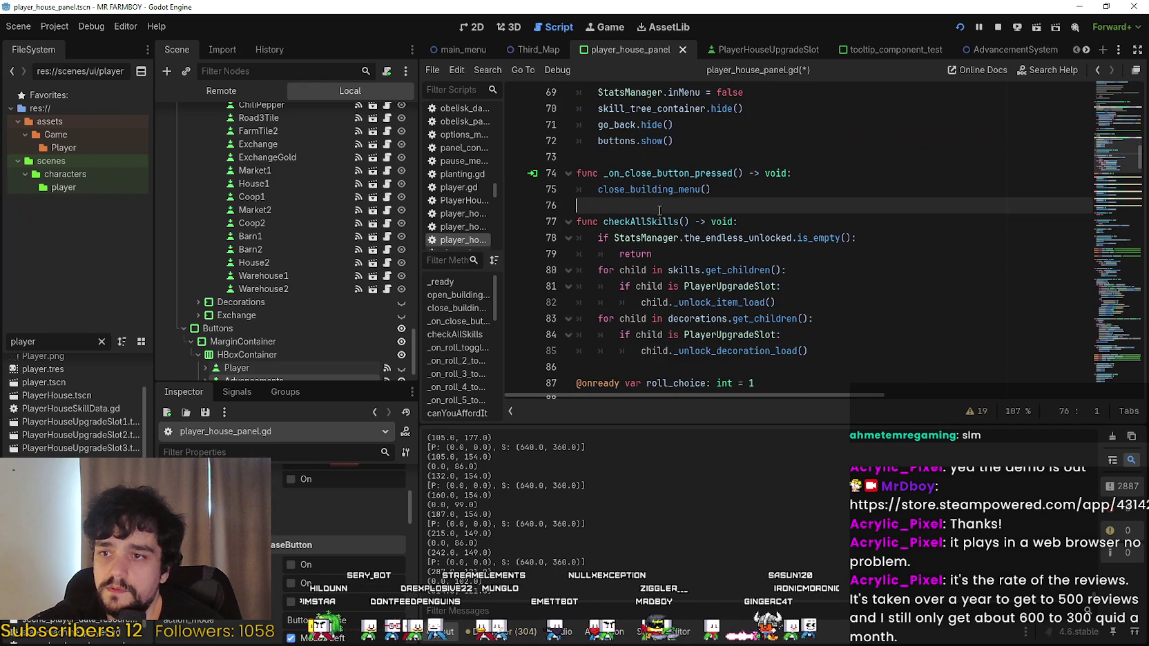
{"action": "scroll", "coordinate": [787, 353], "scroll_direction": "down", "scroll_amount": 1}
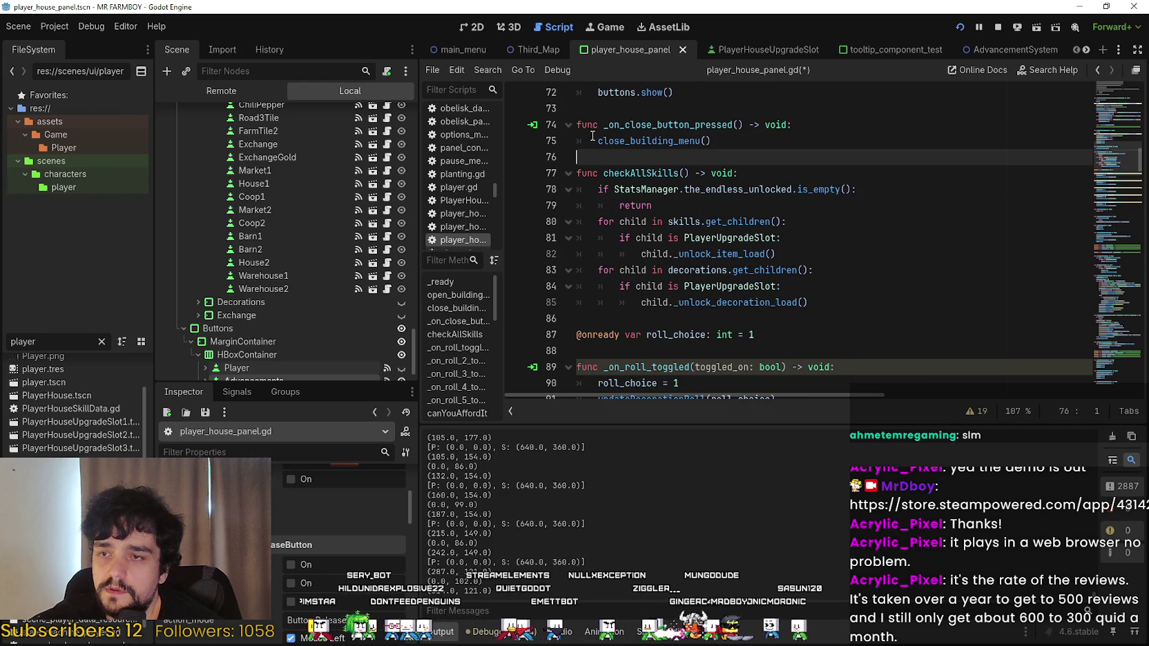
{"action": "scroll", "coordinate": [600, 180], "scroll_direction": "down", "scroll_amount": 3}
{"action": "left_click", "coordinate": [621, 204]}
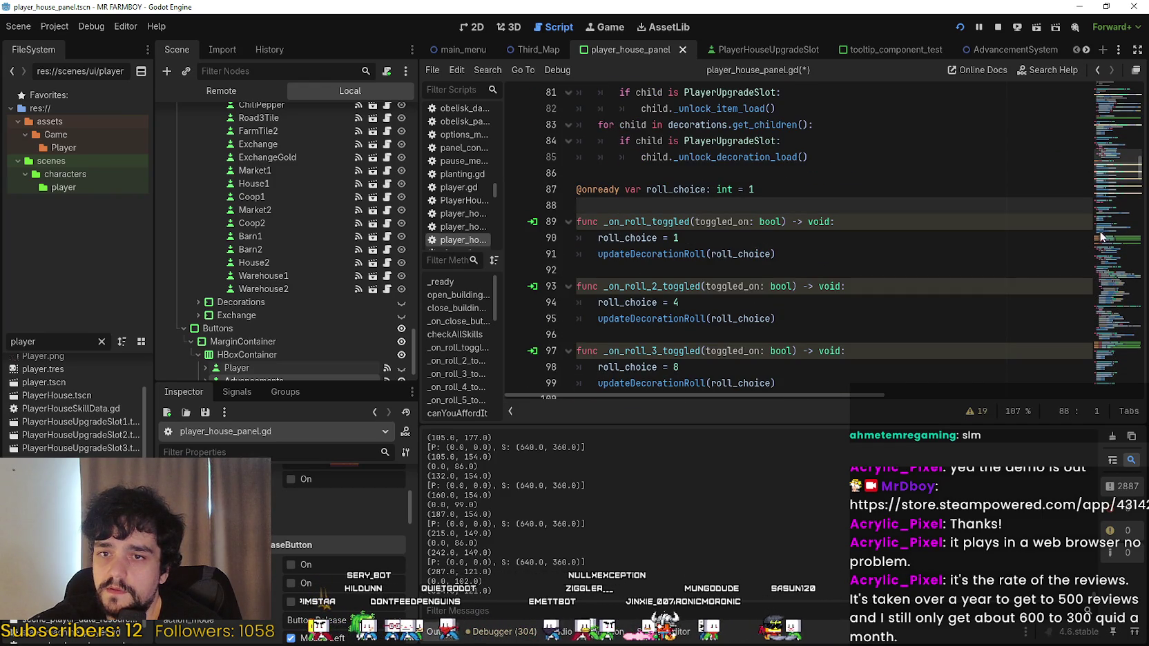
{"action": "scroll", "coordinate": [1119, 170], "scroll_direction": "up", "scroll_amount": 3}
{"action": "scroll", "coordinate": [453, 291], "scroll_direction": "down", "scroll_amount": 1}
{"action": "scroll", "coordinate": [304, 361], "scroll_direction": "down", "scroll_amount": 1}
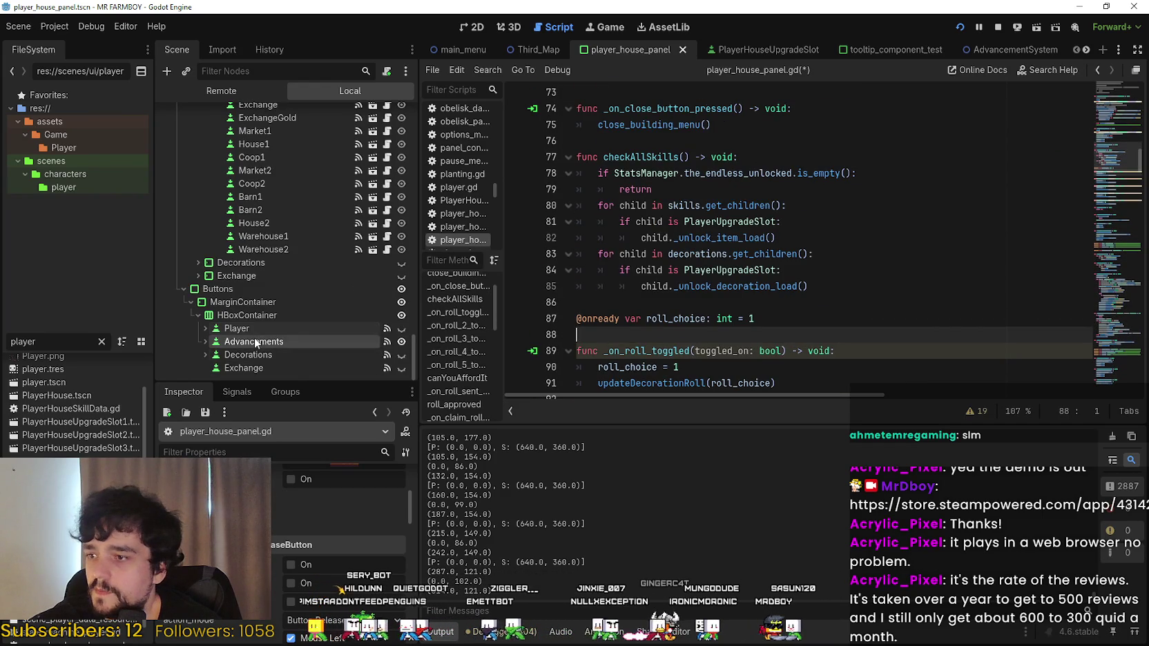
{"action": "left_click", "coordinate": [236, 391]}
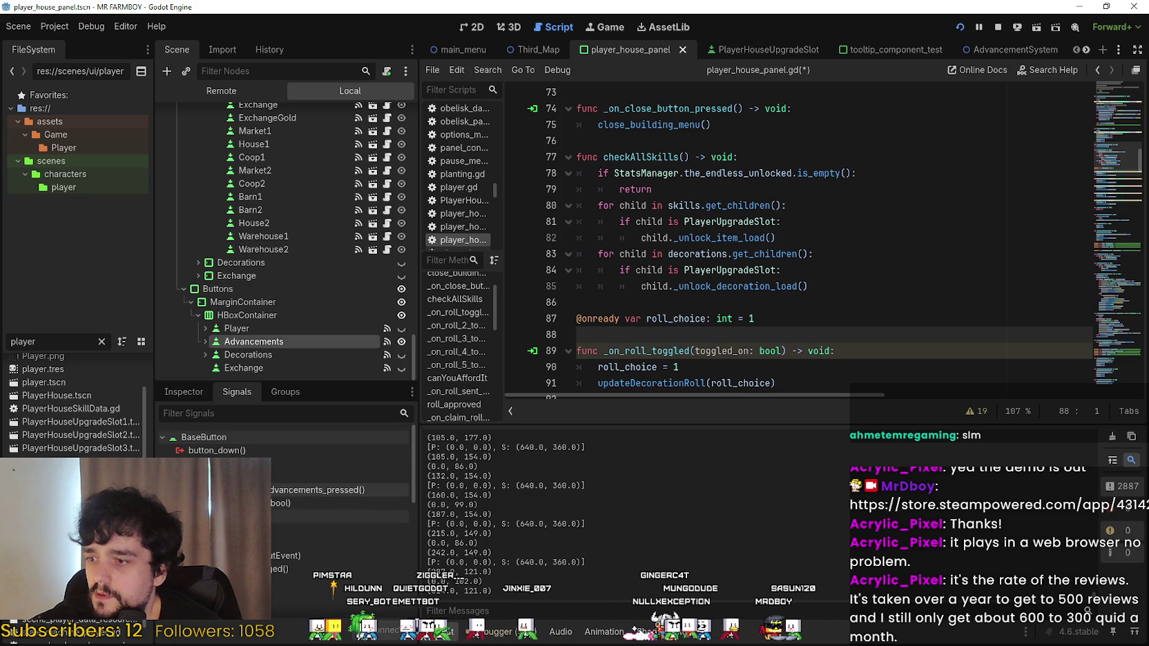
Jump to the _on_advancements_pressed handler and place the caret at its last line.
{"action": "double_click", "coordinate": [317, 489]}
{"action": "scroll", "coordinate": [780, 276], "scroll_direction": "down", "scroll_amount": 6}
{"action": "left_click", "coordinate": [779, 154]}
{"action": "scroll", "coordinate": [779, 238], "scroll_direction": "up", "scroll_amount": 2}
Add 'if prev_focus_adv: prev_focus_adv.grab_focus()' followed by an else: branch.
{"action": "key", "text": "Return"}
{"action": "key", "text": "Return"}
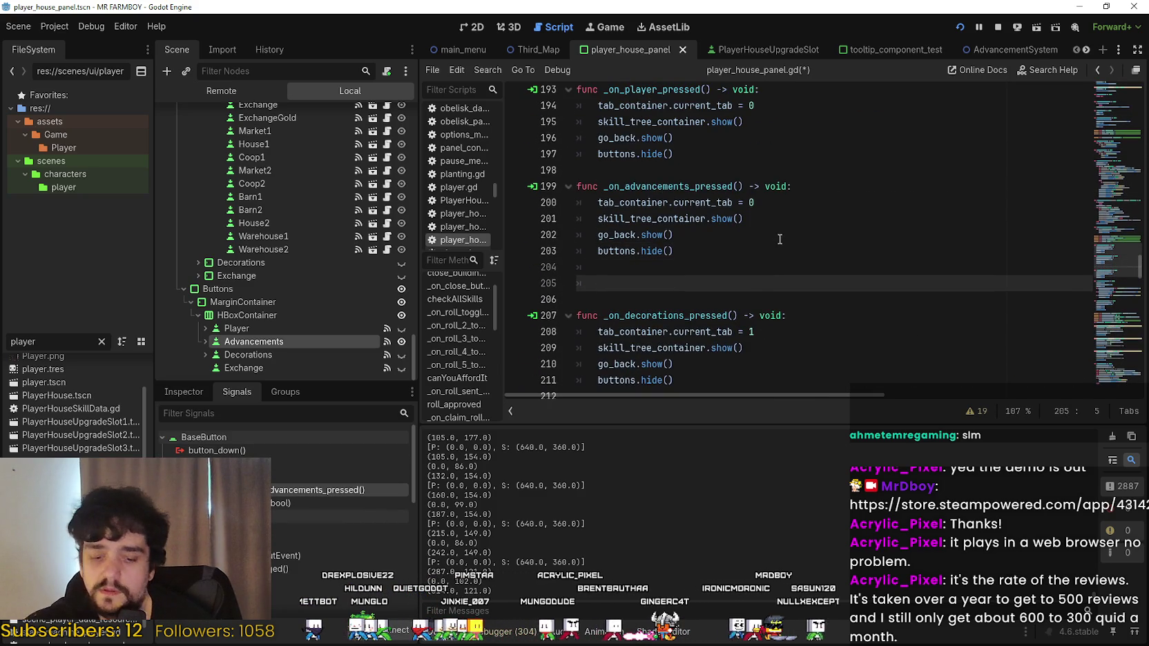
{"action": "type", "text": "if prev_focus_adv"}
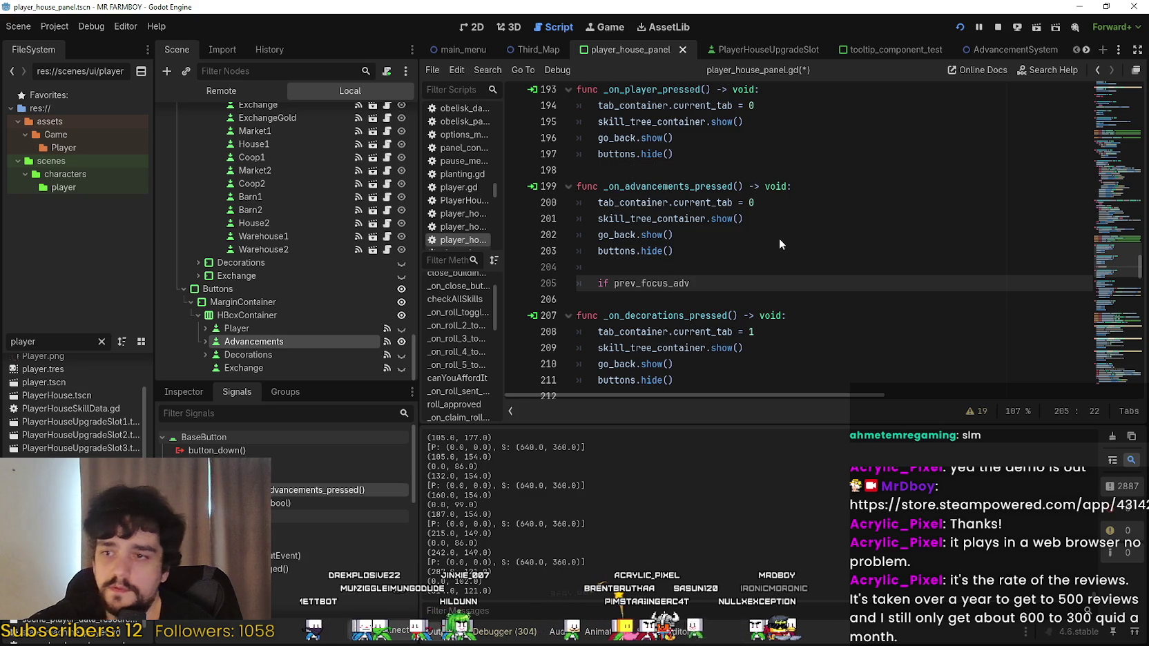
{"action": "type", "text": ":"}
{"action": "key", "text": "Return"}
{"action": "type", "text": "prev"}
{"action": "key", "text": "Return"}
{"action": "type", "text": ".grab"}
{"action": "key", "text": "Down"}
{"action": "key", "text": "Return"}
{"action": "key", "text": "End"}
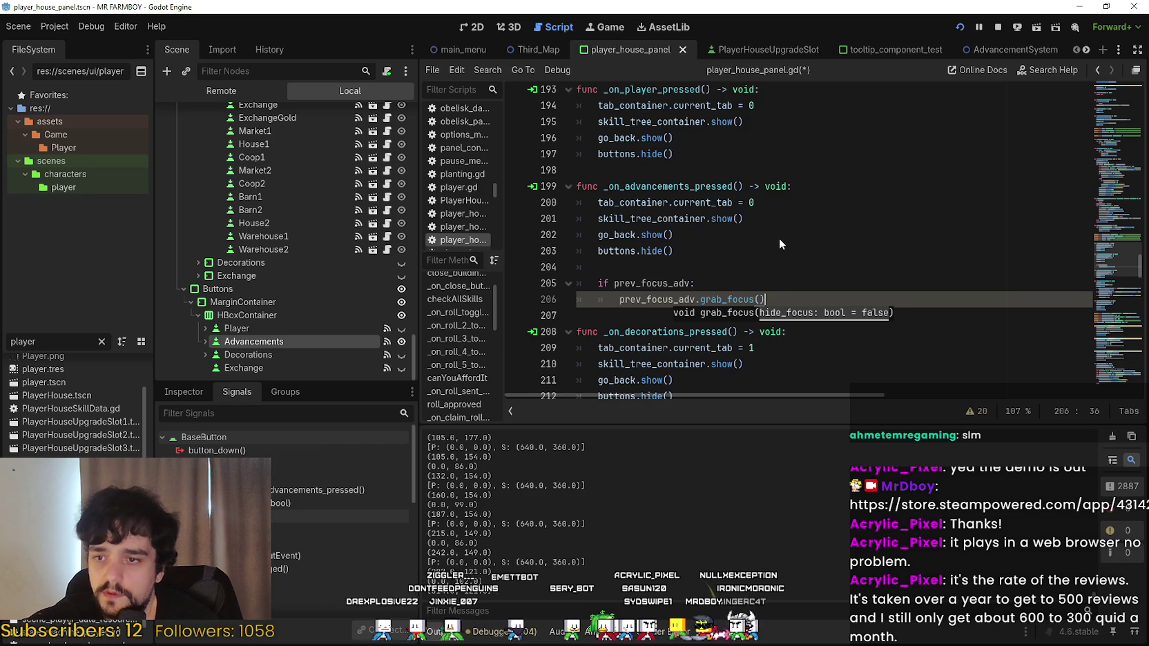
{"action": "key", "text": "Return"}
{"action": "key", "text": "BackSpace"}
{"action": "type", "text": "else:"}
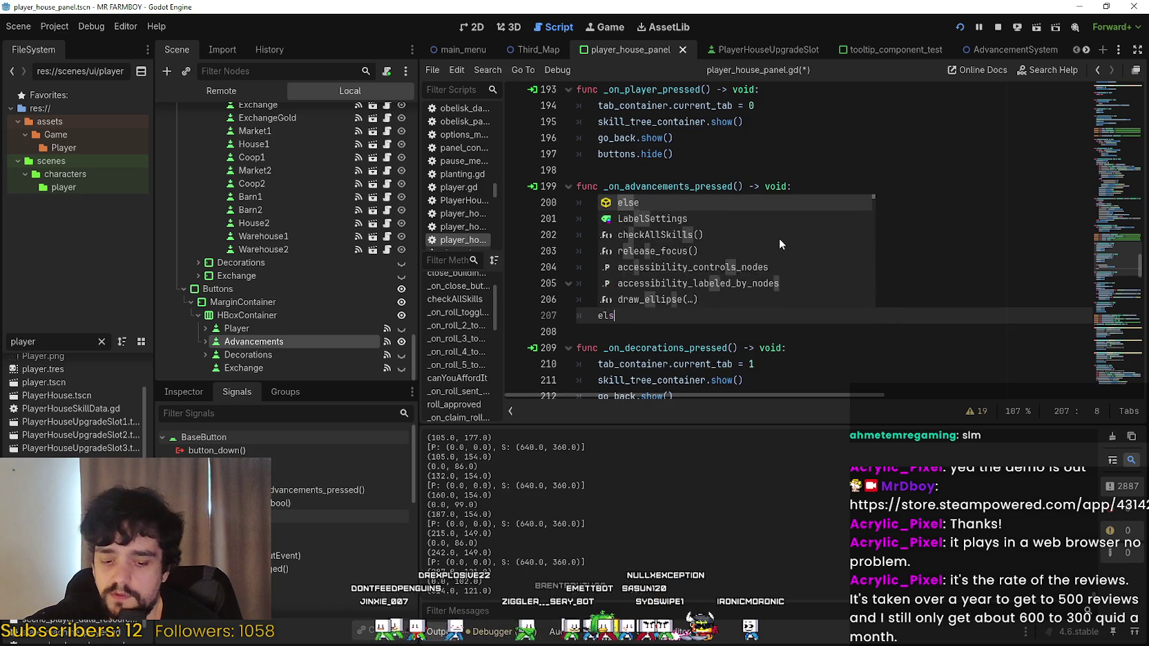
{"action": "key", "text": "Return"}
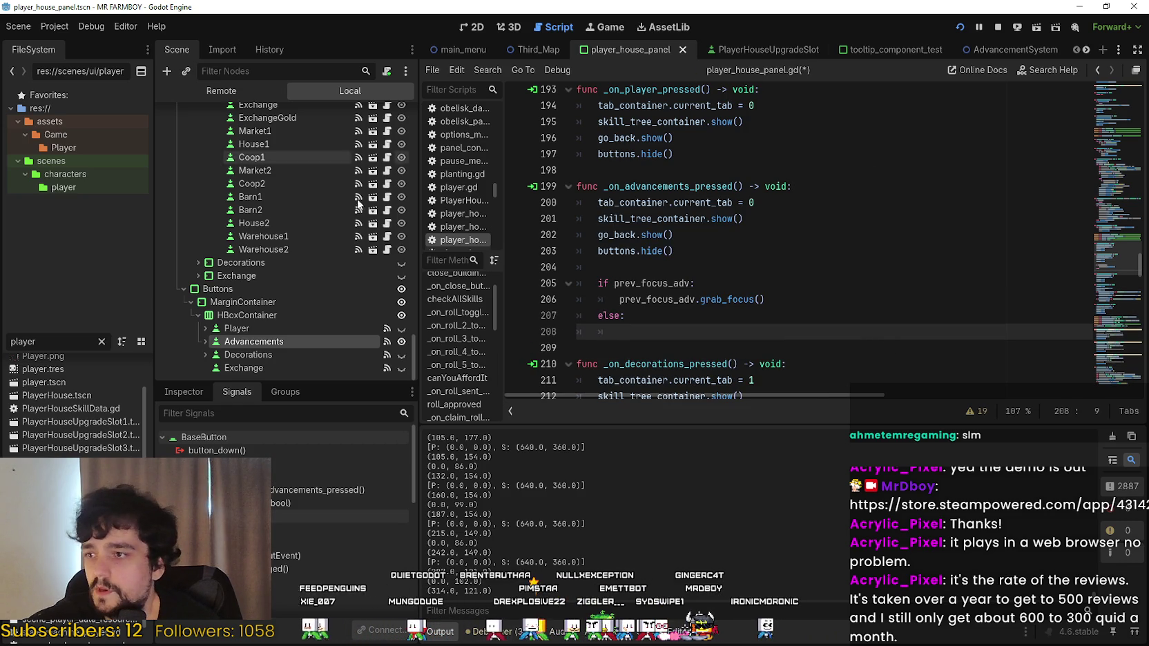
In the else branch, call grab_focus() on the dragged-in Skills/Advancements node, save, and stop the game.
{"action": "scroll", "coordinate": [312, 283], "scroll_direction": "up", "scroll_amount": 10}
{"action": "scroll", "coordinate": [320, 278], "scroll_direction": "up", "scroll_amount": 10}
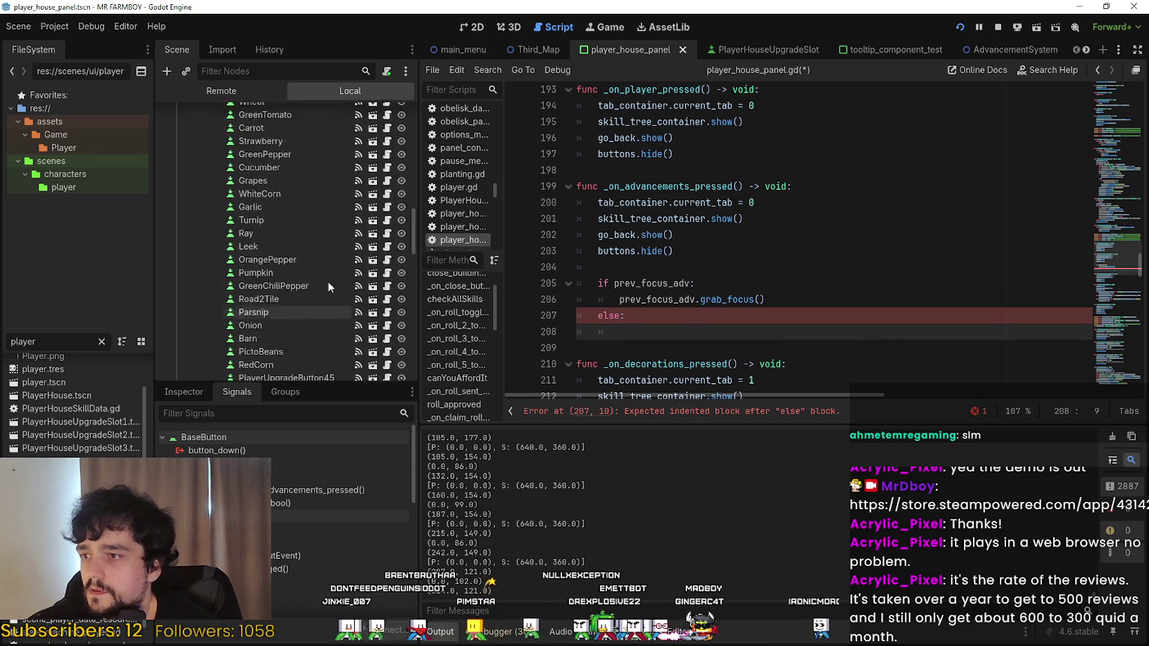
{"action": "scroll", "coordinate": [290, 221], "scroll_direction": "down", "scroll_amount": 10}
{"action": "mouse_move", "coordinate": [262, 195]}
{"action": "left_mouse_down"}
{"action": "mouse_move", "coordinate": [618, 336]}
{"action": "mouse_move", "coordinate": [642, 334]}
{"action": "left_mouse_up"}
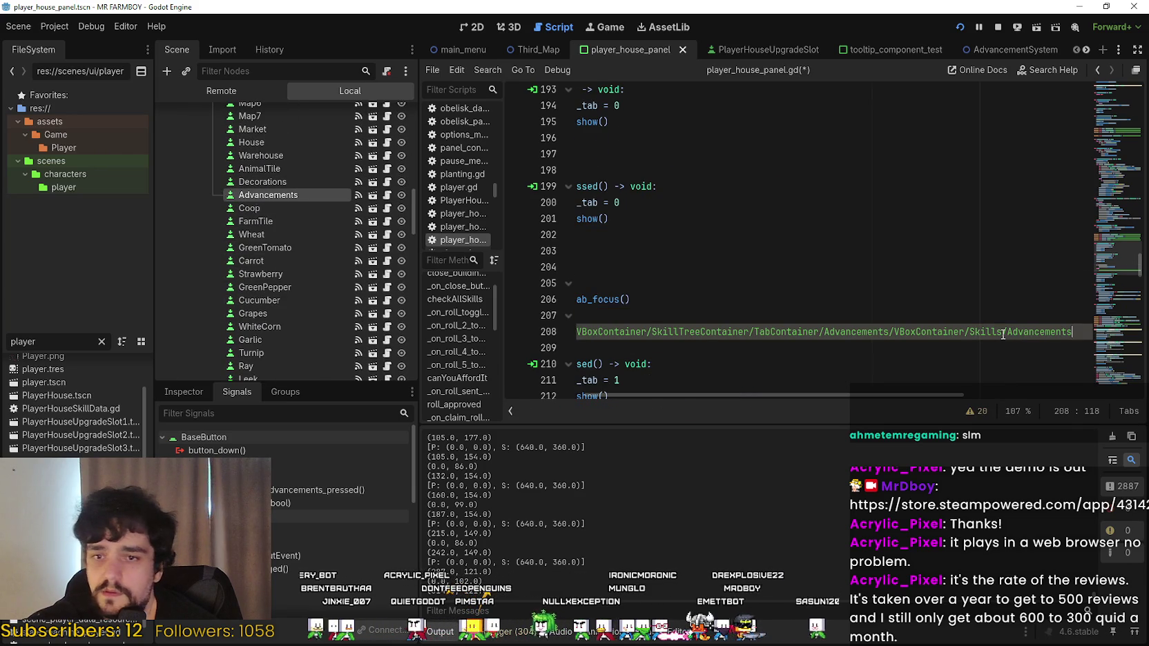
{"action": "type", "text": ".grab"}
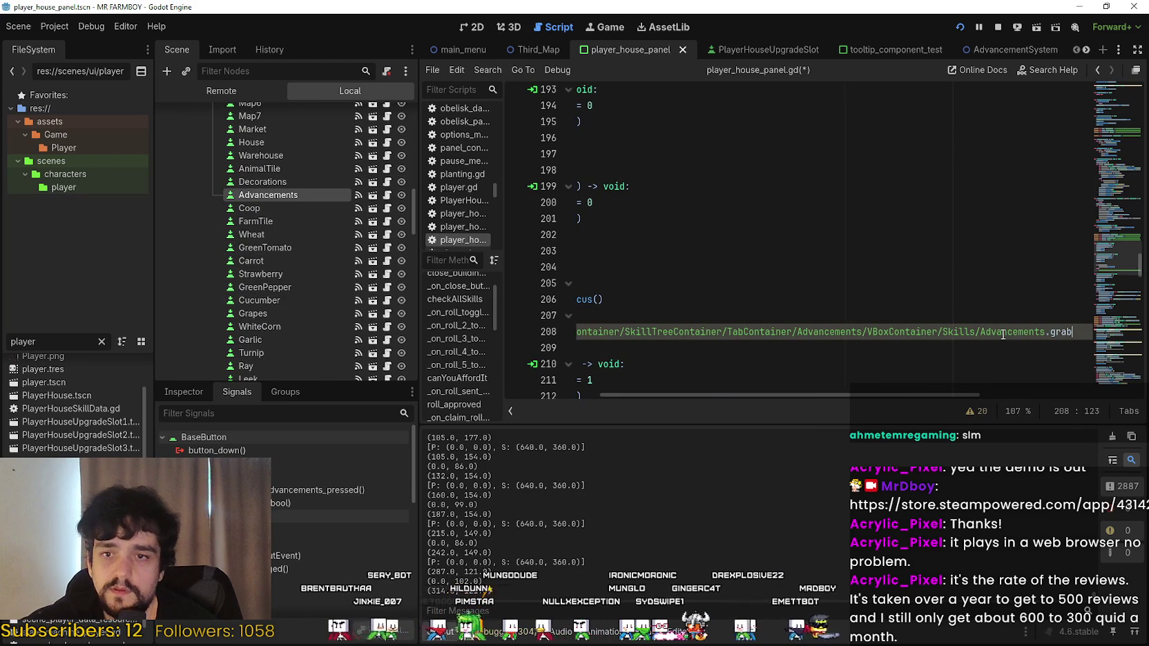
{"action": "key", "text": "Down"}
{"action": "key", "text": "Return"}
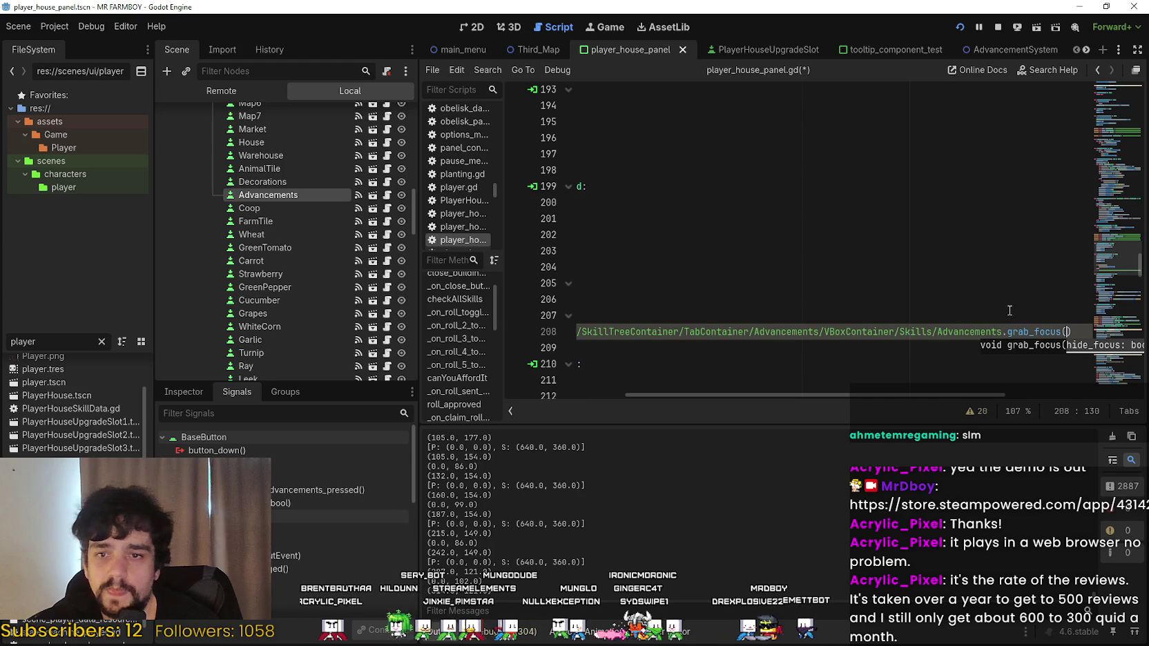
{"action": "key", "text": "ctrl+s"}
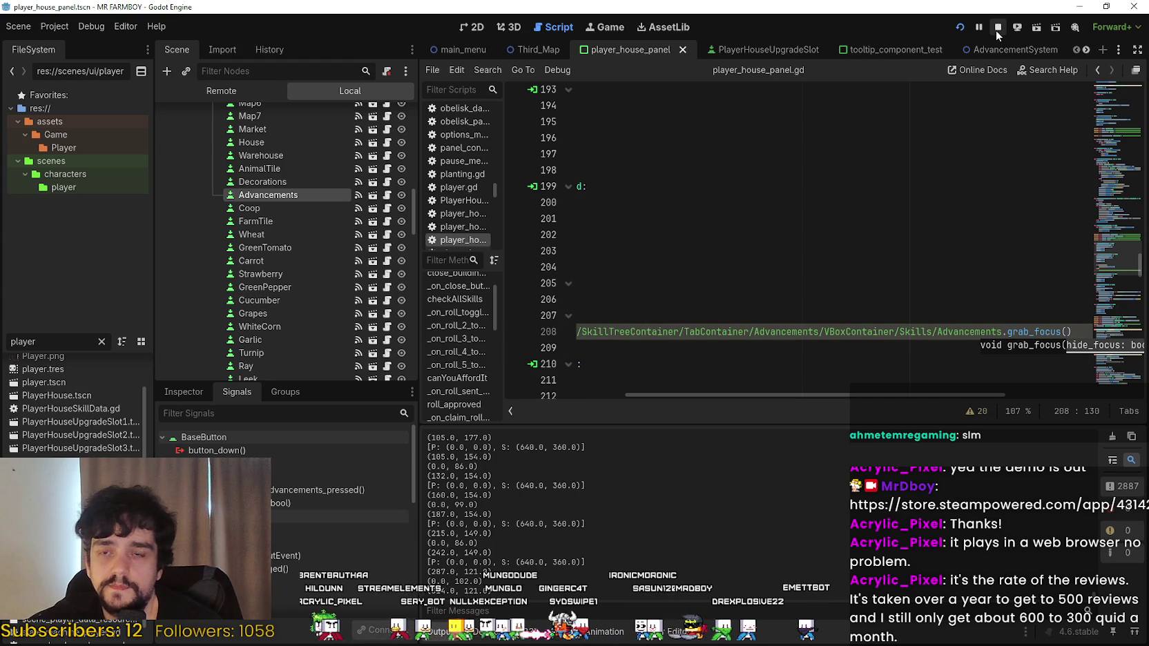
{"action": "left_click", "coordinate": [997, 27]}
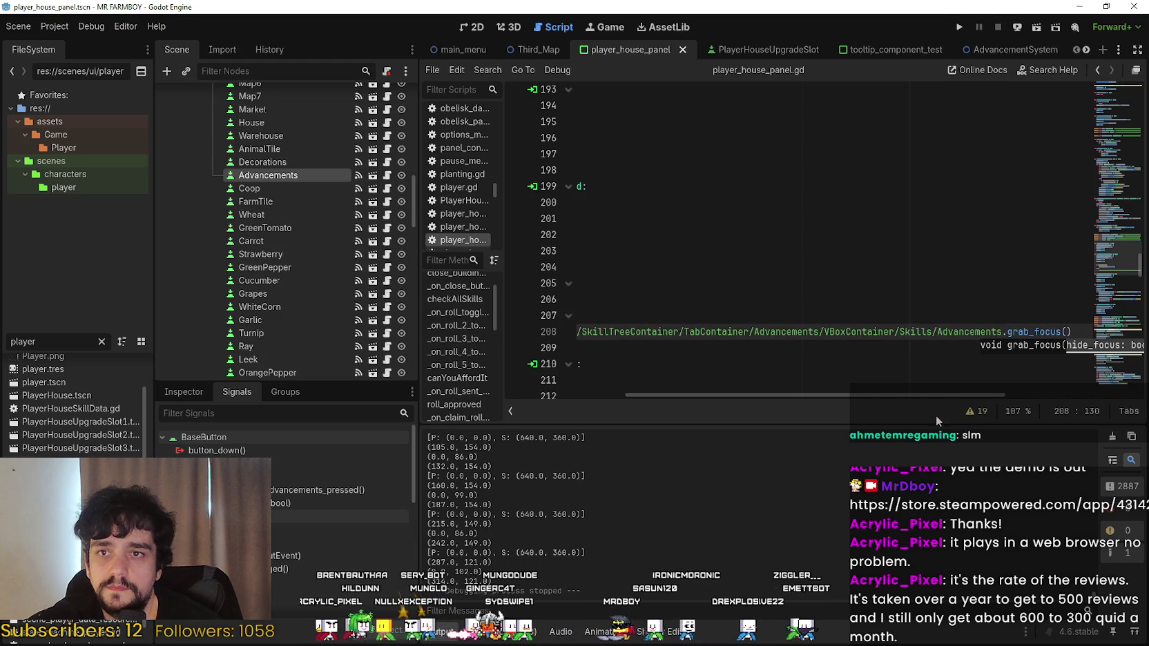
Put the caret on the grab_focus line and relaunch the game with F5.
{"action": "left_click", "coordinate": [940, 308]}
{"action": "left_click", "coordinate": [828, 331]}
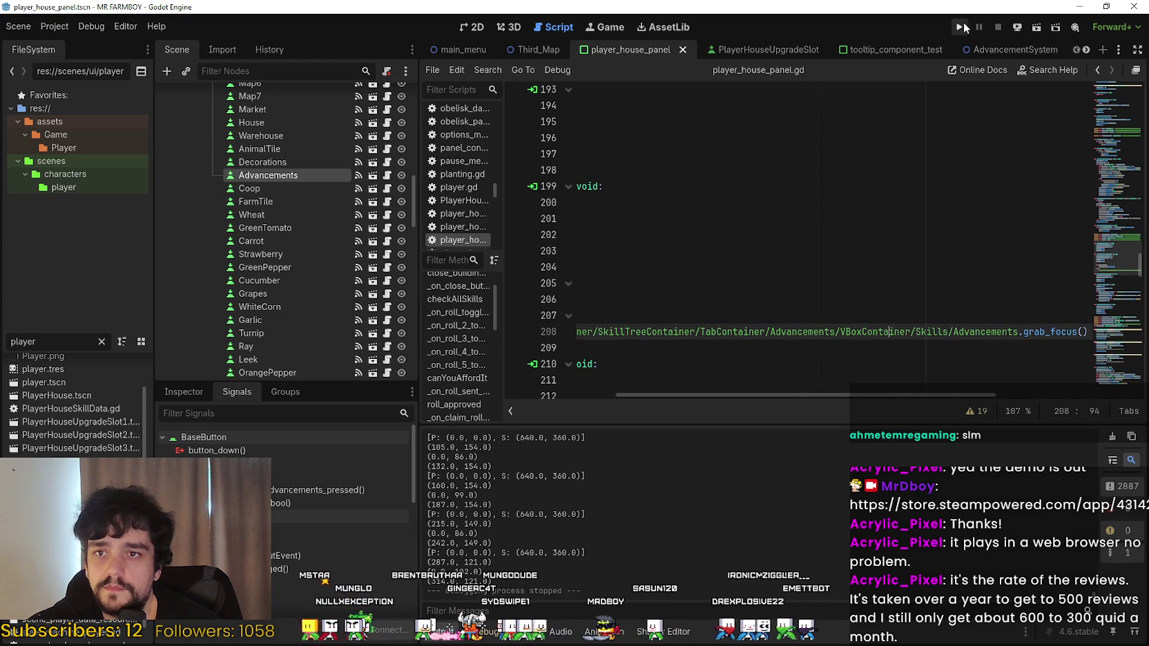
{"action": "key", "text": "F5"}
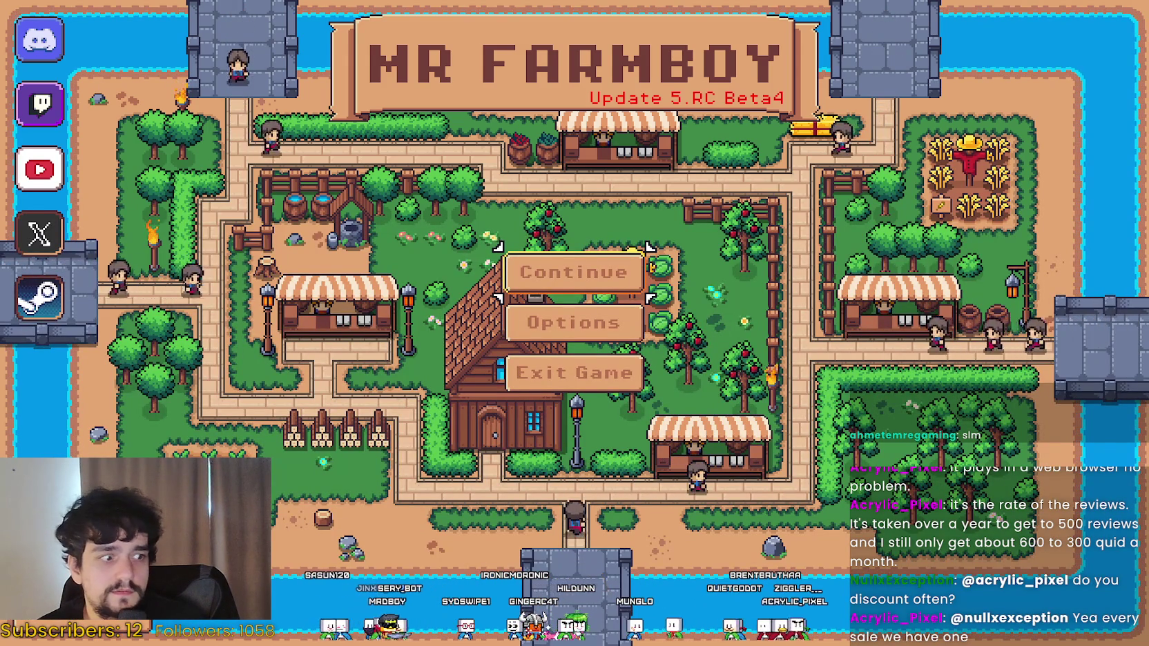
In Steam, search 'A game about', then open the wishlist sorted by Date Added.
{"action": "key", "text": "alt+Tab"}
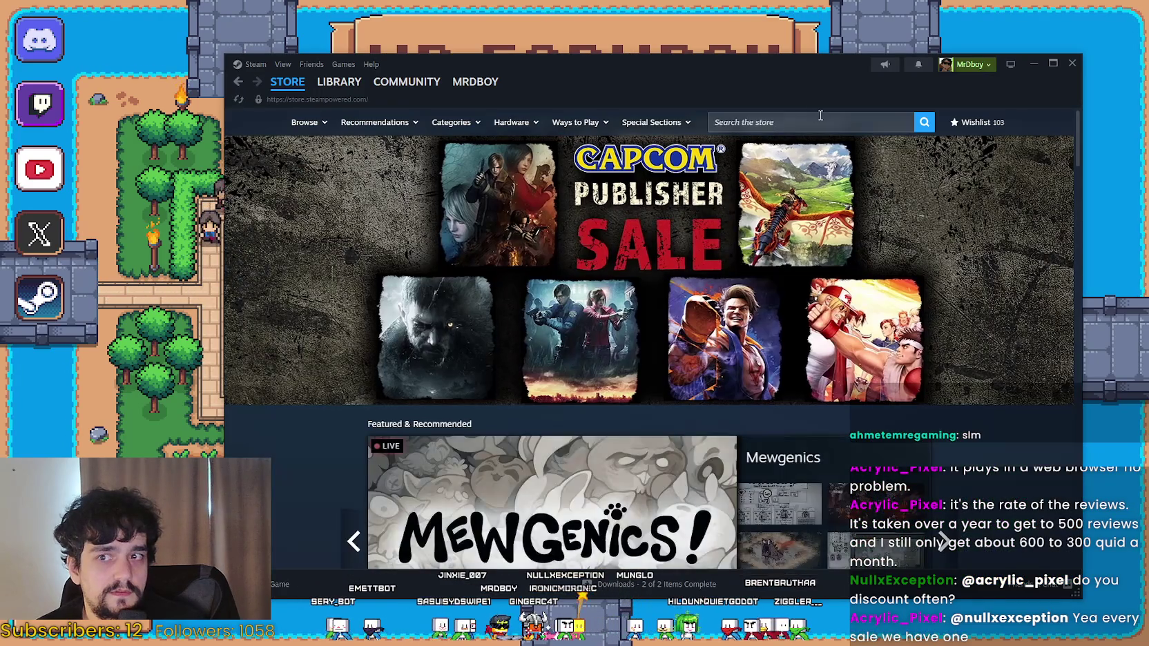
{"action": "left_click", "coordinate": [819, 121]}
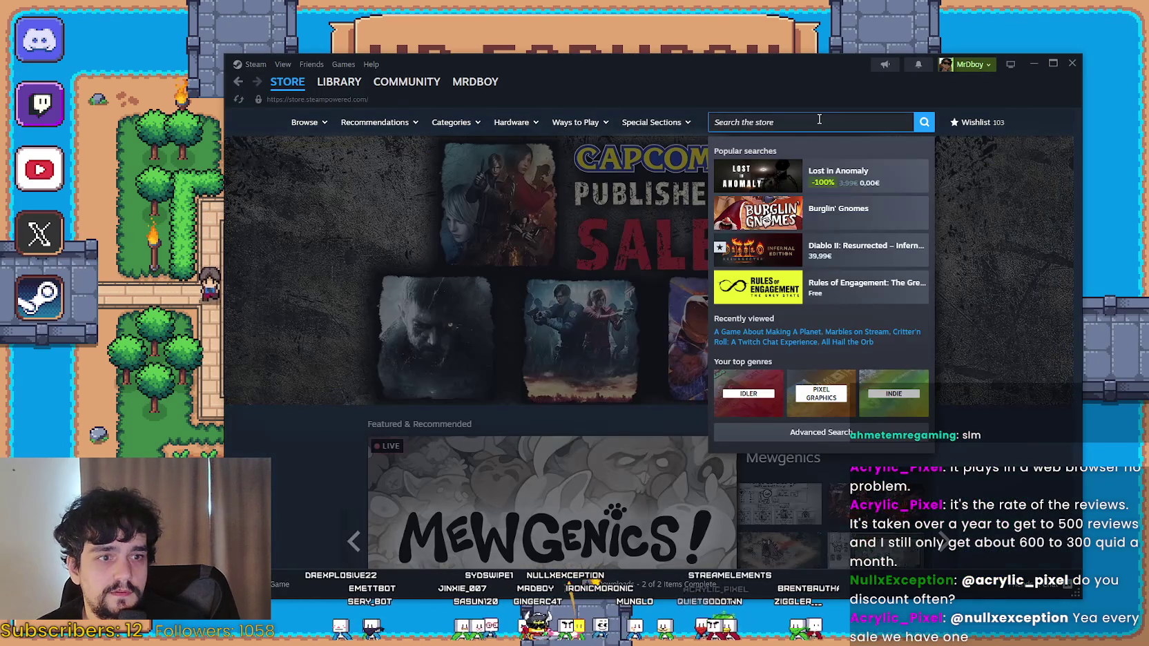
{"action": "type", "text": "A game"}
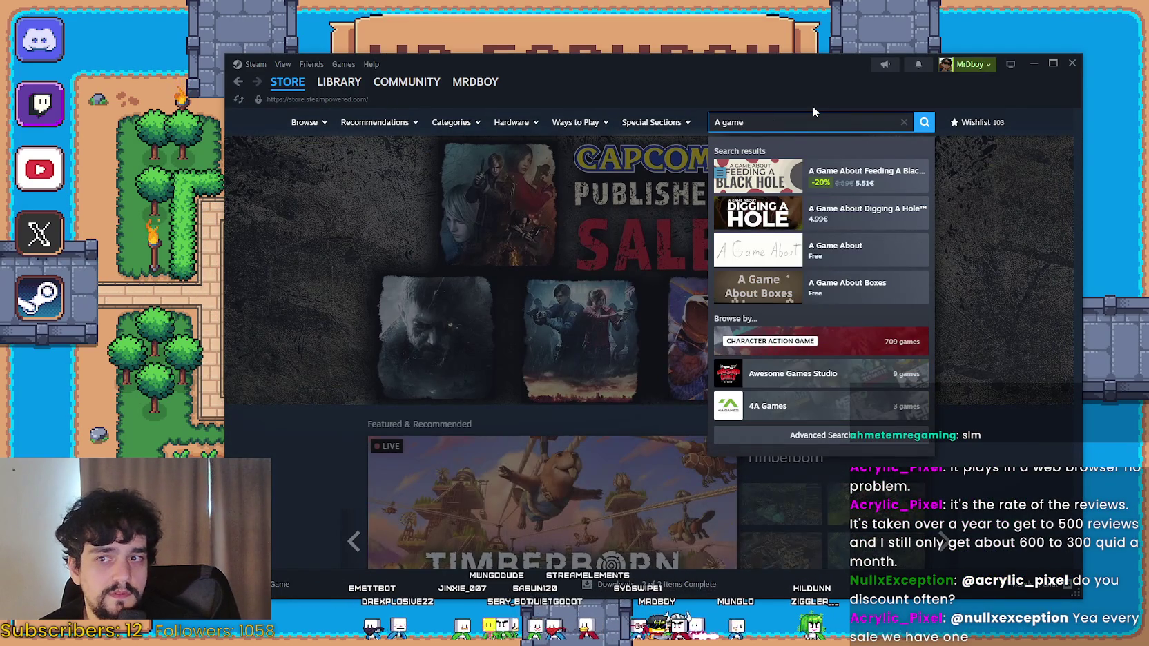
{"action": "type", "text": " about"}
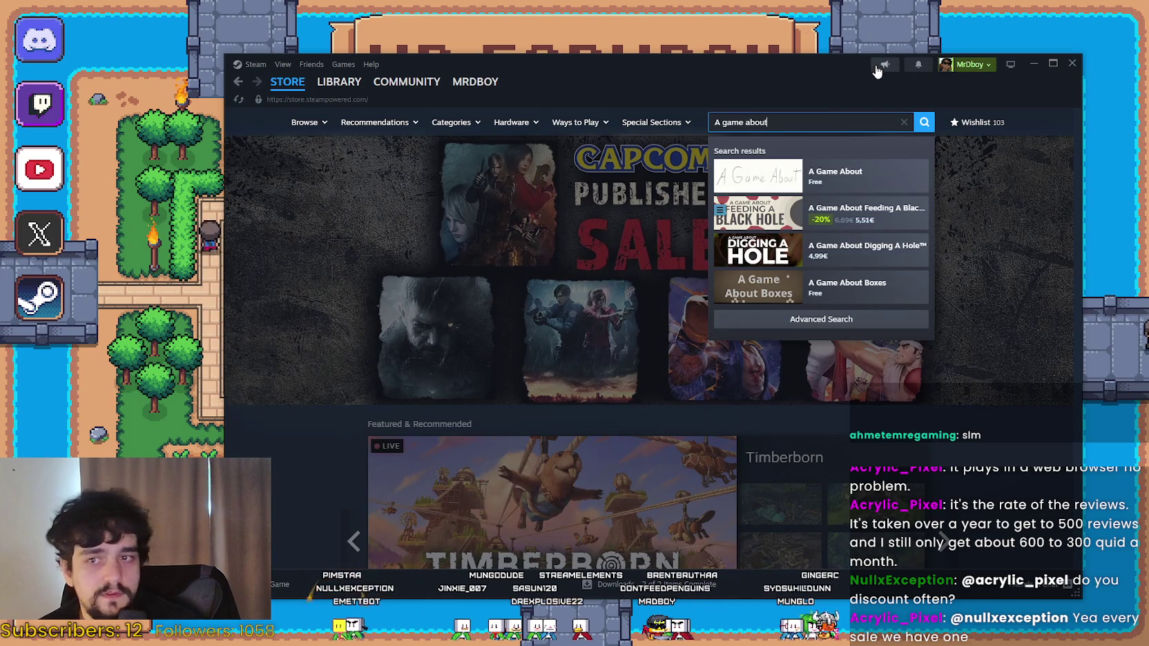
{"action": "left_click", "coordinate": [974, 122]}
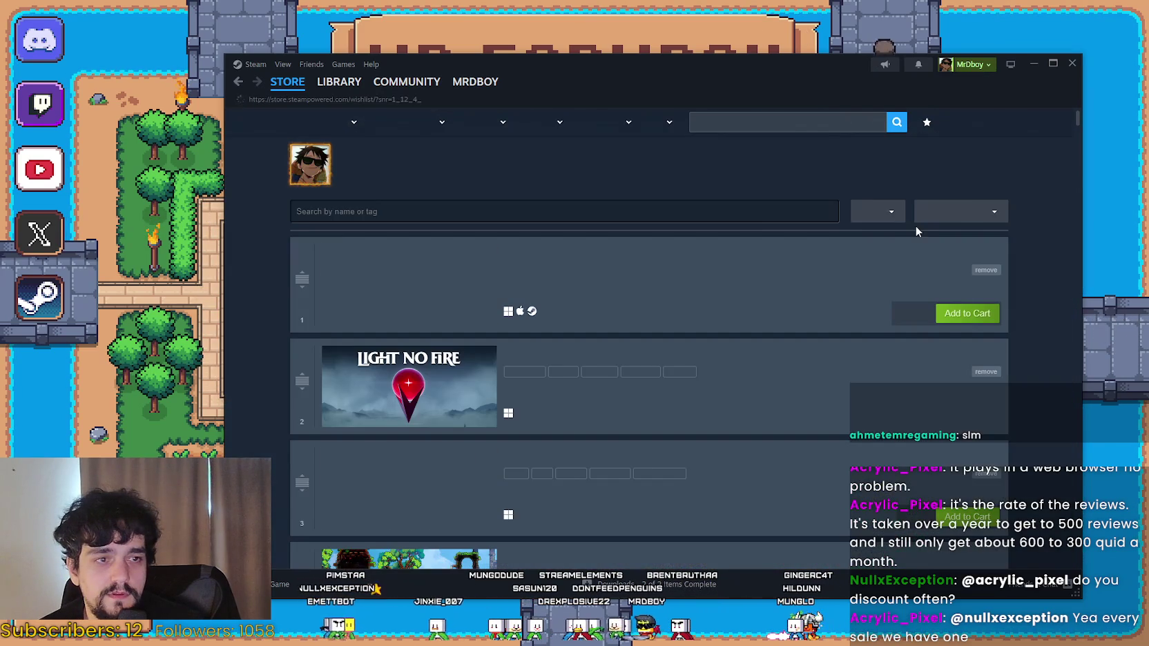
{"action": "scroll", "coordinate": [488, 464], "scroll_direction": "down", "scroll_amount": 5}
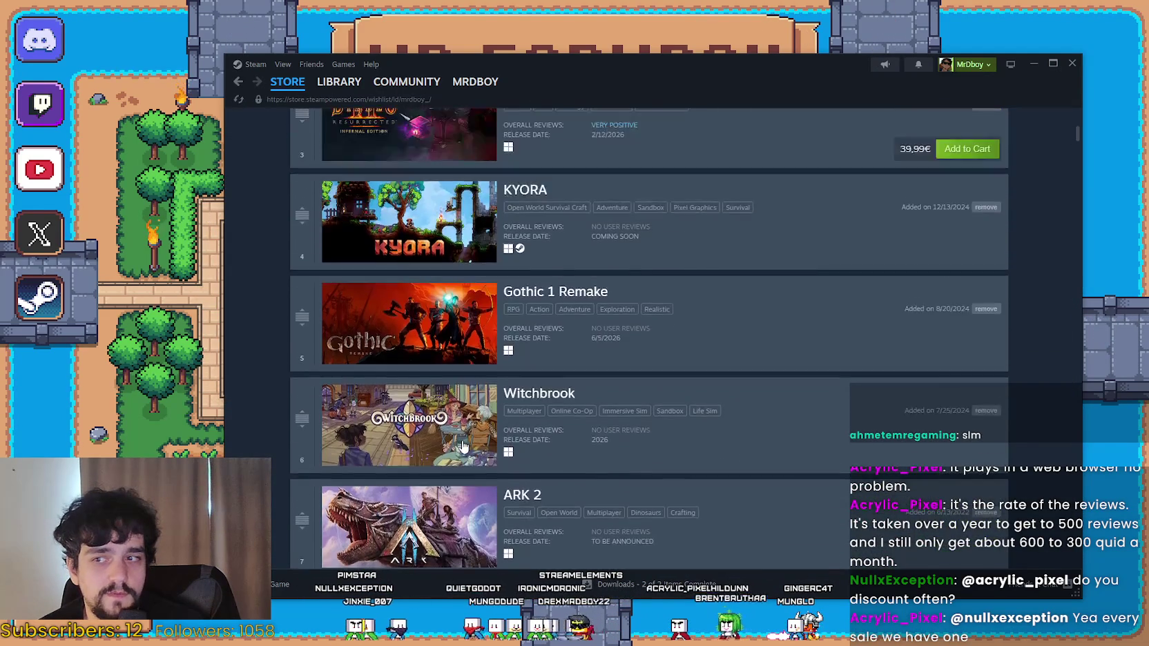
{"action": "scroll", "coordinate": [814, 305], "scroll_direction": "up", "scroll_amount": 5}
{"action": "left_click", "coordinate": [970, 211]}
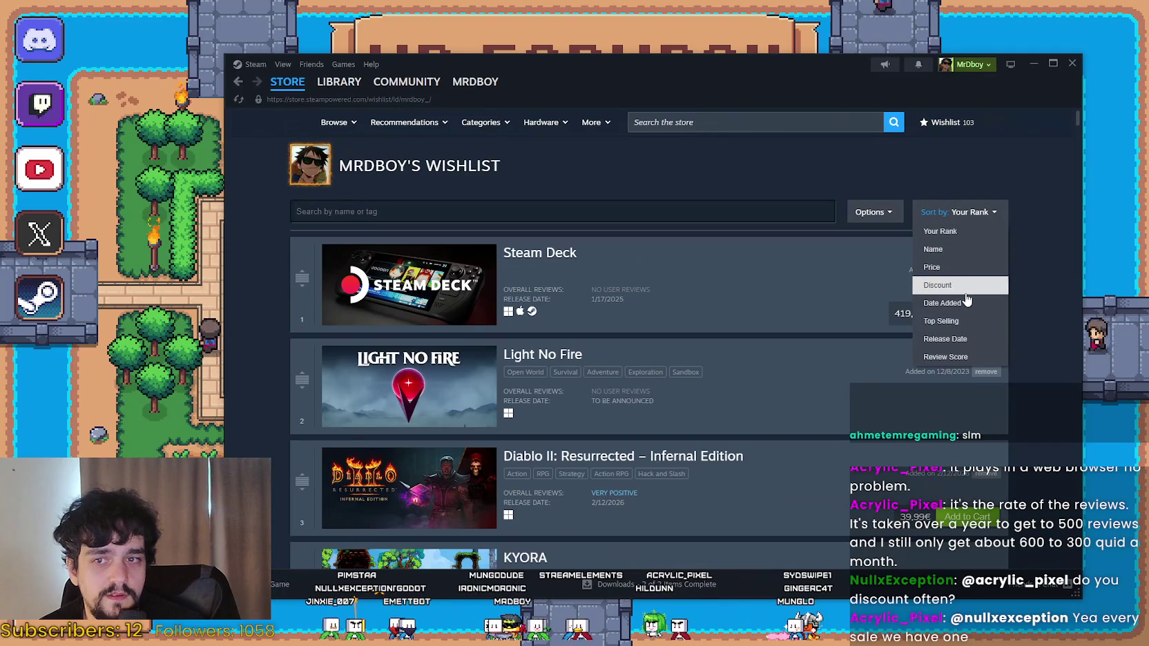
{"action": "left_click", "coordinate": [922, 298]}
Open A Game About Making A Planet's developer curator page and browse its Discounted, New Releases and Upcoming tabs.
{"action": "left_click", "coordinate": [512, 256]}
{"action": "left_click", "coordinate": [821, 469]}
{"action": "scroll", "coordinate": [606, 411], "scroll_direction": "down", "scroll_amount": 5}
{"action": "mouse_move", "coordinate": [520, 297]}
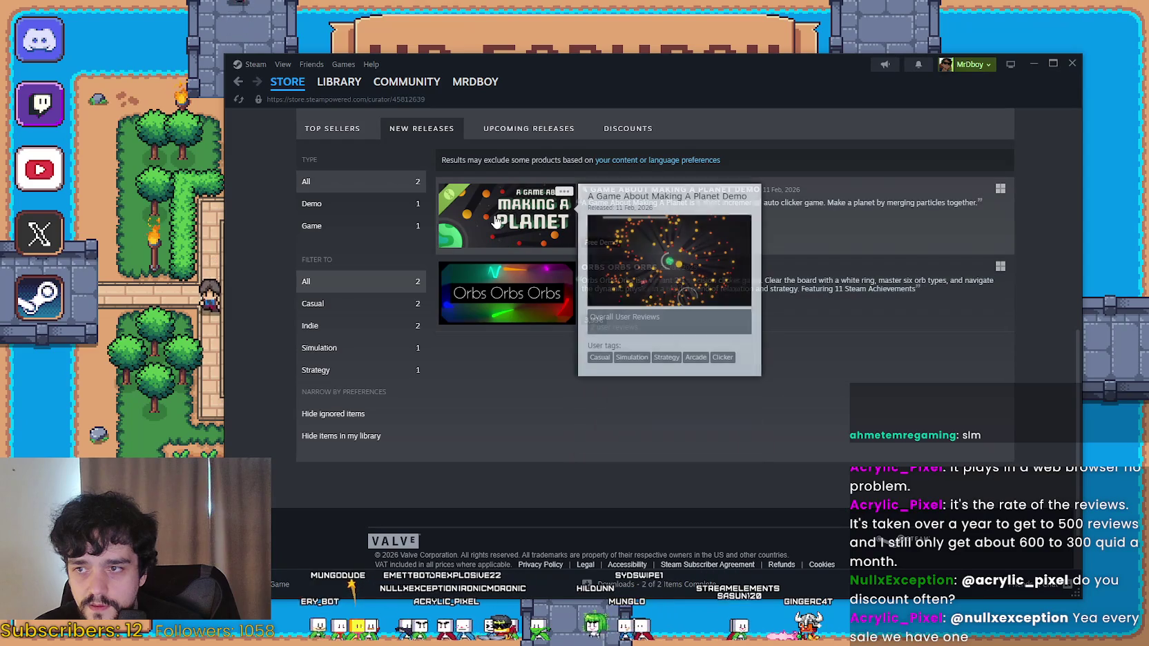
{"action": "scroll", "coordinate": [573, 390], "scroll_direction": "up", "scroll_amount": 3}
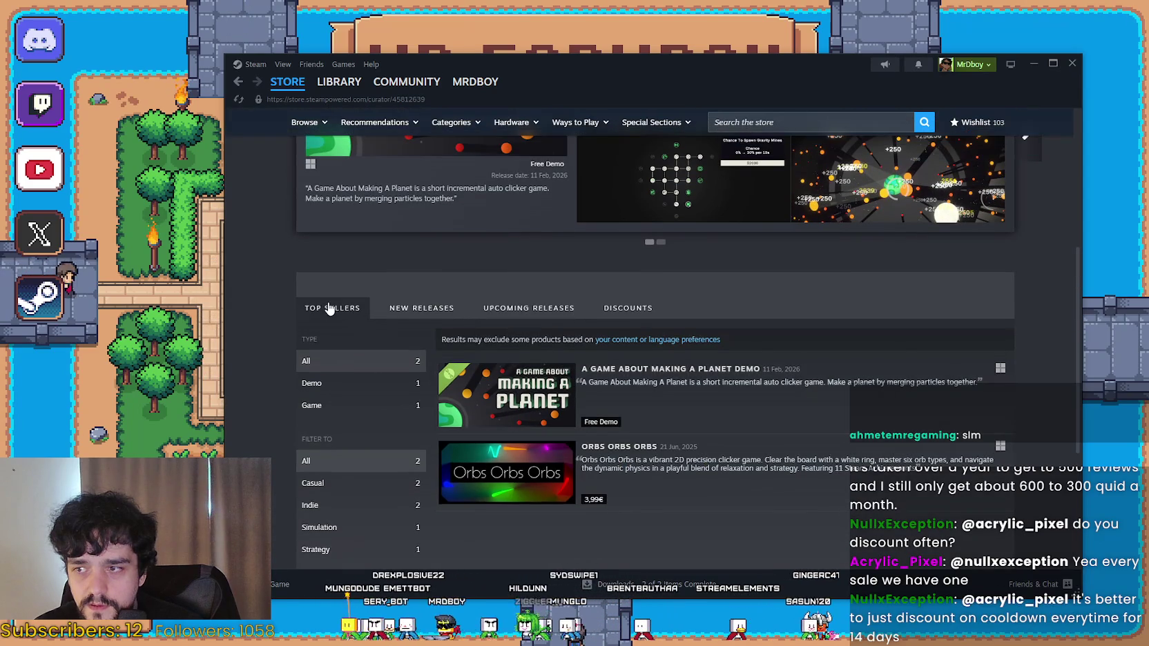
{"action": "left_click", "coordinate": [619, 317]}
{"action": "left_click", "coordinate": [436, 316]}
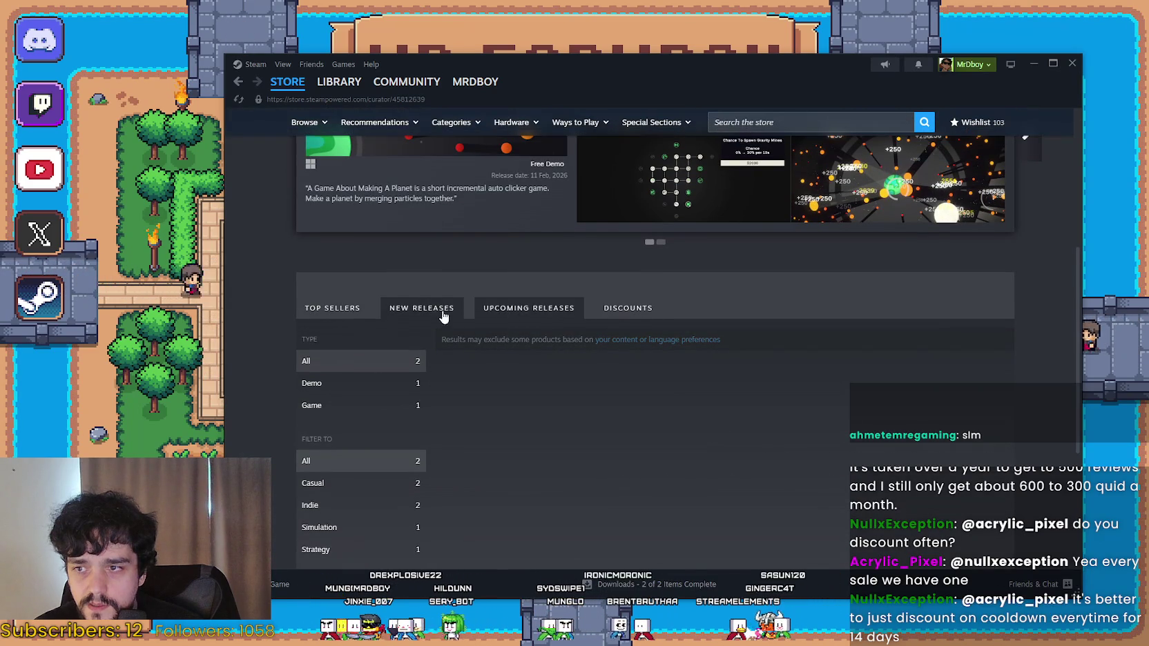
{"action": "left_click", "coordinate": [542, 316]}
{"action": "mouse_move", "coordinate": [541, 473]}
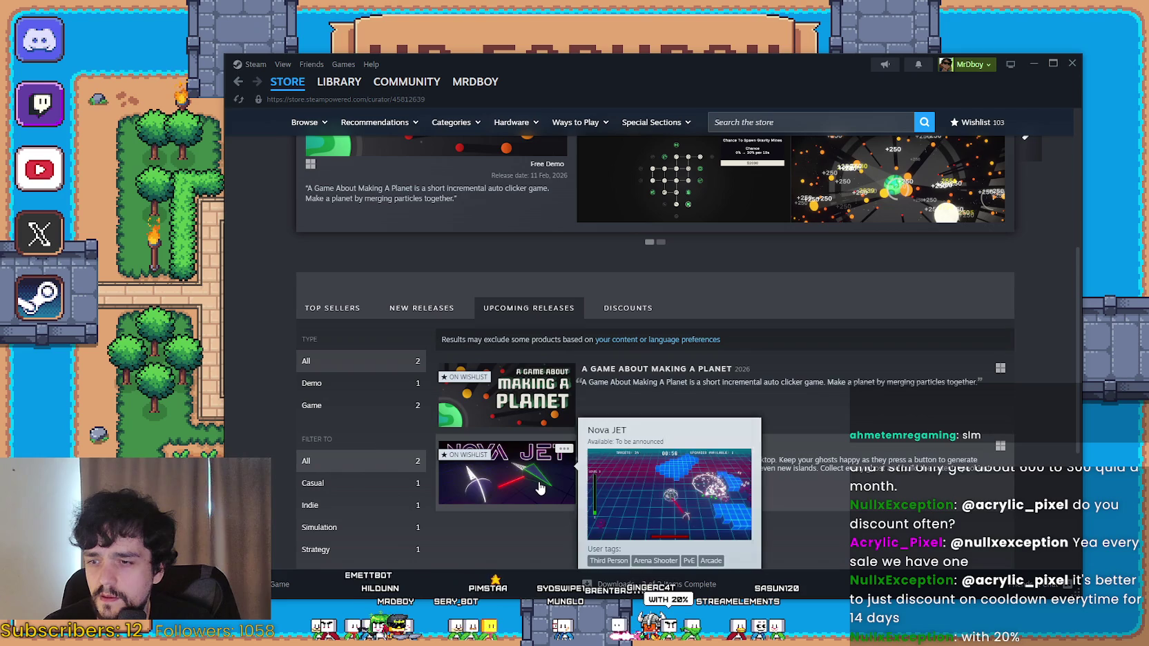
{"action": "scroll", "coordinate": [540, 473], "scroll_direction": "down", "scroll_amount": 3}
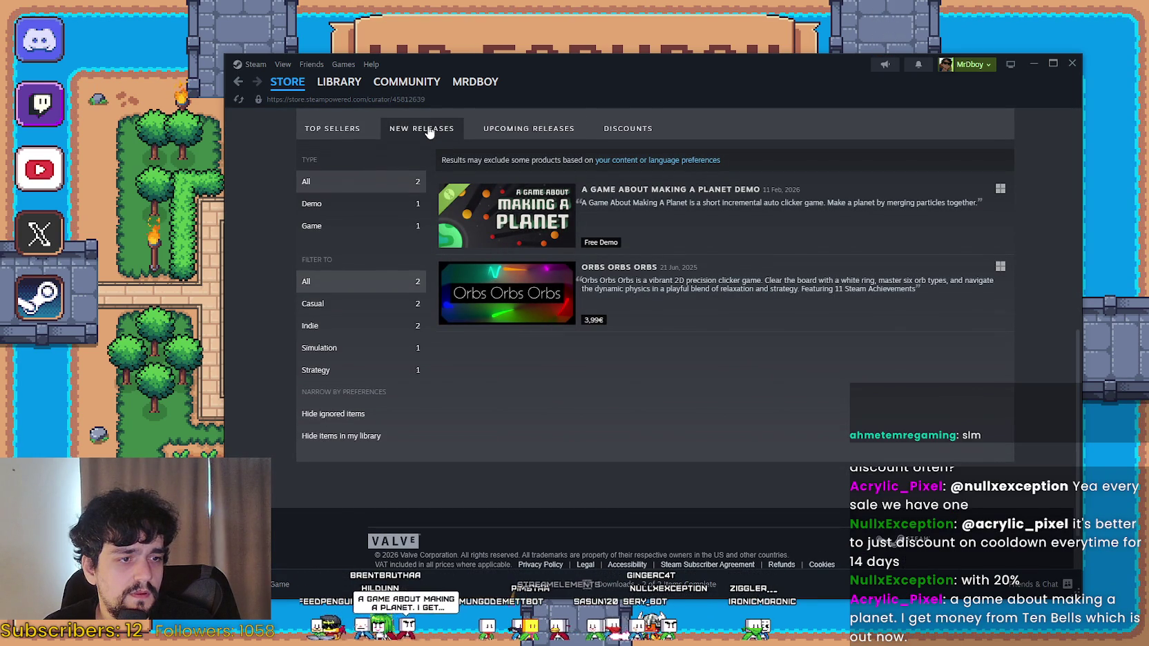
{"action": "scroll", "coordinate": [529, 289], "scroll_direction": "up", "scroll_amount": 5}
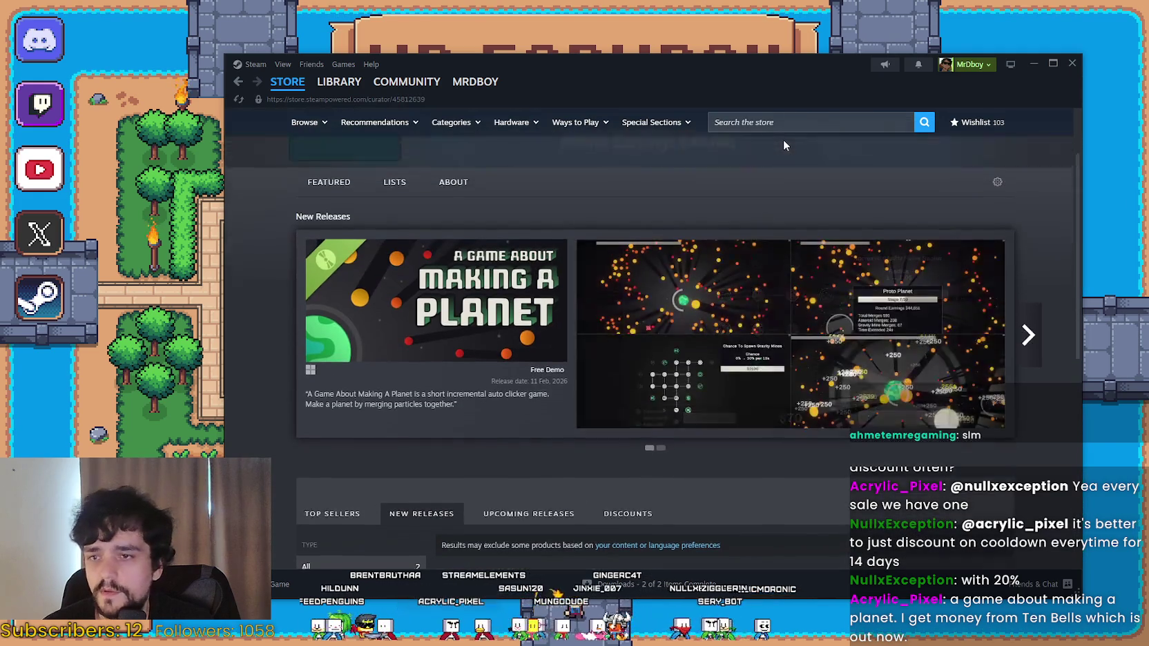
Search the Steam store for 'Ten Bell' and open the Ten Bells store page.
{"action": "left_click", "coordinate": [790, 123]}
{"action": "type", "text": "Ten balls"}
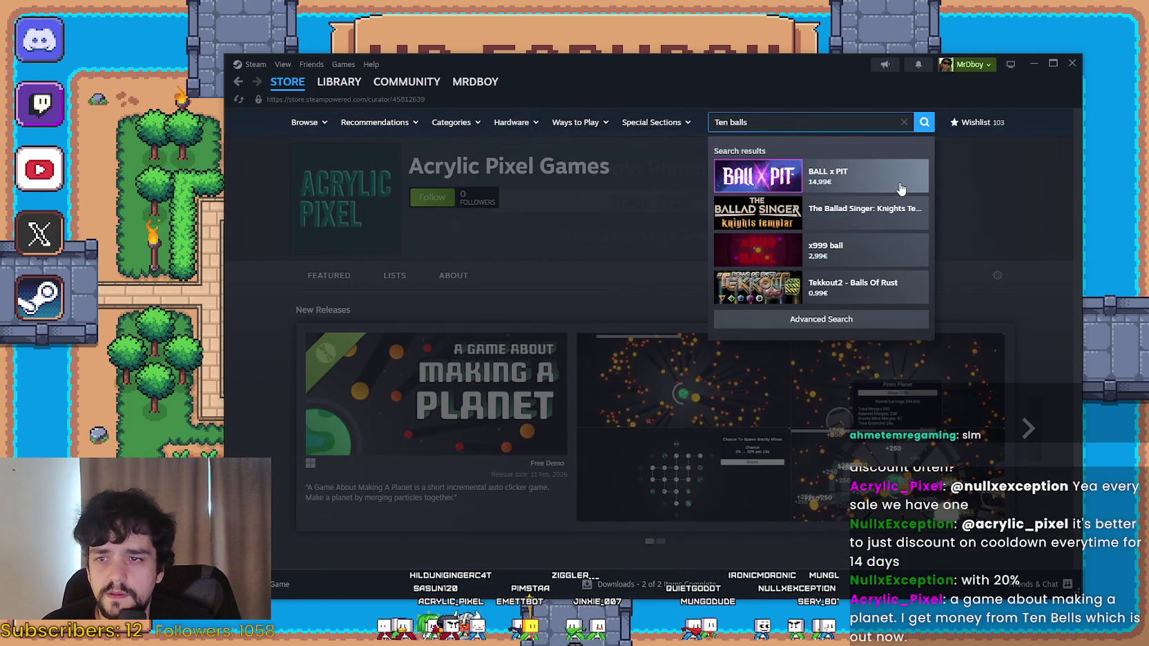
{"action": "key", "text": "ctrl+a"}
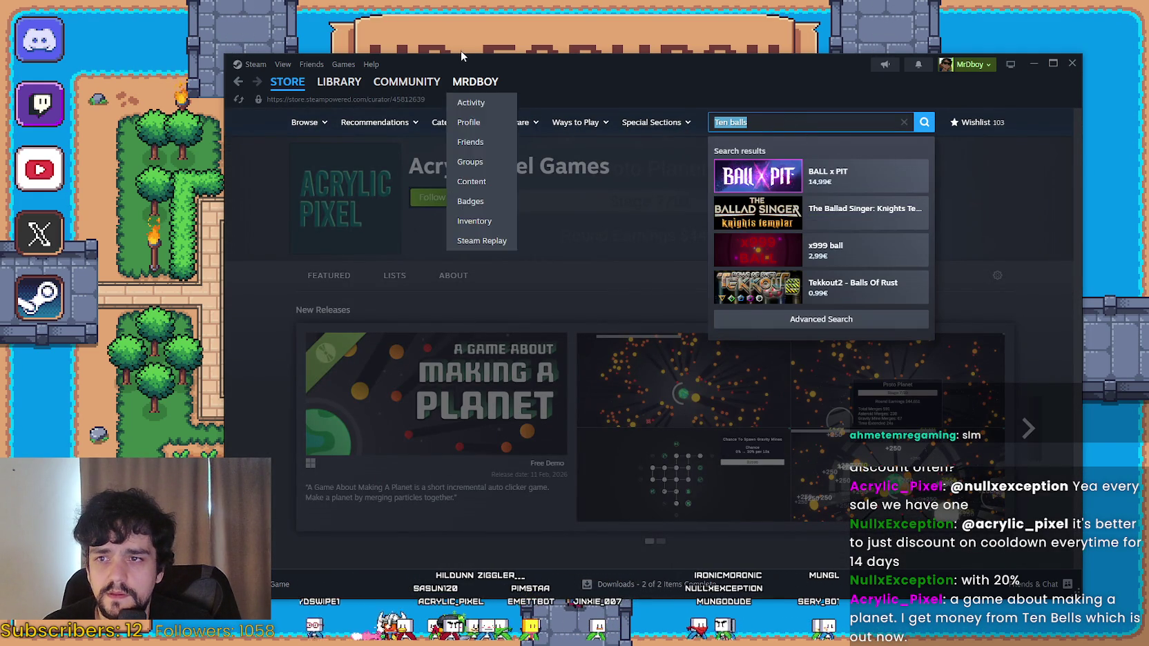
{"action": "type", "text": "Ten"}
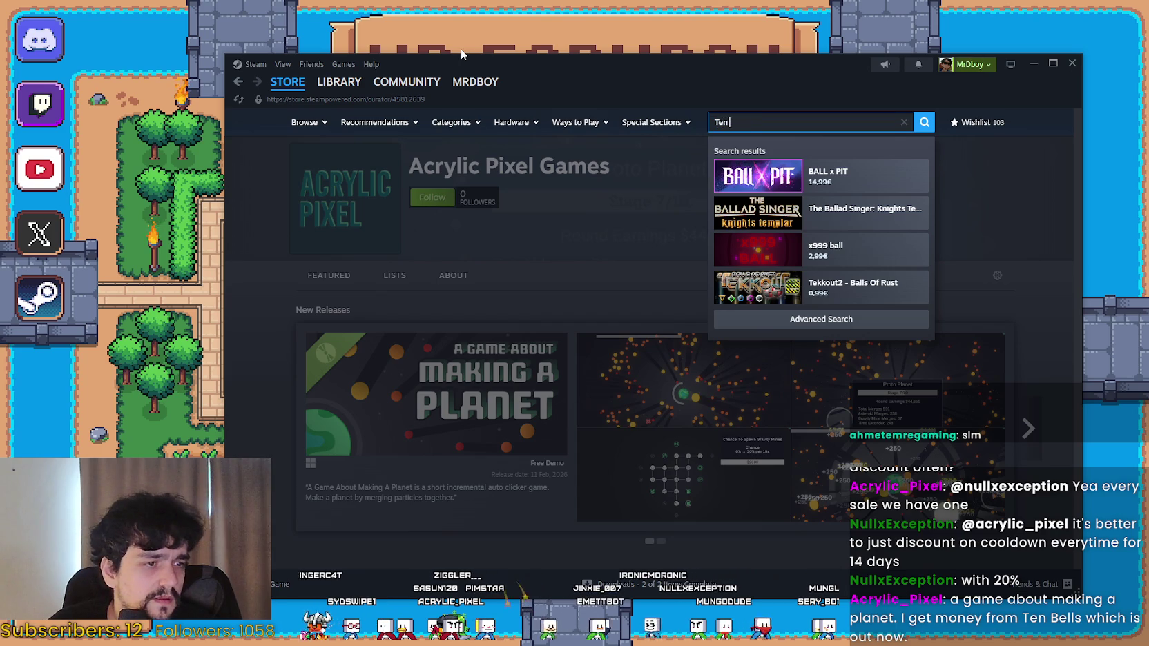
{"action": "type", "text": " Bell"}
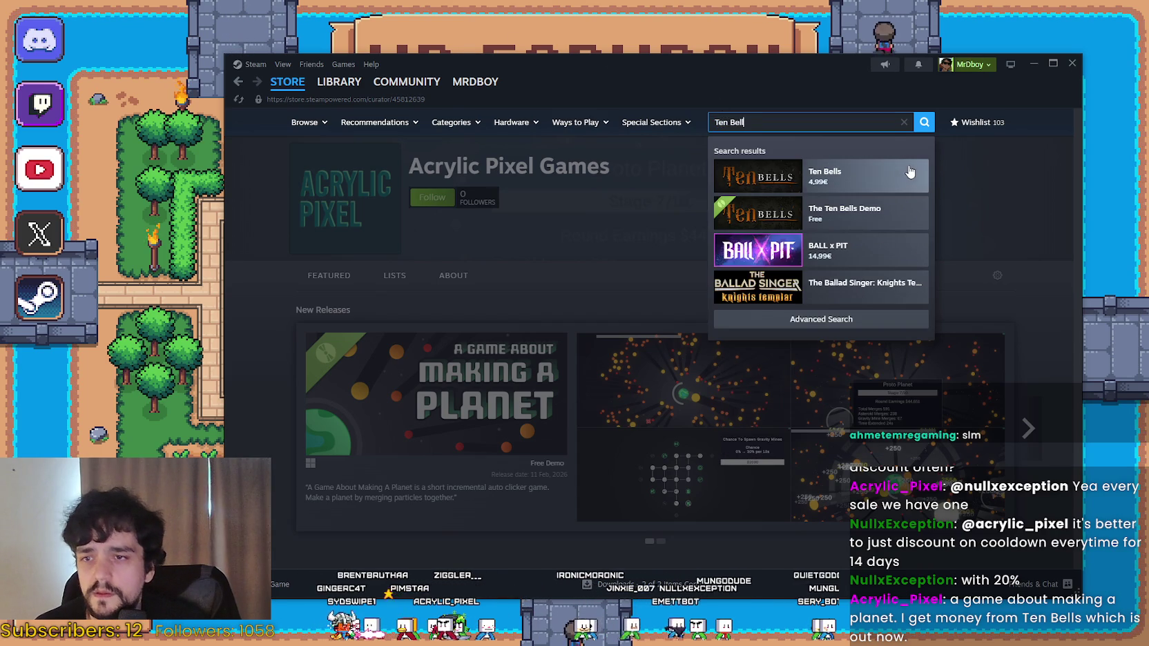
{"action": "left_click", "coordinate": [894, 179]}
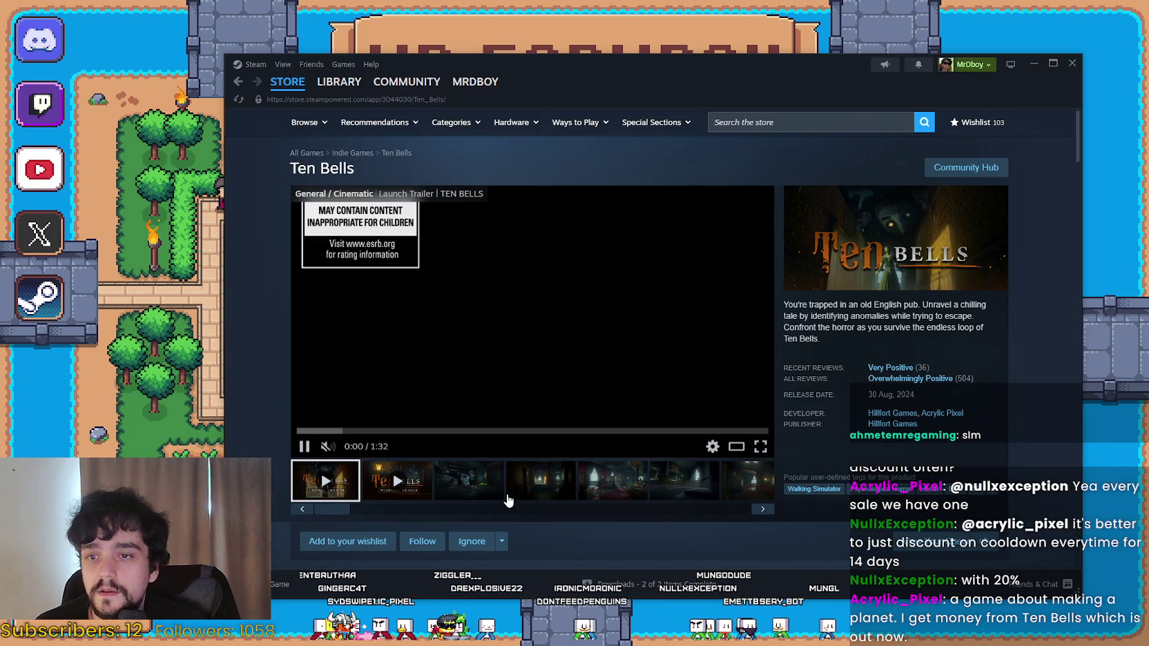
Browse the Ten Bells screenshots in the enlarged viewer, through to the launch trailer.
{"action": "left_click", "coordinate": [571, 493]}
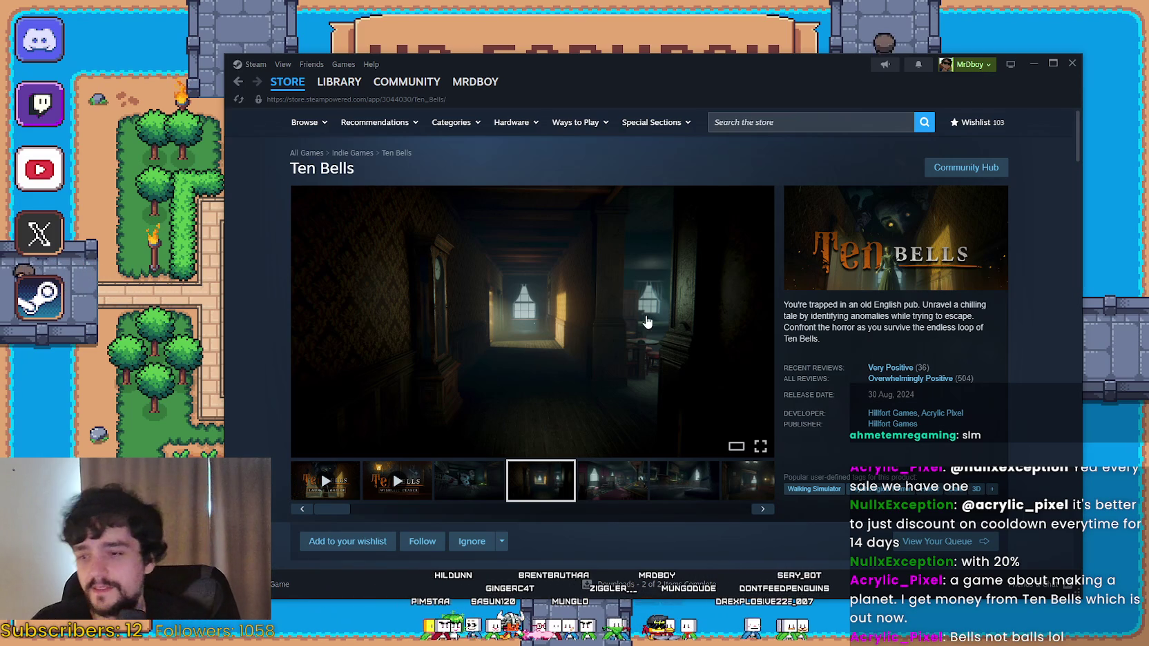
{"action": "scroll", "coordinate": [647, 322], "scroll_direction": "down", "scroll_amount": 5}
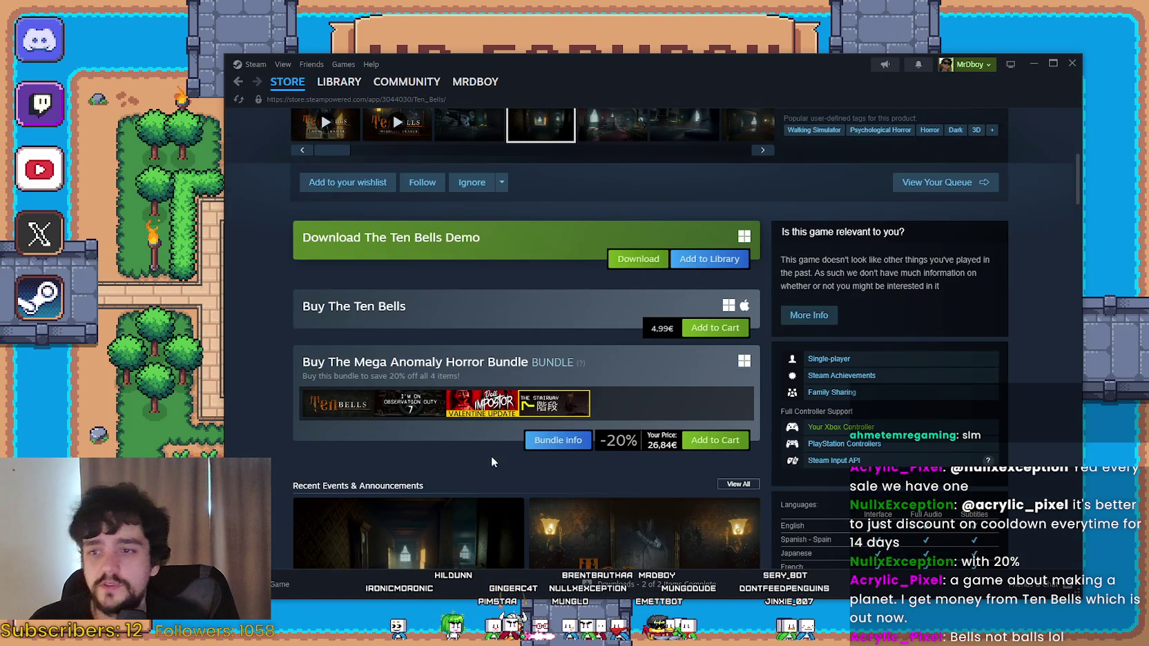
{"action": "scroll", "coordinate": [645, 366], "scroll_direction": "up", "scroll_amount": 5}
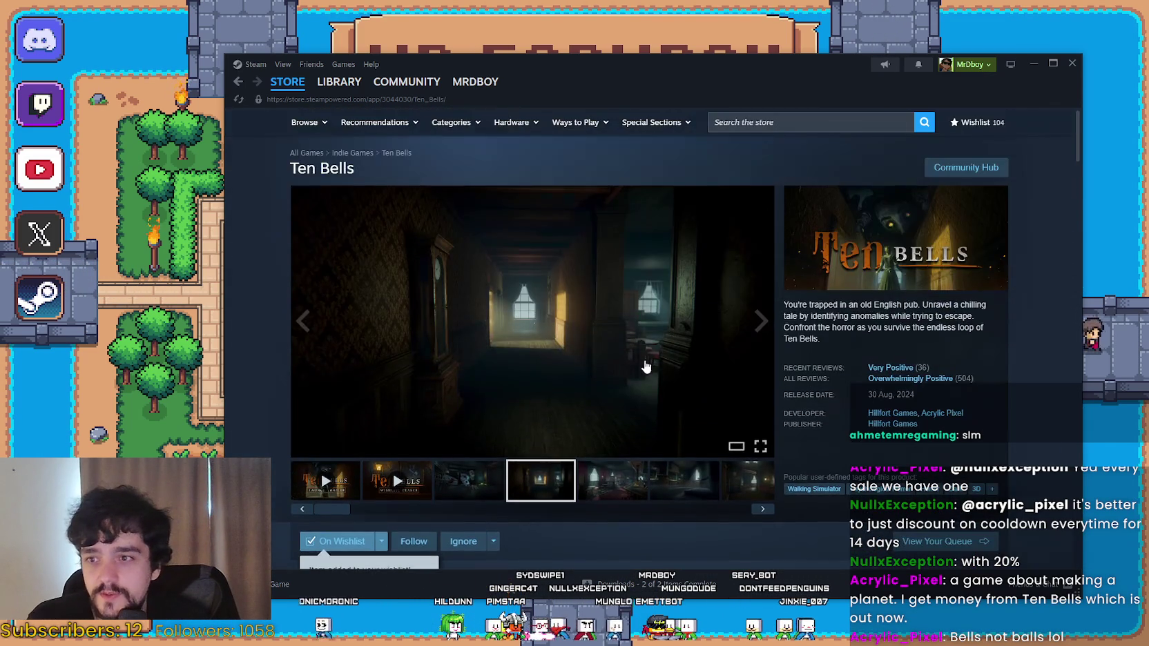
{"action": "left_click", "coordinate": [646, 367]}
{"action": "left_click", "coordinate": [996, 352]}
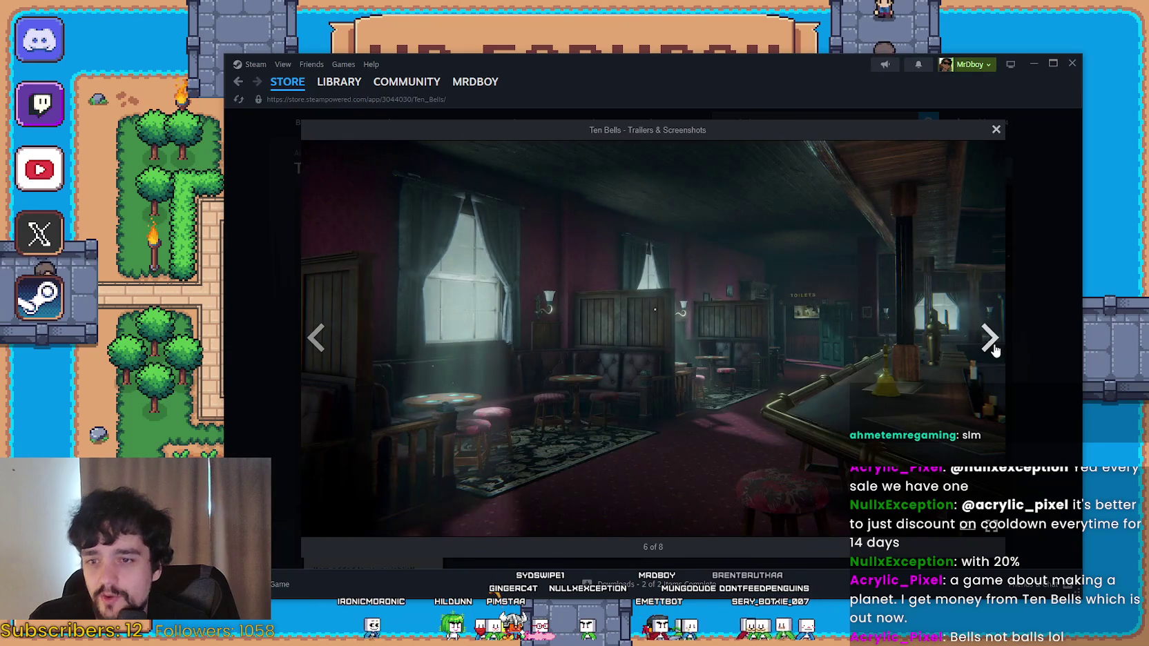
{"action": "left_click", "coordinate": [995, 351]}
{"action": "left_click", "coordinate": [994, 349]}
{"action": "left_click", "coordinate": [992, 349]}
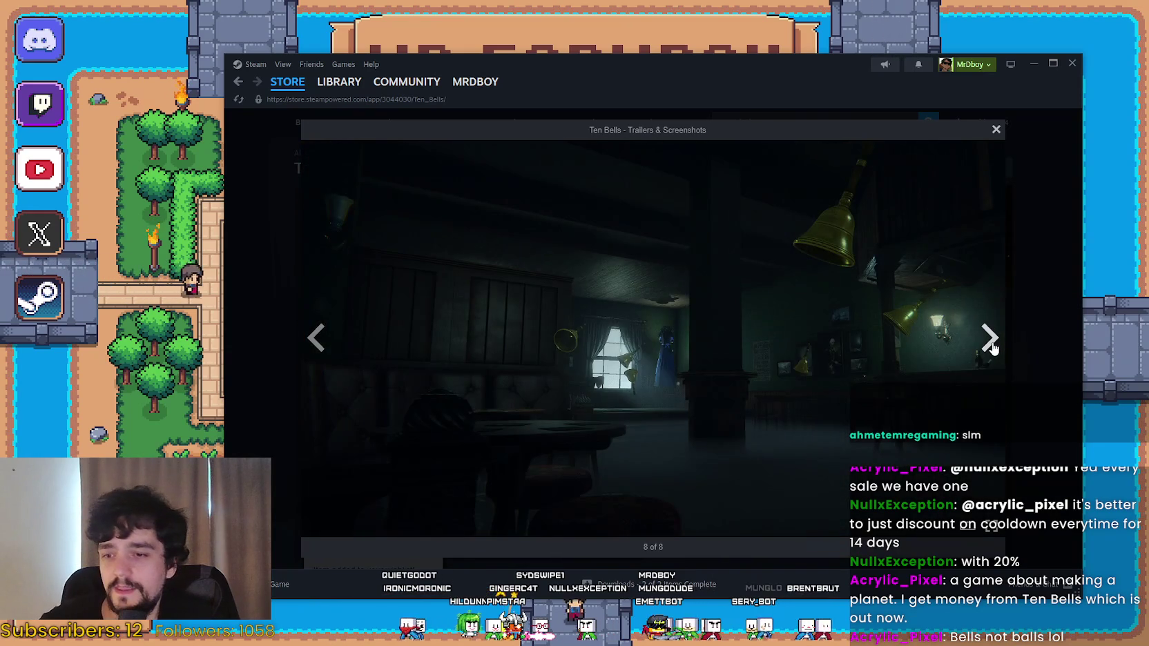
{"action": "left_click", "coordinate": [992, 348]}
{"action": "left_click", "coordinate": [1025, 365]}
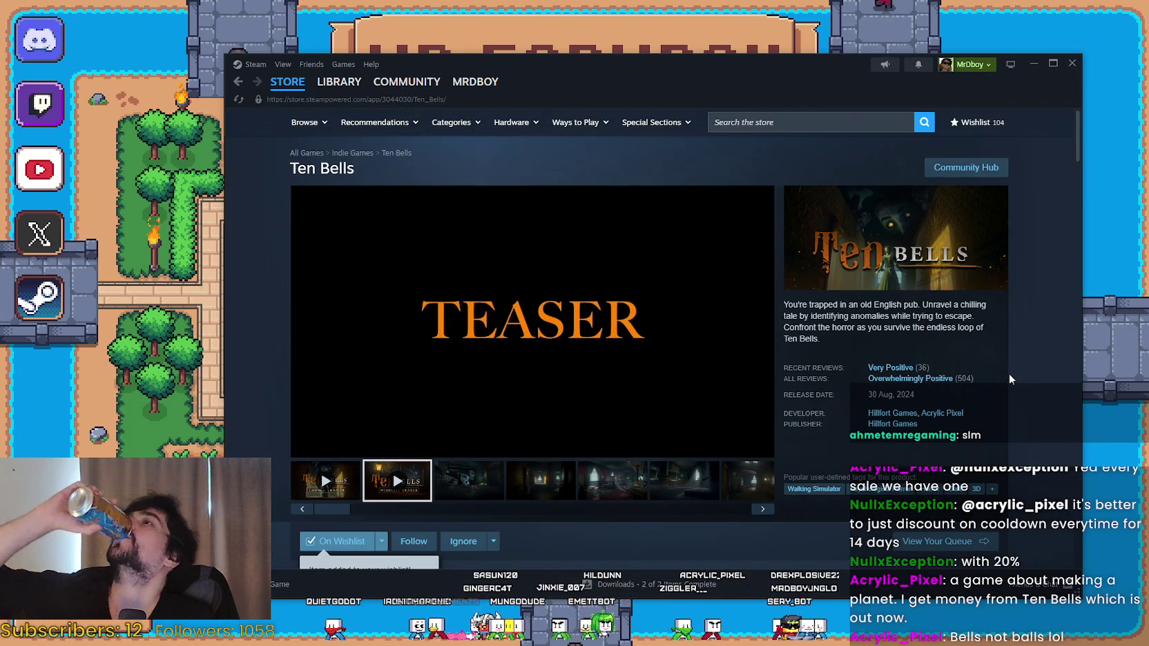
{"action": "left_click", "coordinate": [460, 494]}
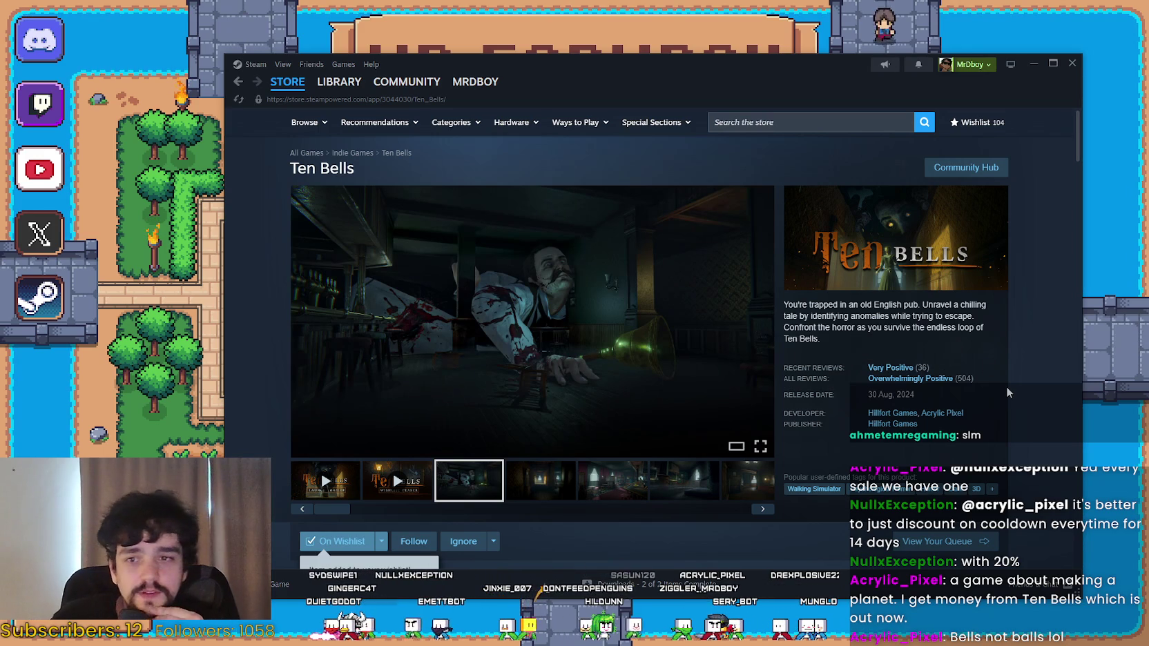
Expand the full description, read down through requirements and reviews, then return to the page top.
{"action": "scroll", "coordinate": [691, 438], "scroll_direction": "down", "scroll_amount": 10}
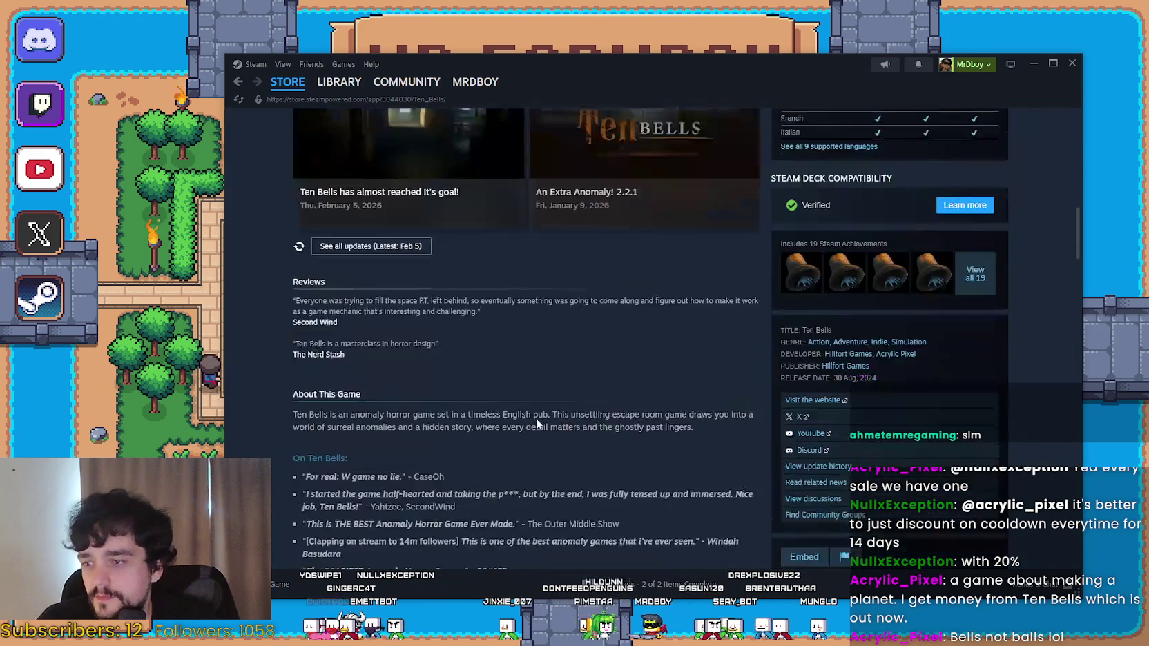
{"action": "scroll", "coordinate": [536, 416], "scroll_direction": "down", "scroll_amount": 5}
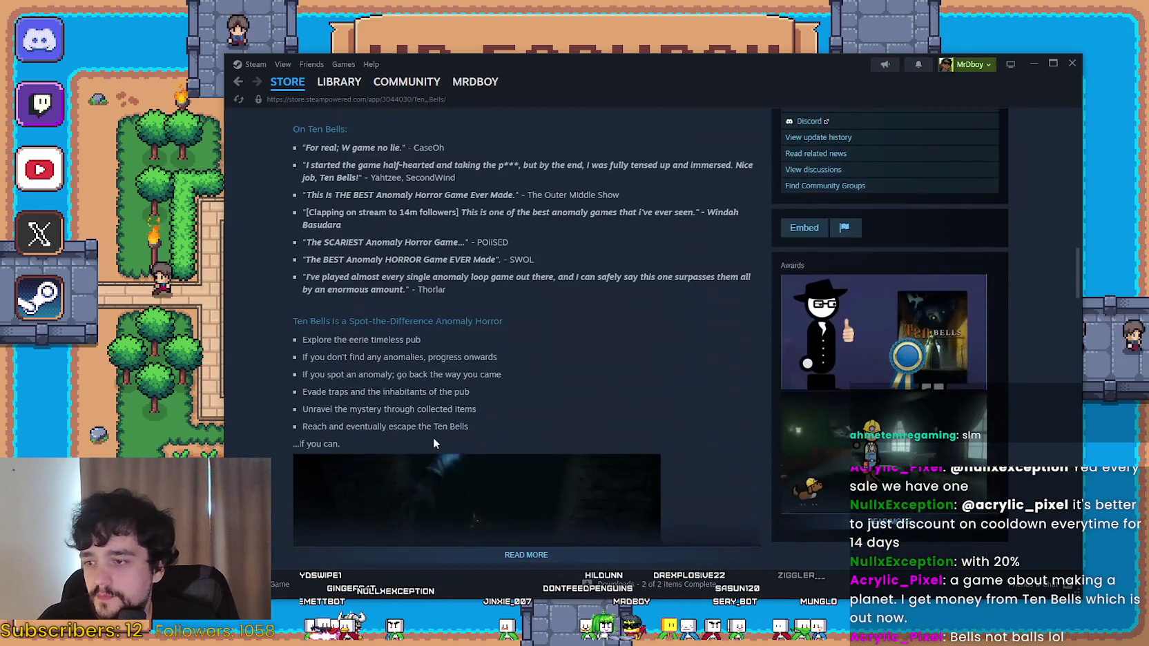
{"action": "scroll", "coordinate": [483, 387], "scroll_direction": "down", "scroll_amount": 4}
{"action": "left_click", "coordinate": [584, 311]}
{"action": "scroll", "coordinate": [656, 331], "scroll_direction": "down", "scroll_amount": 3}
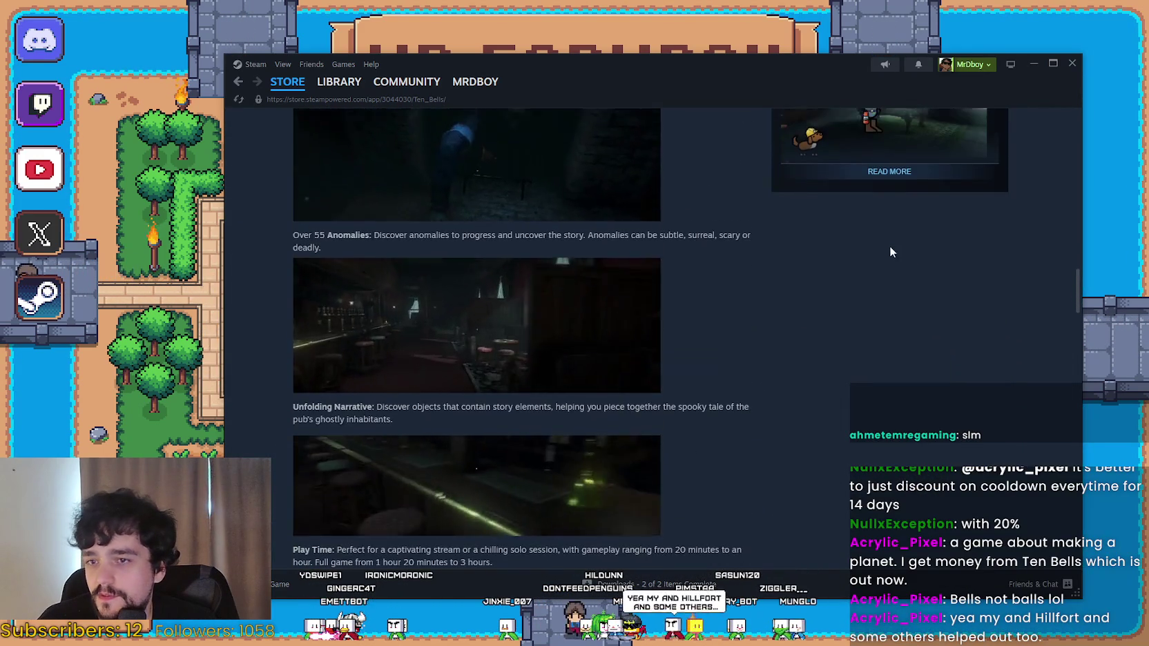
{"action": "scroll", "coordinate": [891, 252], "scroll_direction": "up", "scroll_amount": 7}
{"action": "scroll", "coordinate": [774, 352], "scroll_direction": "down", "scroll_amount": 8}
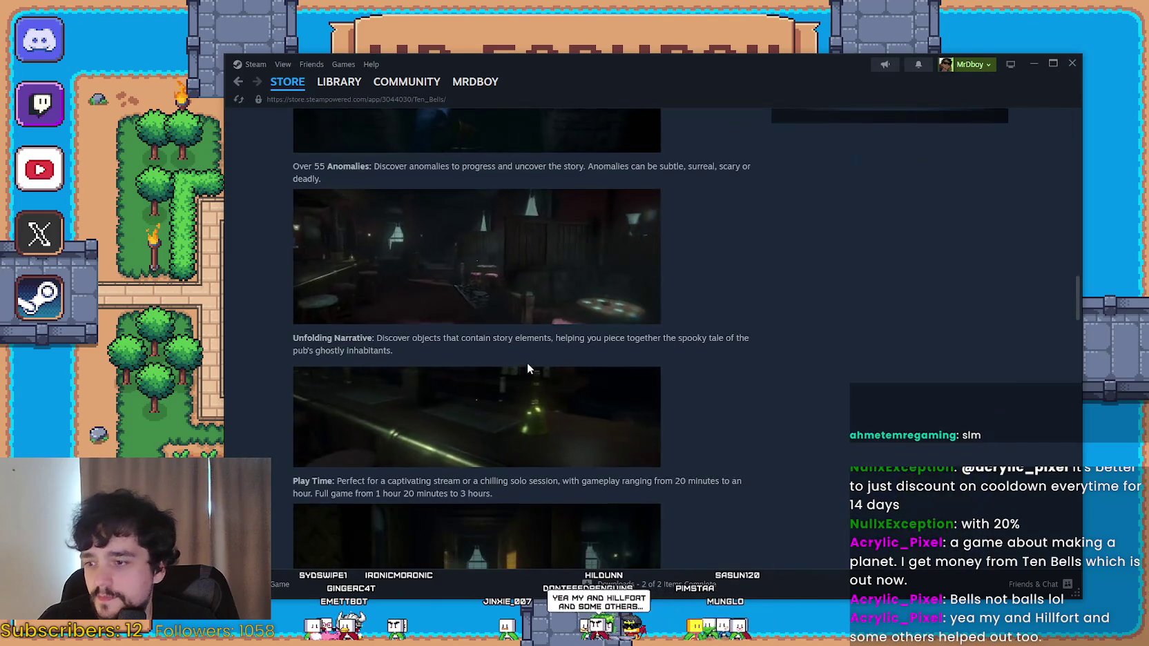
{"action": "scroll", "coordinate": [441, 323], "scroll_direction": "down", "scroll_amount": 5}
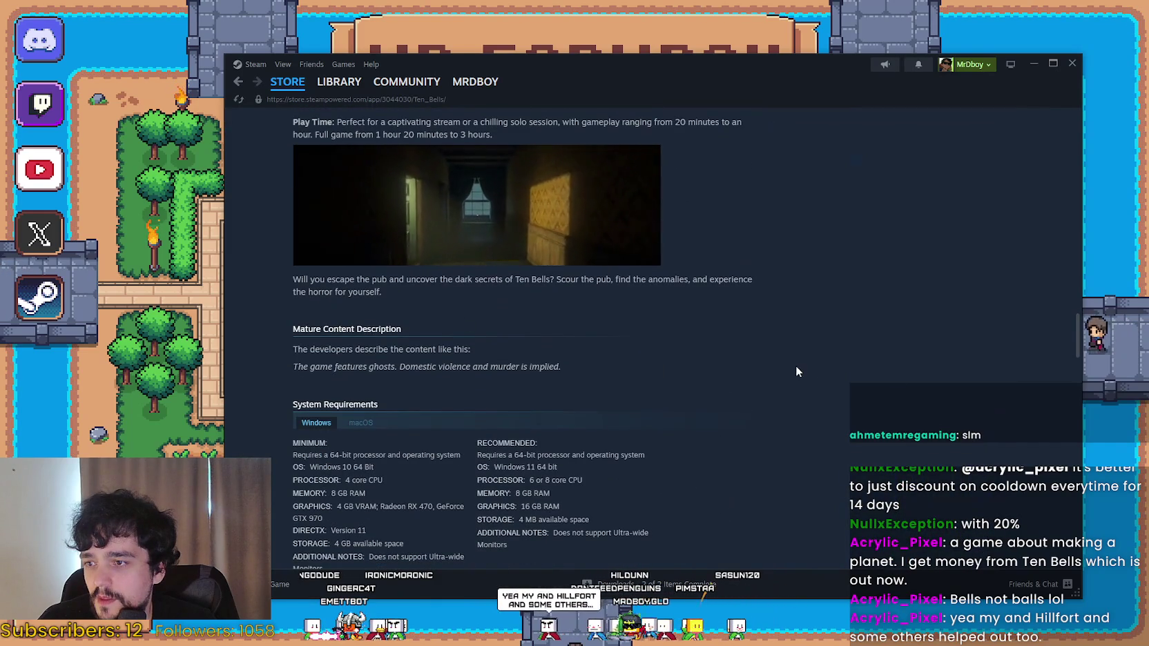
{"action": "scroll", "coordinate": [954, 370], "scroll_direction": "down", "scroll_amount": 5}
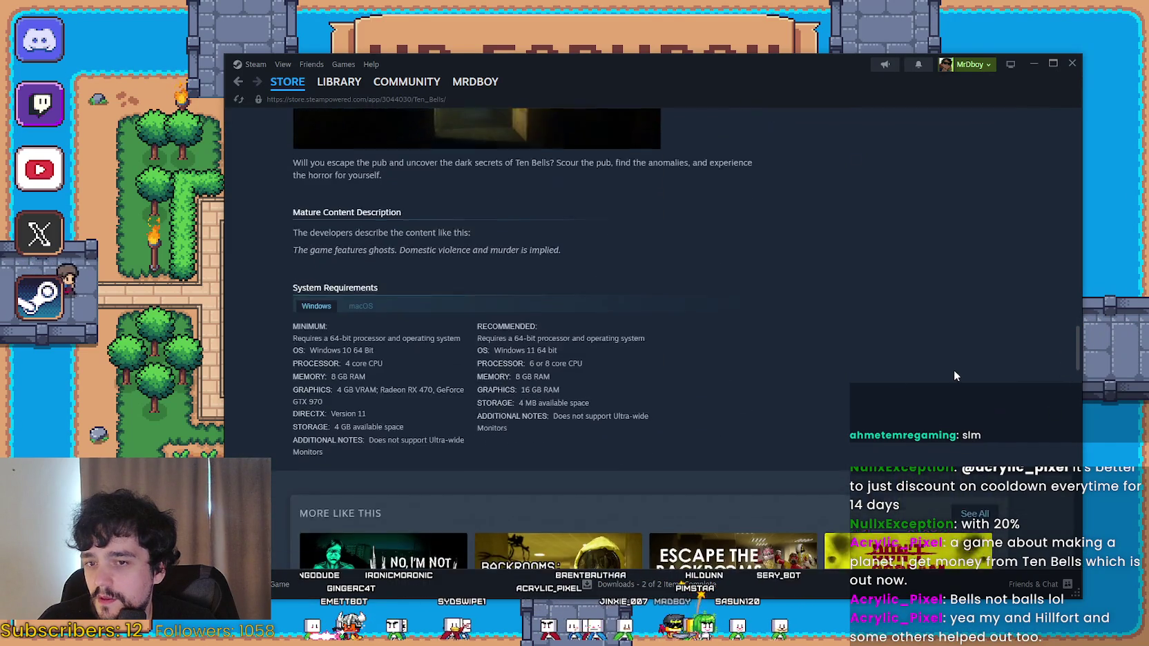
{"action": "scroll", "coordinate": [1075, 357], "scroll_direction": "down", "scroll_amount": 9}
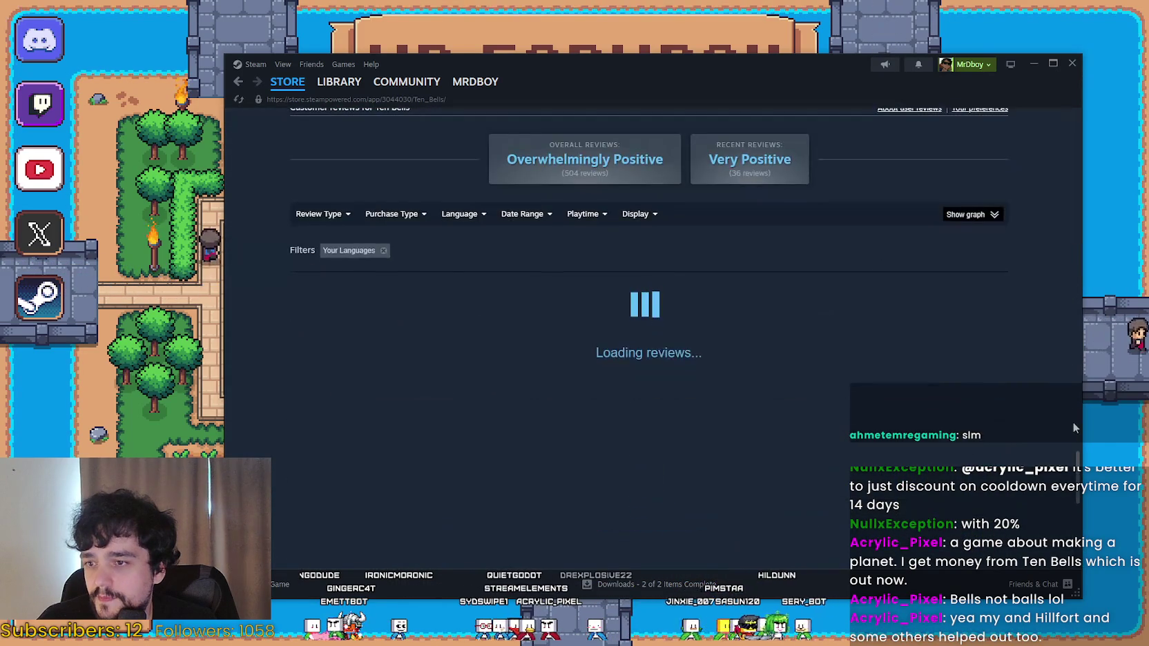
{"action": "left_click_drag", "start_coordinate": [1073, 435], "coordinate": [1063, 114]}
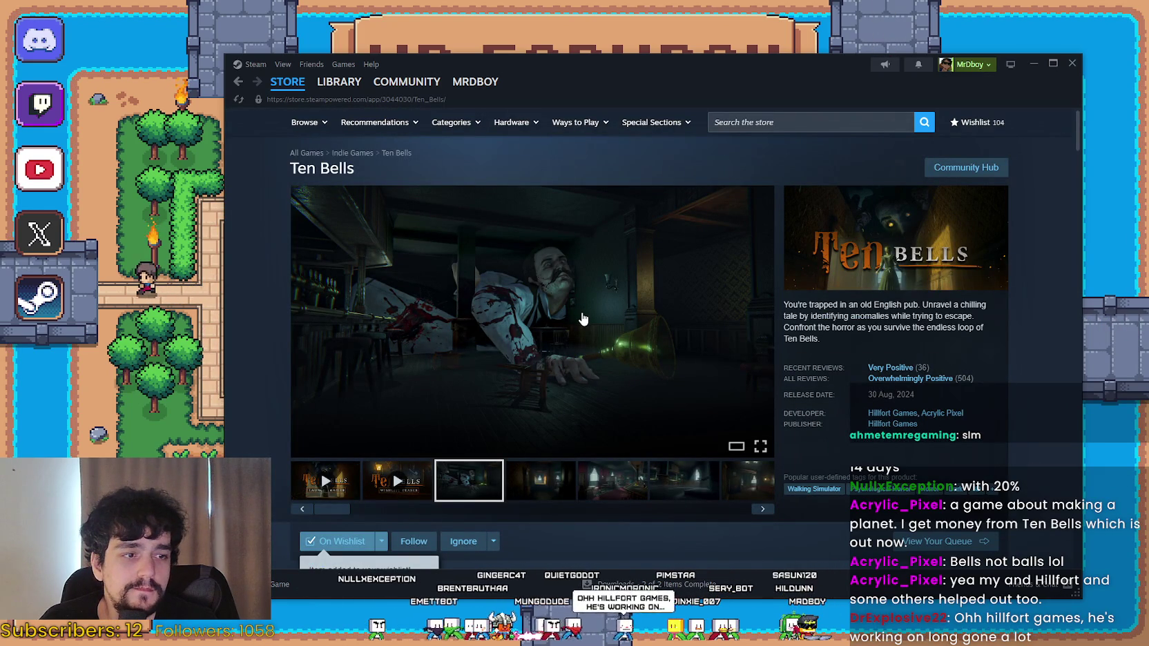
{"action": "scroll", "coordinate": [583, 318], "scroll_direction": "down", "scroll_amount": 1}
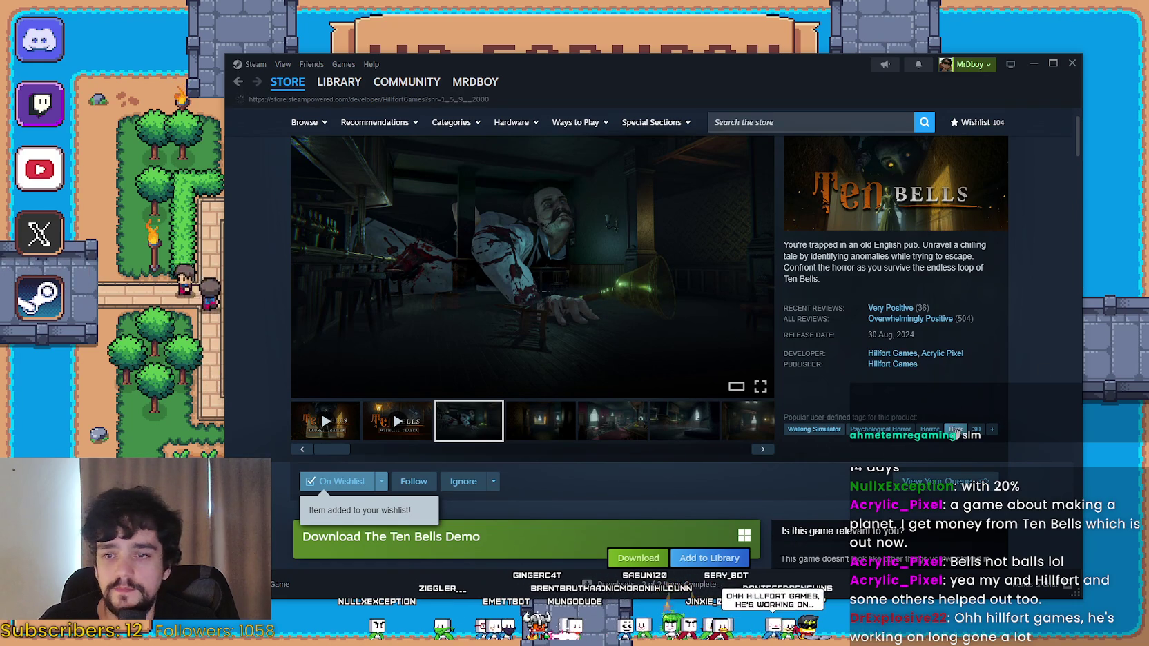
Search the store for 'long gon' to reach the Long Gone page.
{"action": "scroll", "coordinate": [945, 406], "scroll_direction": "down", "scroll_amount": 10}
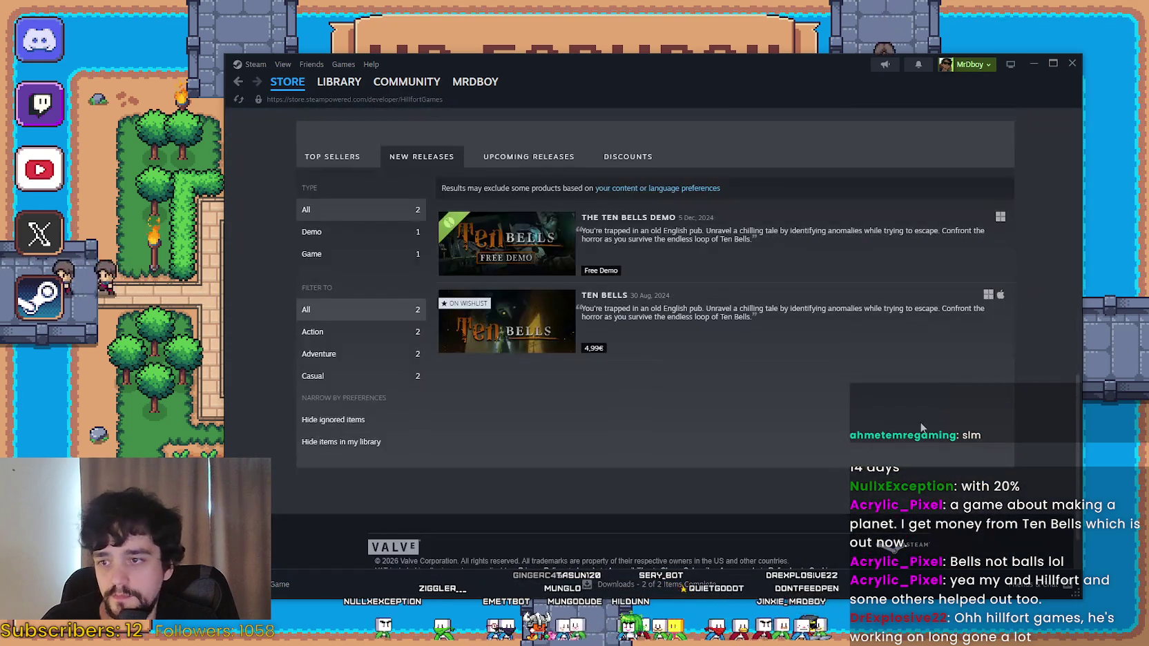
{"action": "scroll", "coordinate": [921, 428], "scroll_direction": "up", "scroll_amount": 10}
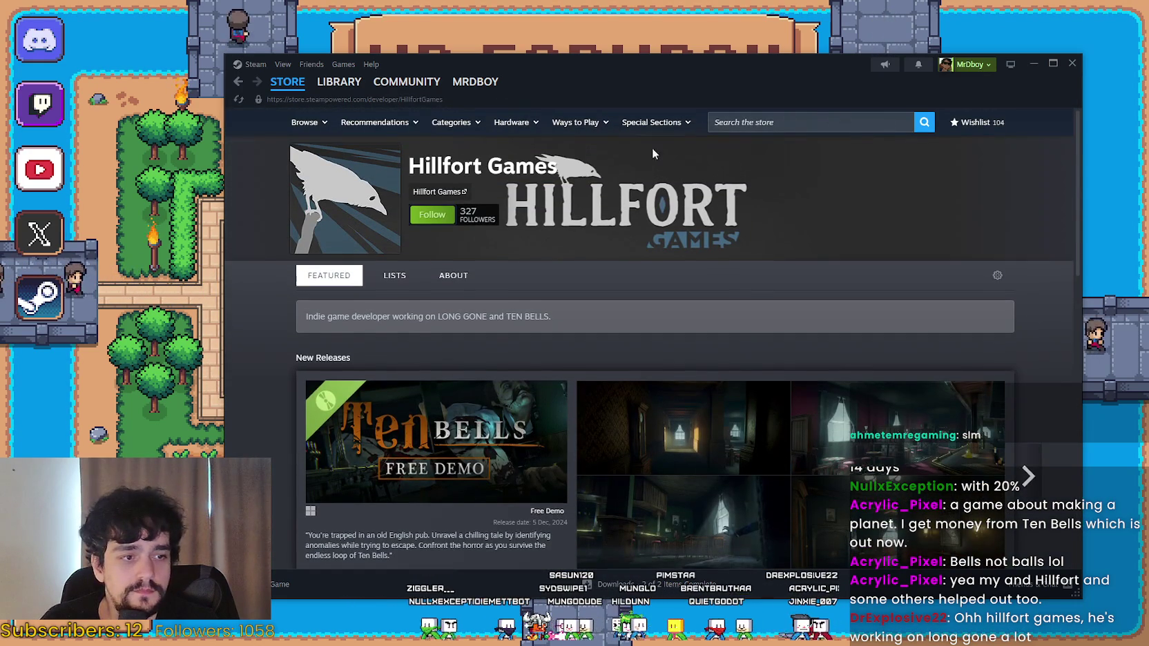
{"action": "left_click", "coordinate": [791, 123]}
{"action": "type", "text": "long gon"}
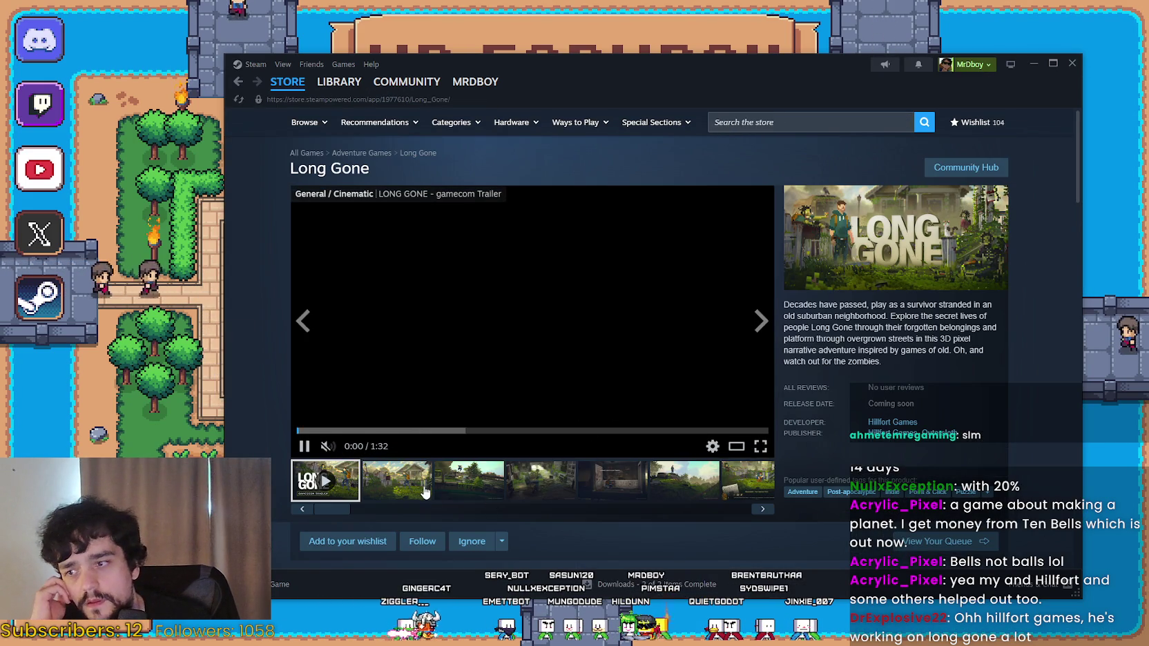
Flip through the Long Gone screenshots, including the dark interior shot.
{"action": "left_click", "coordinate": [425, 491]}
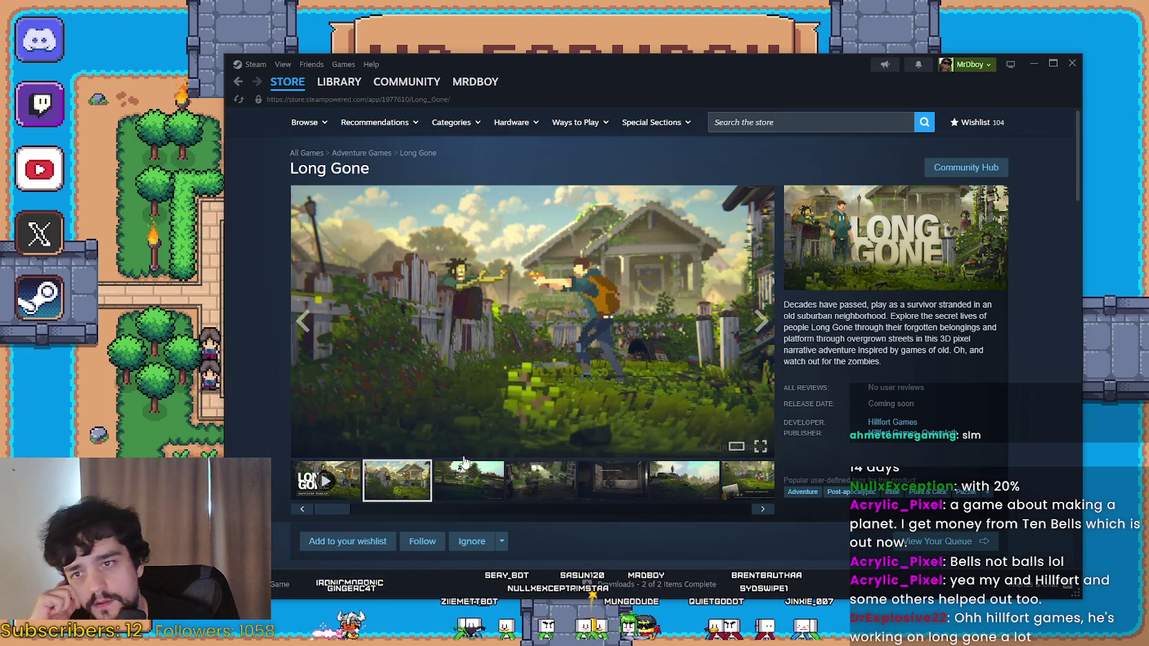
{"action": "left_click", "coordinate": [468, 479]}
{"action": "left_click", "coordinate": [614, 489]}
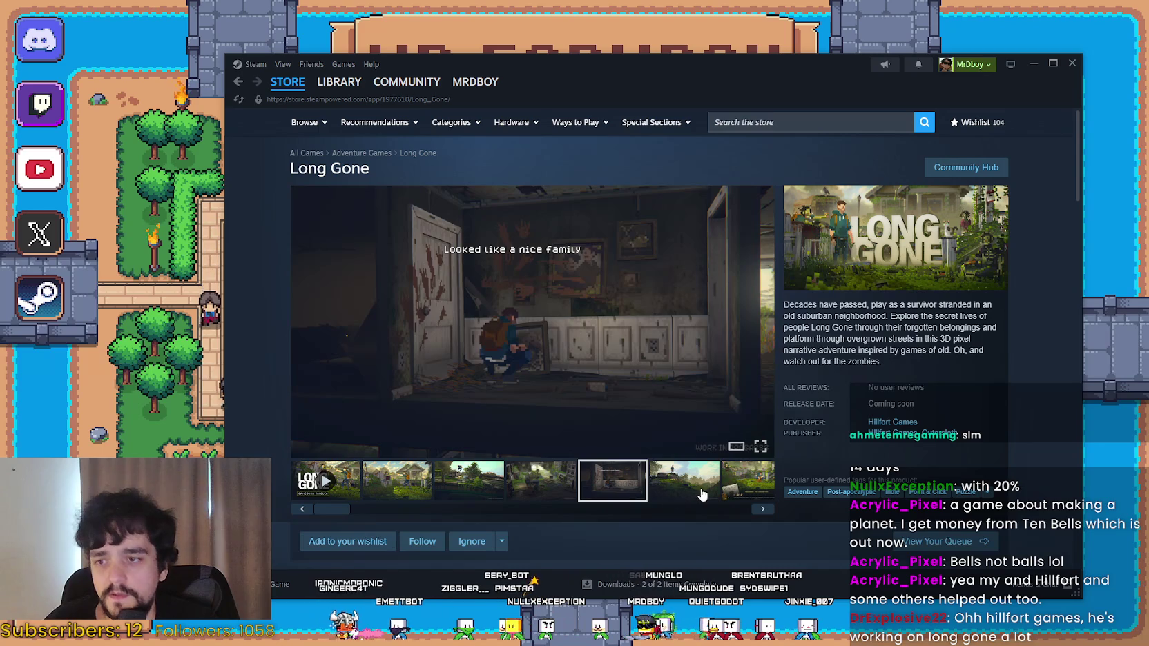
{"action": "left_click", "coordinate": [702, 494]}
{"action": "left_click", "coordinate": [760, 511]}
Search the store for 'long gark' to find The Long Dark.
{"action": "scroll", "coordinate": [732, 507], "scroll_direction": "down", "scroll_amount": 3}
{"action": "scroll", "coordinate": [718, 500], "scroll_direction": "up", "scroll_amount": 2}
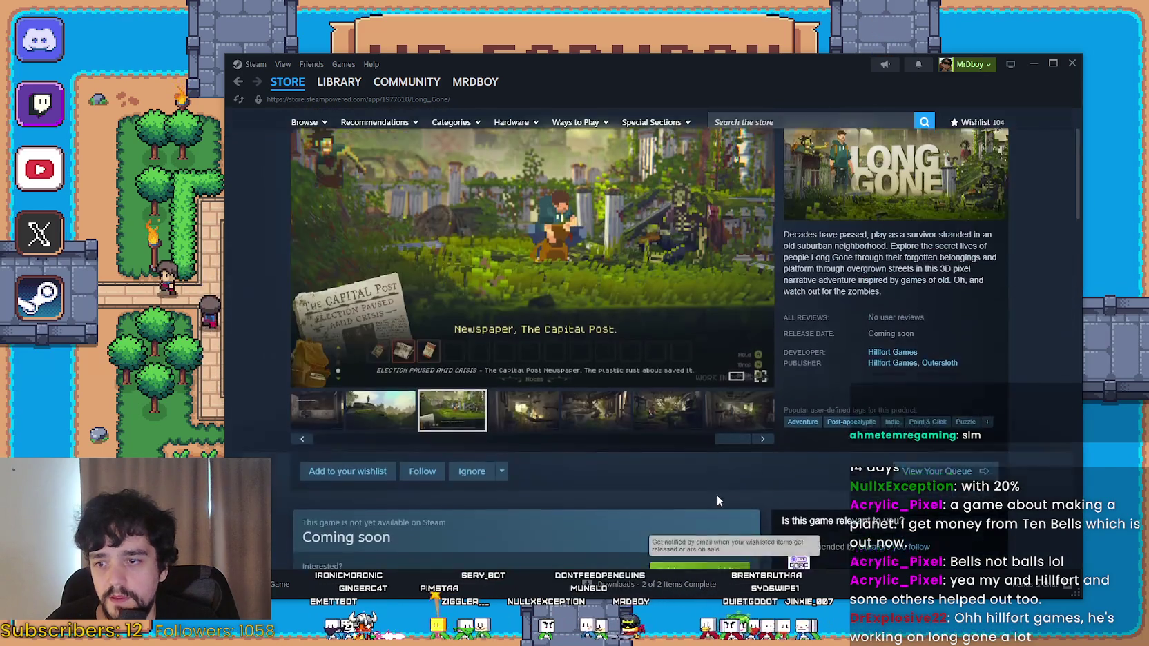
{"action": "scroll", "coordinate": [717, 498], "scroll_direction": "up", "scroll_amount": 2}
{"action": "type", "text": "long g"}
{"action": "type", "text": "ark"}
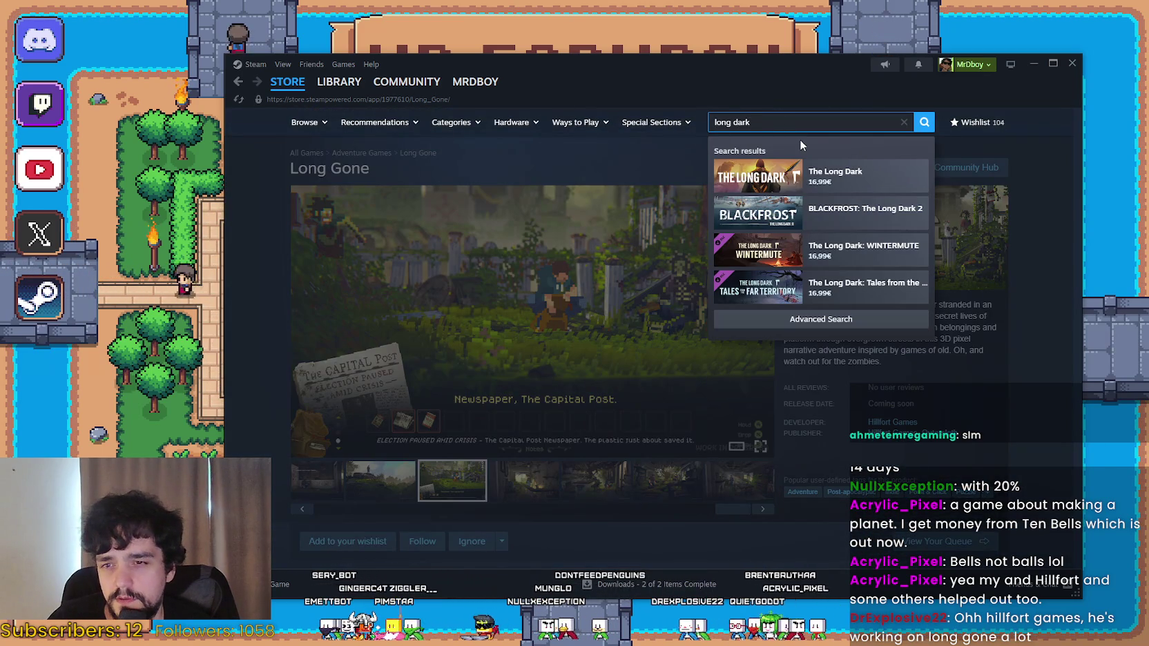
Open The Long Dark's store page, view its aurora screenshot, then go back to Long Gone.
{"action": "left_click", "coordinate": [861, 172]}
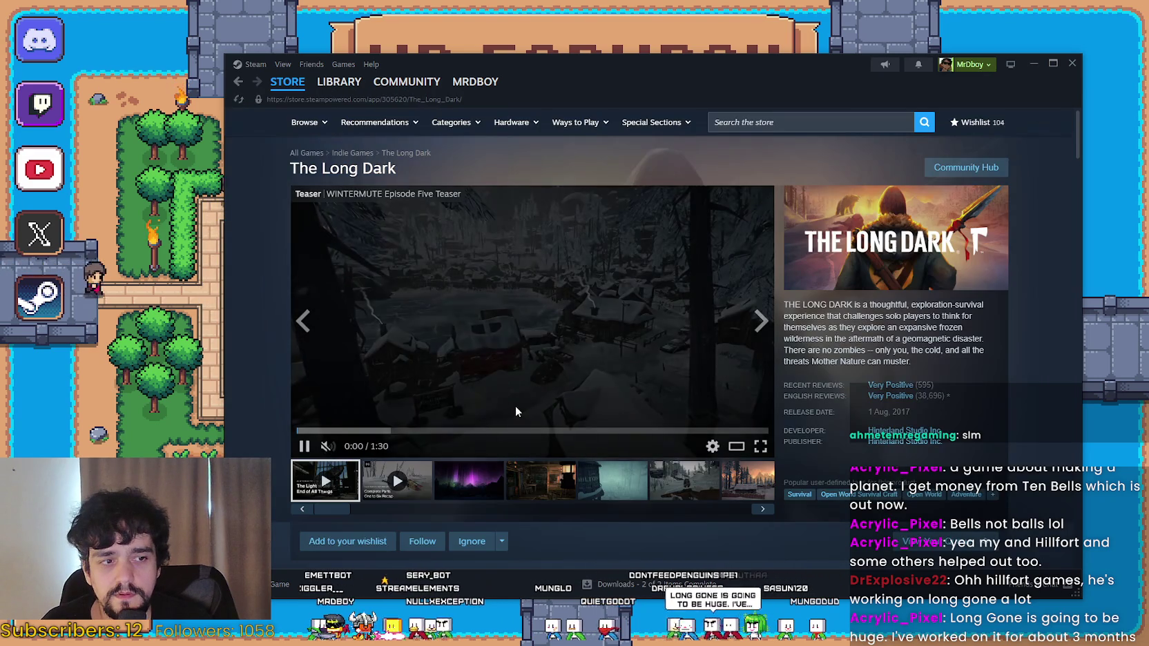
{"action": "scroll", "coordinate": [524, 410], "scroll_direction": "down", "scroll_amount": 2}
{"action": "left_click", "coordinate": [469, 386]}
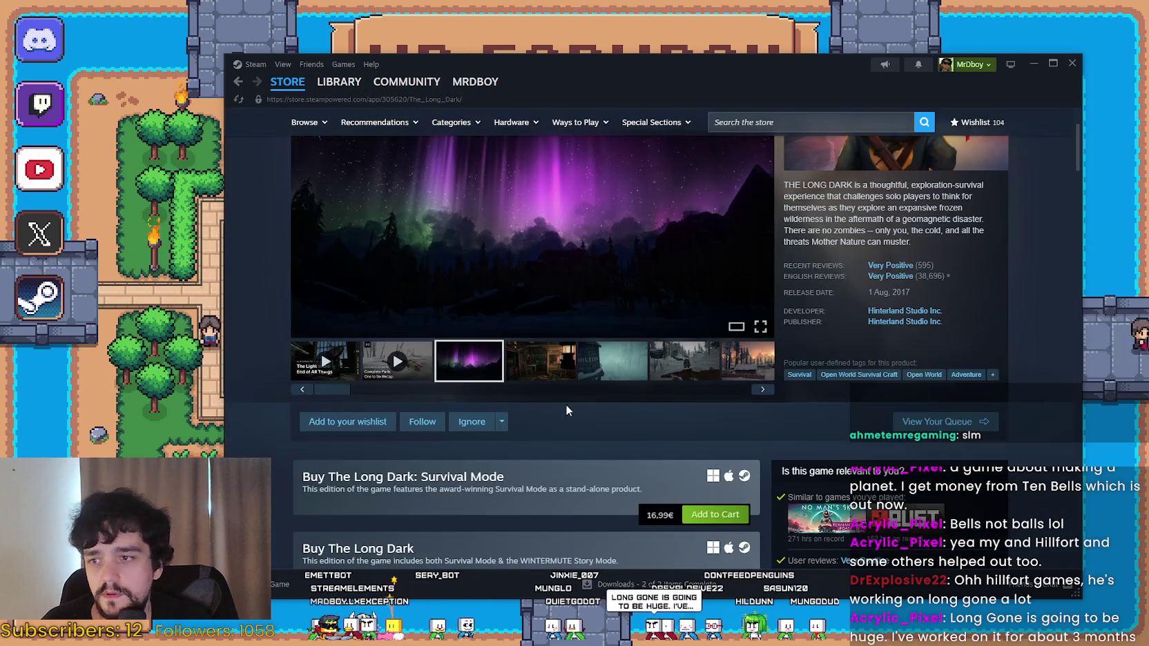
{"action": "scroll", "coordinate": [483, 311], "scroll_direction": "up", "scroll_amount": 2}
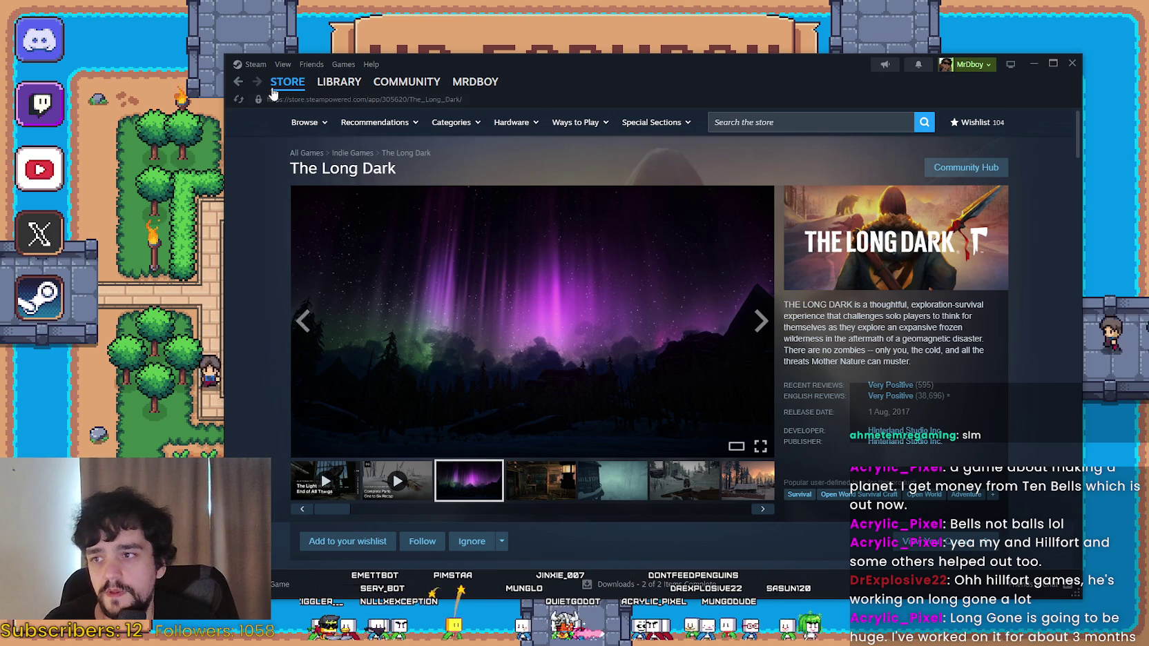
{"action": "left_click", "coordinate": [237, 83]}
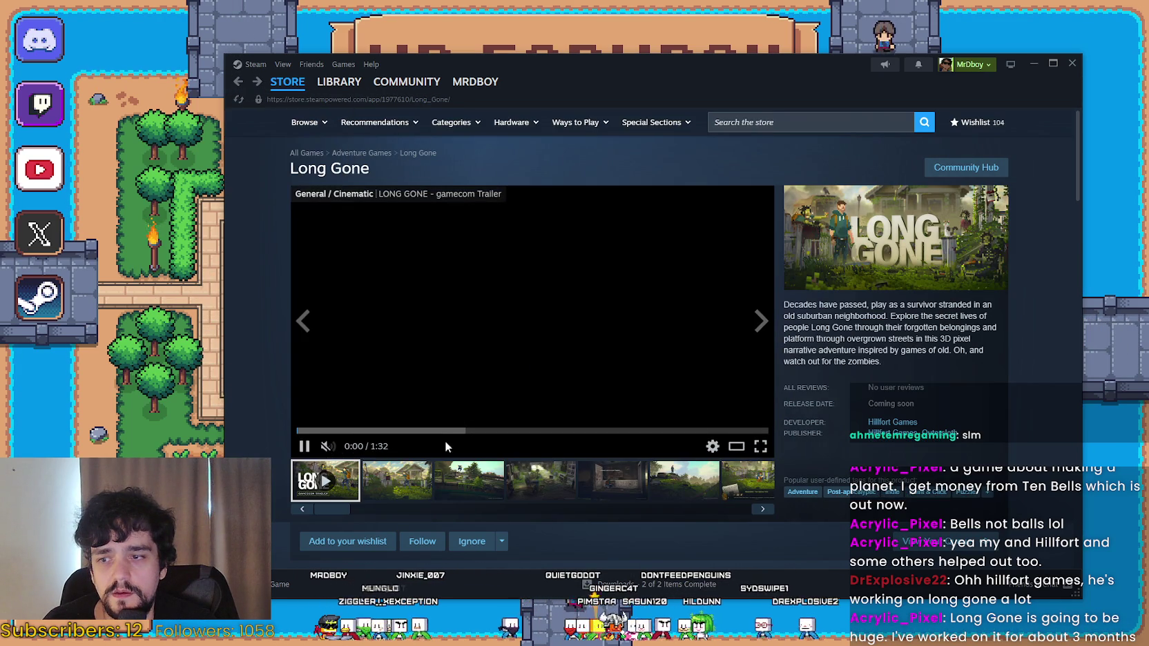
Show Long Gone's second through sixth screenshots from the thumbnail strip.
{"action": "left_click", "coordinate": [405, 486]}
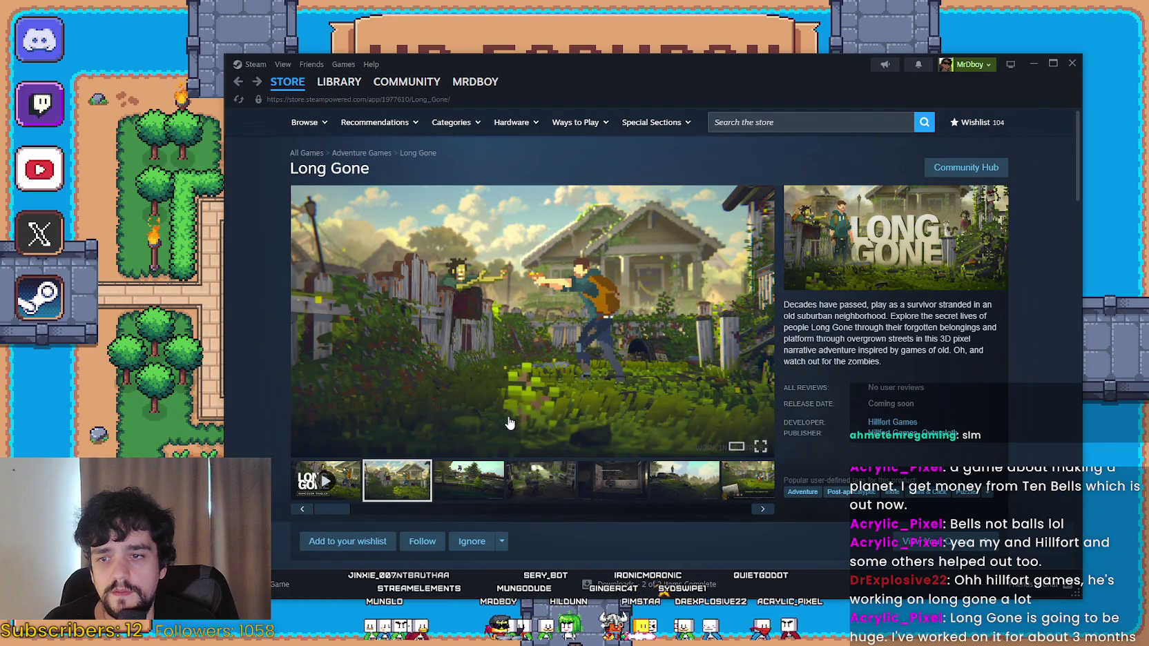
{"action": "left_click", "coordinate": [469, 479]}
{"action": "left_click", "coordinate": [541, 480]}
{"action": "left_click", "coordinate": [608, 483]}
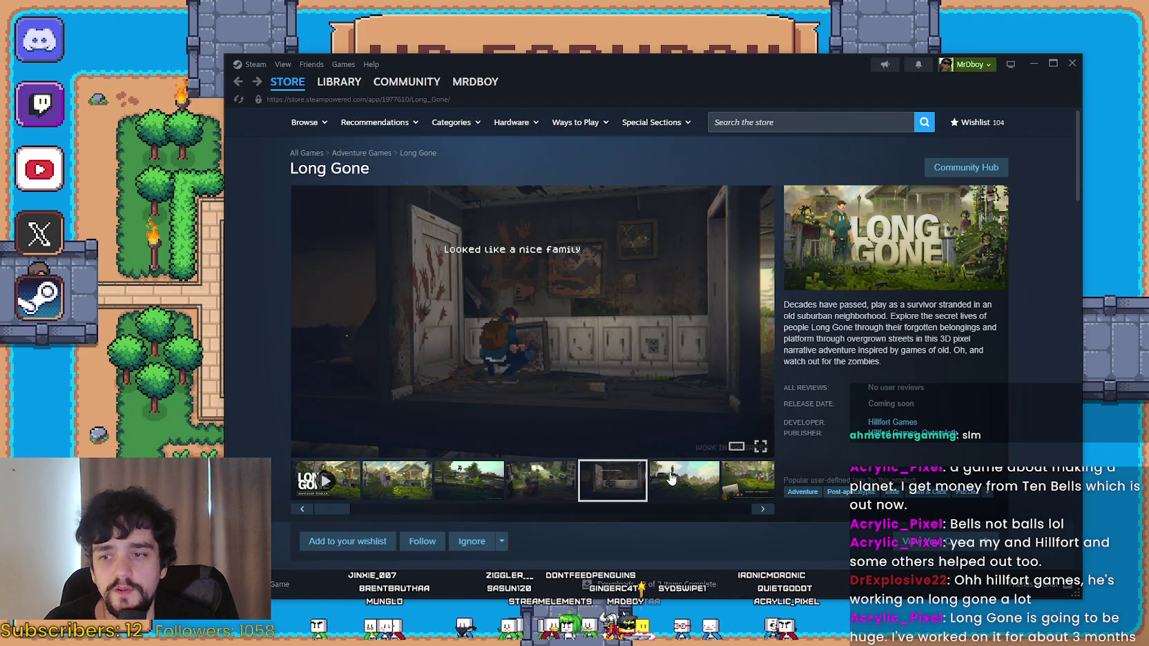
{"action": "left_click", "coordinate": [666, 493]}
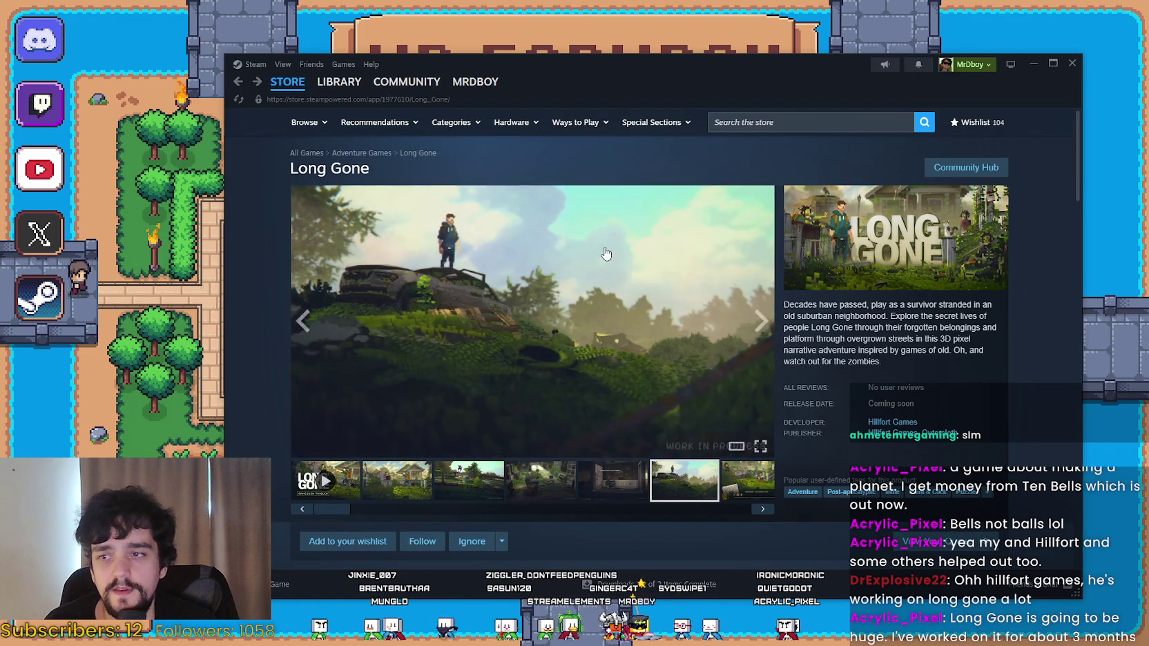
Open the full-size viewer and page from screenshot 7 of 11 around to the trailer.
{"action": "left_click", "coordinate": [605, 252]}
{"action": "left_click", "coordinate": [996, 375]}
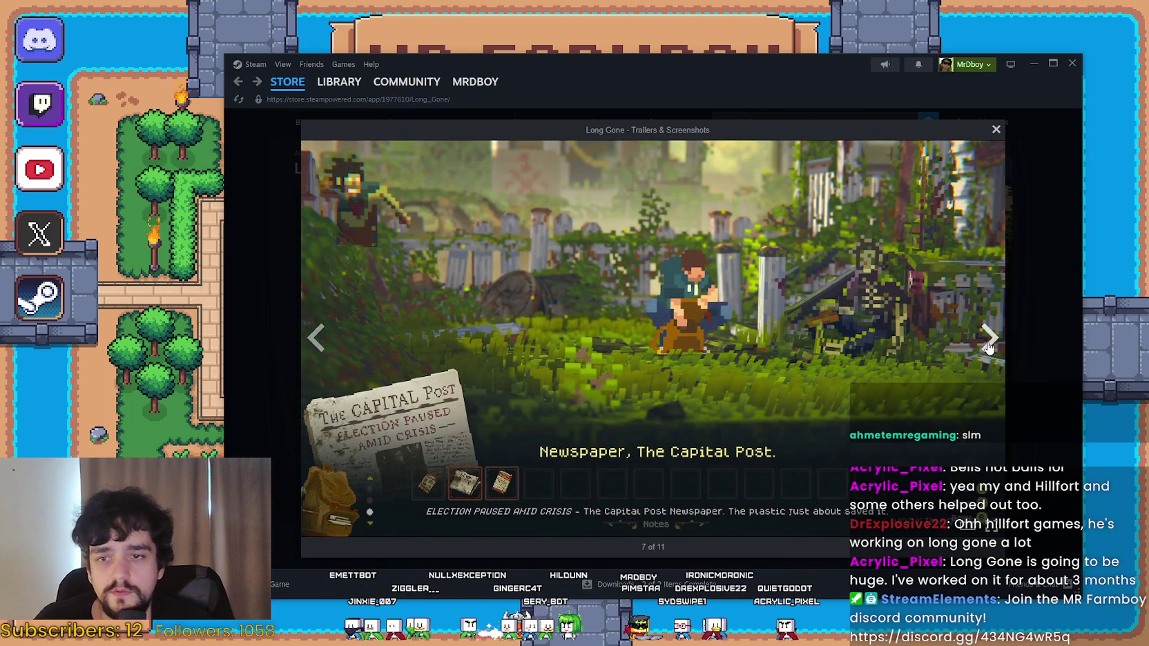
{"action": "left_click", "coordinate": [988, 342]}
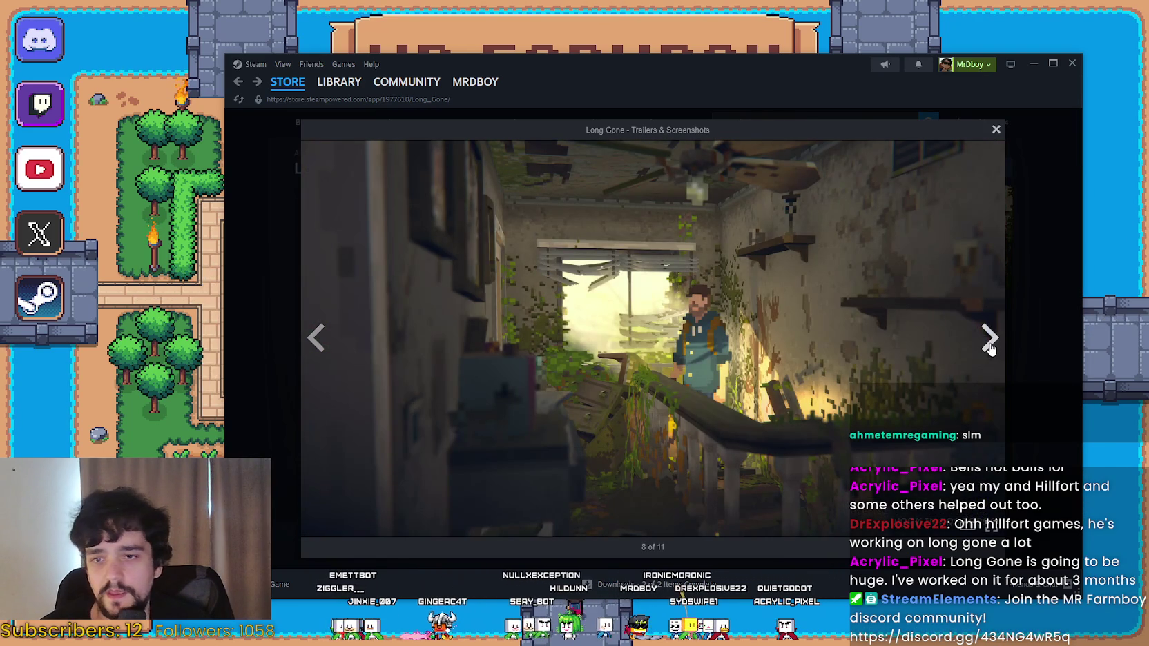
{"action": "left_click", "coordinate": [989, 341]}
{"action": "left_click", "coordinate": [989, 341]}
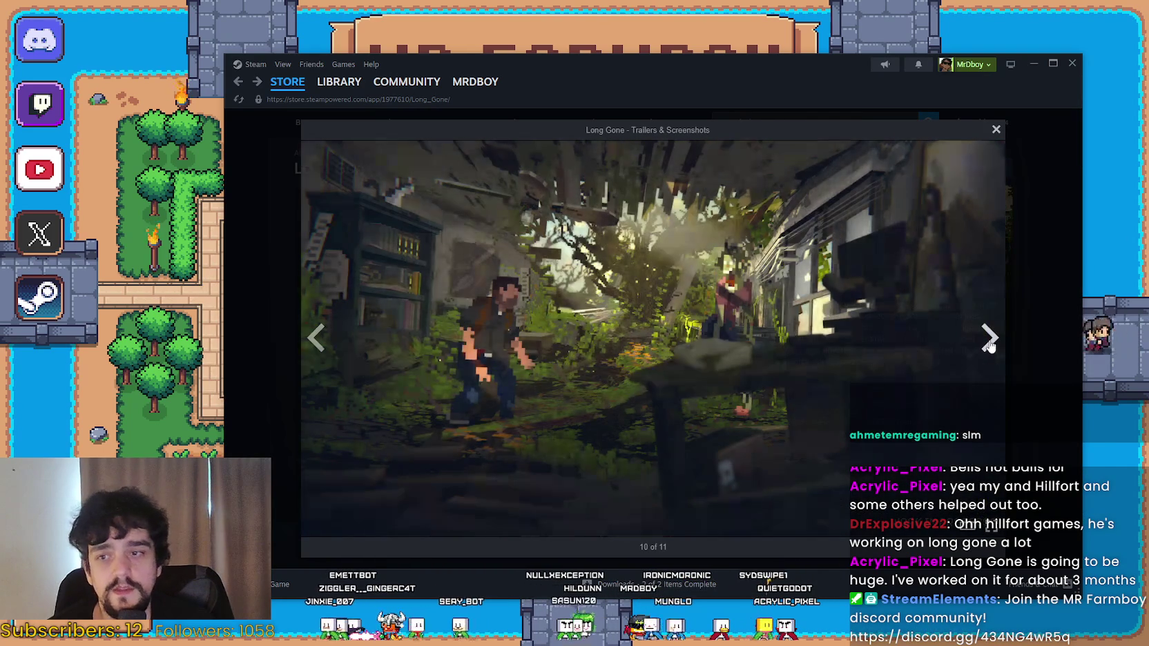
{"action": "left_click", "coordinate": [988, 342]}
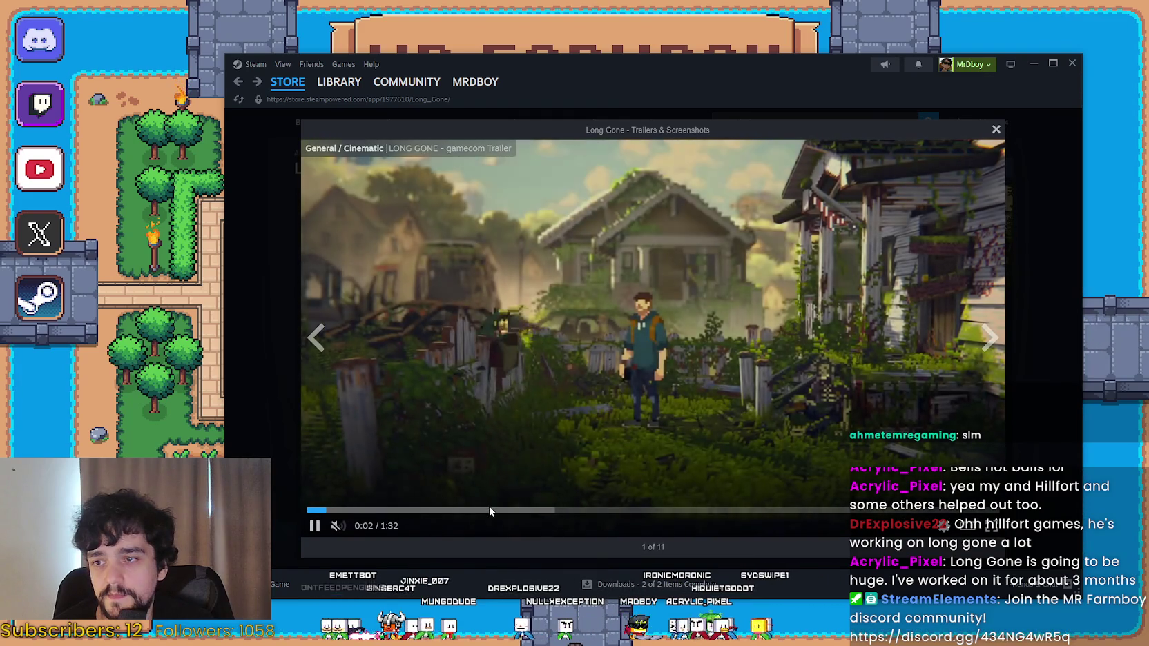
Skip the trailer past 0:25, 0:55 and 1:06 to its end, then open Outersloth's publisher page.
{"action": "left_click", "coordinate": [489, 510]}
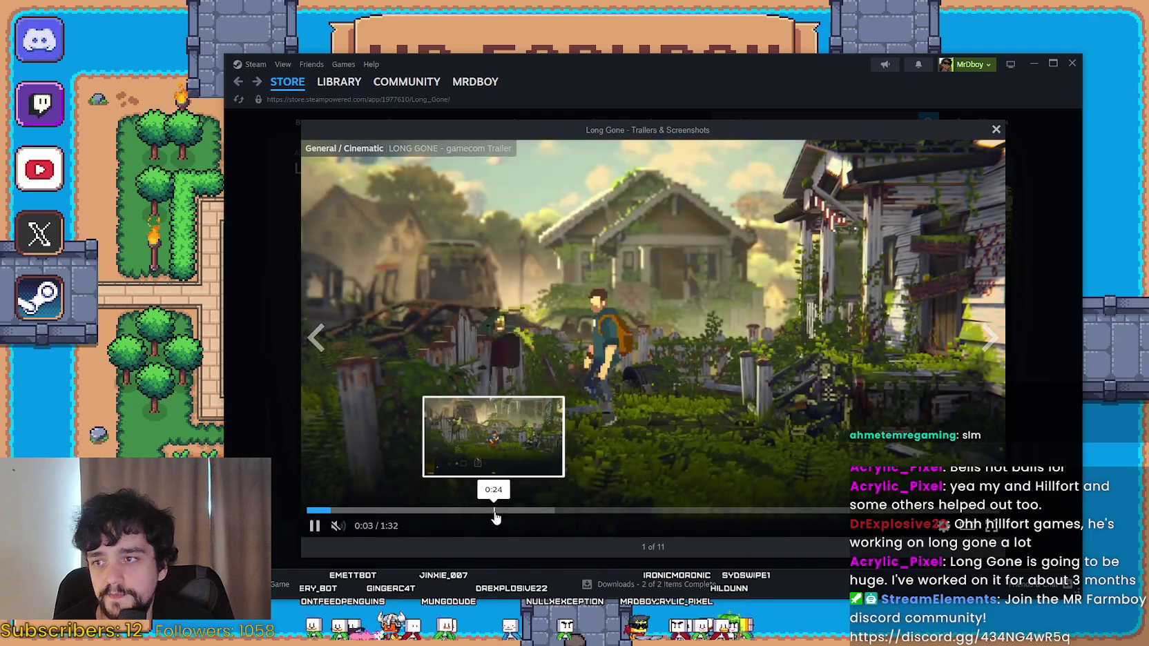
{"action": "left_click", "coordinate": [724, 509]}
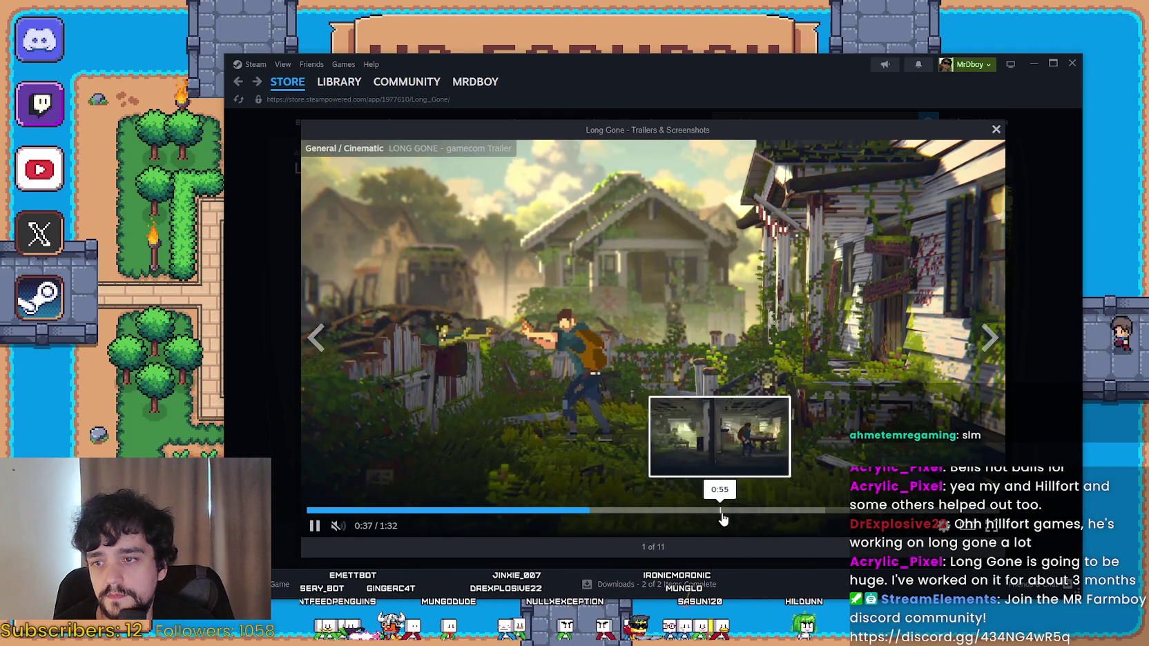
{"action": "left_click", "coordinate": [805, 509]}
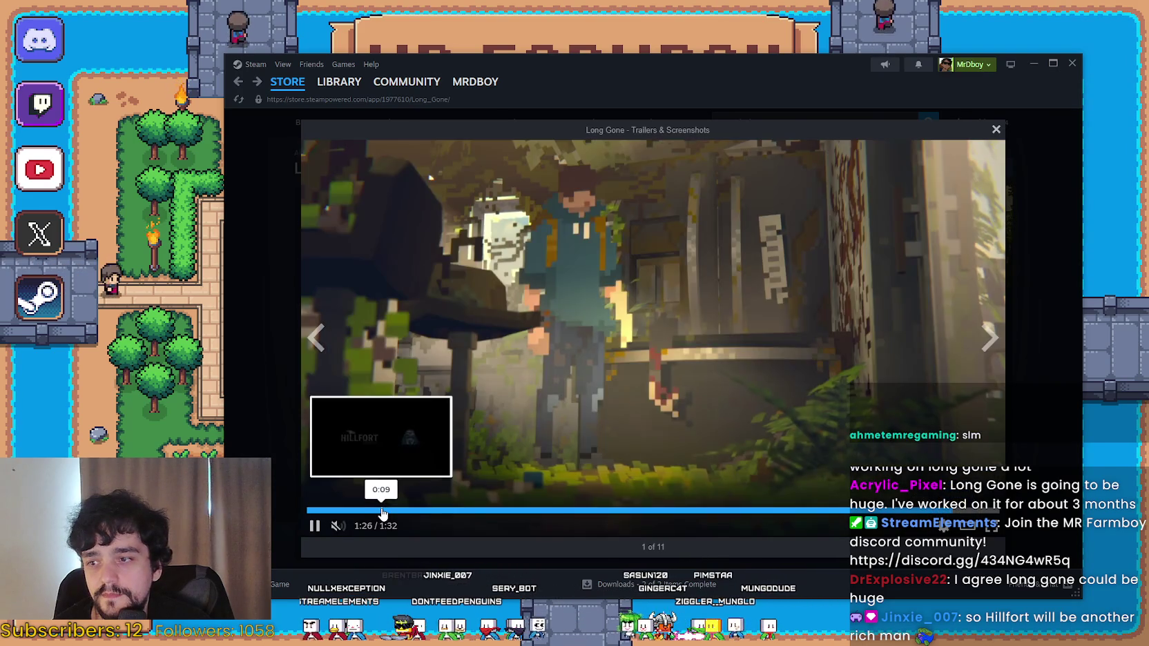
{"action": "left_click", "coordinate": [383, 511]}
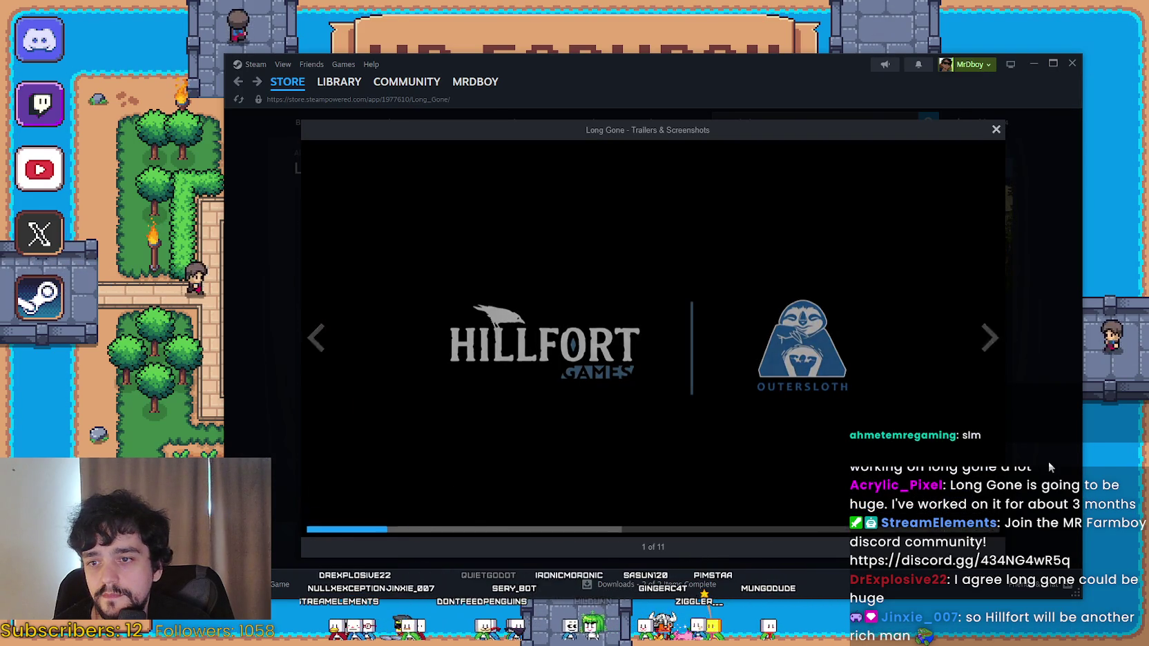
{"action": "left_click", "coordinate": [1048, 461]}
{"action": "left_click", "coordinate": [942, 432]}
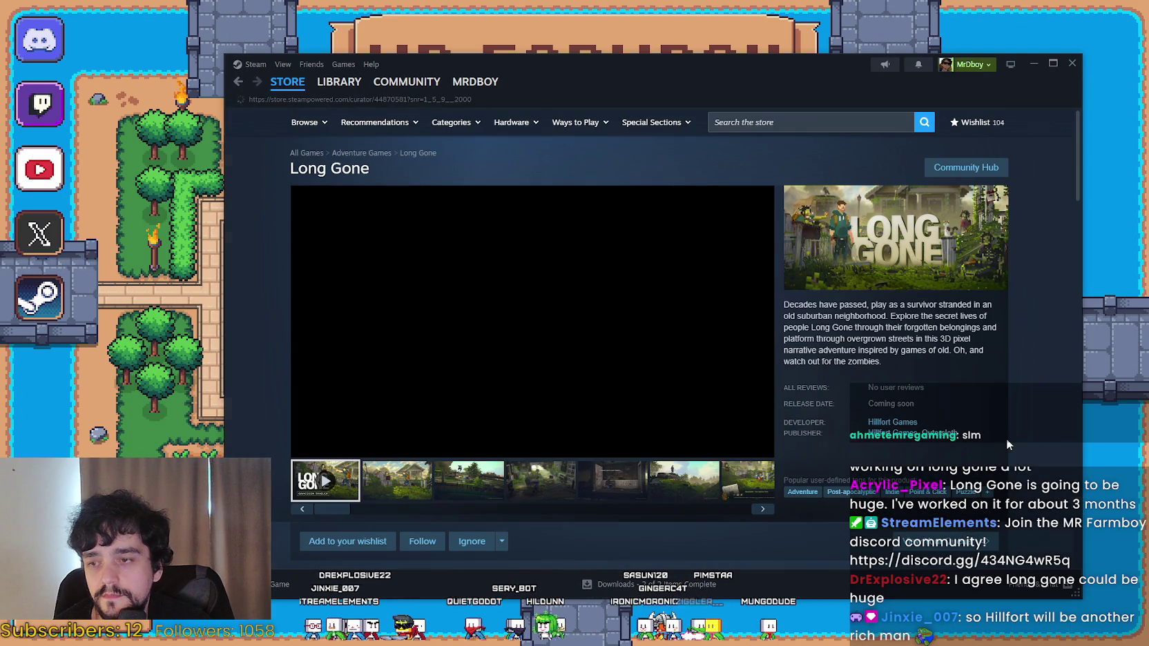
Open Long Gone's media at 3 of 11, page forward to the last screenshot, and close the viewer.
{"action": "scroll", "coordinate": [1004, 436], "scroll_direction": "down", "scroll_amount": 3}
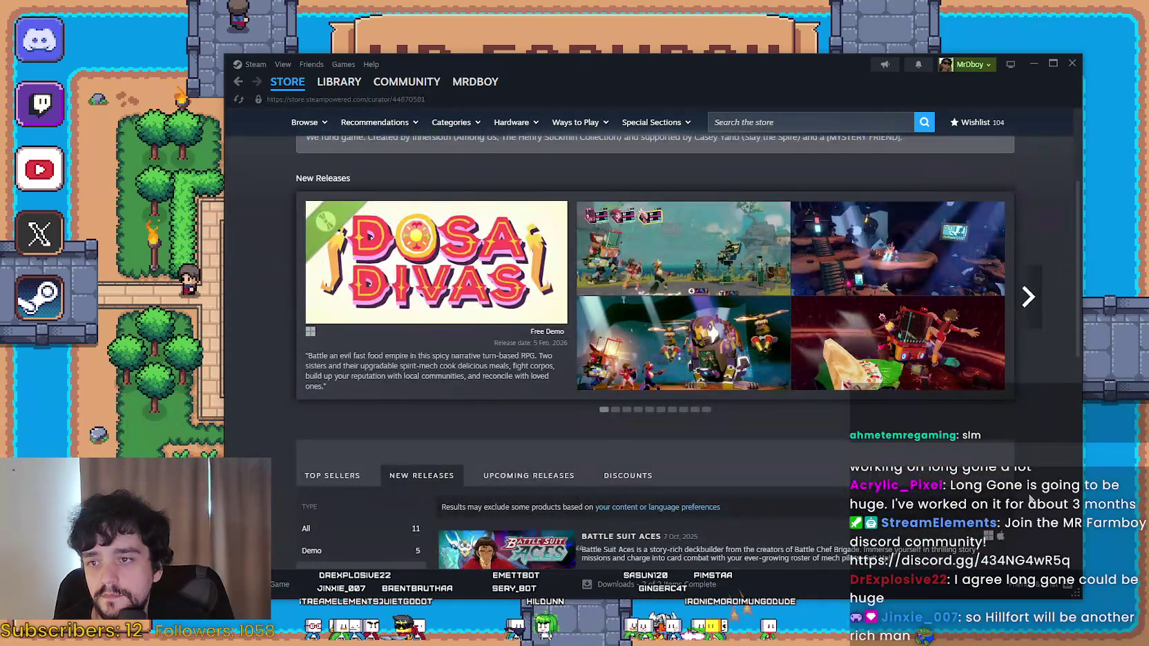
{"action": "scroll", "coordinate": [1030, 499], "scroll_direction": "down", "scroll_amount": 10}
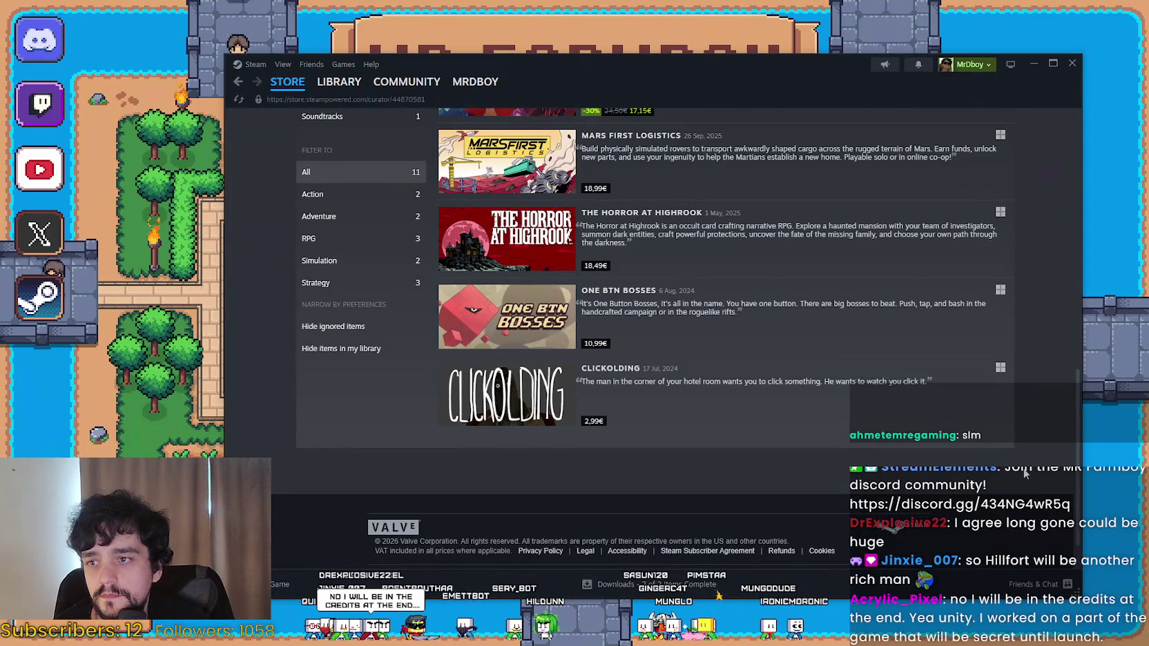
{"action": "scroll", "coordinate": [1025, 473], "scroll_direction": "up", "scroll_amount": 4}
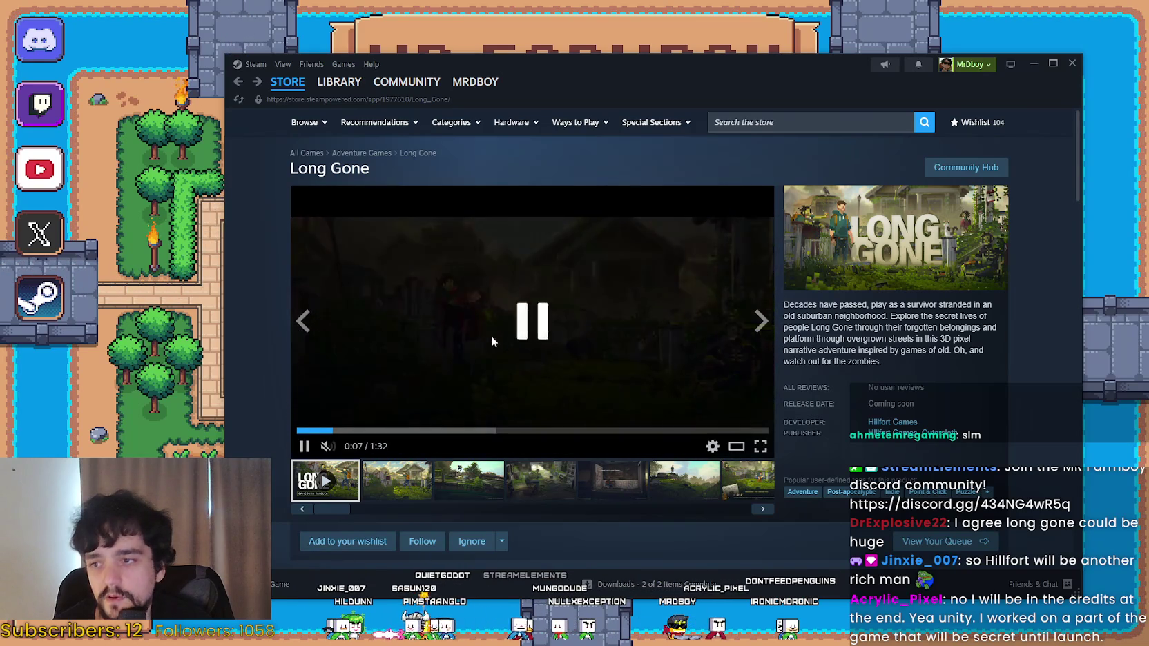
{"action": "left_click", "coordinate": [494, 336]}
{"action": "left_click", "coordinate": [987, 337]}
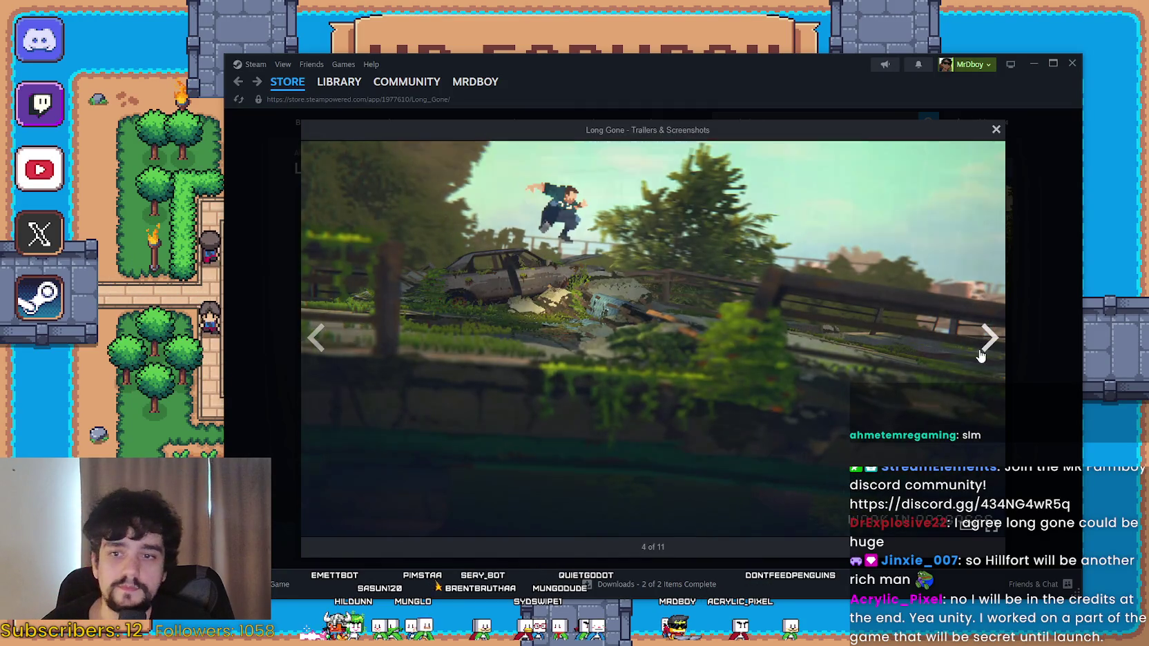
{"action": "left_click", "coordinate": [997, 338]}
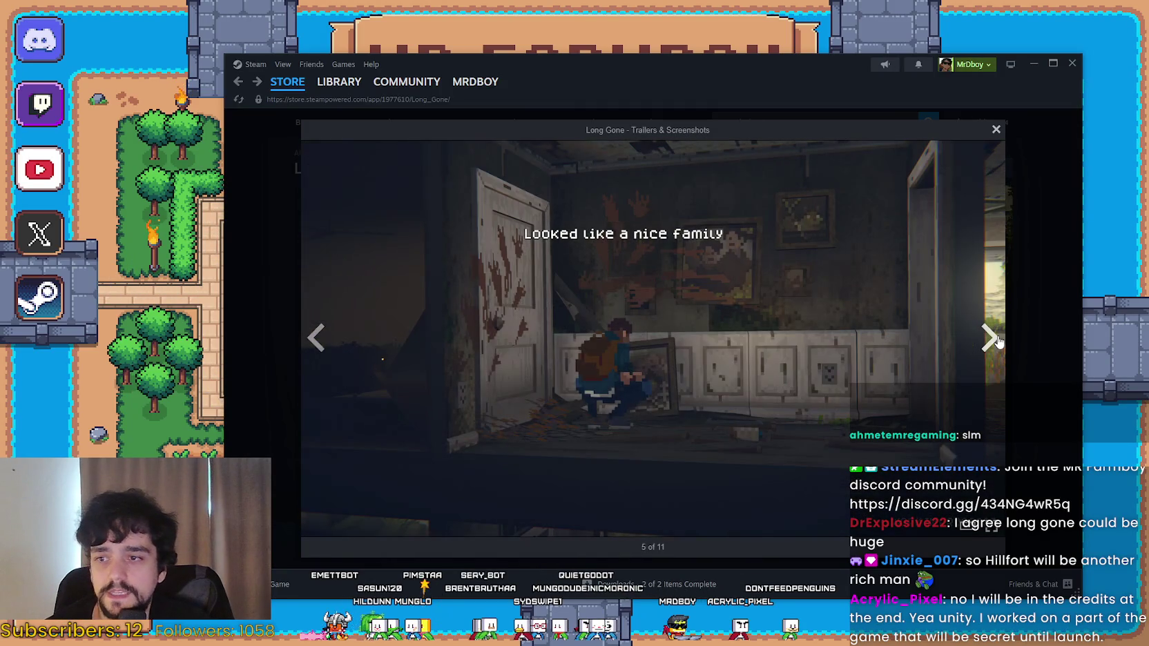
{"action": "left_click", "coordinate": [998, 338]}
{"action": "left_click", "coordinate": [1003, 358]}
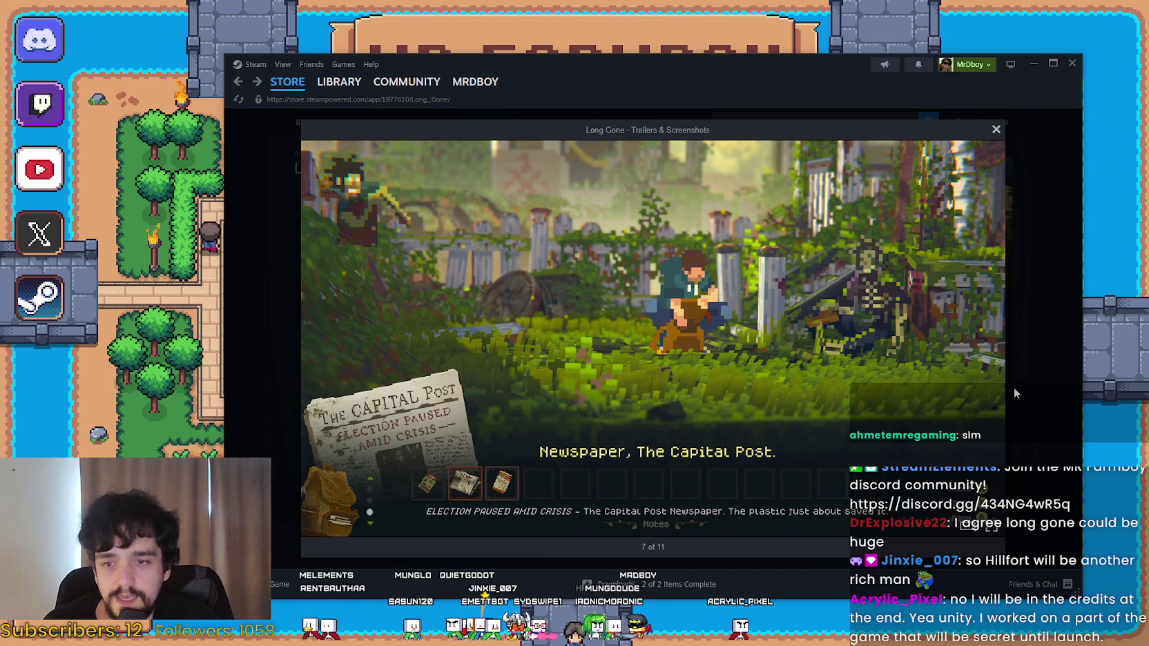
{"action": "left_click", "coordinate": [989, 339]}
{"action": "left_click", "coordinate": [989, 338]}
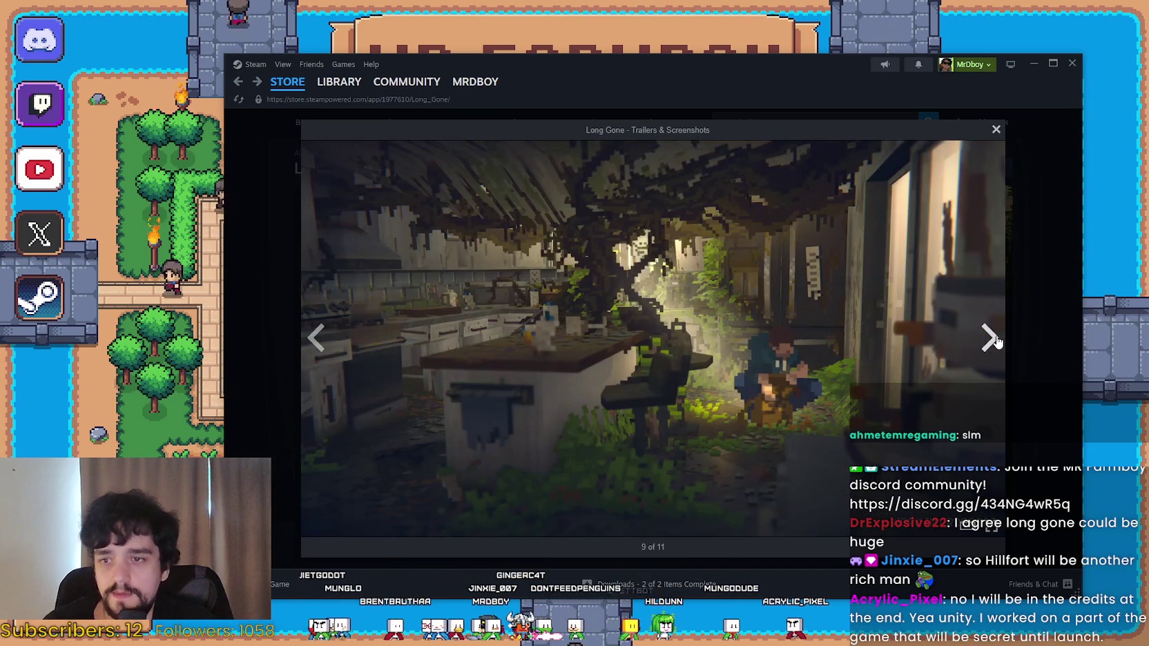
{"action": "left_click", "coordinate": [993, 338]}
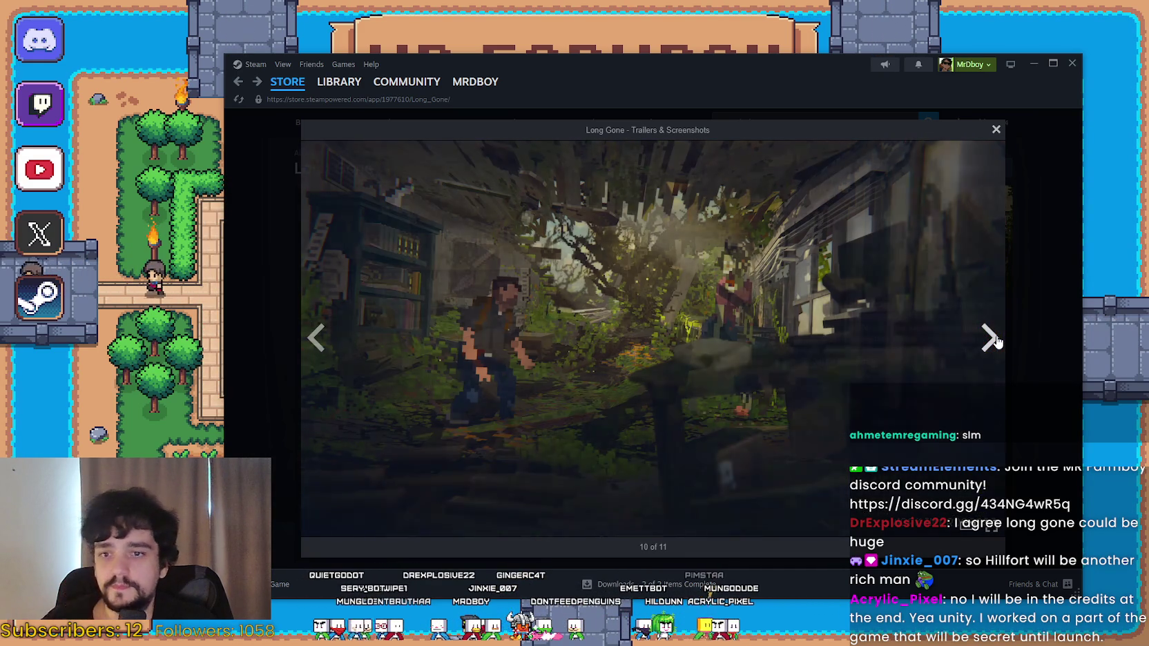
{"action": "left_click", "coordinate": [991, 336]}
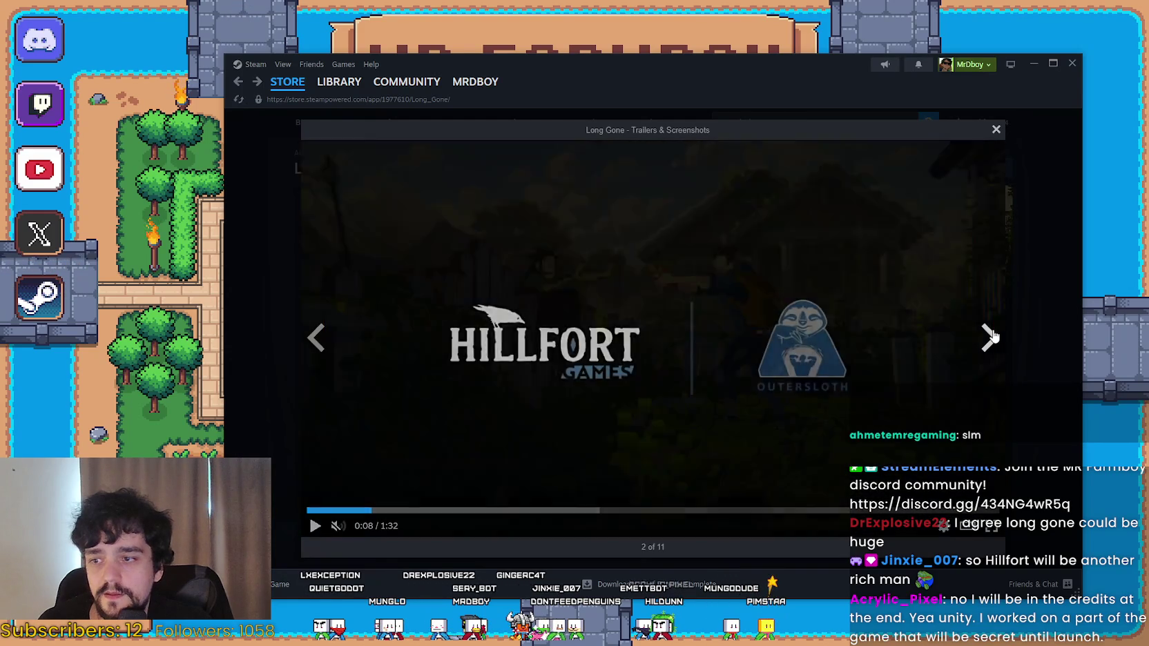
{"action": "left_click", "coordinate": [1041, 335]}
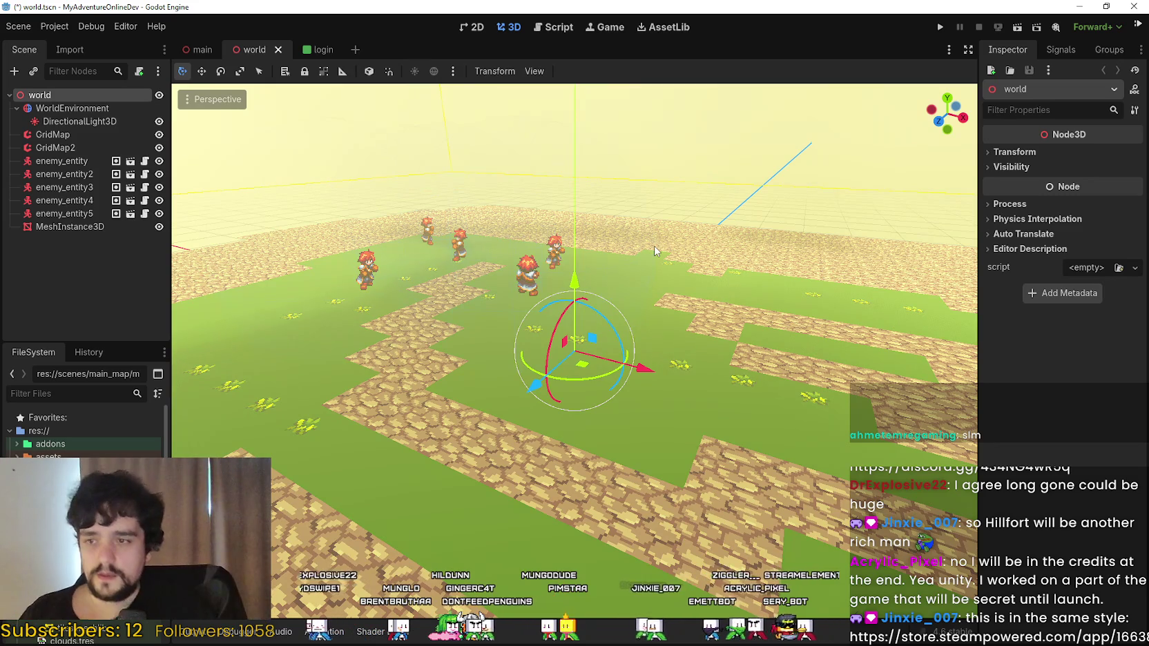
Run the project as Host + Act Client and maximize the game window.
{"action": "left_click", "coordinate": [938, 28]}
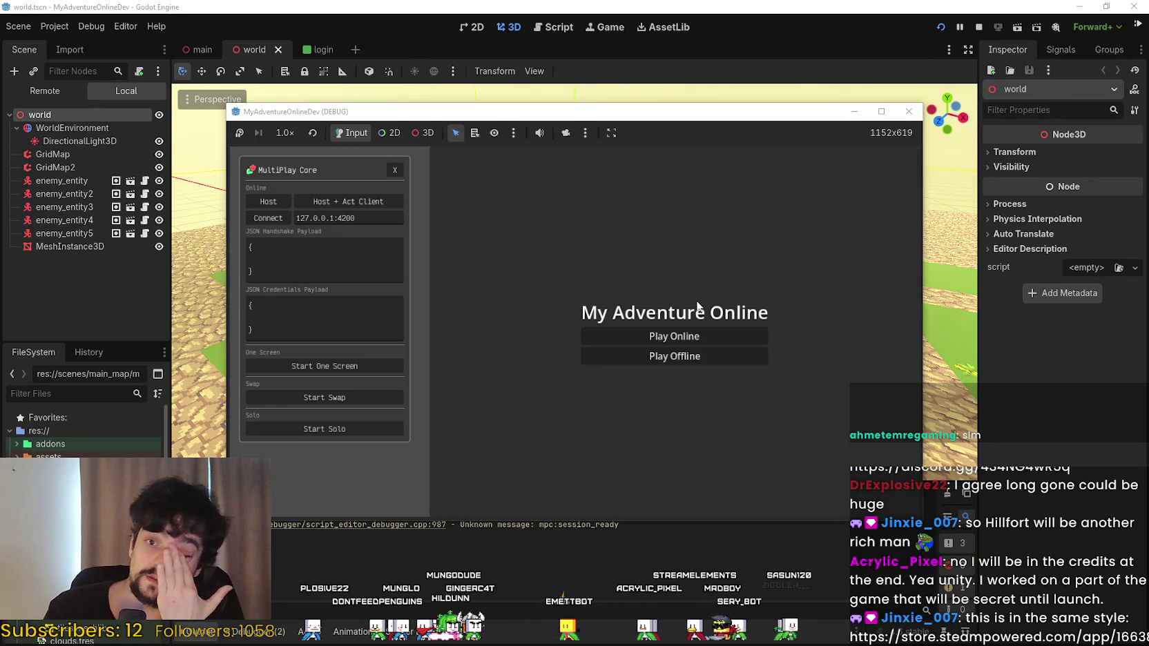
{"action": "left_click", "coordinate": [334, 201]}
{"action": "left_click", "coordinate": [880, 111]}
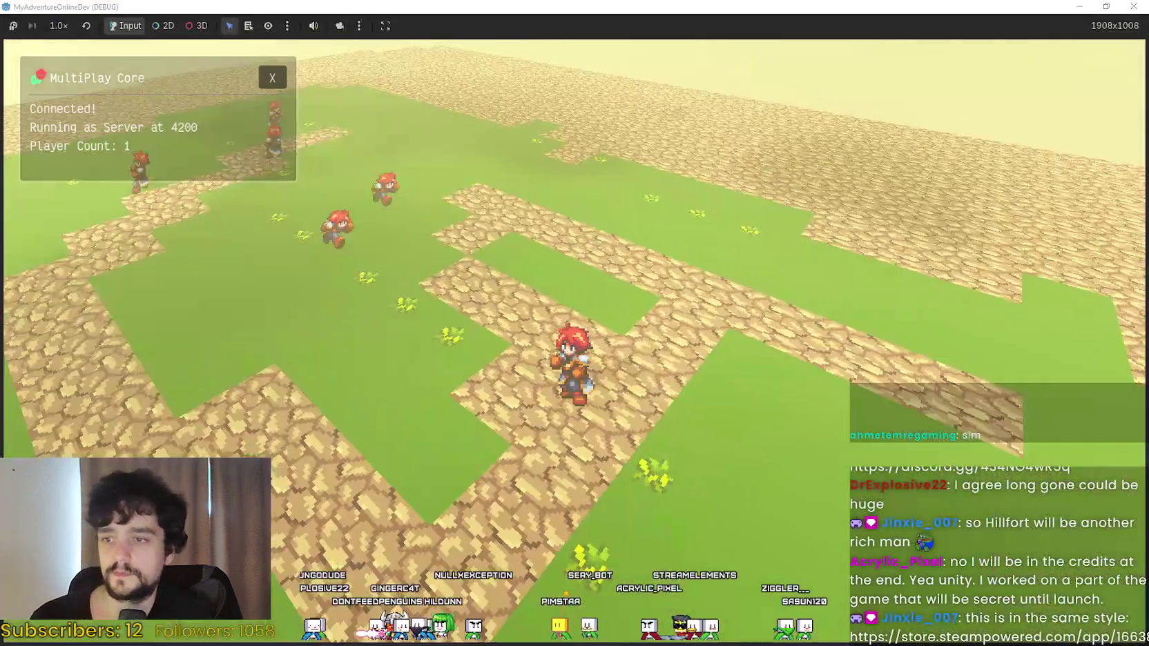
Walk the player across the field with W, swinging the sword with Space, then restore the window size.
{"action": "key", "text": "space"}
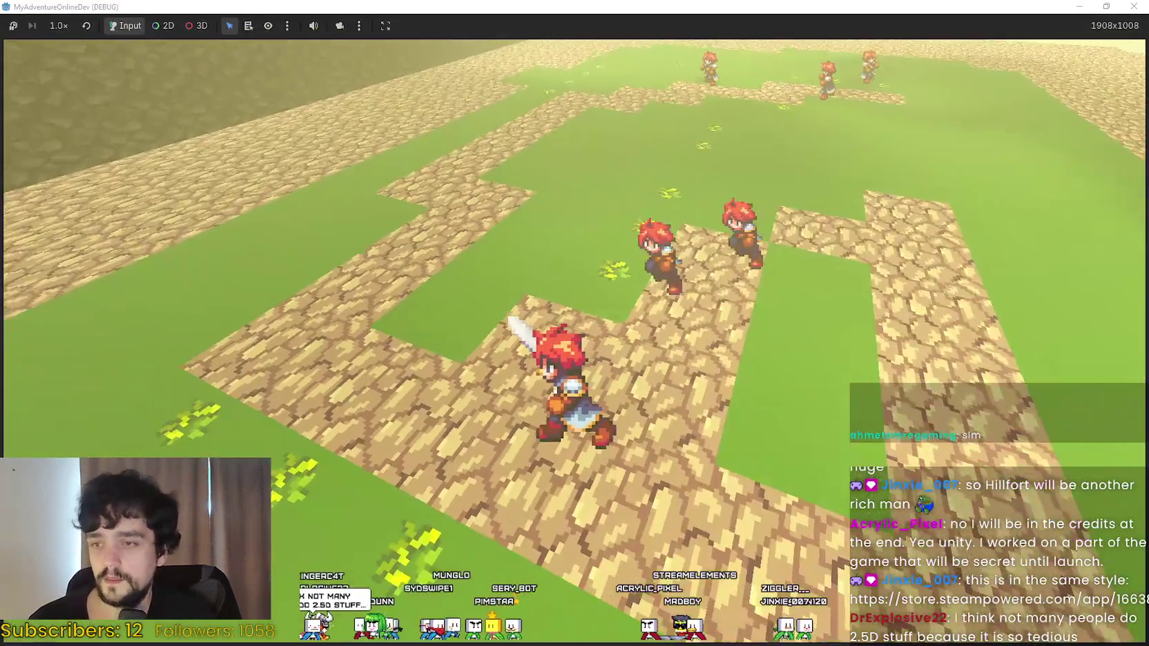
{"action": "key", "text": "w"}
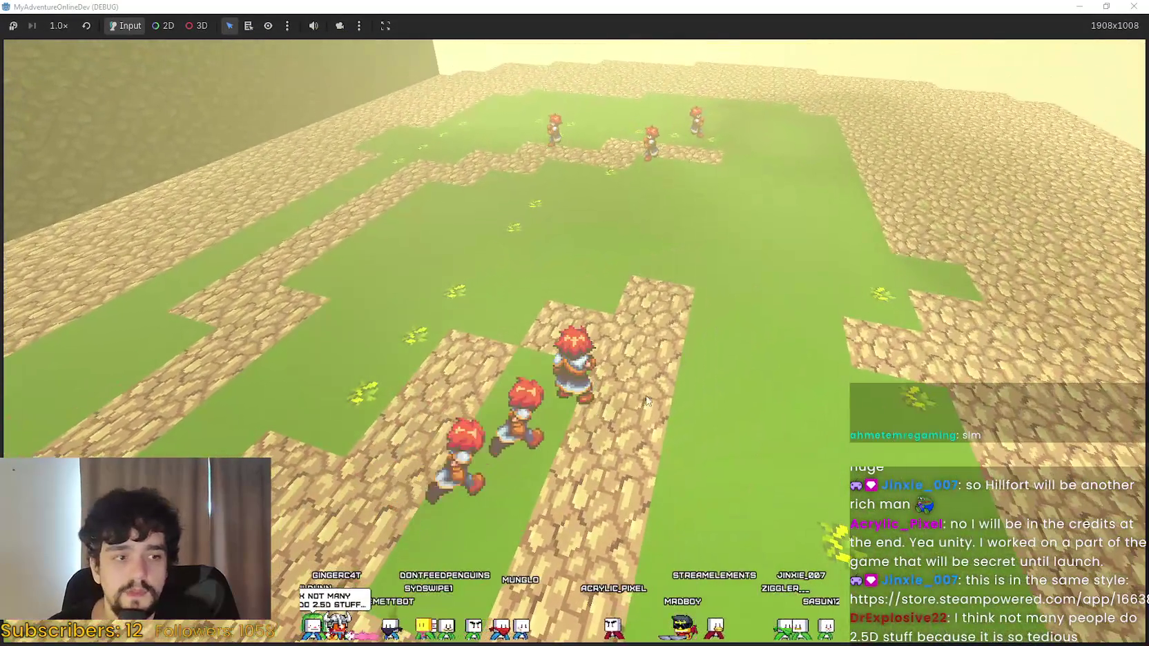
{"action": "key", "text": "space"}
{"action": "key", "text": "w"}
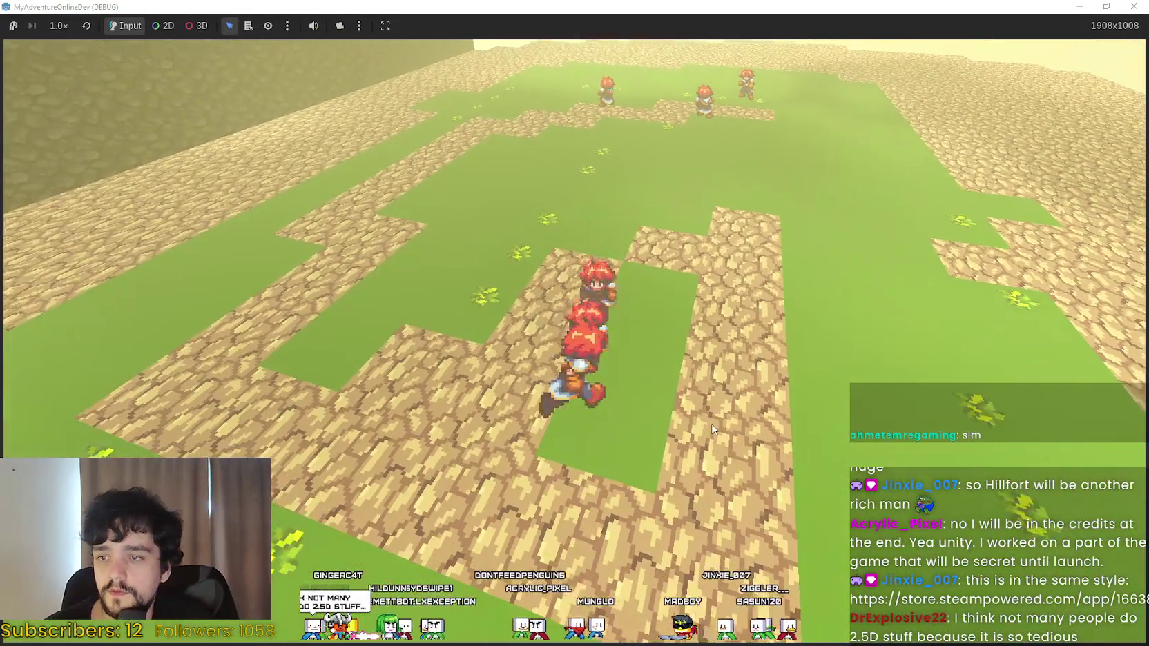
{"action": "key", "text": "space"}
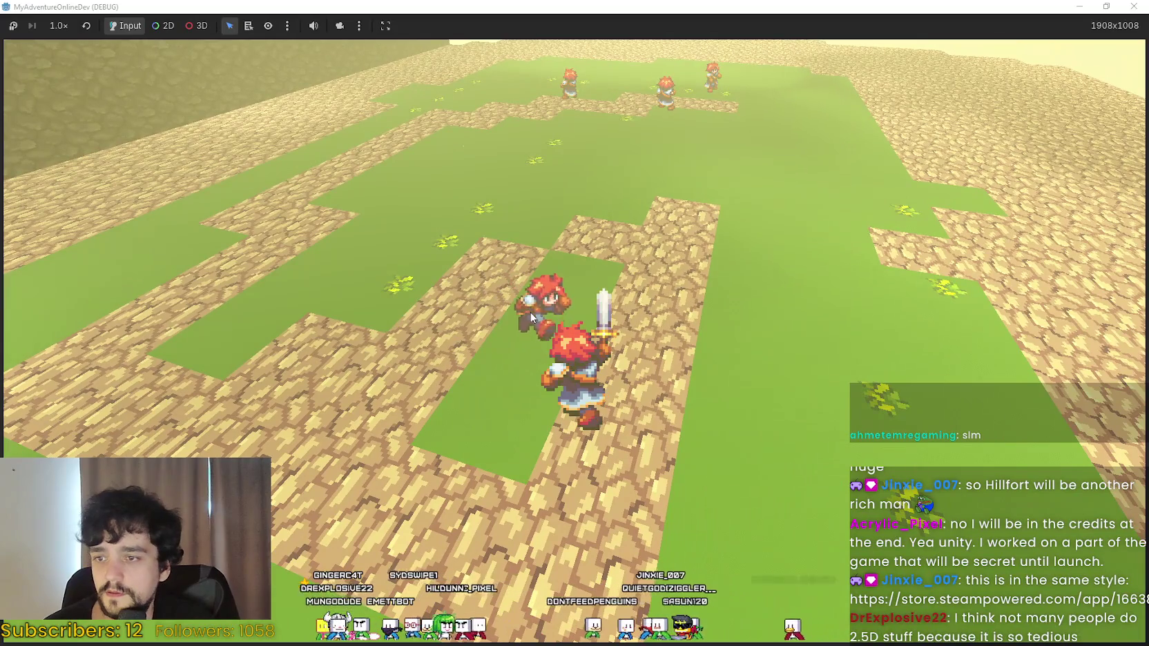
{"action": "key", "text": "w"}
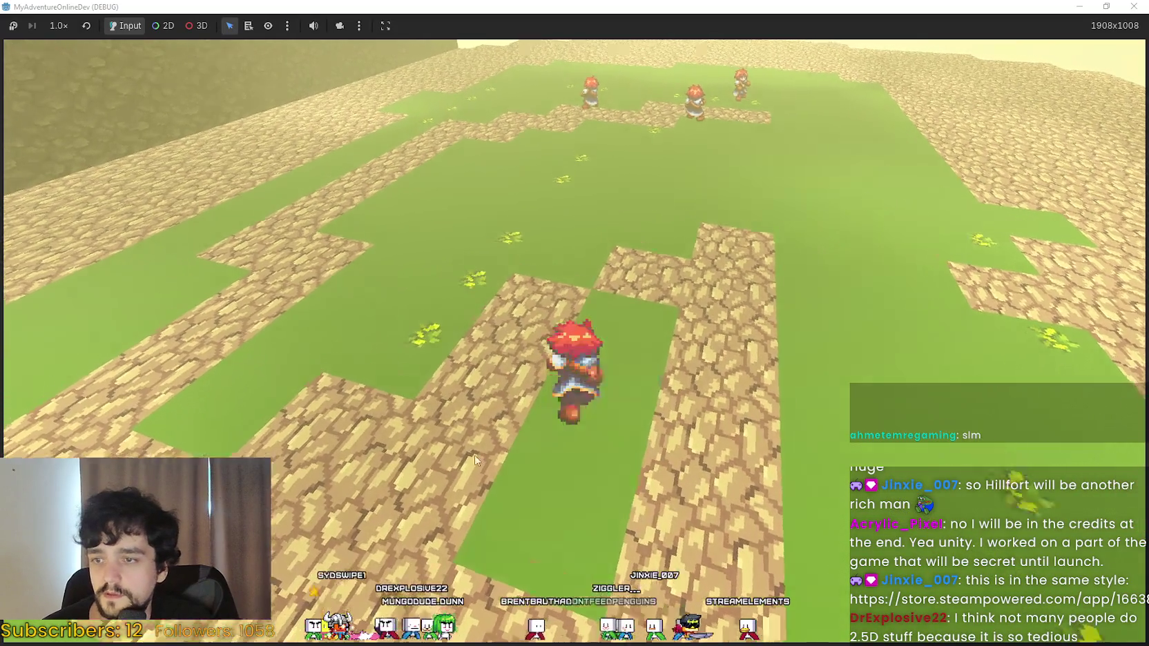
{"action": "key", "text": "w"}
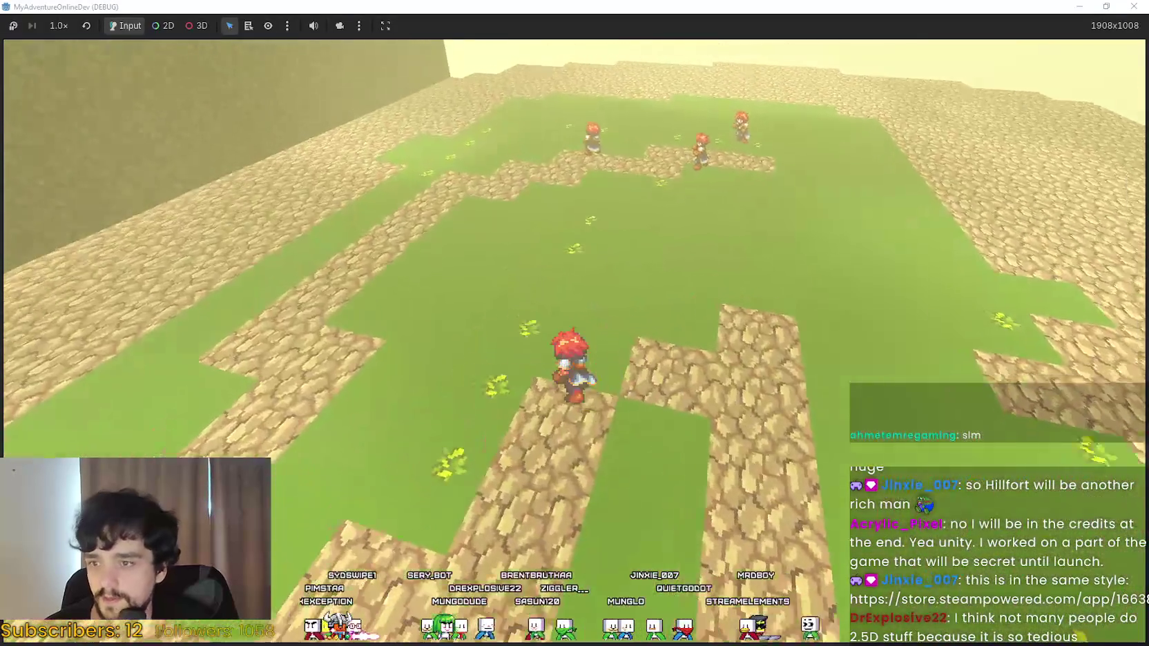
{"action": "key", "text": "w"}
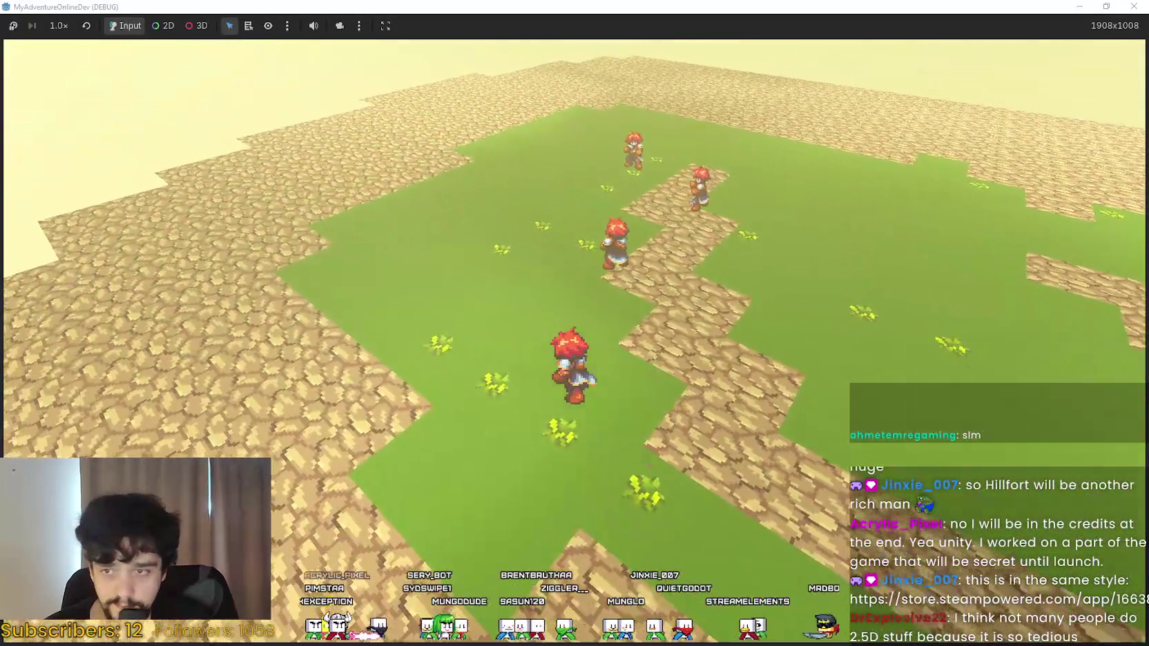
{"action": "key", "text": "space"}
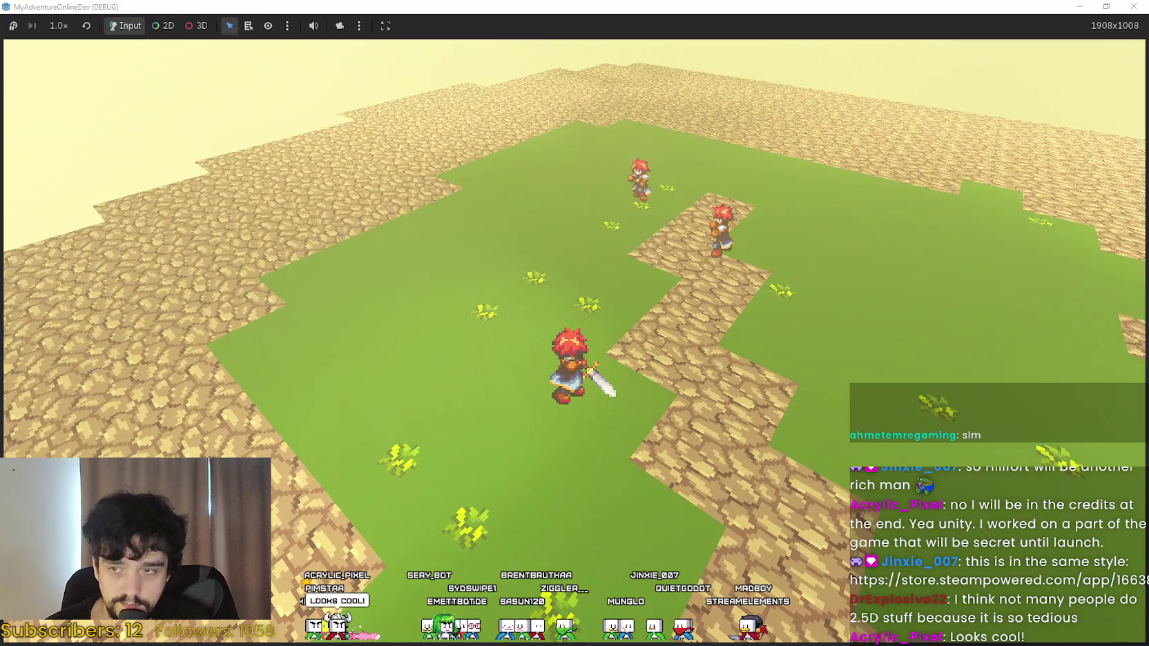
{"action": "key", "text": "w"}
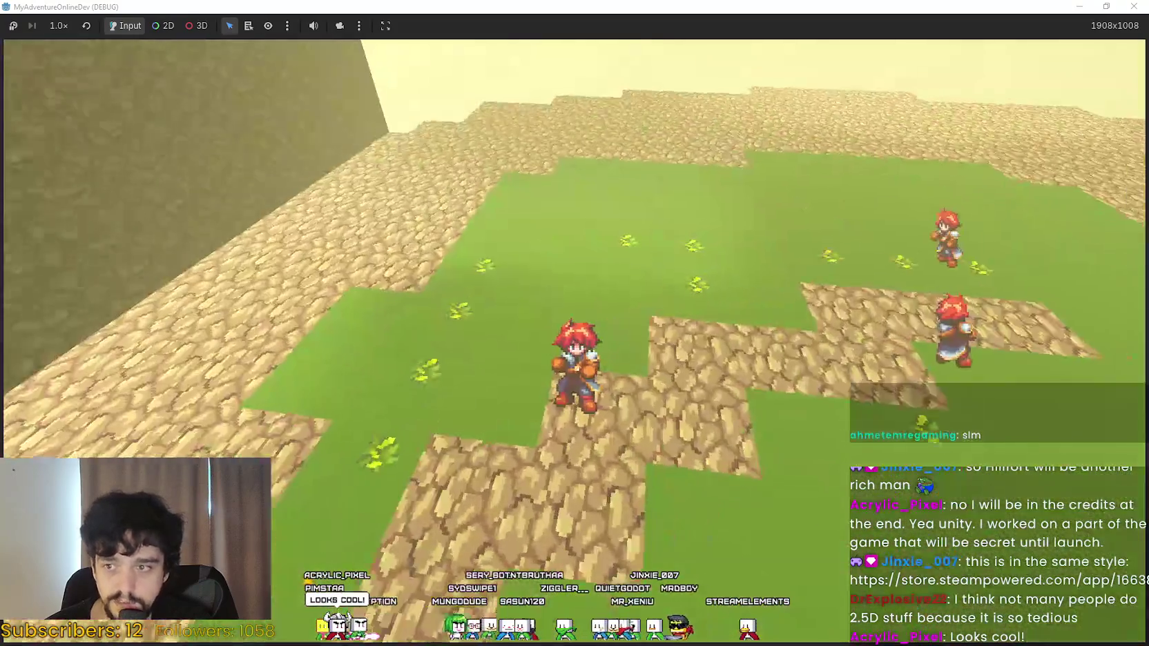
{"action": "key", "text": "w"}
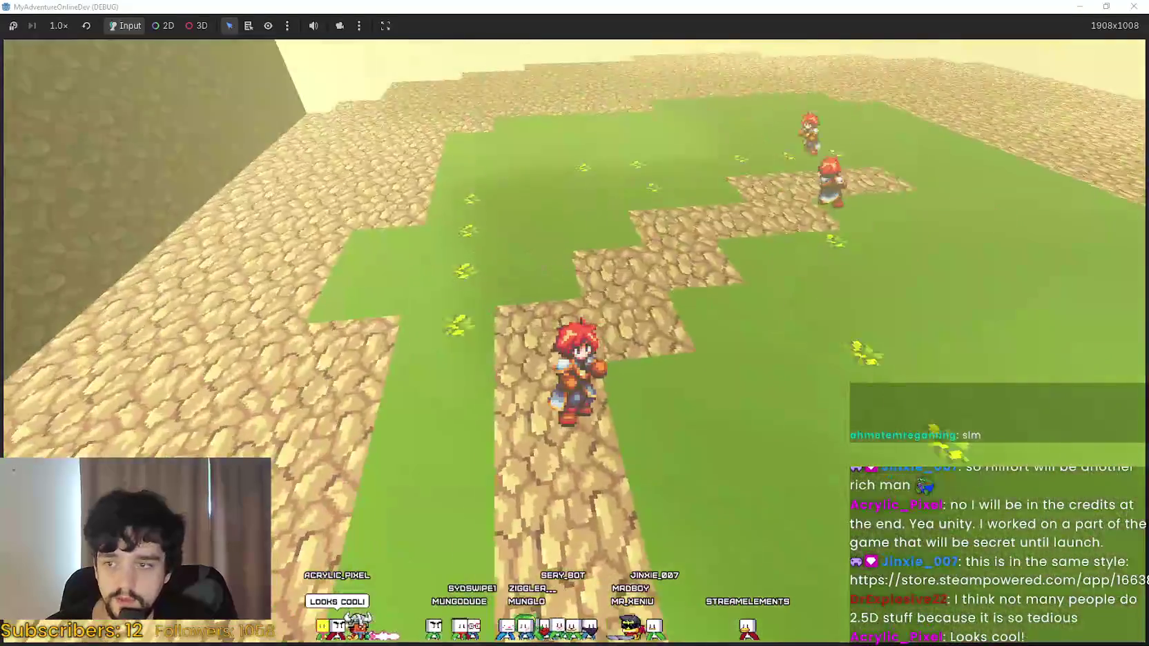
{"action": "key", "text": "w"}
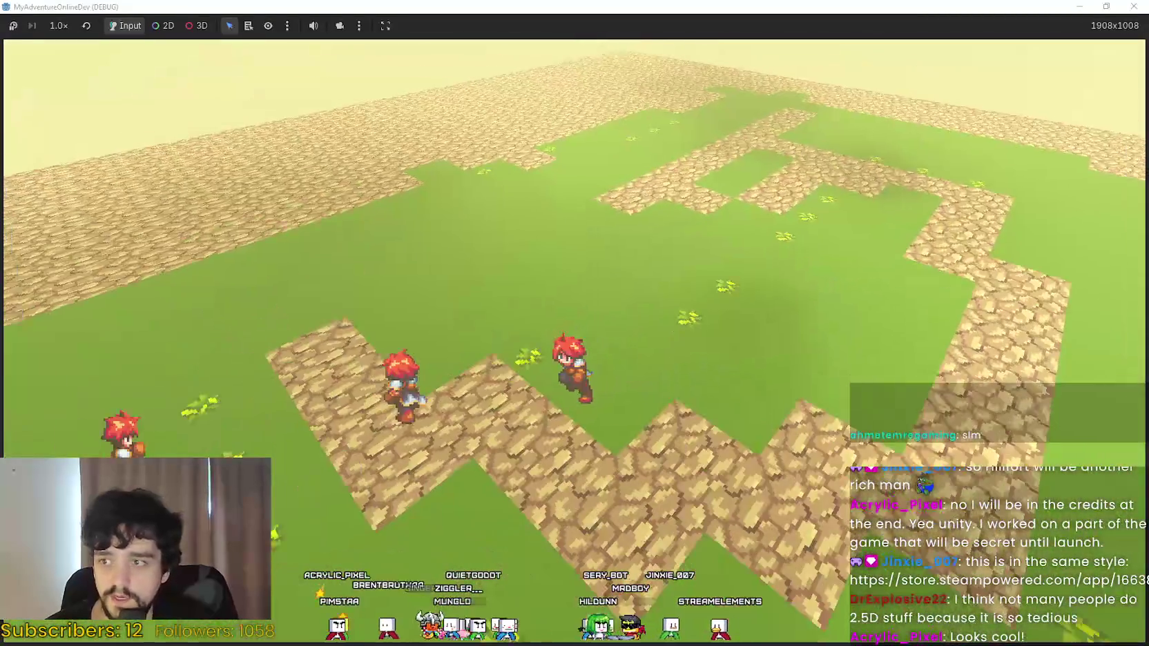
{"action": "key", "text": "w"}
{"action": "key", "text": "w"}
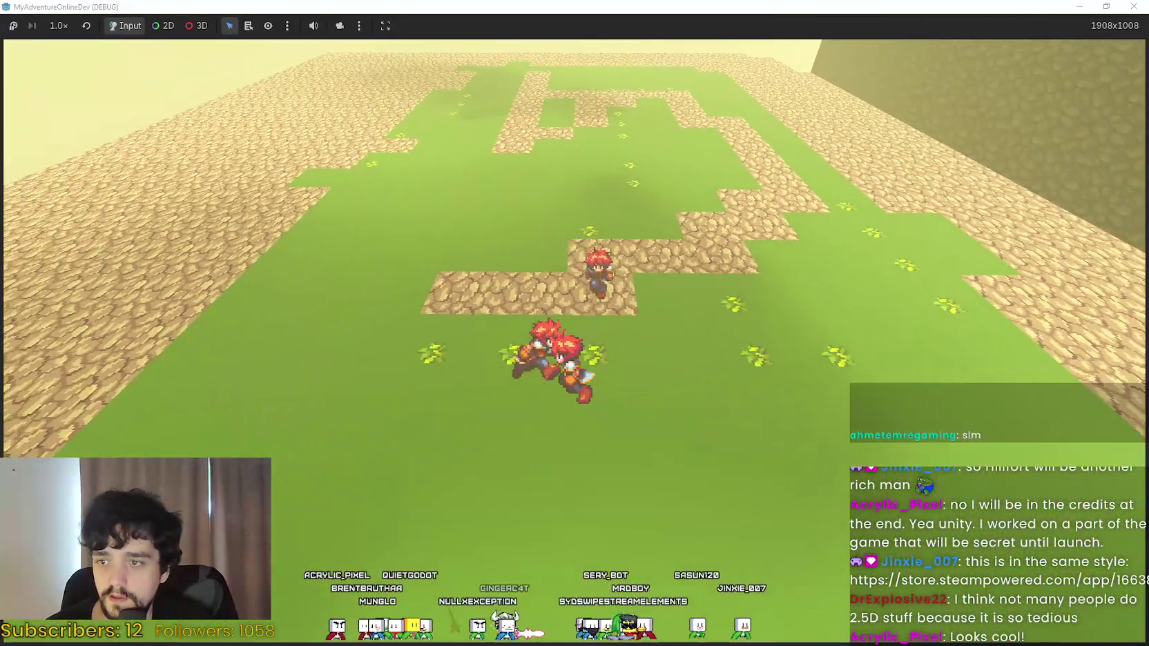
{"action": "key", "text": "w"}
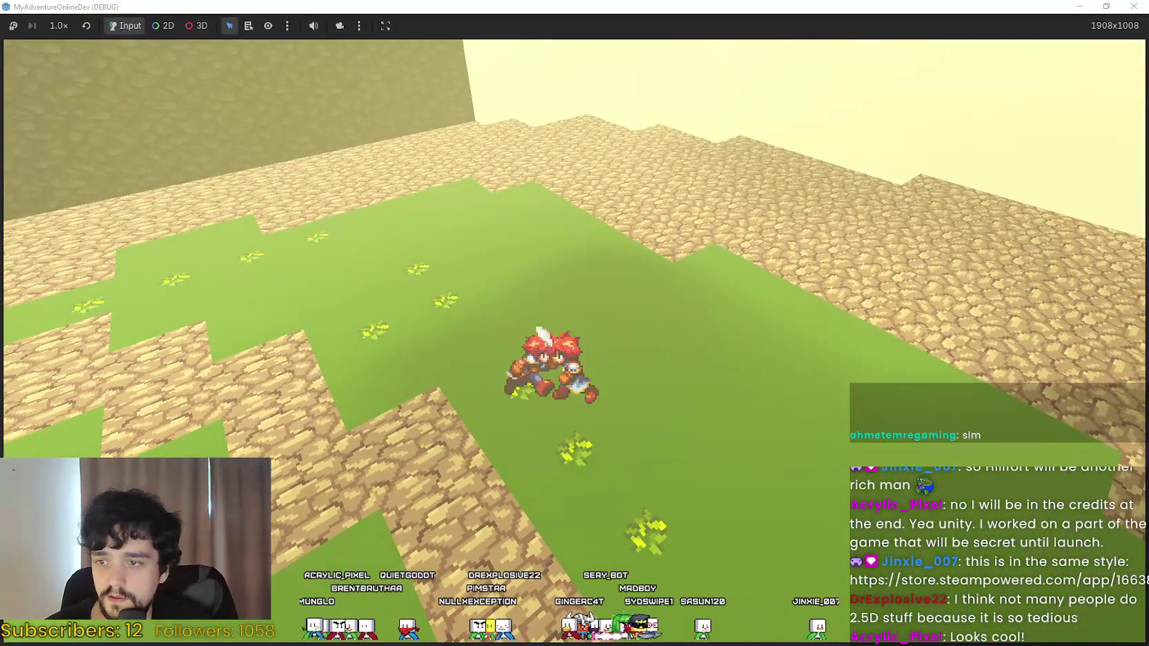
{"action": "key", "text": "w"}
{"action": "key", "text": "w"}
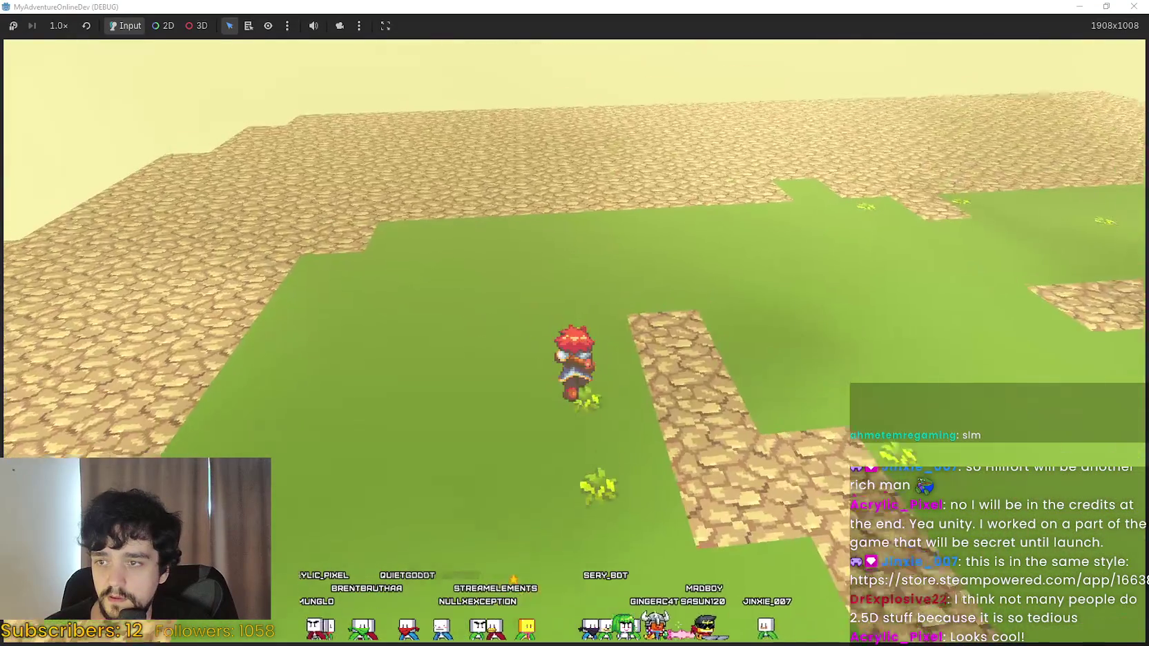
{"action": "key", "text": "w"}
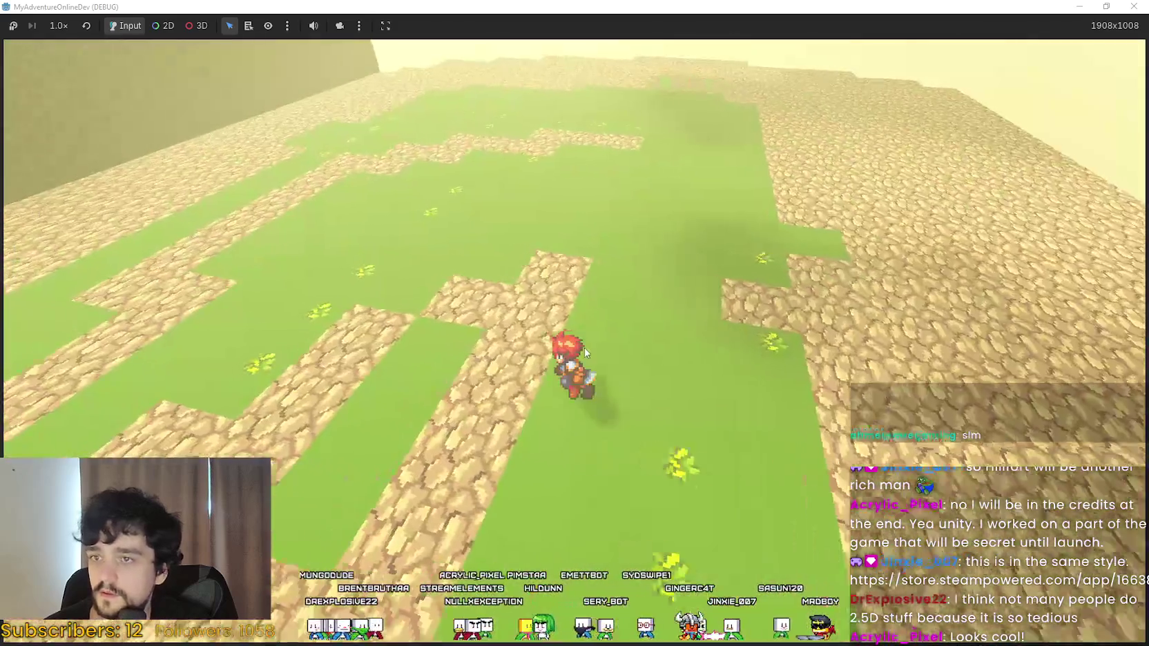
{"action": "left_click", "coordinate": [1106, 5]}
Stop the running game and open the REPLACED store page via a 'PLACED' store search.
{"action": "key", "text": "F8"}
{"action": "key", "text": "alt+Tab"}
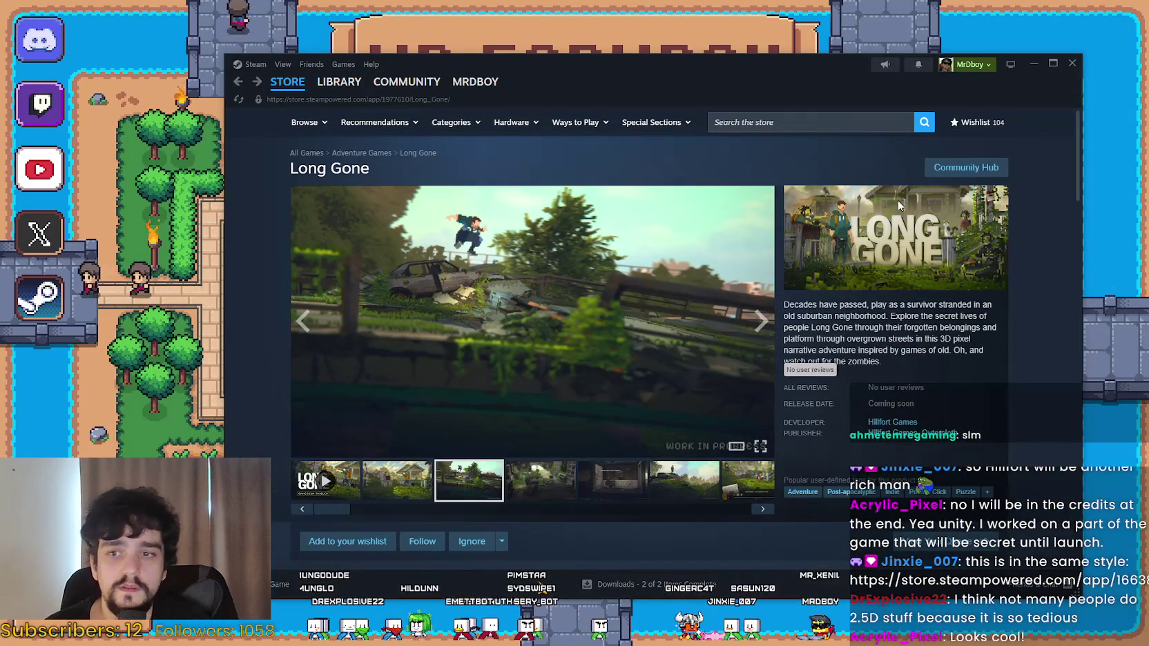
{"action": "left_click", "coordinate": [861, 127]}
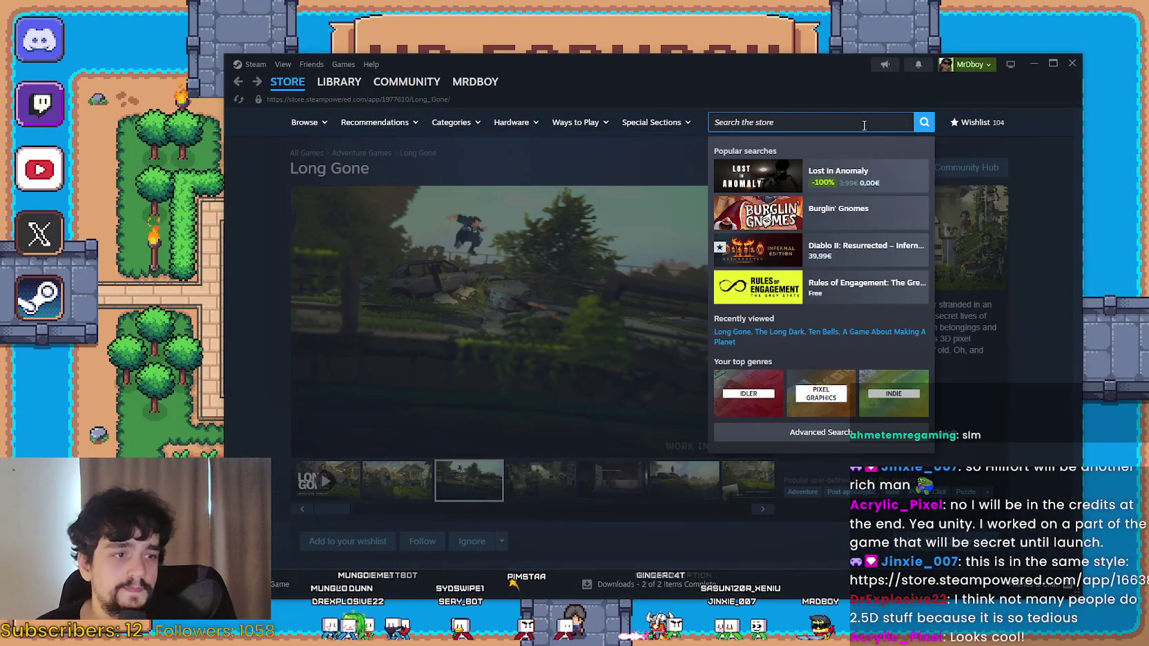
{"action": "type", "text": "REPLACED"}
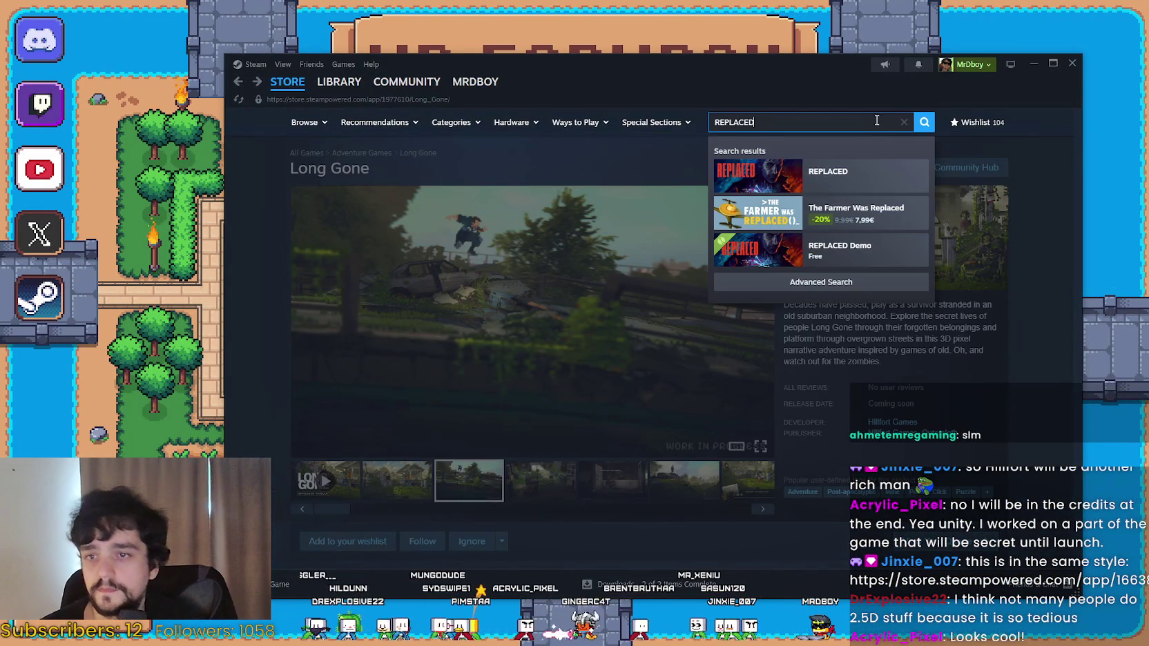
{"action": "left_click", "coordinate": [845, 182]}
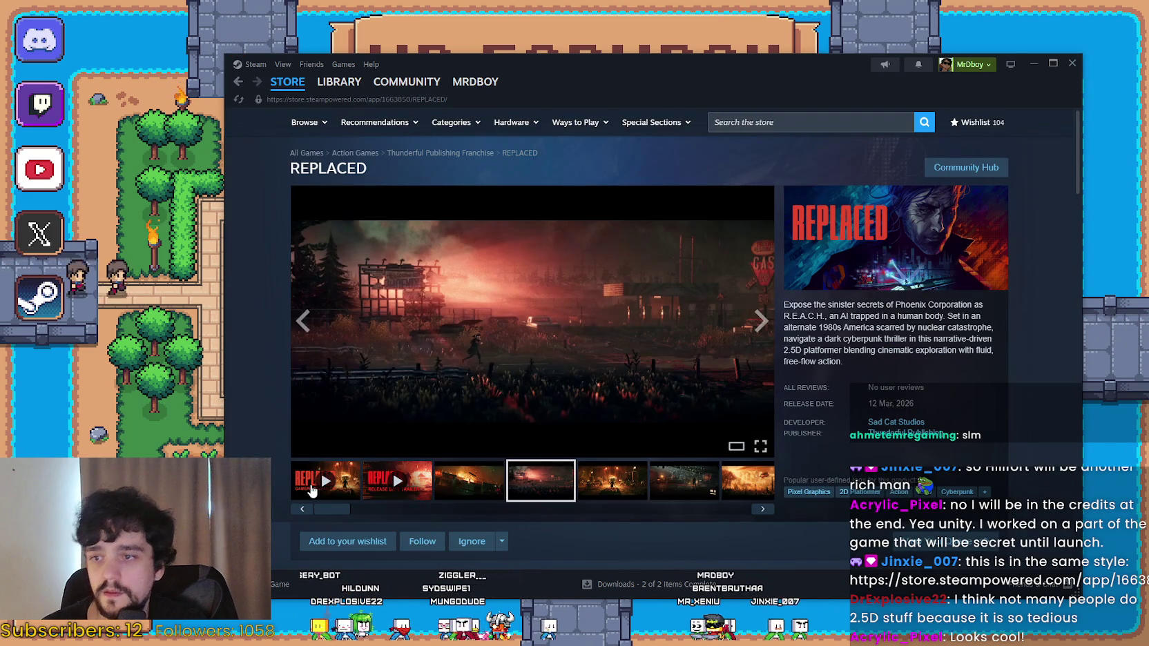
Scrub the REPLACED trailer to 0:11 and 0:30, restart it, and play it full screen.
{"action": "left_click", "coordinate": [439, 430]}
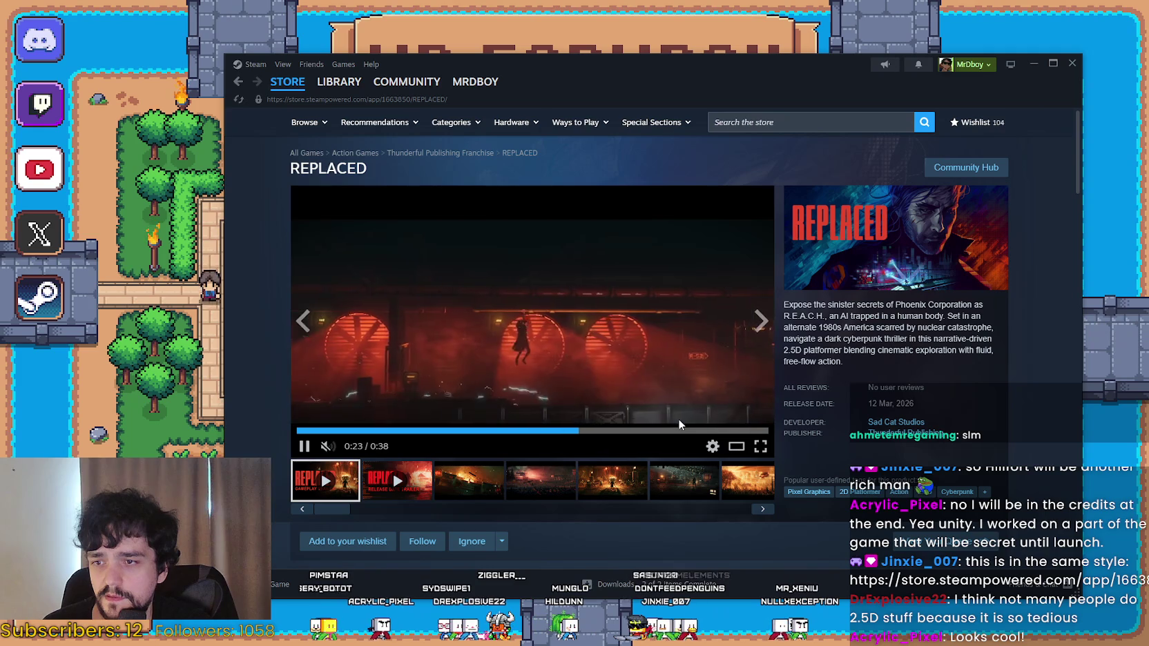
{"action": "left_click", "coordinate": [680, 428]}
{"action": "left_click", "coordinate": [299, 429]}
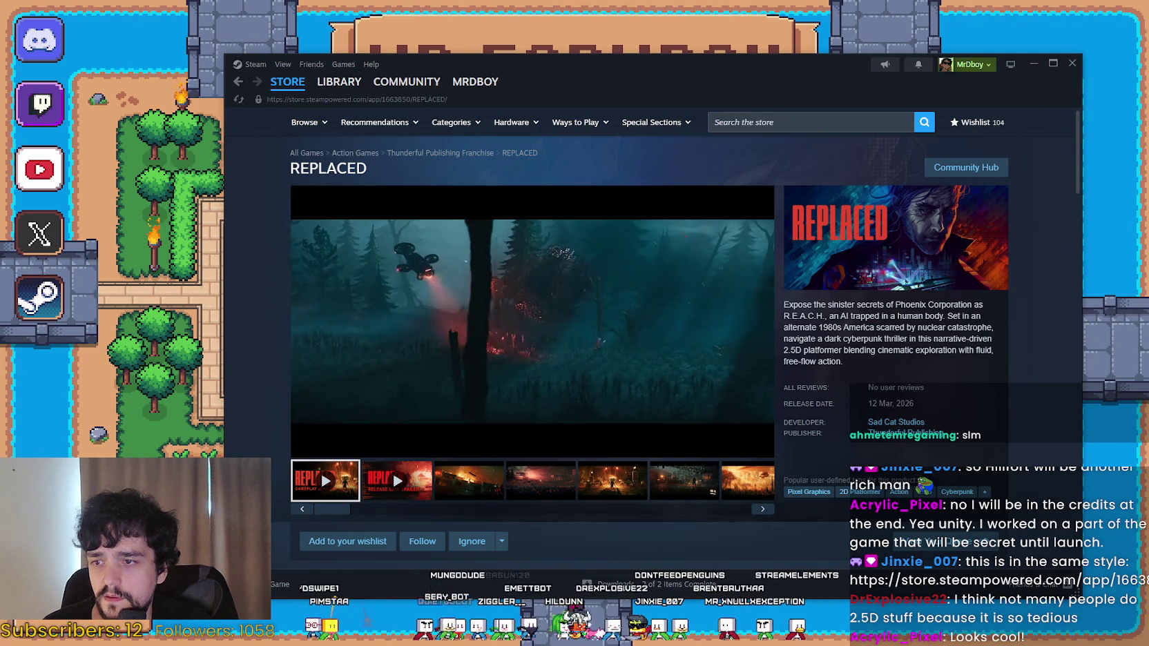
{"action": "left_click", "coordinate": [758, 448]}
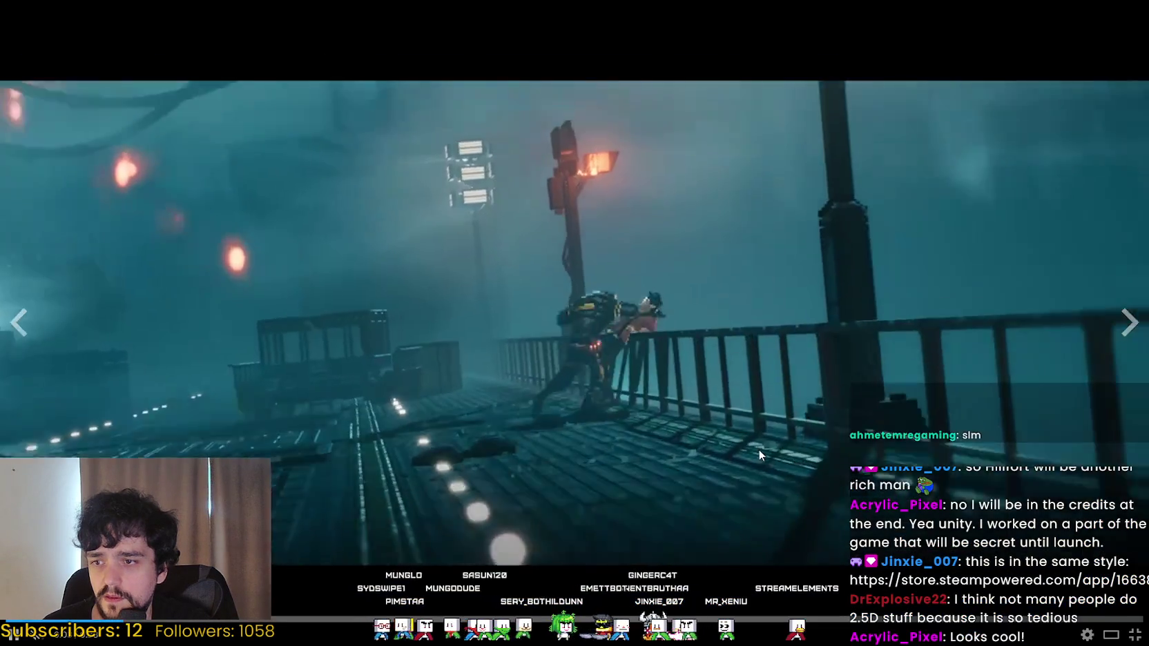
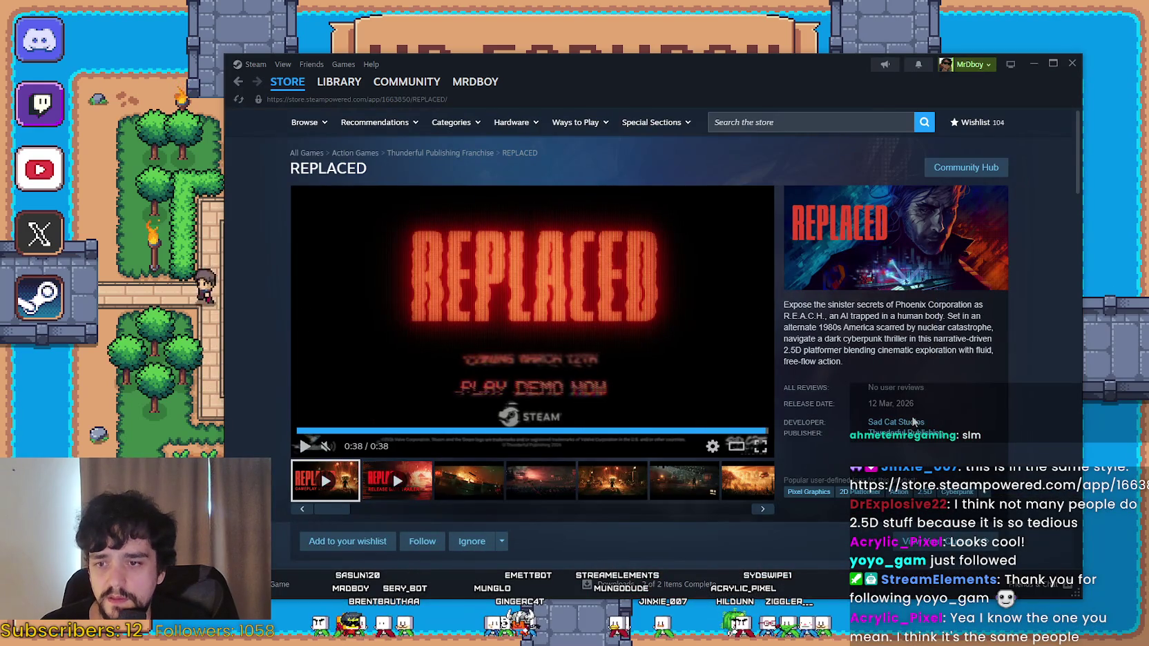
List the Sad Cat Studios games, then go back to the REPLACED store page.
{"action": "left_click", "coordinate": [918, 422]}
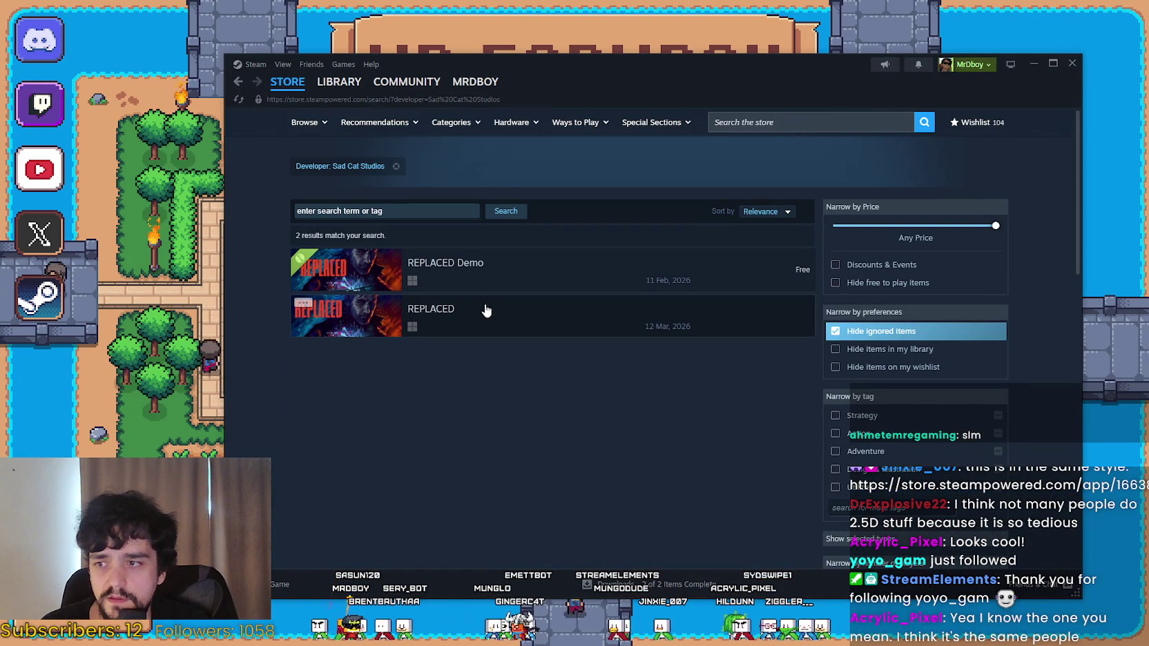
{"action": "mouse_move", "coordinate": [483, 311]}
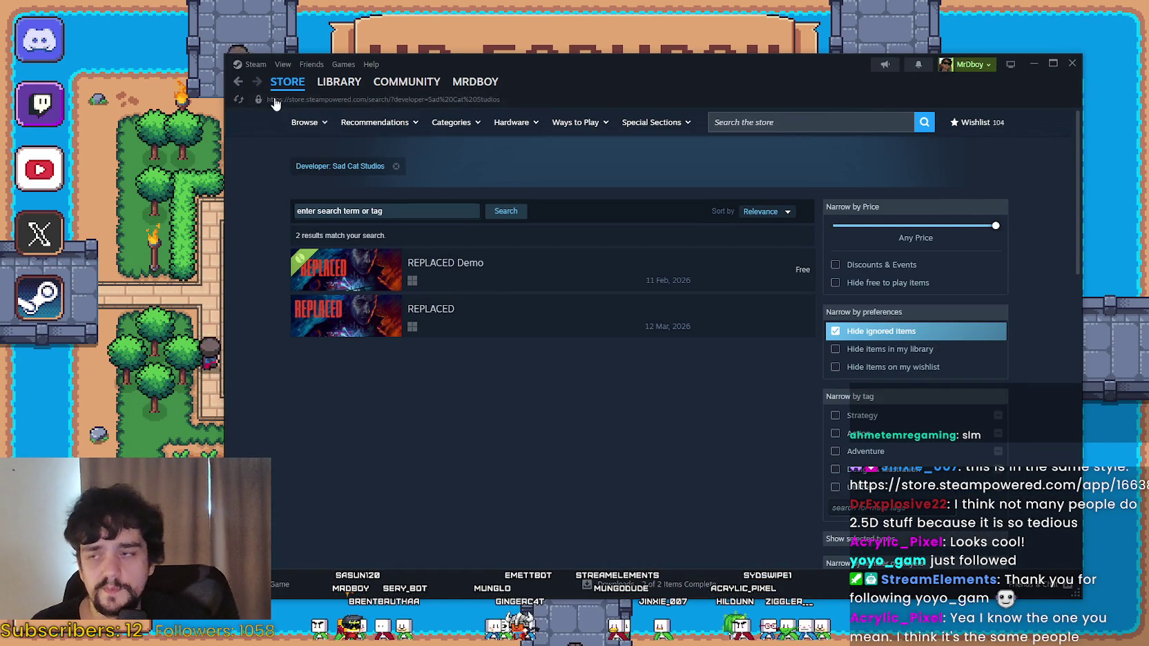
{"action": "left_click", "coordinate": [238, 82]}
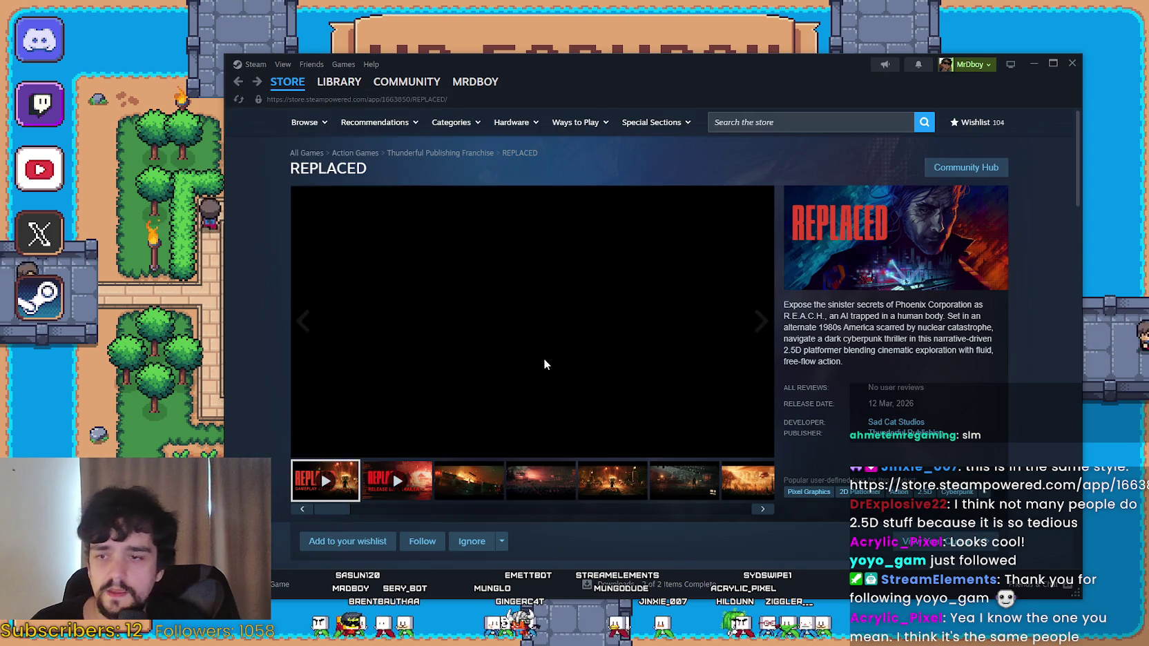
Play the REPLACED release trailer, skipping ahead through 0:16 and 0:47 to about 1:52.
{"action": "left_click", "coordinate": [392, 477]}
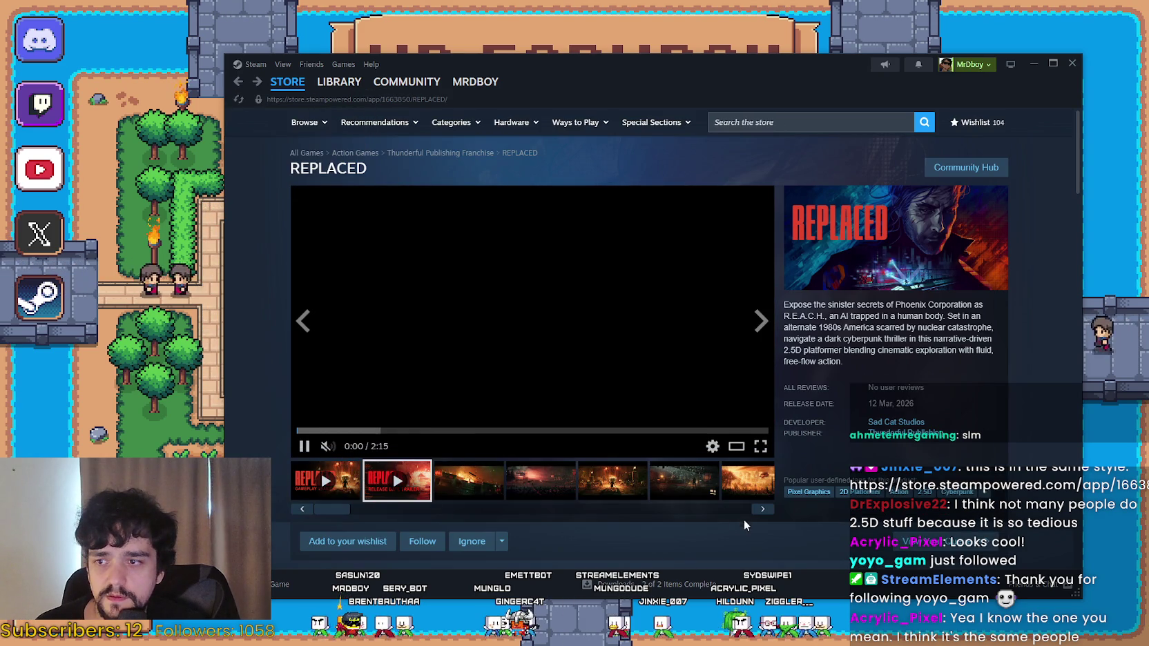
{"action": "left_click", "coordinate": [356, 431]}
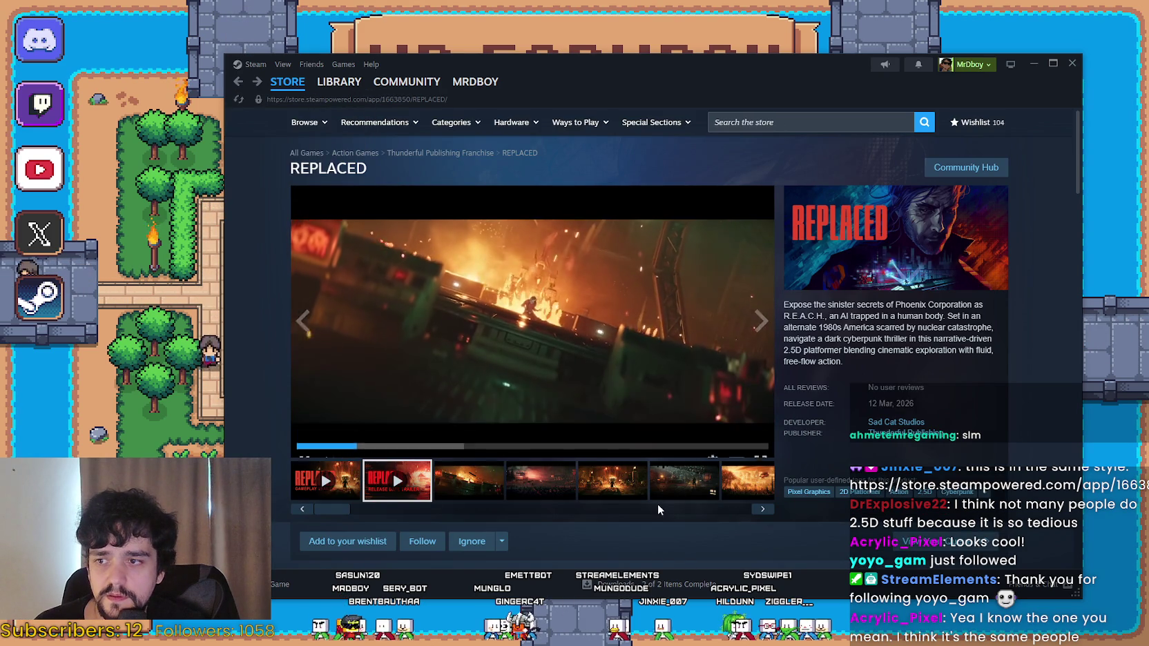
{"action": "left_click", "coordinate": [462, 434]}
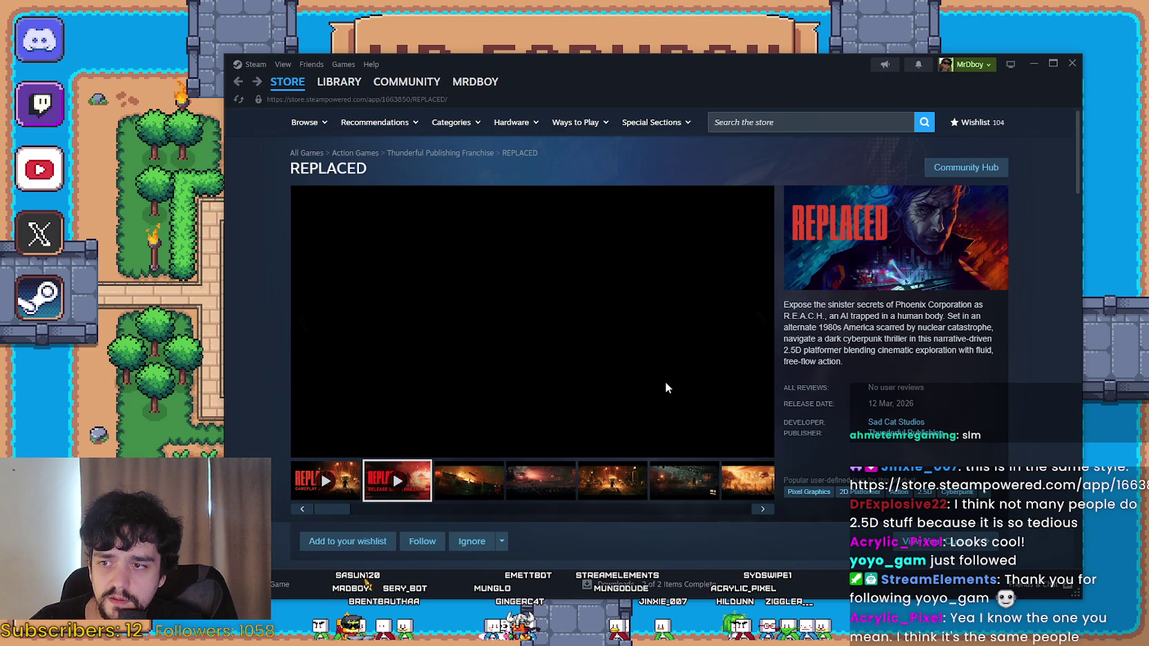
{"action": "left_click", "coordinate": [605, 433]}
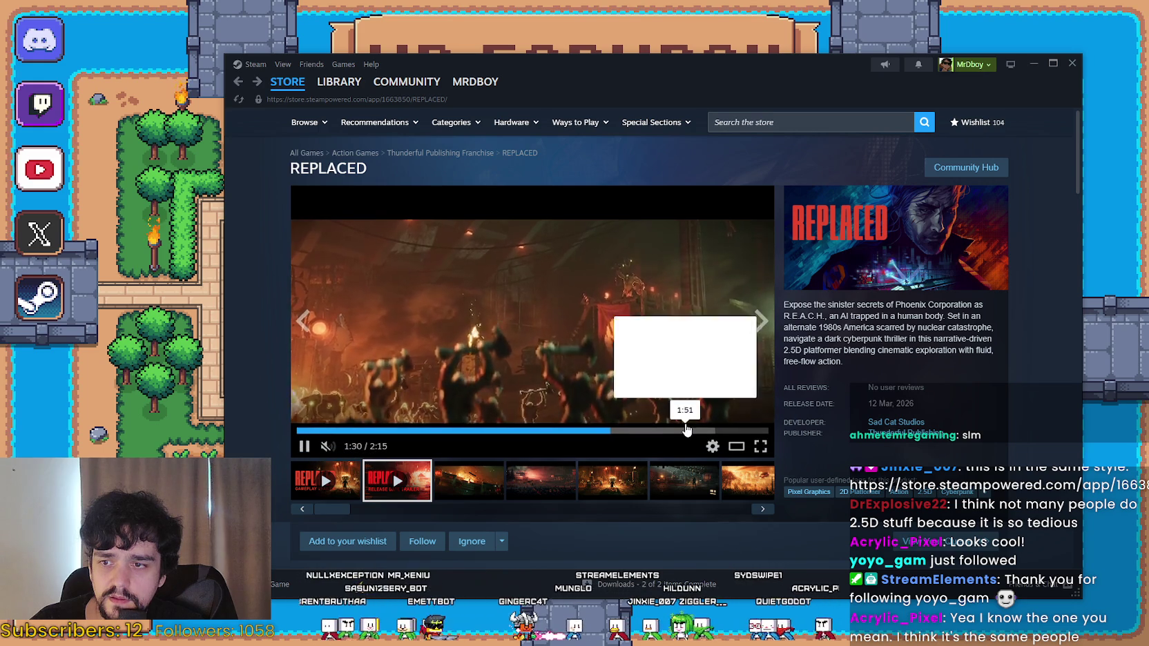
{"action": "left_click", "coordinate": [687, 431]}
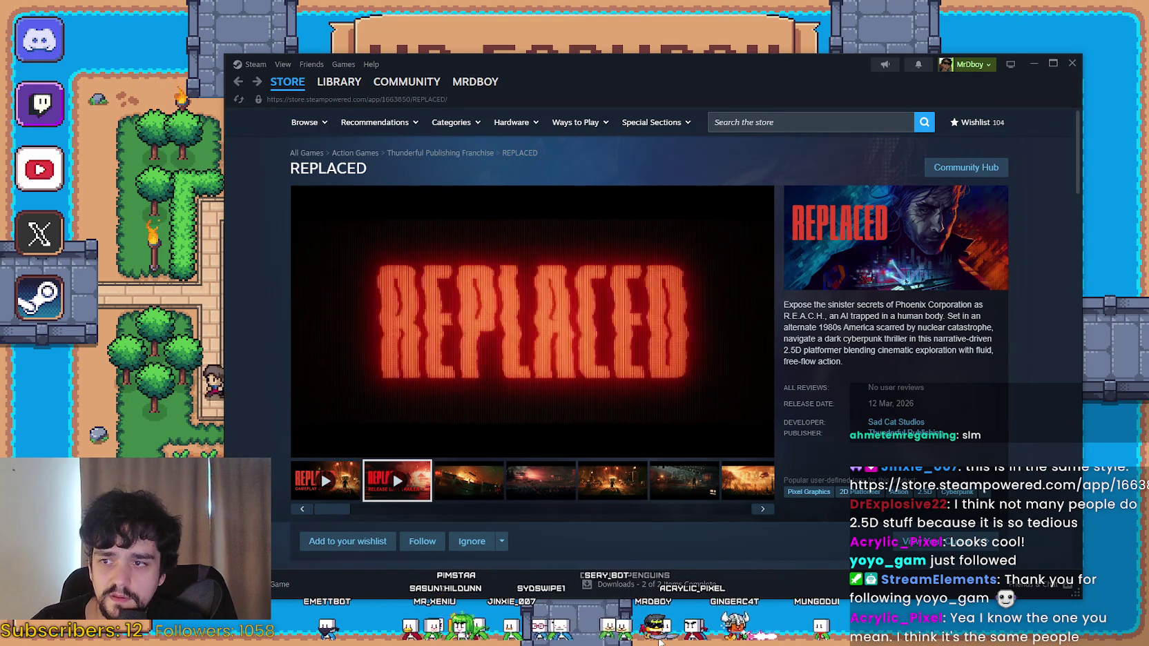
{"action": "scroll", "coordinate": [592, 487], "scroll_direction": "down", "scroll_amount": 10}
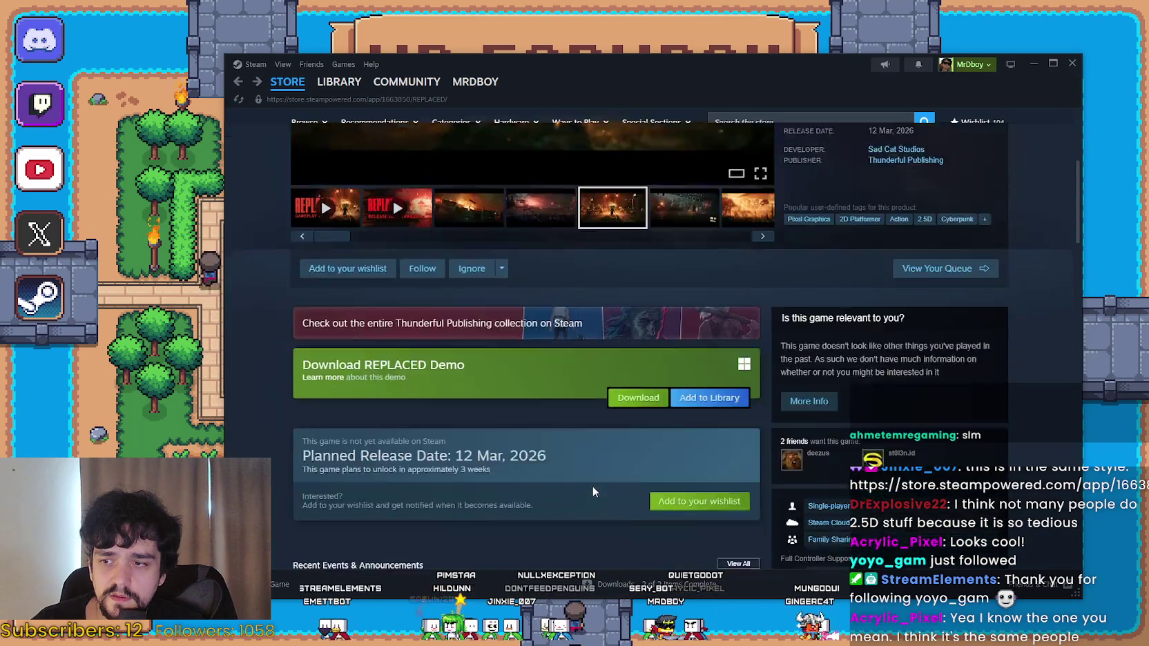
{"action": "scroll", "coordinate": [592, 487], "scroll_direction": "down", "scroll_amount": 6}
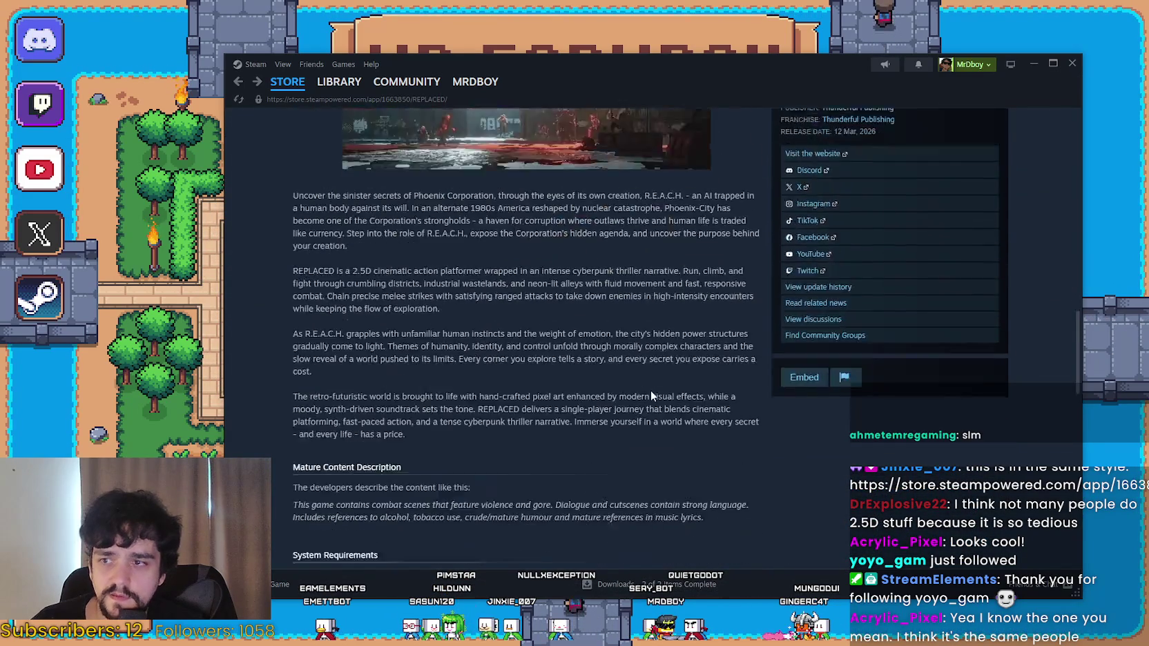
{"action": "scroll", "coordinate": [646, 392], "scroll_direction": "up", "scroll_amount": 4}
{"action": "scroll", "coordinate": [642, 405], "scroll_direction": "up", "scroll_amount": 1}
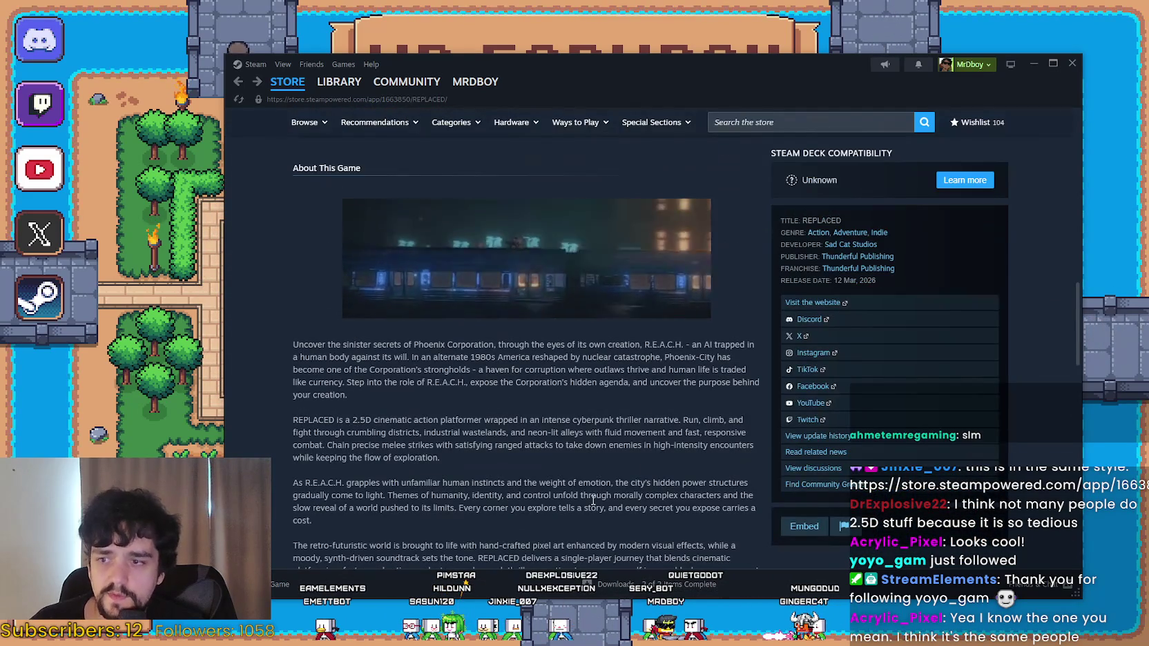
{"action": "scroll", "coordinate": [592, 494], "scroll_direction": "down", "scroll_amount": 6}
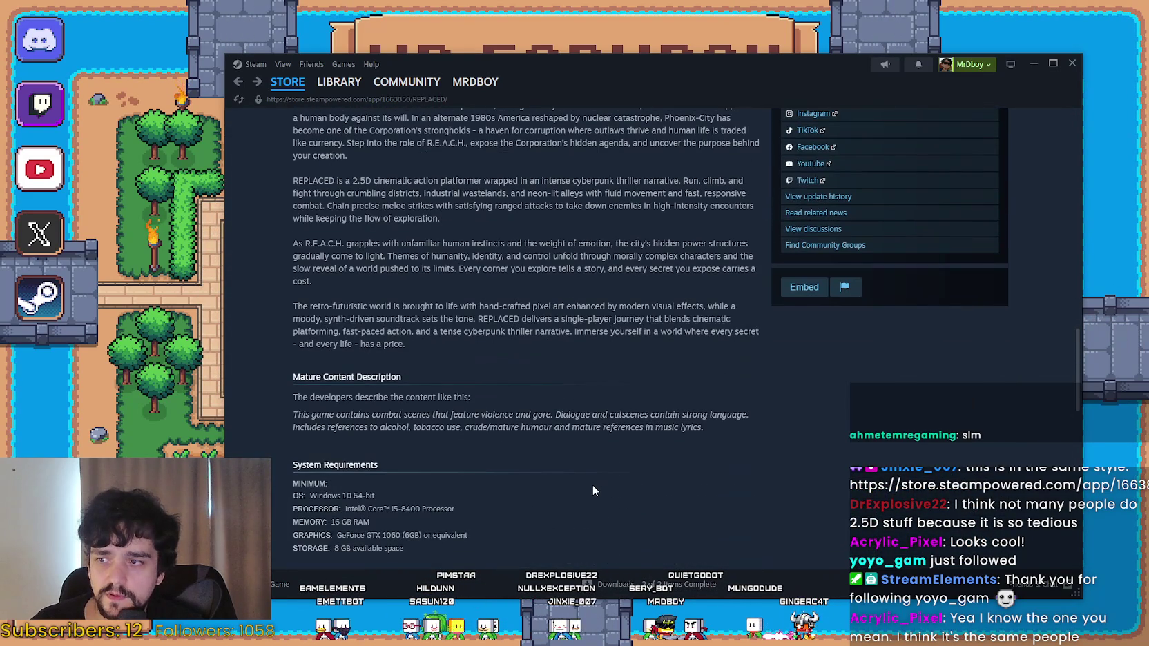
{"action": "scroll", "coordinate": [598, 483], "scroll_direction": "up", "scroll_amount": 15}
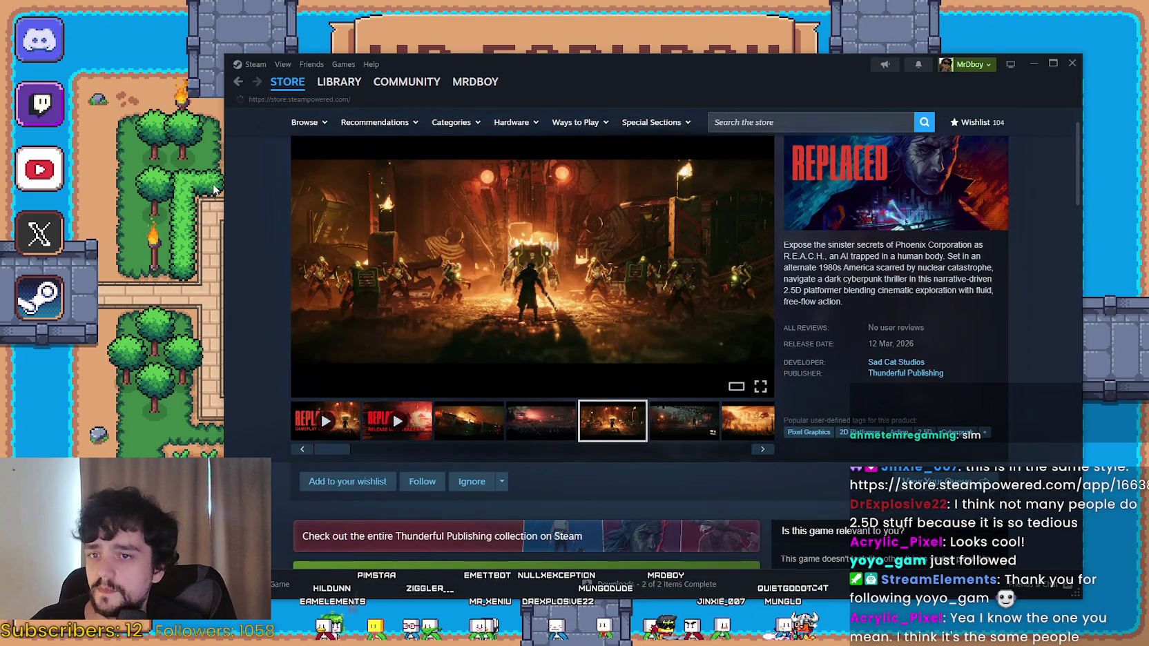
Return Steam to the store front page and open Mr Farmboy's save game list.
{"action": "key", "text": "alt+Left"}
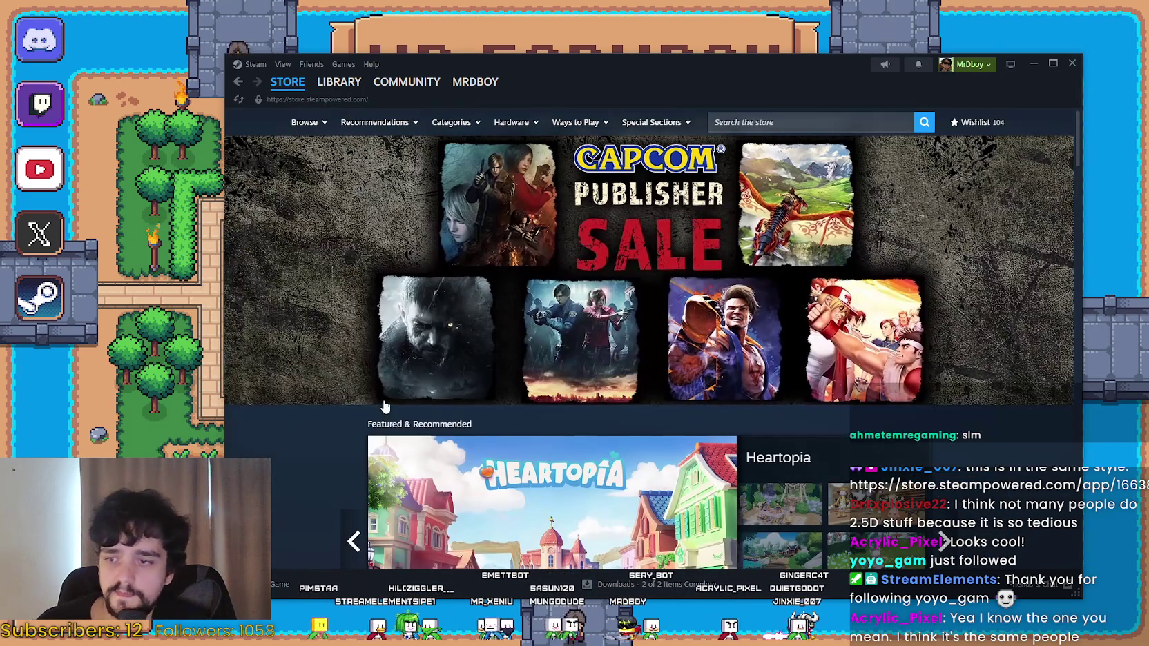
{"action": "left_click", "coordinate": [135, 373]}
{"action": "left_click", "coordinate": [596, 276]}
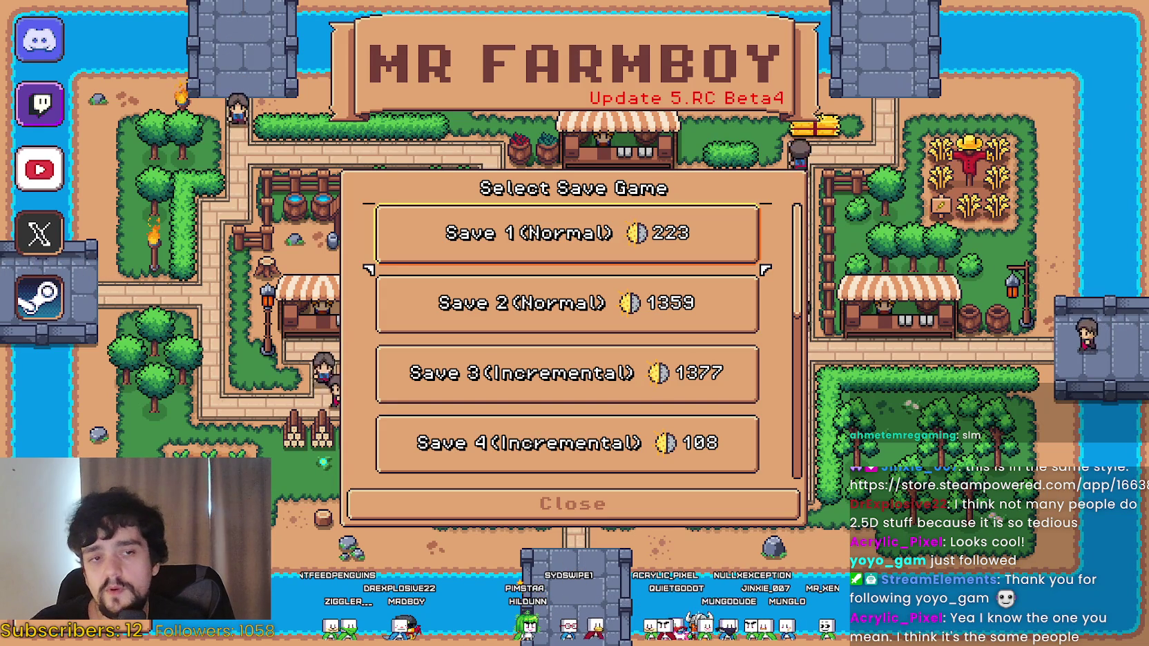
Back in the Steam store, dismiss the search suggestions and switch to the pokemon ds gameplay images.
{"action": "key", "text": "alt+Tab"}
{"action": "left_click", "coordinate": [769, 124]}
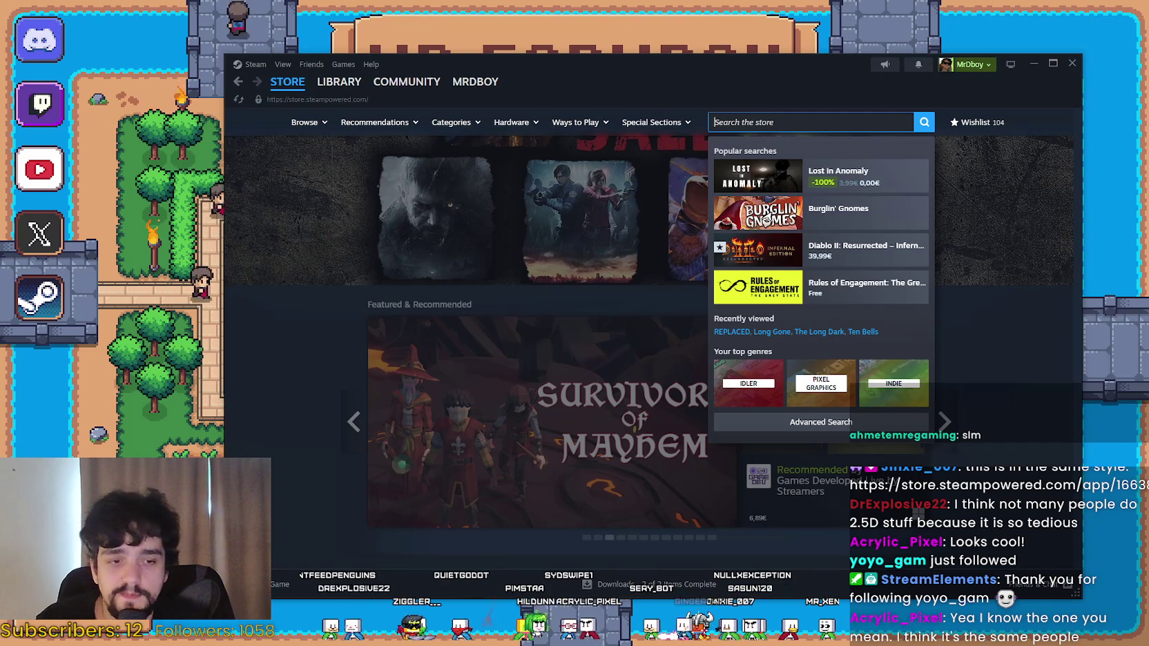
{"action": "key", "text": "Escape"}
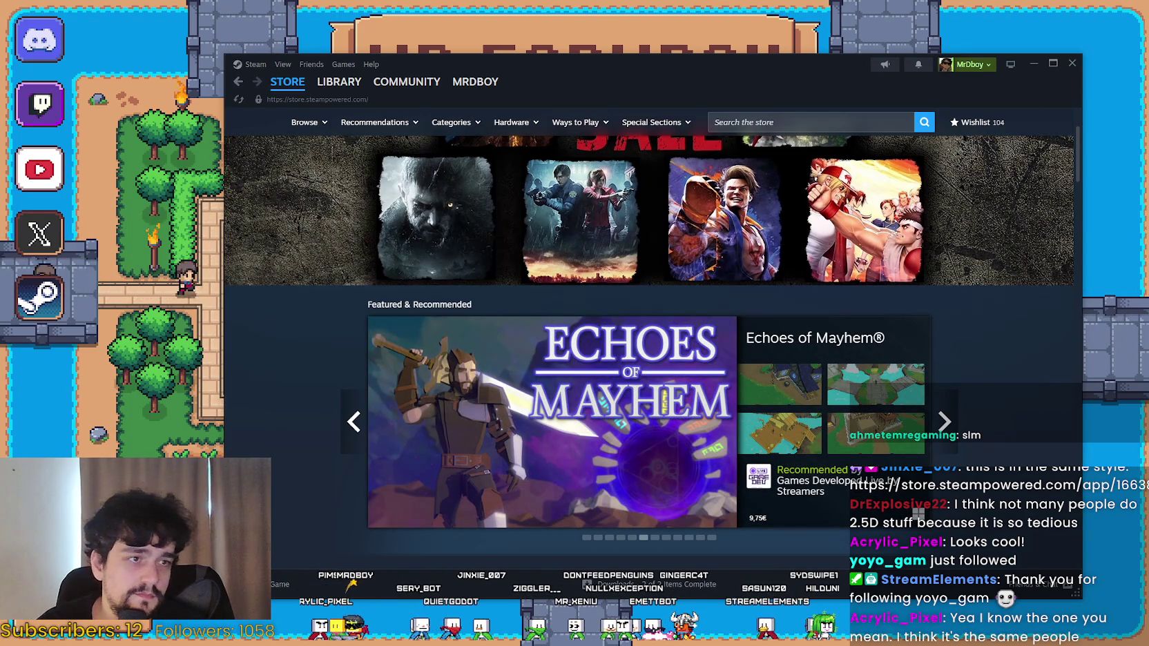
{"action": "key", "text": "alt+Tab"}
Preview the Pokémon Pearl and Pokémon Diamond image results.
{"action": "scroll", "coordinate": [592, 220], "scroll_direction": "down", "scroll_amount": 3}
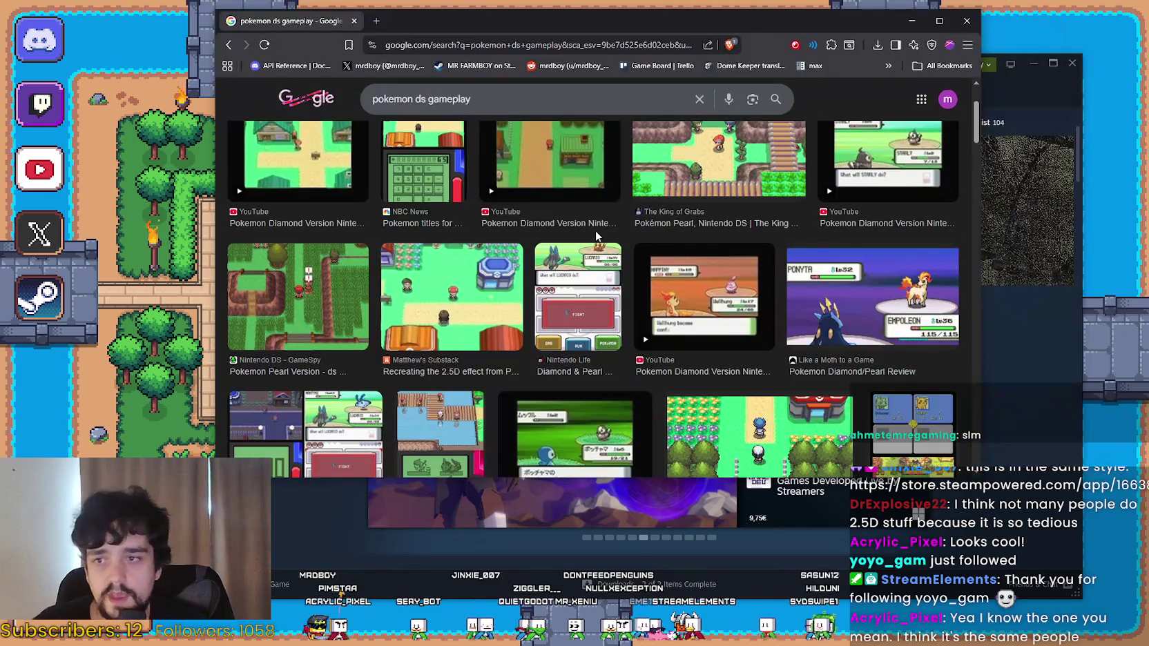
{"action": "scroll", "coordinate": [525, 311], "scroll_direction": "down", "scroll_amount": 2}
{"action": "scroll", "coordinate": [464, 393], "scroll_direction": "up", "scroll_amount": 5}
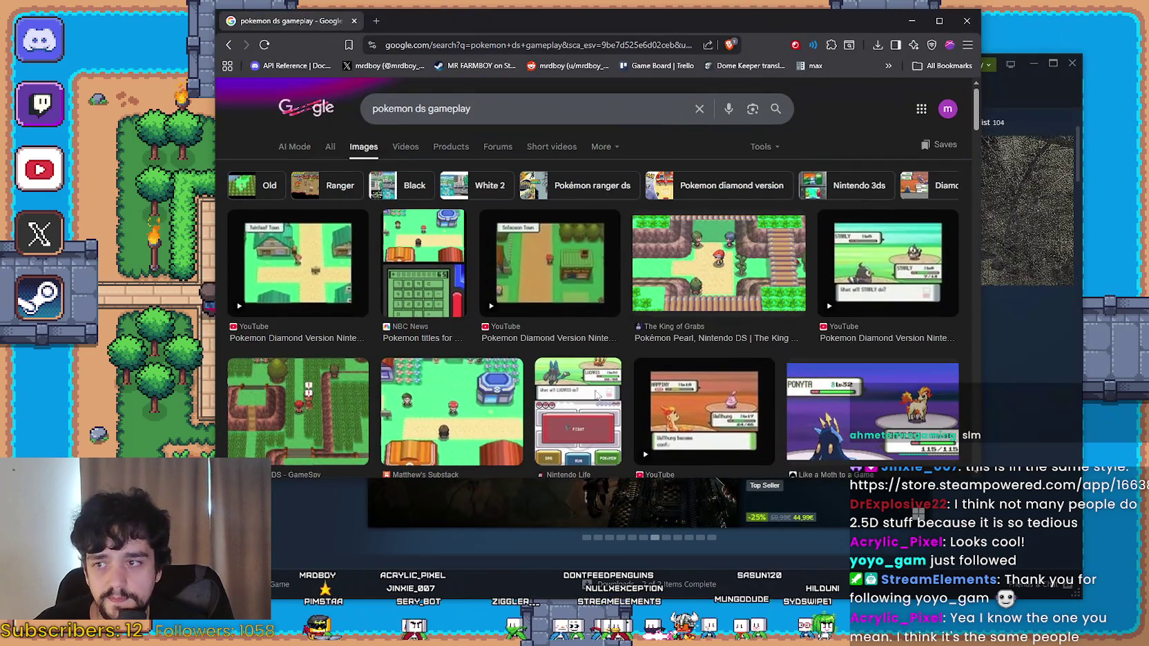
{"action": "scroll", "coordinate": [597, 394], "scroll_direction": "down", "scroll_amount": 3}
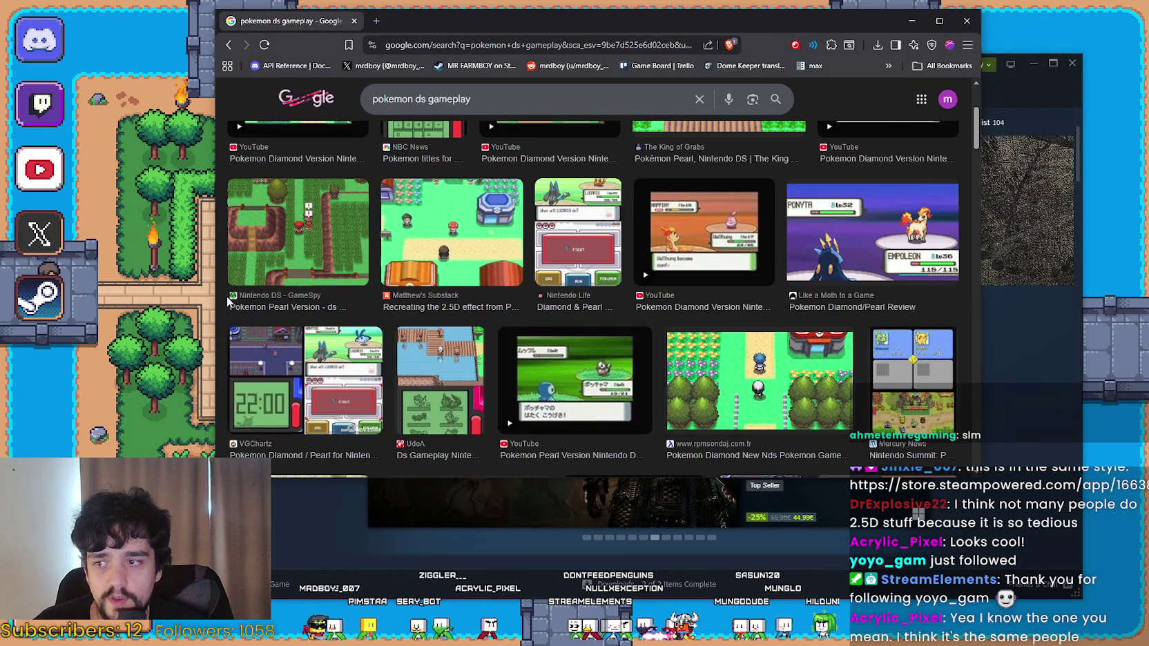
{"action": "scroll", "coordinate": [446, 343], "scroll_direction": "up", "scroll_amount": 3}
{"action": "left_click", "coordinate": [718, 263]}
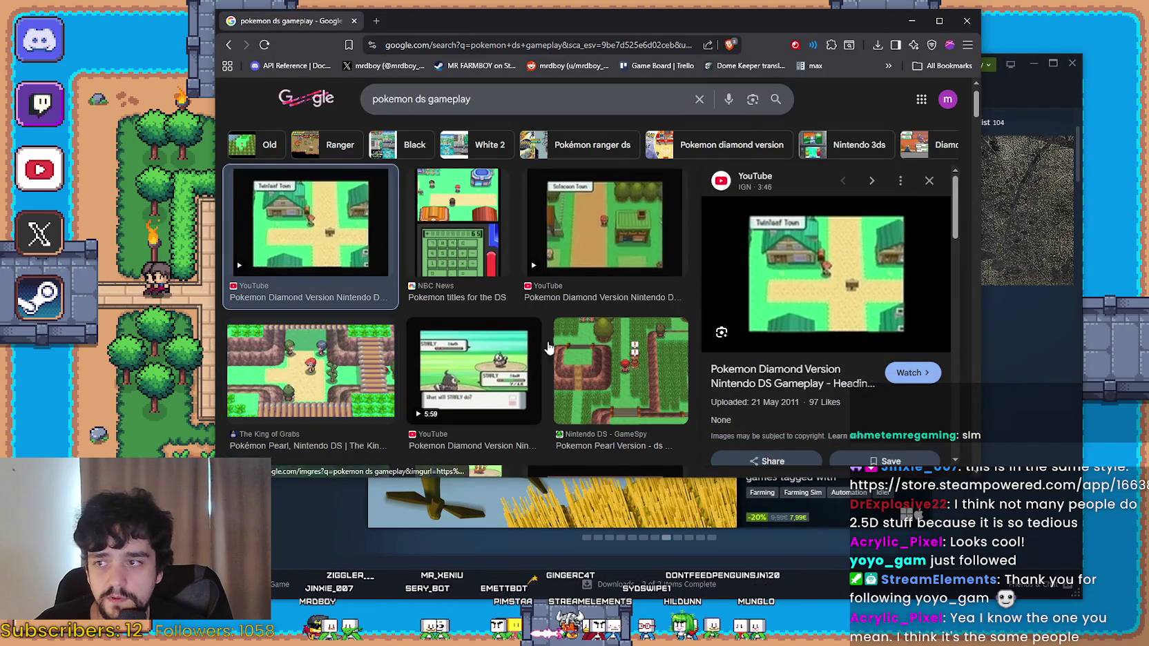
{"action": "key", "text": "Left"}
{"action": "left_click", "coordinate": [606, 361]}
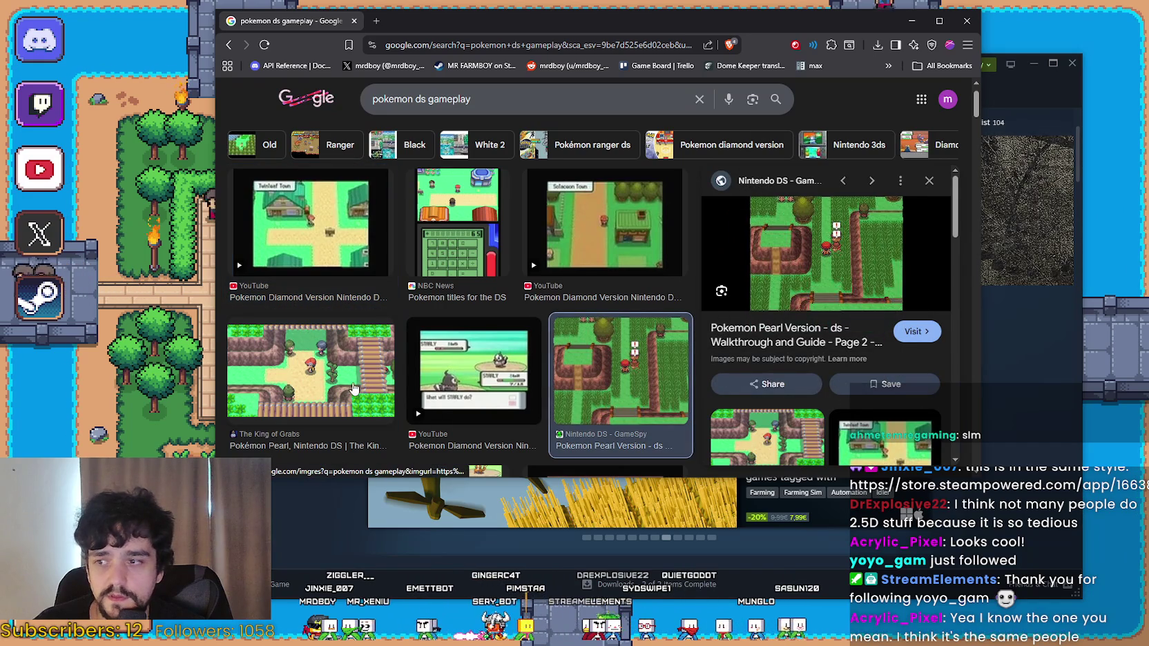
{"action": "left_click", "coordinate": [349, 390]}
{"action": "scroll", "coordinate": [348, 390], "scroll_direction": "down", "scroll_amount": 7}
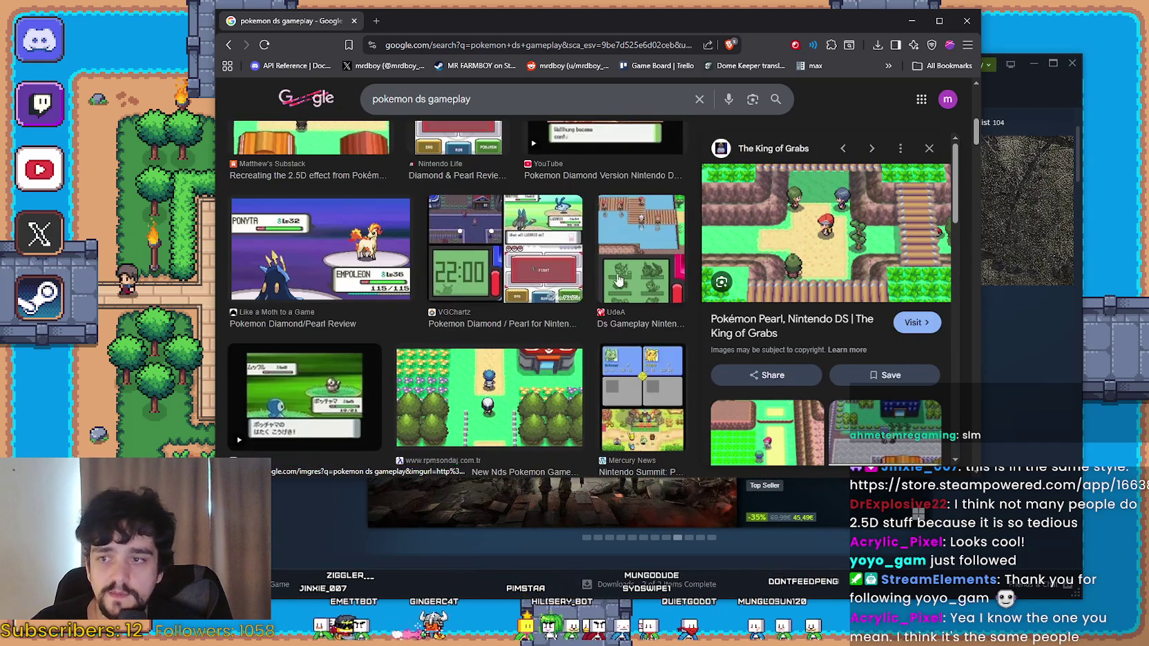
{"action": "scroll", "coordinate": [349, 345], "scroll_direction": "up", "scroll_amount": 4}
Search images for 'octopath traveler' and preview results, ending on the Ochette & Castti trailer.
{"action": "key", "text": "slash"}
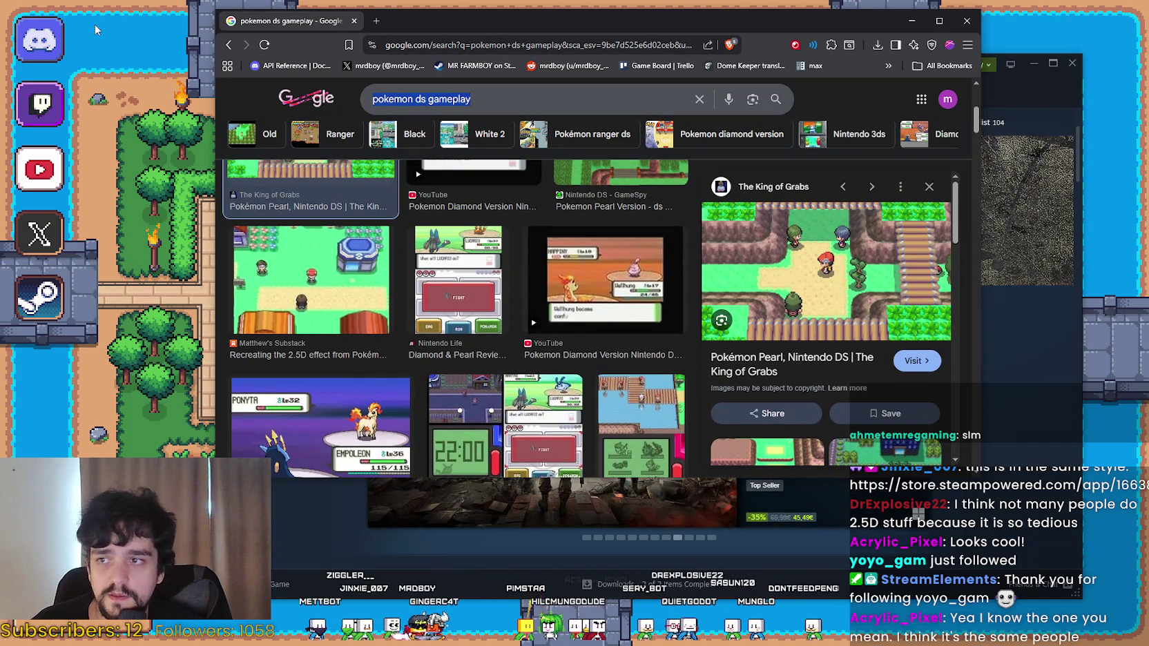
{"action": "type", "text": "octopat"}
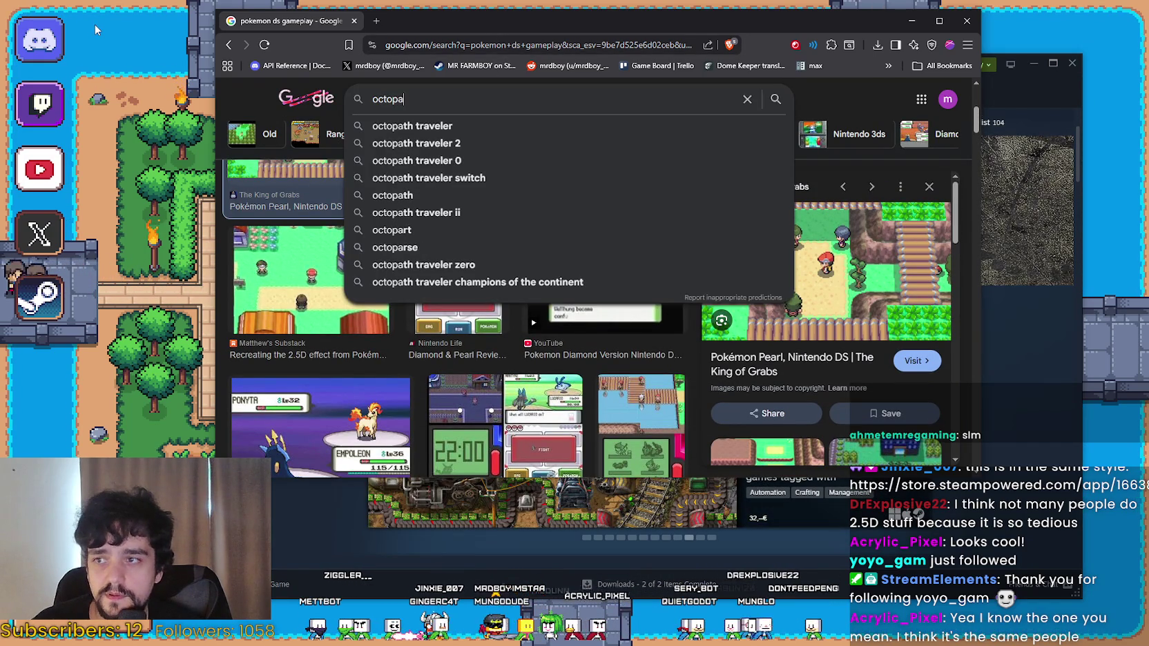
{"action": "key", "text": "Down"}
{"action": "key", "text": "Return"}
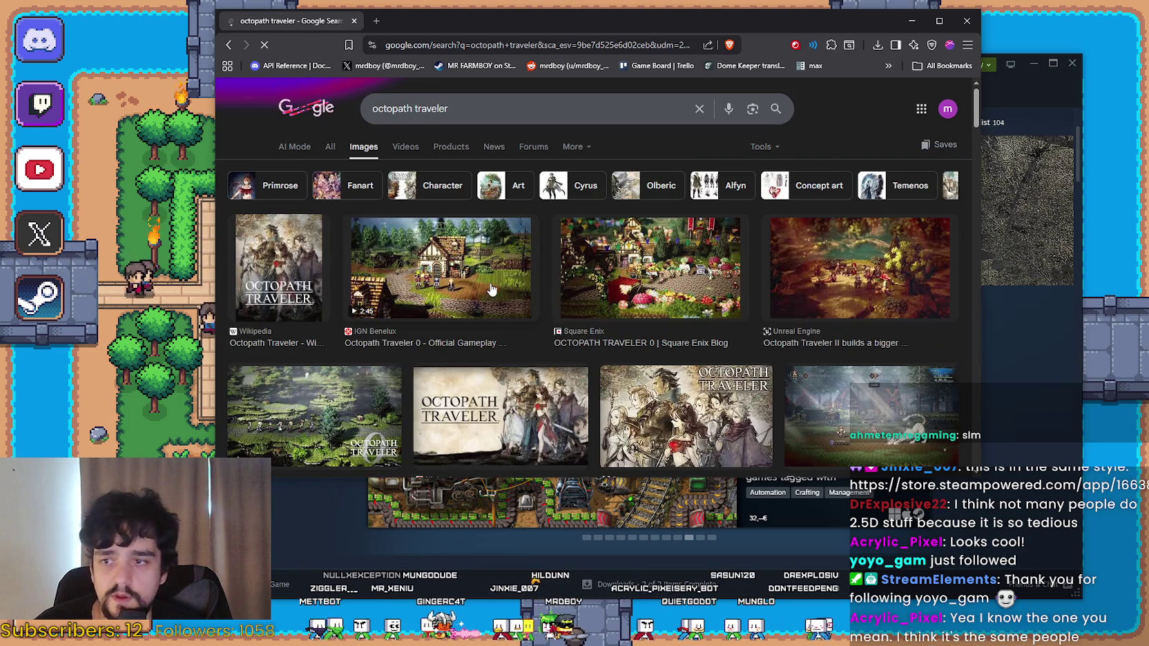
{"action": "left_click", "coordinate": [442, 270]}
{"action": "left_click", "coordinate": [639, 286]}
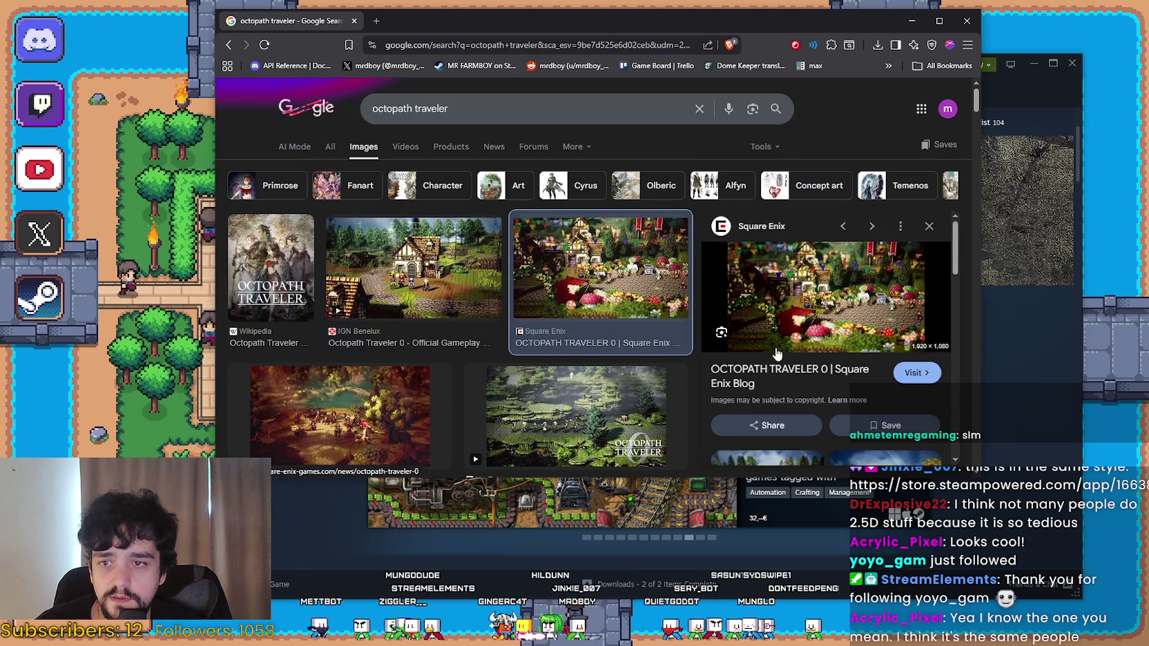
{"action": "scroll", "coordinate": [600, 404], "scroll_direction": "down", "scroll_amount": 1}
{"action": "left_click", "coordinate": [601, 404]}
{"action": "scroll", "coordinate": [599, 403], "scroll_direction": "down", "scroll_amount": 3}
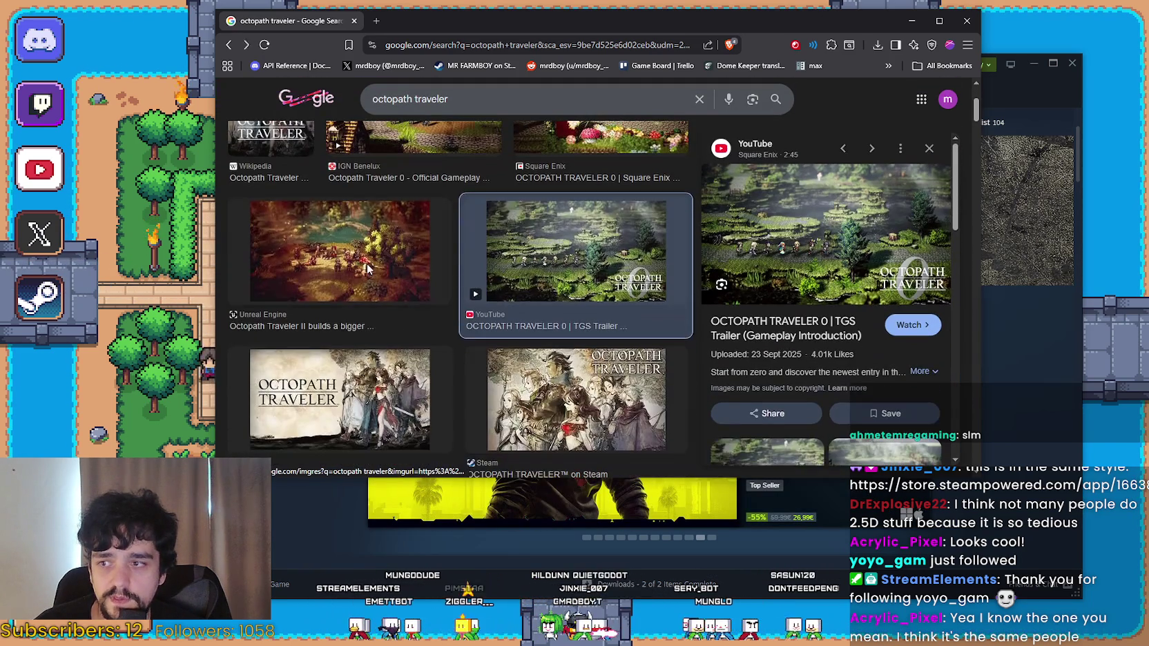
{"action": "left_click", "coordinate": [367, 269]}
{"action": "scroll", "coordinate": [367, 269], "scroll_direction": "down", "scroll_amount": 4}
{"action": "left_click", "coordinate": [578, 378]}
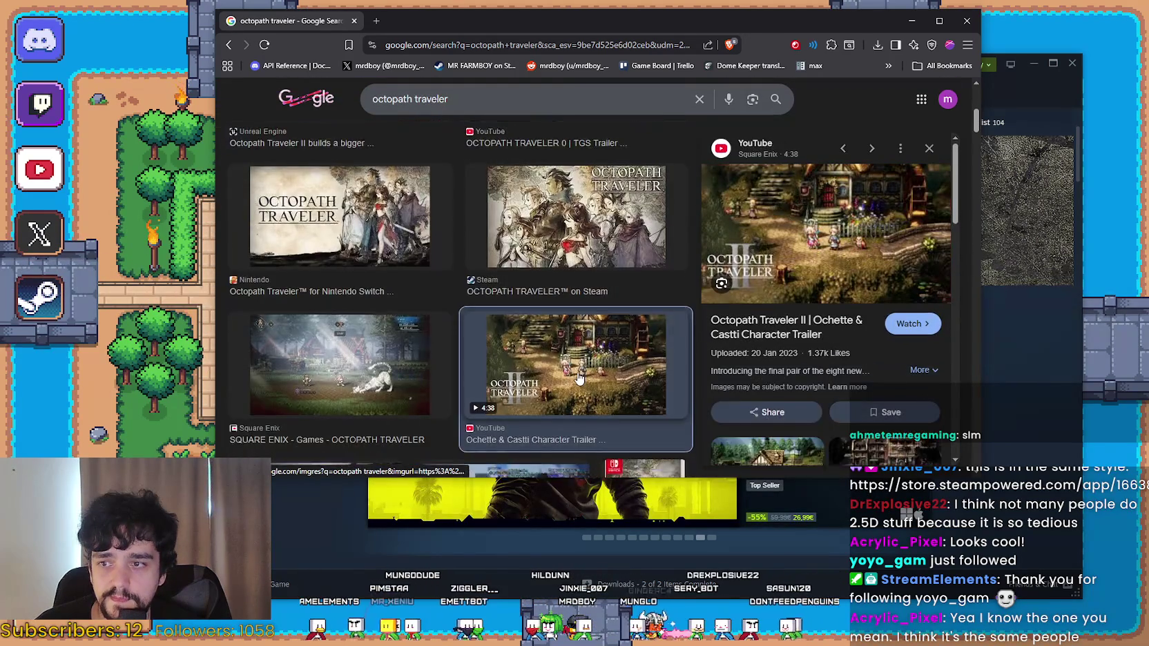
{"action": "key", "text": "slash"}
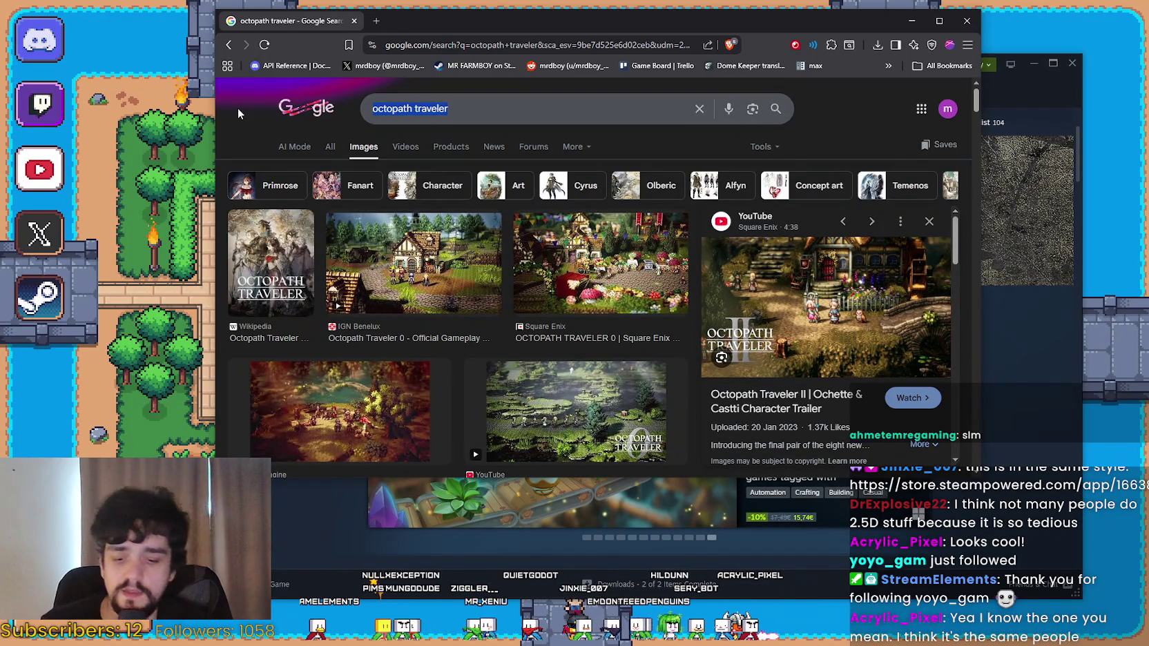
Search 'cult of the lamb', preview the IGN Nordic review image, then type 'dragon quest'.
{"action": "type", "text": "cult of the l"}
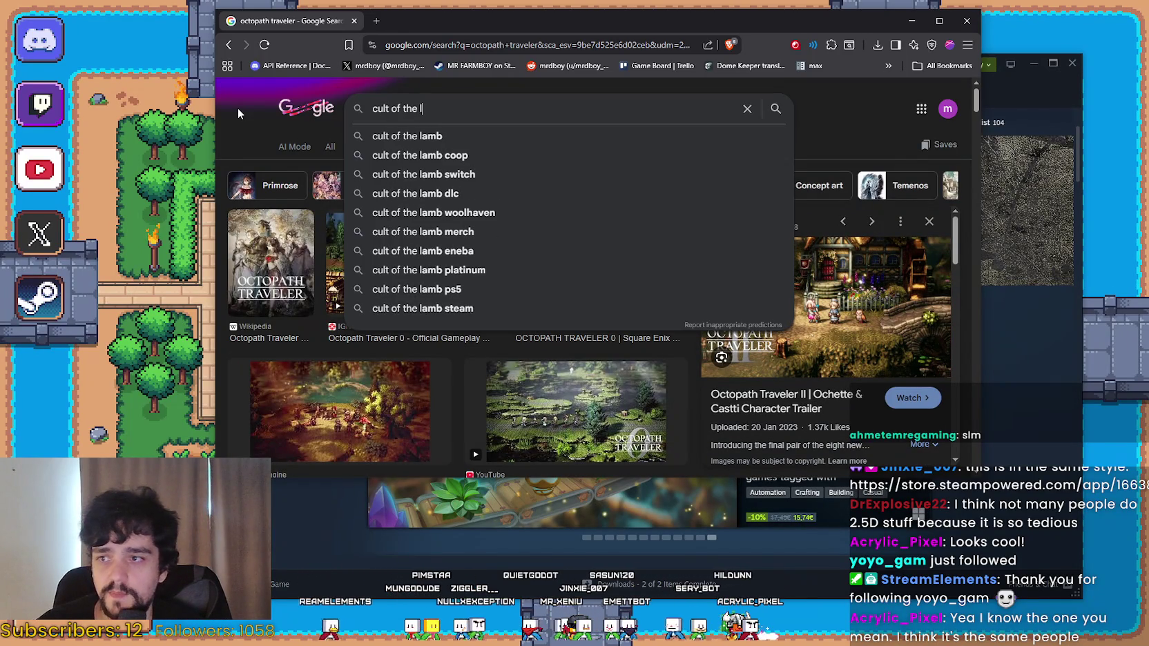
{"action": "type", "text": "amb"}
{"action": "key", "text": "Return"}
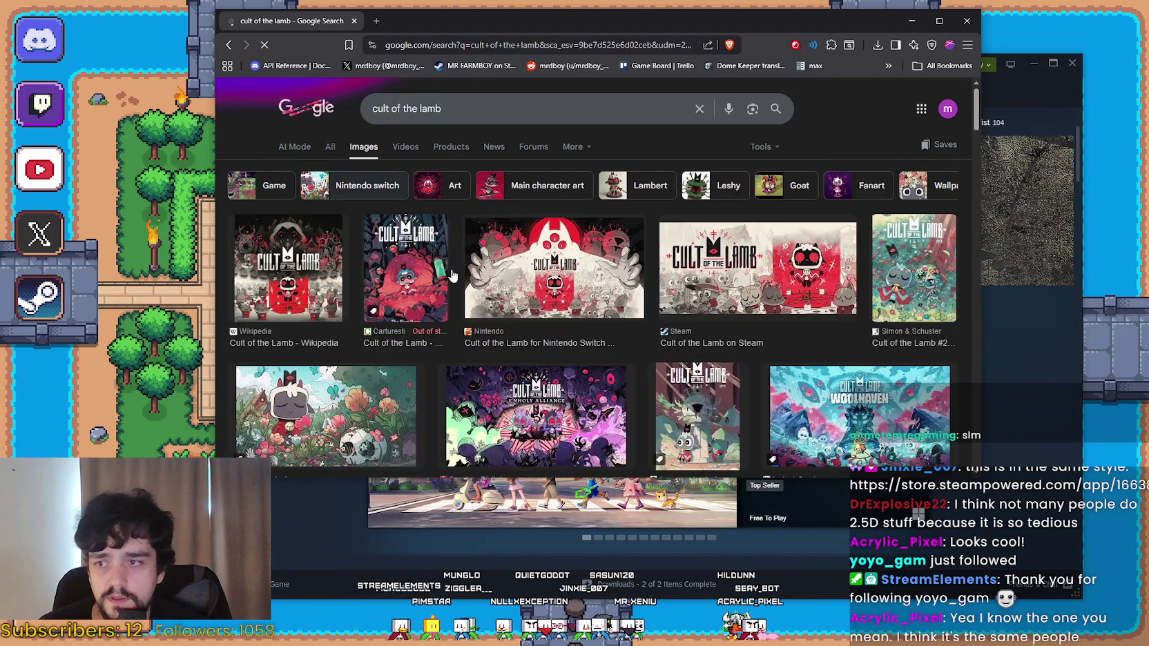
{"action": "scroll", "coordinate": [453, 274], "scroll_direction": "down", "scroll_amount": 3}
{"action": "left_click", "coordinate": [590, 344]}
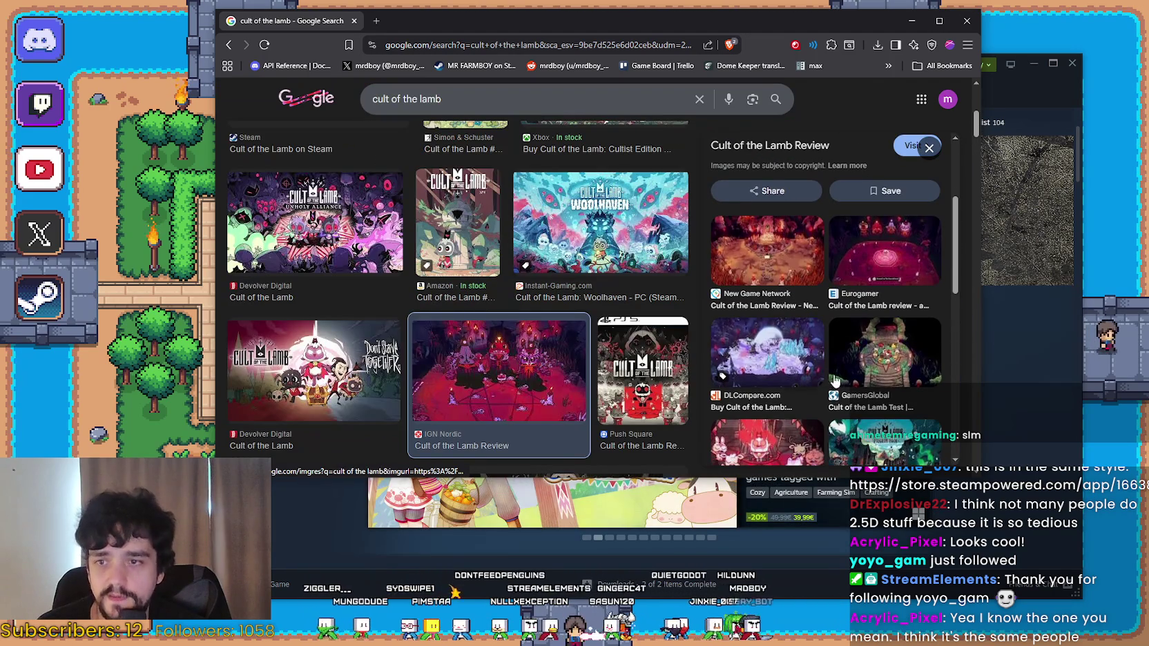
{"action": "scroll", "coordinate": [833, 380], "scroll_direction": "down", "scroll_amount": 3}
{"action": "scroll", "coordinate": [656, 356], "scroll_direction": "down", "scroll_amount": 3}
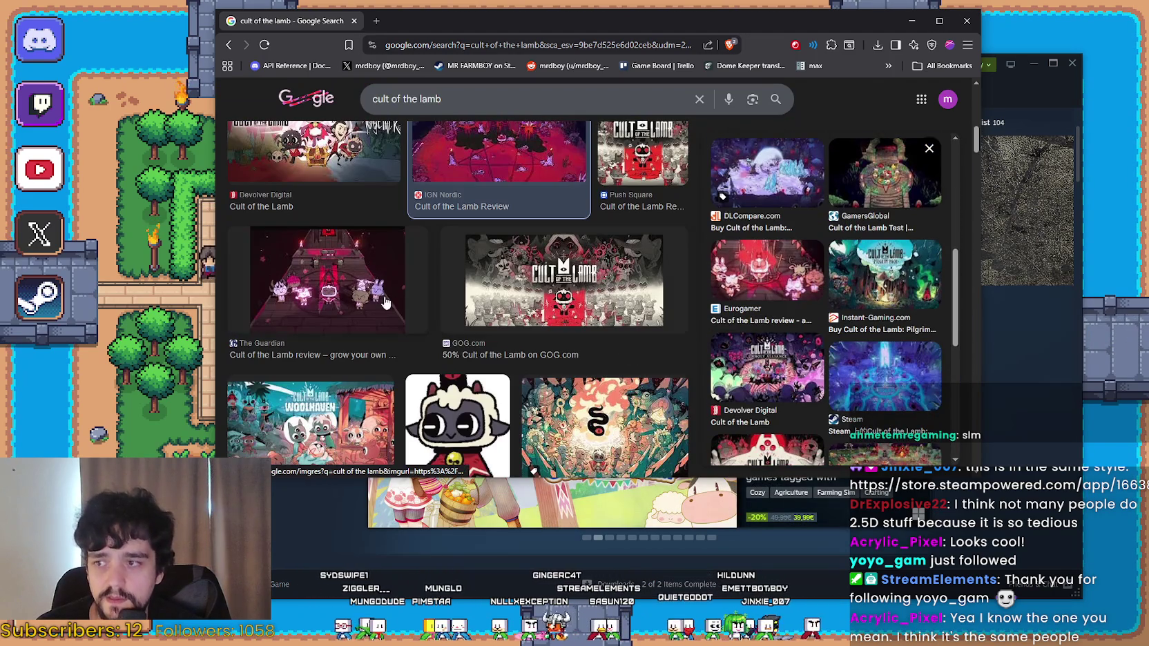
{"action": "scroll", "coordinate": [385, 302], "scroll_direction": "down", "scroll_amount": 1}
{"action": "scroll", "coordinate": [455, 86], "scroll_direction": "up", "scroll_amount": 5}
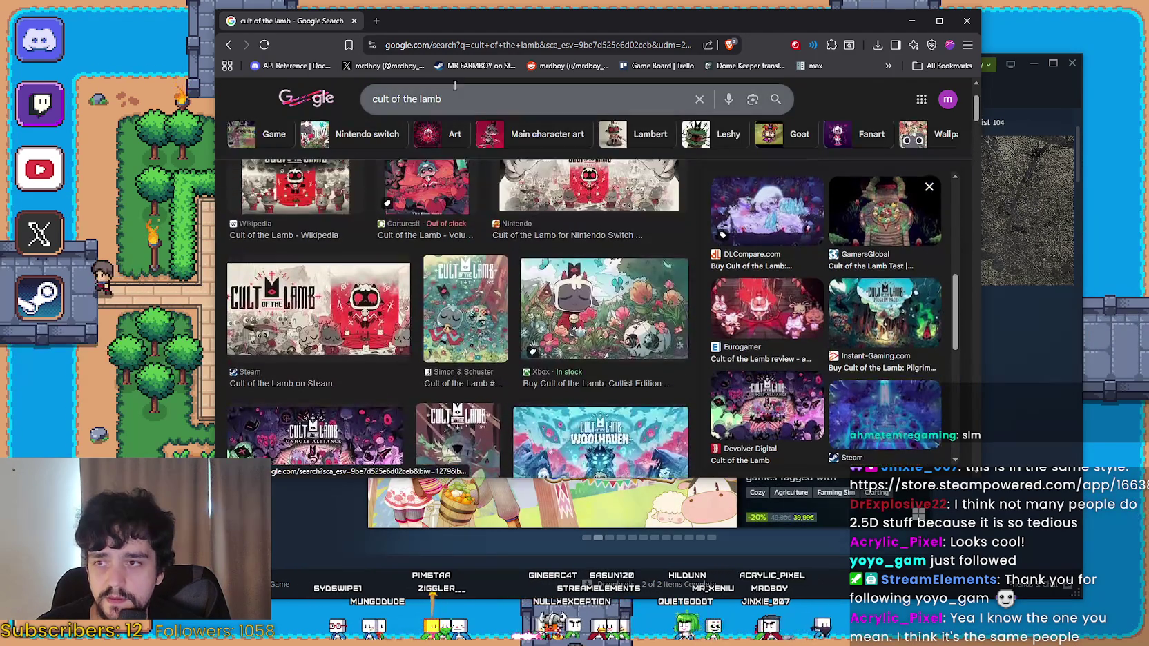
{"action": "left_click", "coordinate": [455, 85]}
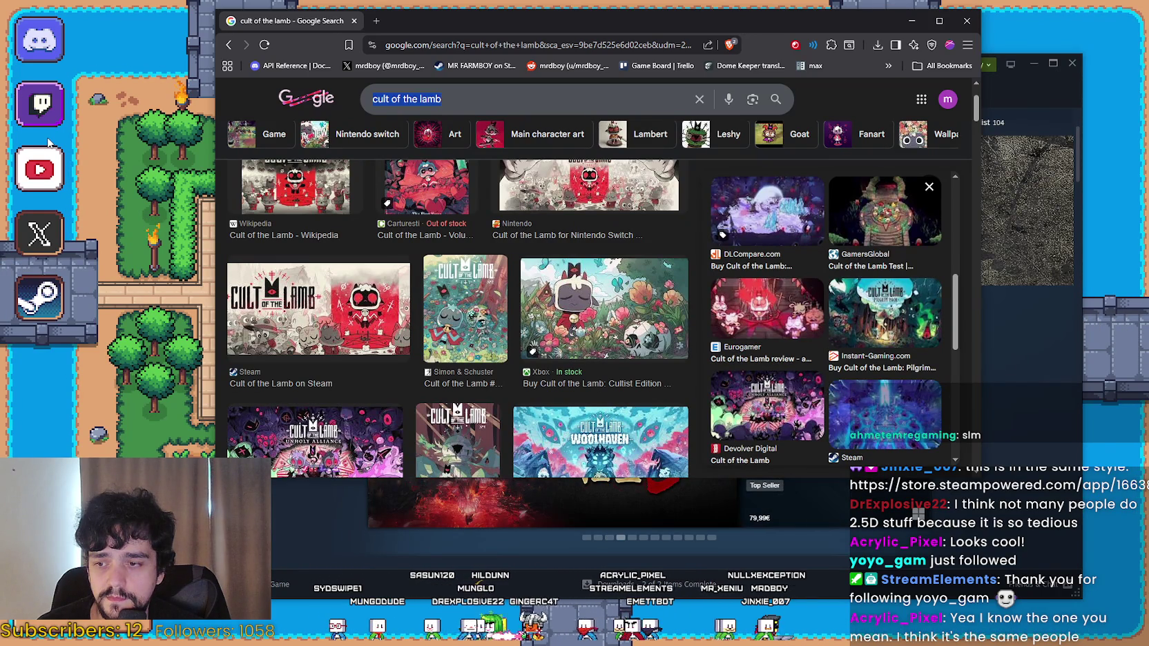
{"action": "type", "text": "dragon q"}
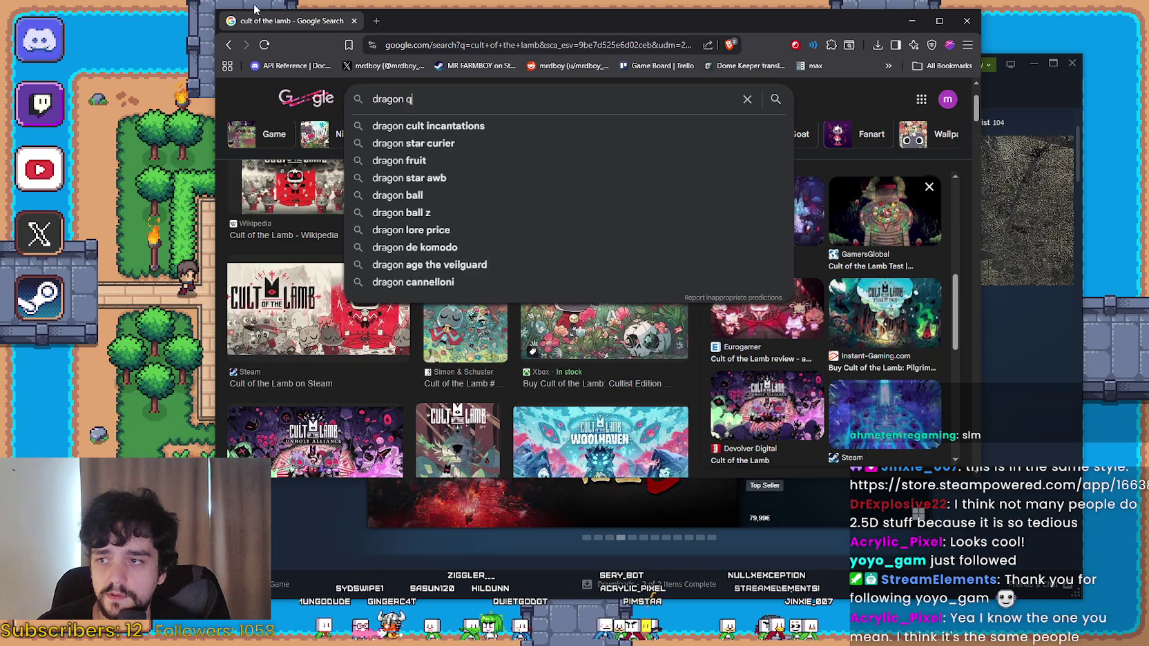
{"action": "type", "text": "uest"}
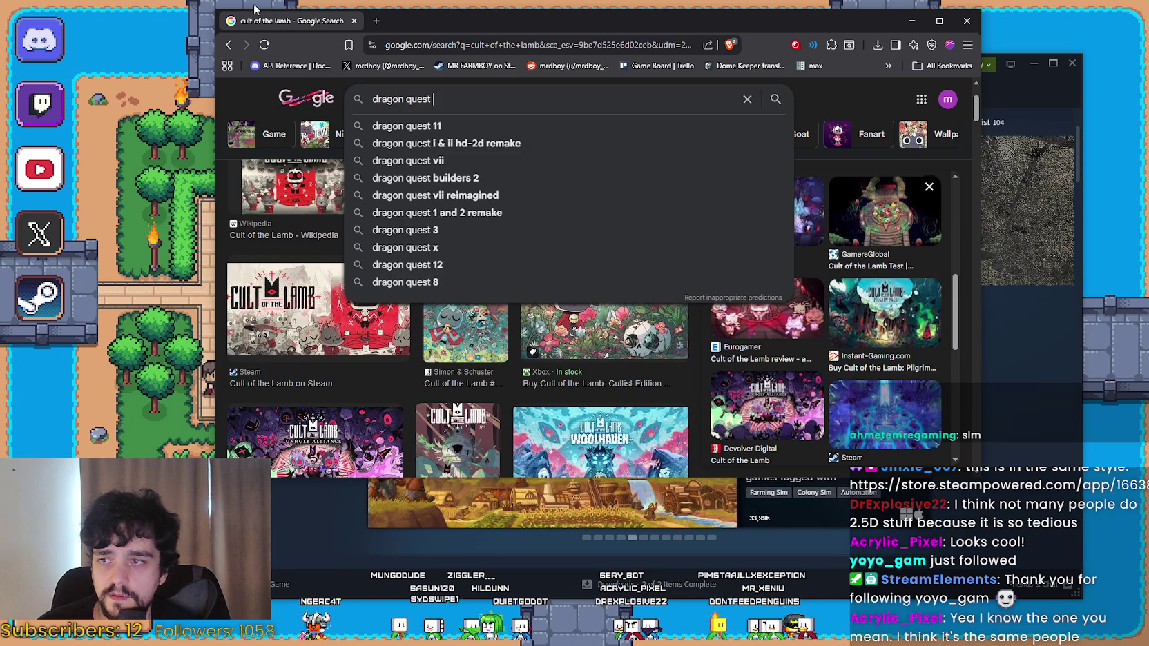
Run the 'dragon quest i & ii hd-2d remake' search and preview the garden, PlayStation and ActuGaming images.
{"action": "key", "text": "Down"}
{"action": "key", "text": "Down"}
{"action": "key", "text": "Return"}
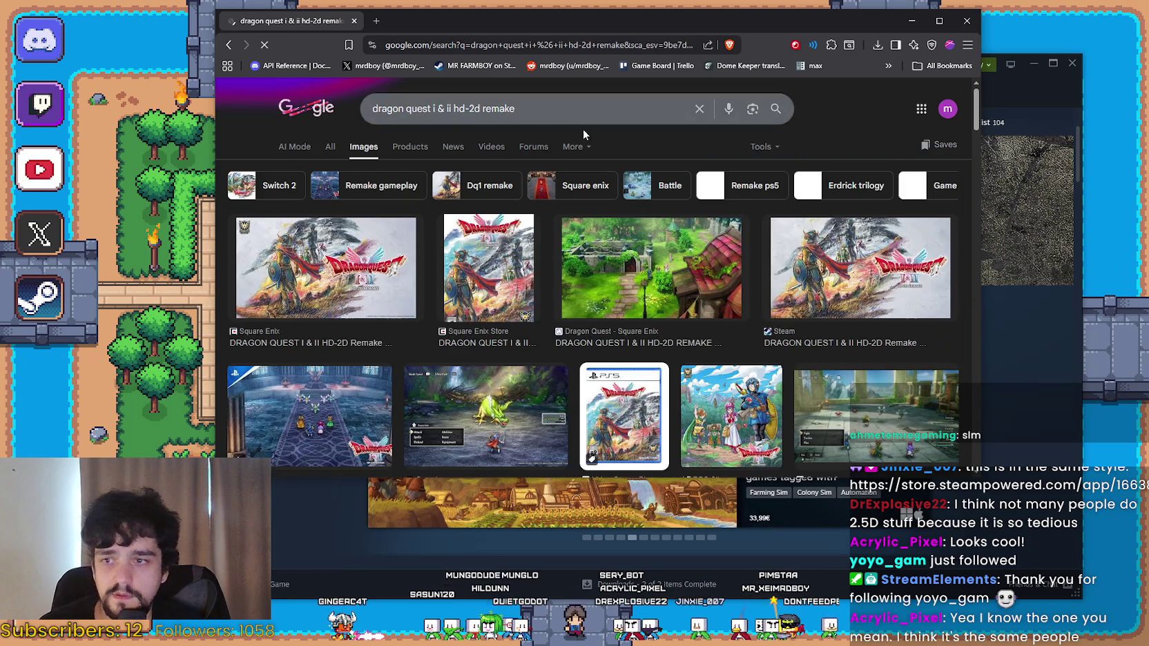
{"action": "left_click", "coordinate": [580, 228]}
{"action": "scroll", "coordinate": [556, 200], "scroll_direction": "down", "scroll_amount": 3}
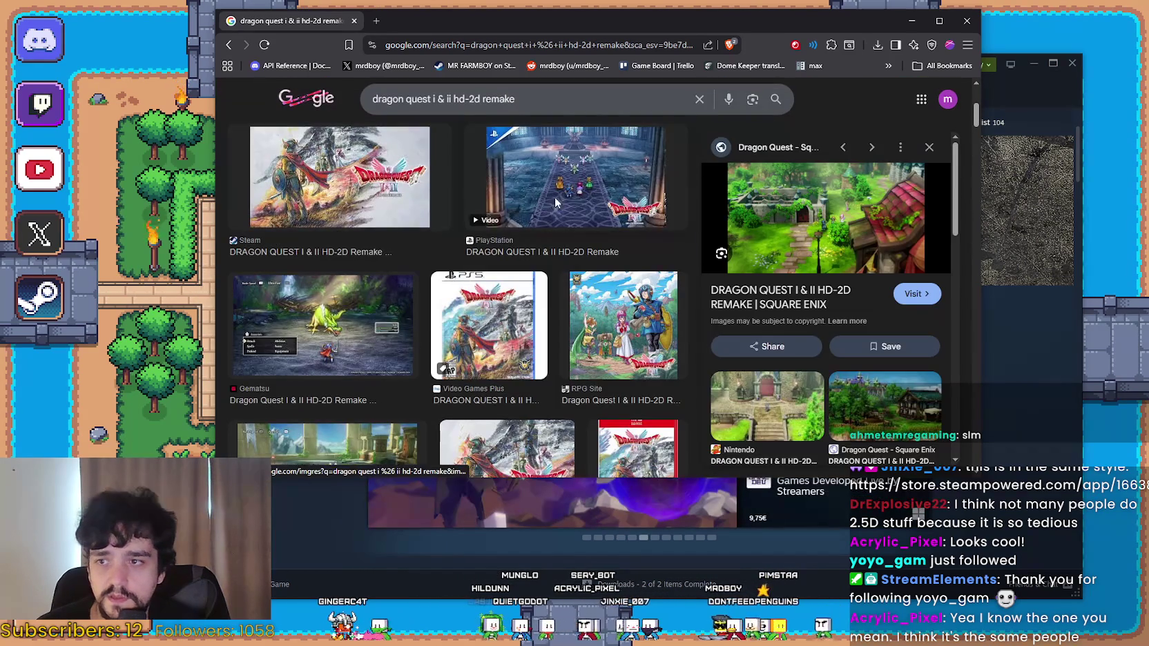
{"action": "left_click", "coordinate": [555, 197]}
{"action": "scroll", "coordinate": [802, 337], "scroll_direction": "down", "scroll_amount": 3}
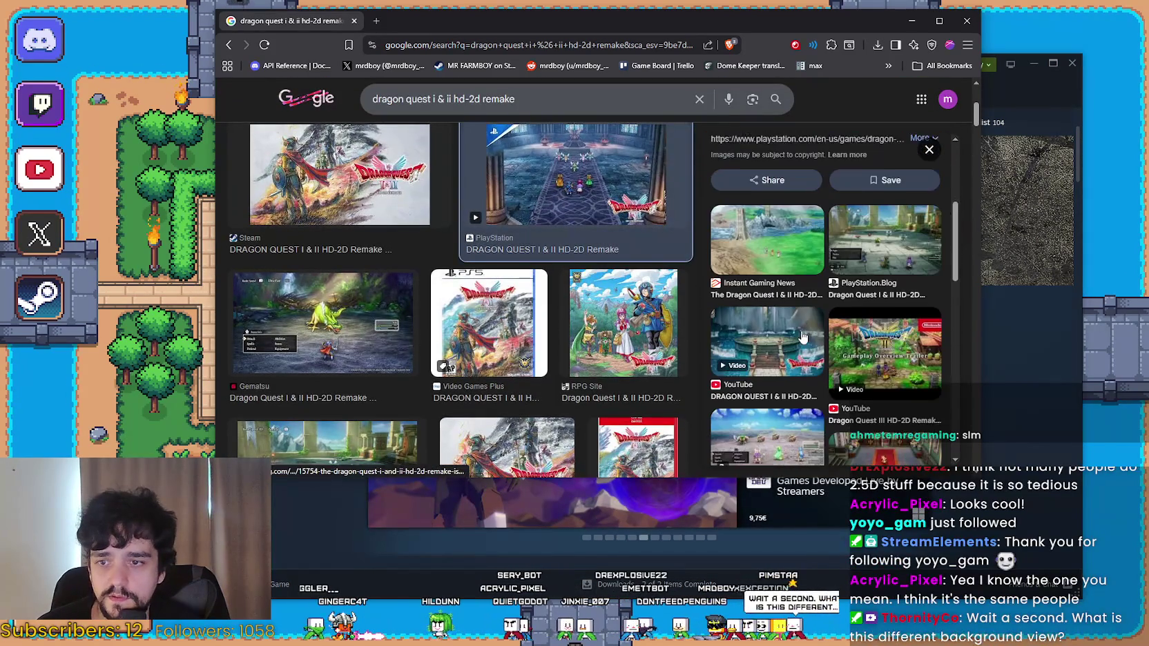
{"action": "left_click", "coordinate": [884, 239]}
{"action": "scroll", "coordinate": [787, 389], "scroll_direction": "down", "scroll_amount": 3}
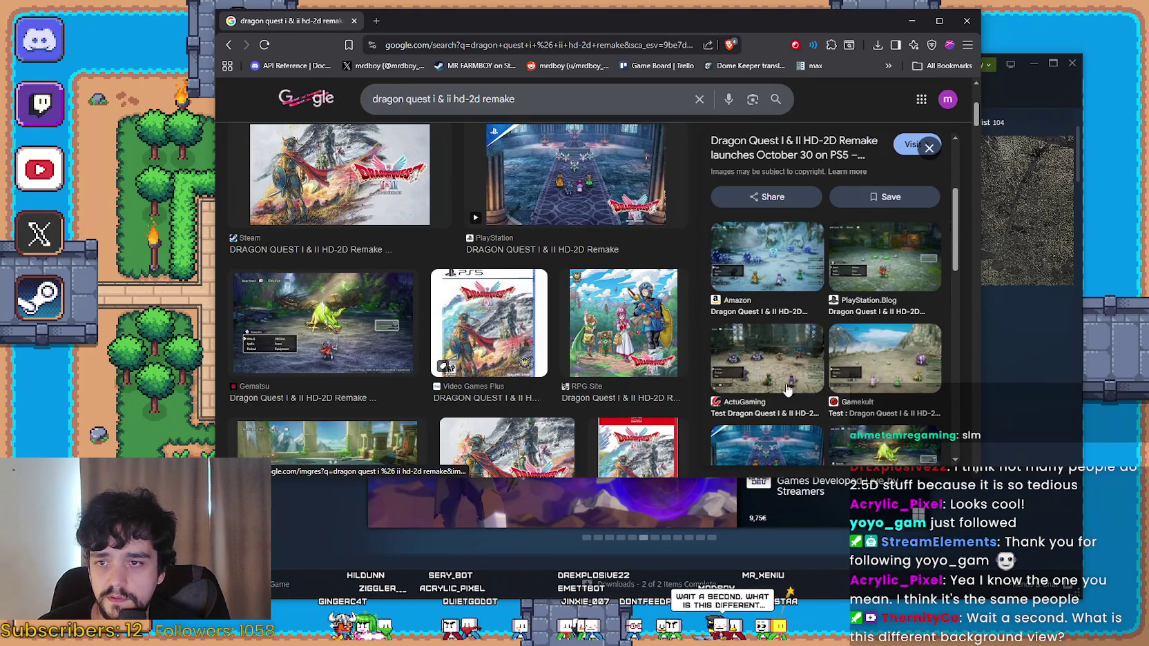
{"action": "left_click", "coordinate": [787, 386]}
Preview the Game Informer and Sortiraparis screenshots and bring up options for the castle image.
{"action": "scroll", "coordinate": [787, 345], "scroll_direction": "down", "scroll_amount": 5}
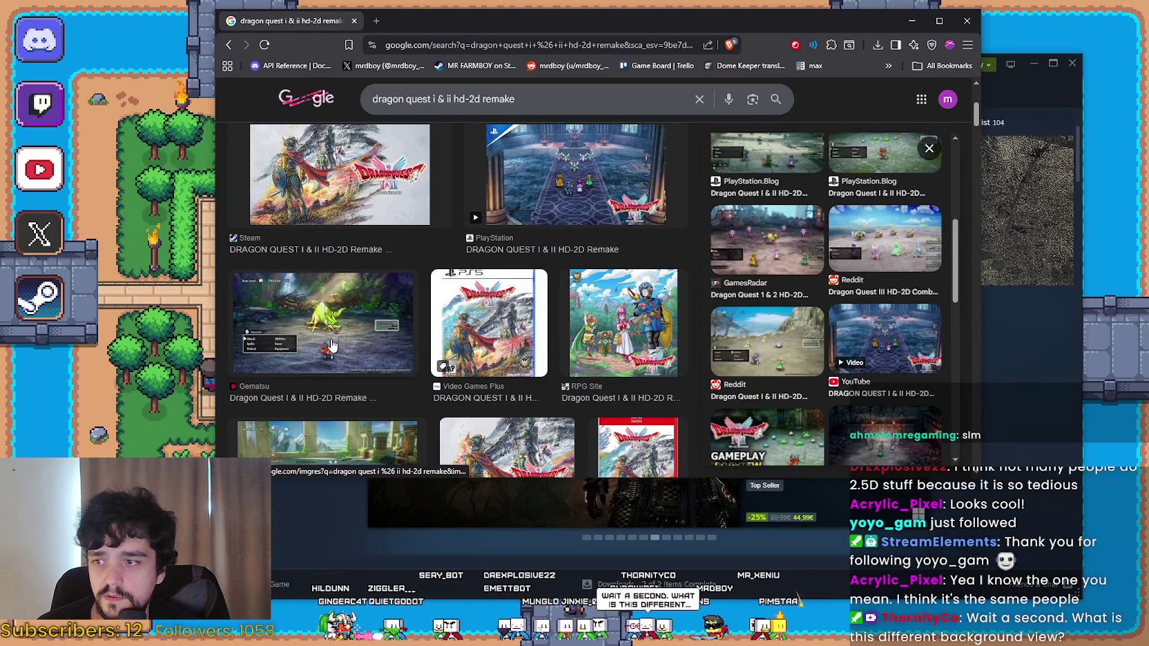
{"action": "scroll", "coordinate": [331, 345], "scroll_direction": "down", "scroll_amount": 5}
{"action": "left_click", "coordinate": [328, 194]}
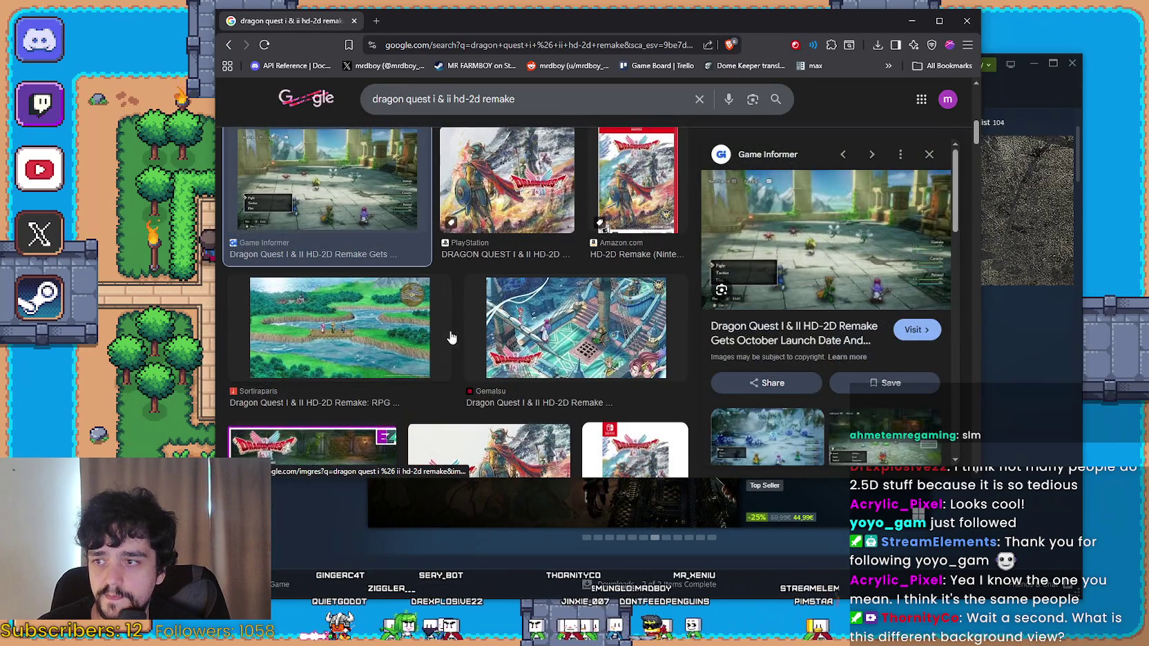
{"action": "scroll", "coordinate": [450, 337], "scroll_direction": "down", "scroll_amount": 2}
{"action": "left_click", "coordinate": [387, 221]}
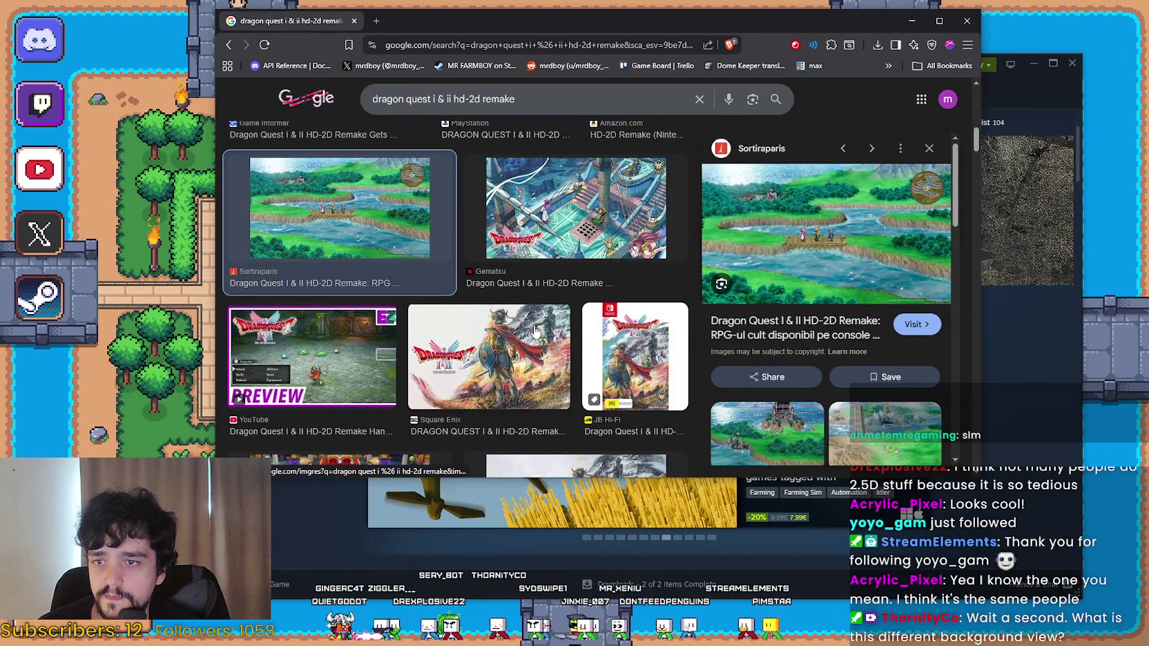
{"action": "scroll", "coordinate": [484, 290], "scroll_direction": "down", "scroll_amount": 5}
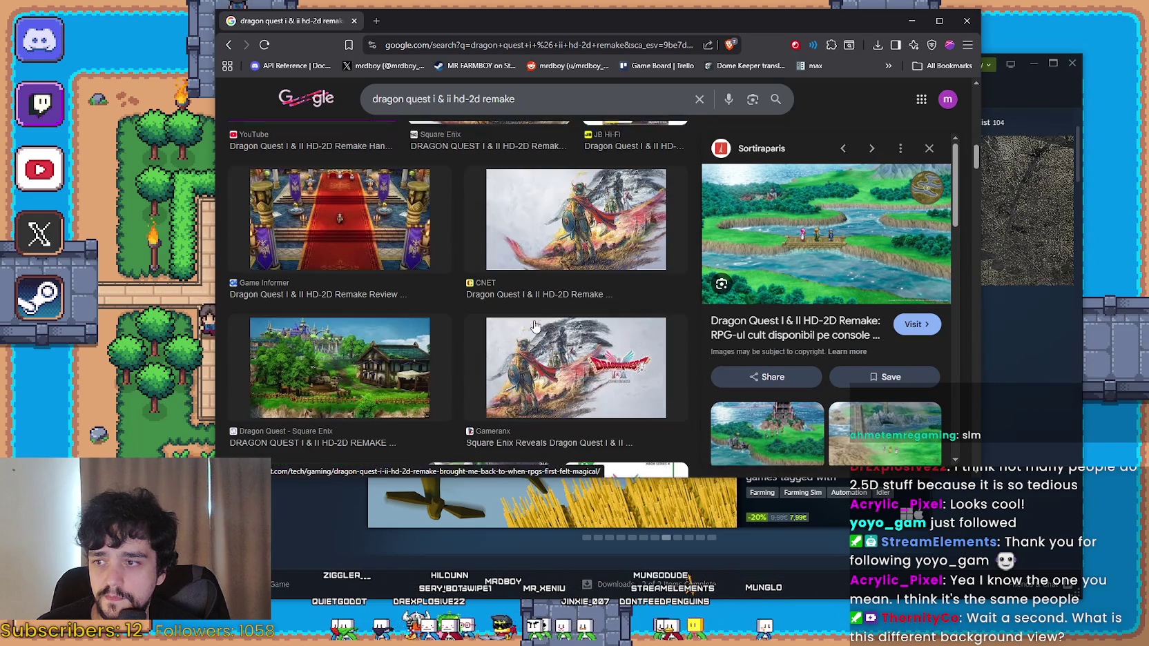
{"action": "left_click", "coordinate": [348, 194]}
{"action": "right_click", "coordinate": [784, 213]}
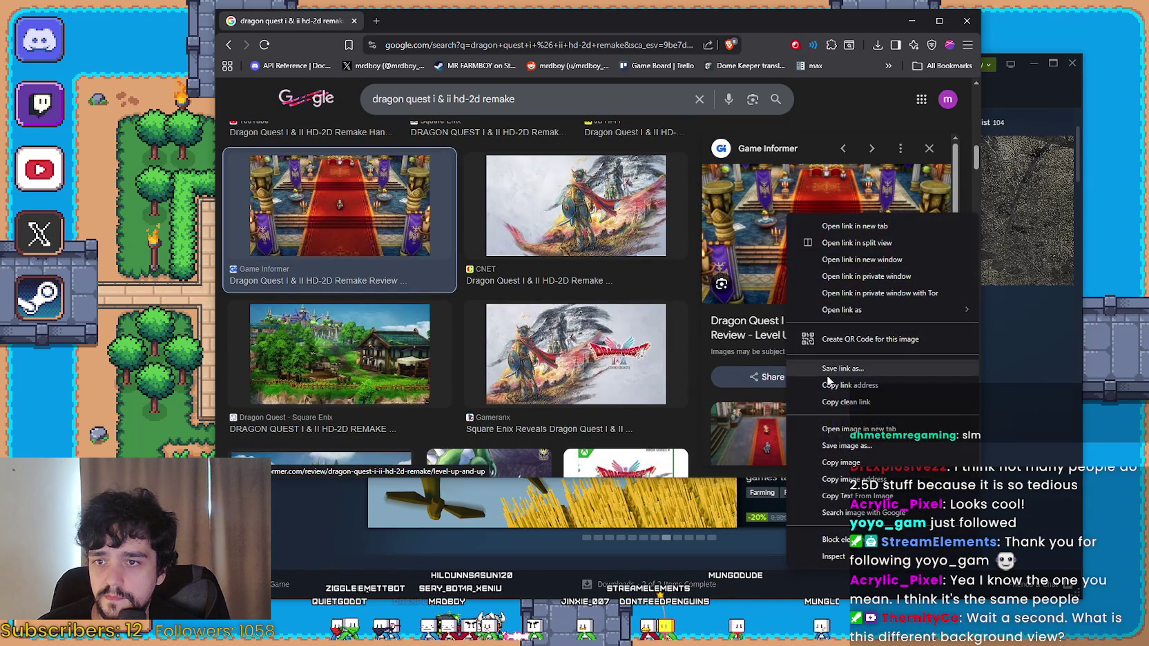
Open the Game Informer castle screenshot in a new tab, view it full-size, then return to the results.
{"action": "left_click", "coordinate": [785, 325]}
{"action": "key", "text": "ctrl+Tab"}
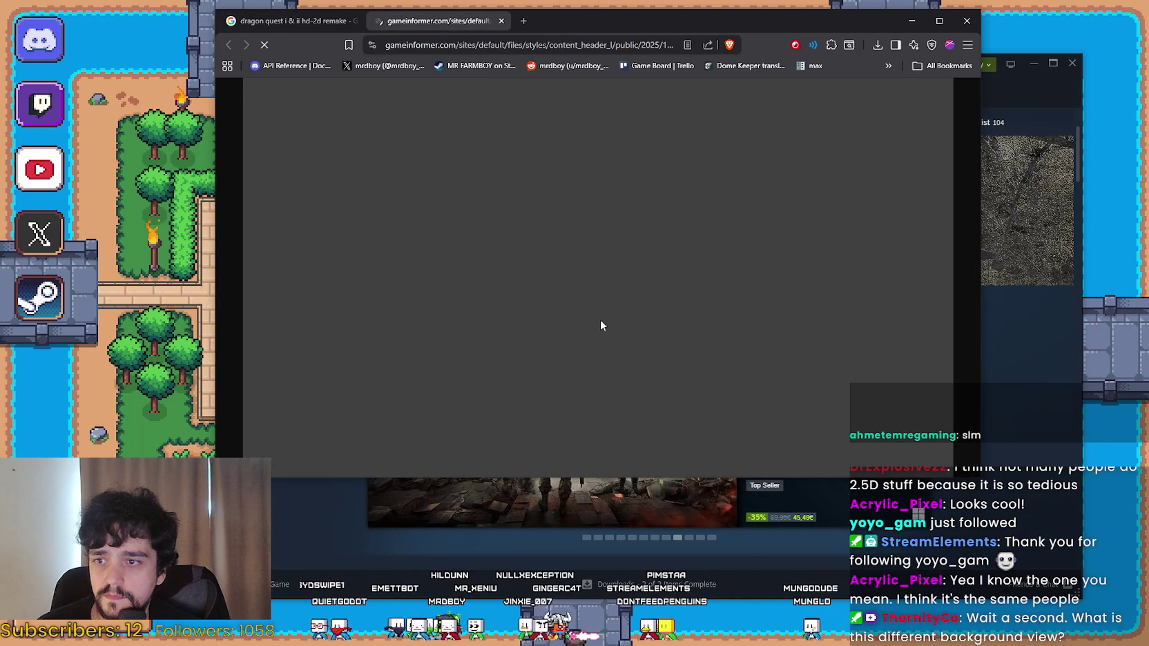
{"action": "left_click", "coordinate": [648, 261]}
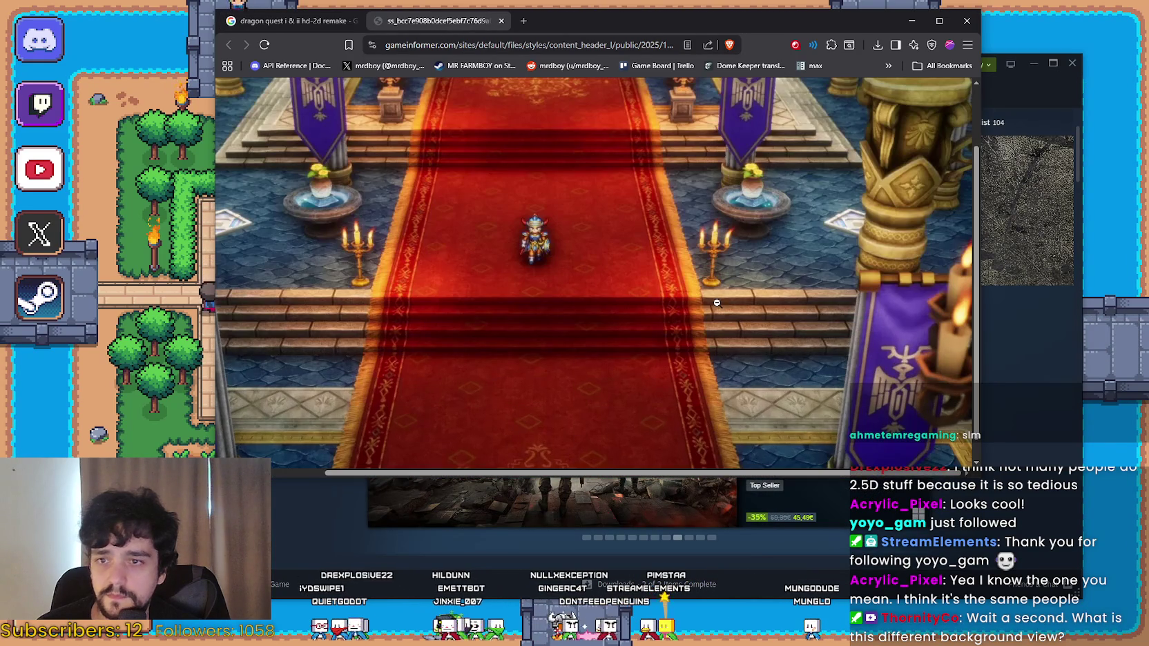
{"action": "left_click", "coordinate": [602, 216]}
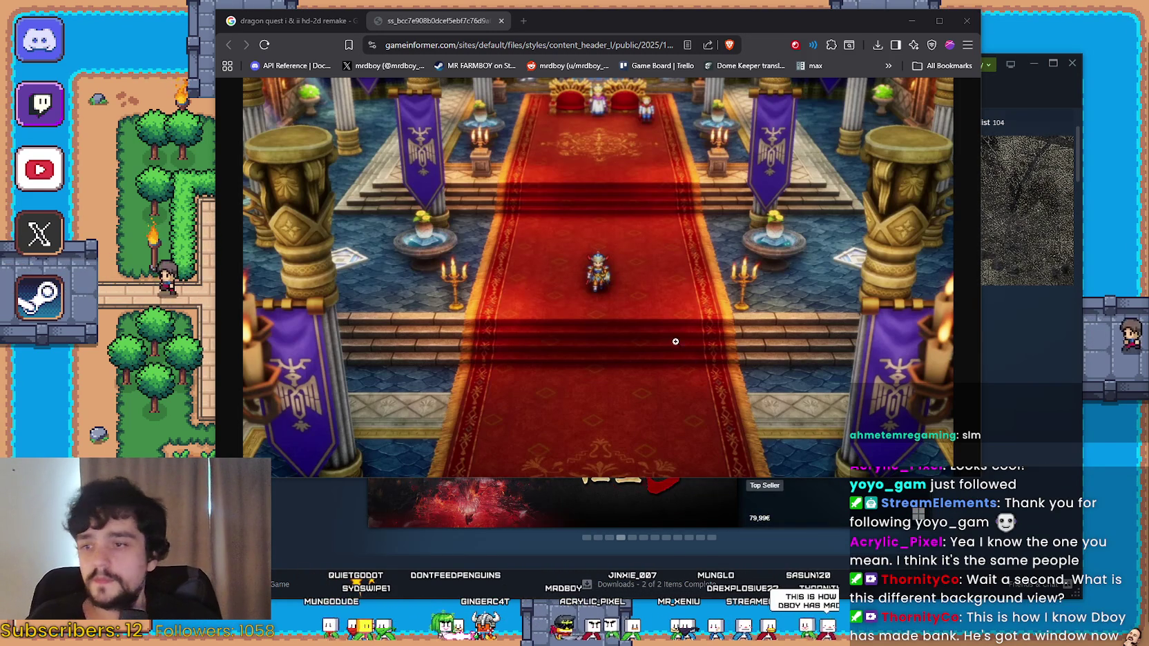
{"action": "left_click", "coordinate": [298, 21]}
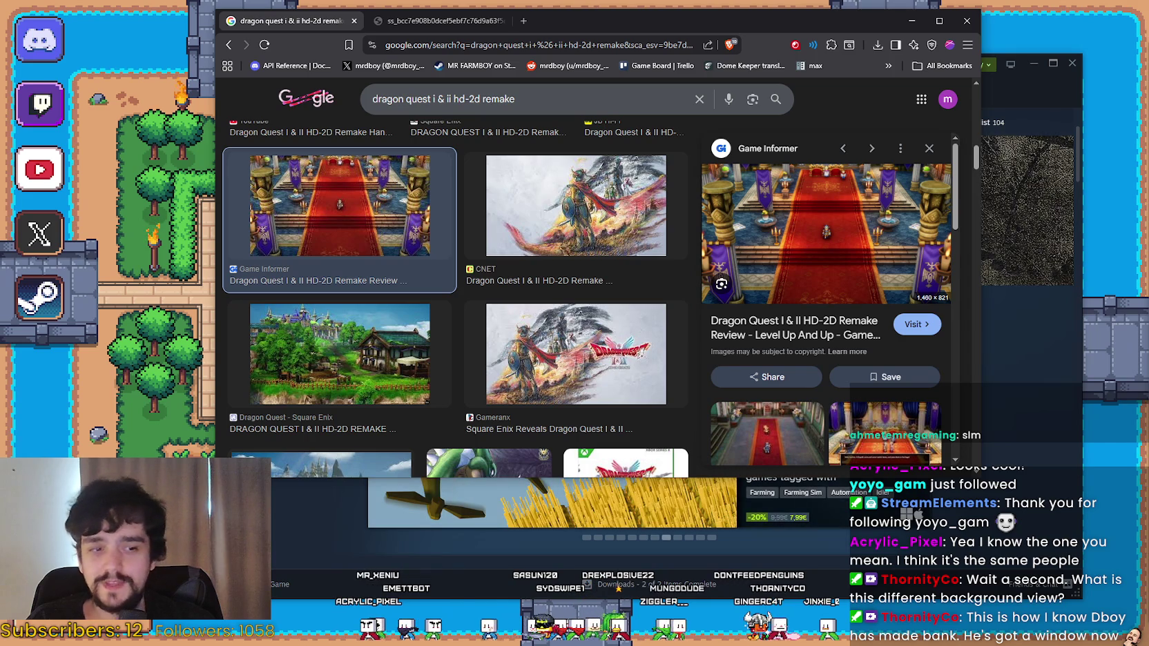
Widen and reposition the browser window and zoom into the castle screenshot tab.
{"action": "scroll", "coordinate": [391, 414], "scroll_direction": "down", "scroll_amount": 3}
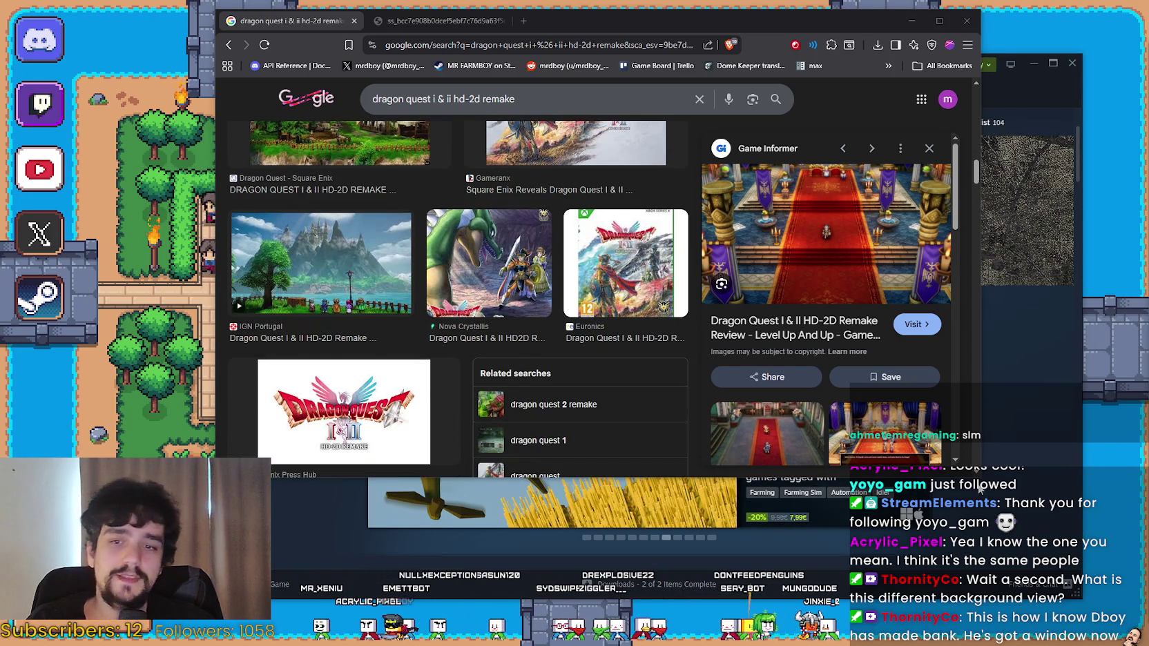
{"action": "left_click_drag", "start_coordinate": [979, 488], "coordinate": [1030, 488]}
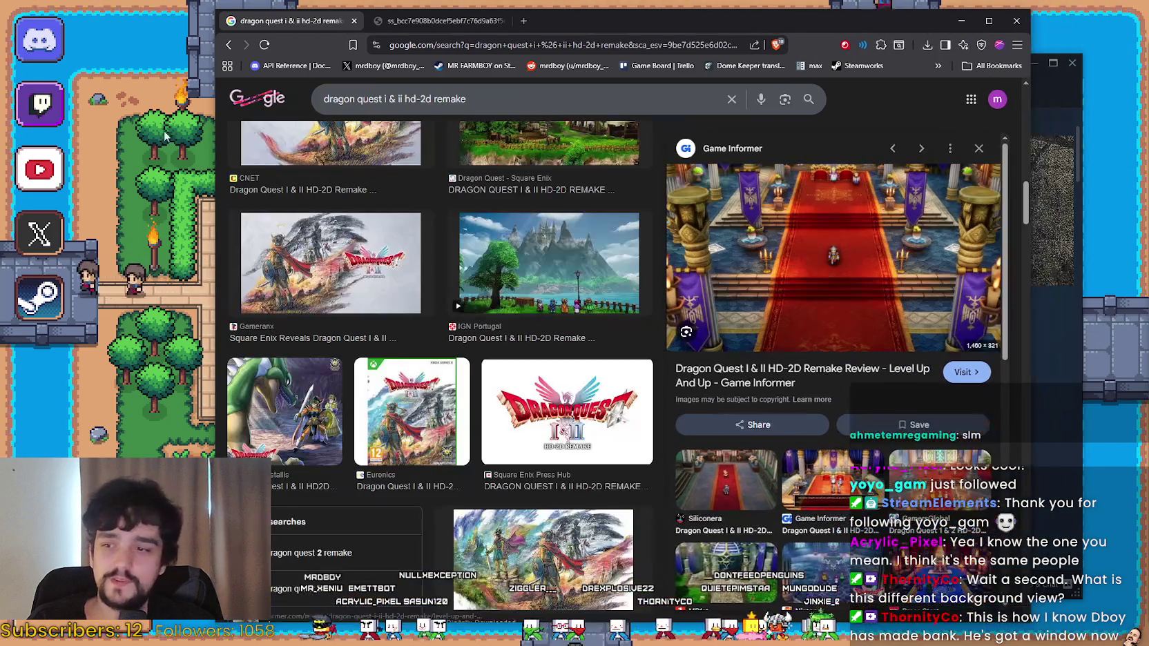
{"action": "left_click", "coordinate": [453, 27]}
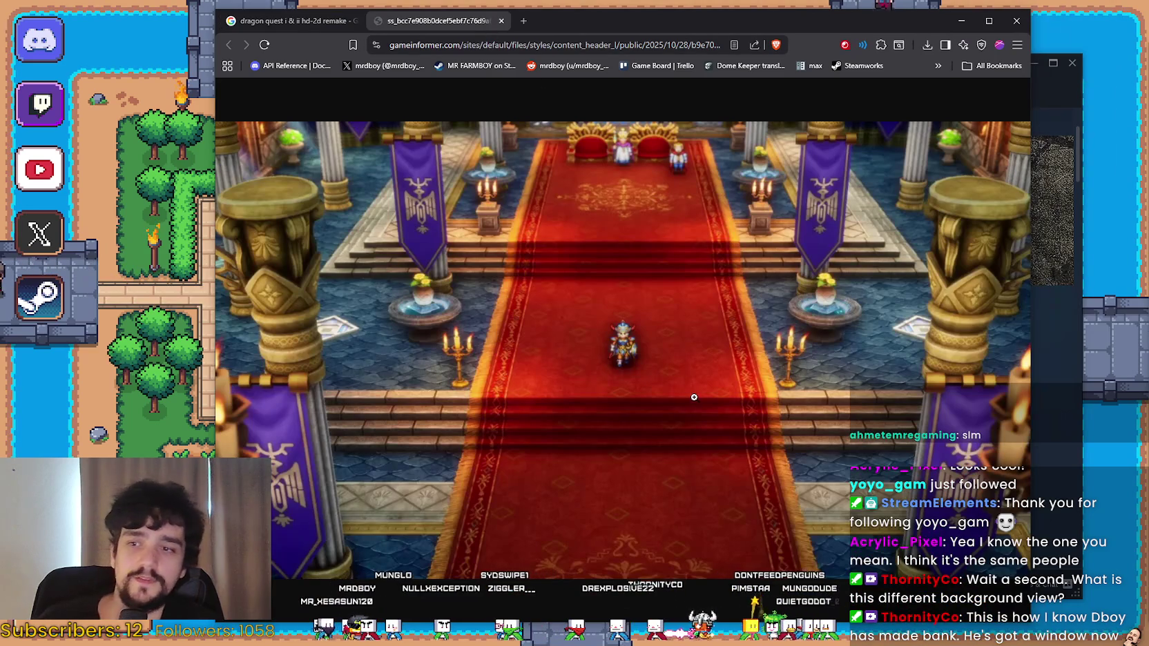
{"action": "left_click", "coordinate": [694, 397]}
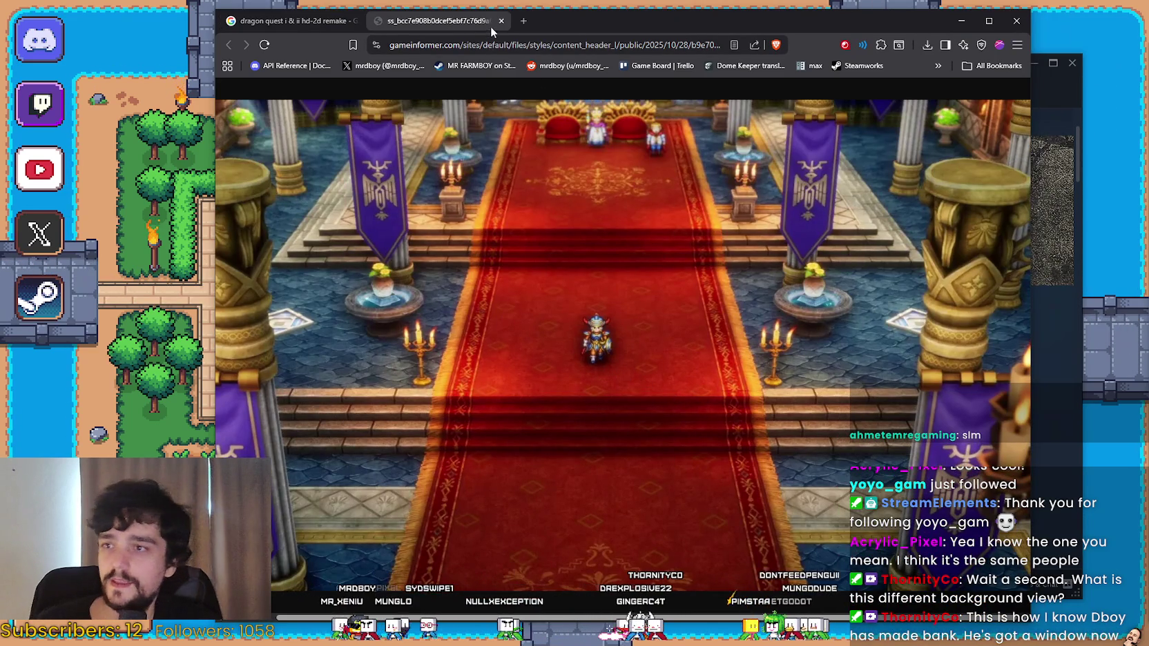
{"action": "left_click_drag", "start_coordinate": [554, 30], "coordinate": [583, 27]}
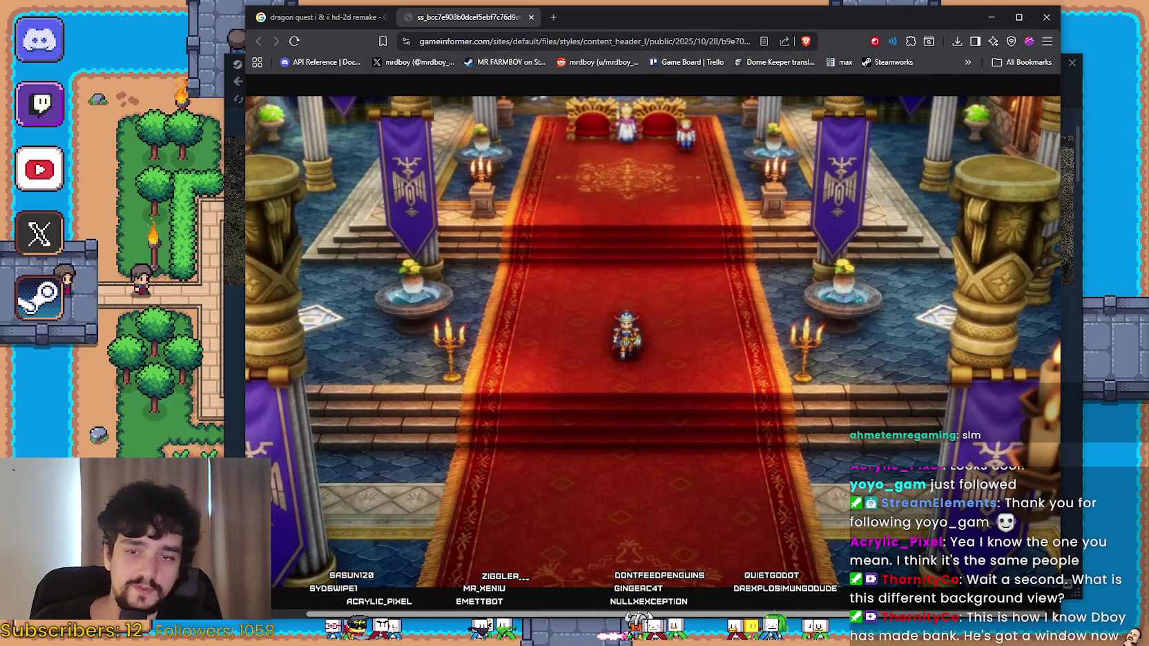
{"action": "left_click_drag", "start_coordinate": [1061, 328], "coordinate": [1107, 329]}
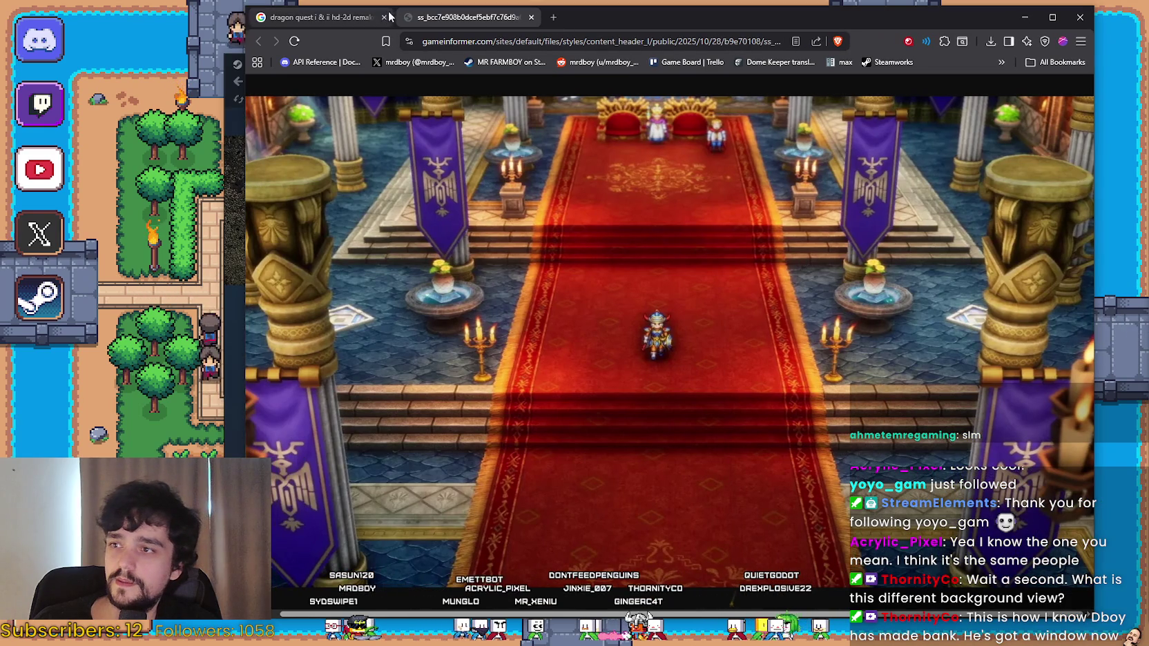
Close the Dragon Quest results tab and then the browser window.
{"action": "left_click", "coordinate": [377, 18]}
{"action": "left_click", "coordinate": [385, 18]}
{"action": "left_click", "coordinate": [385, 18]}
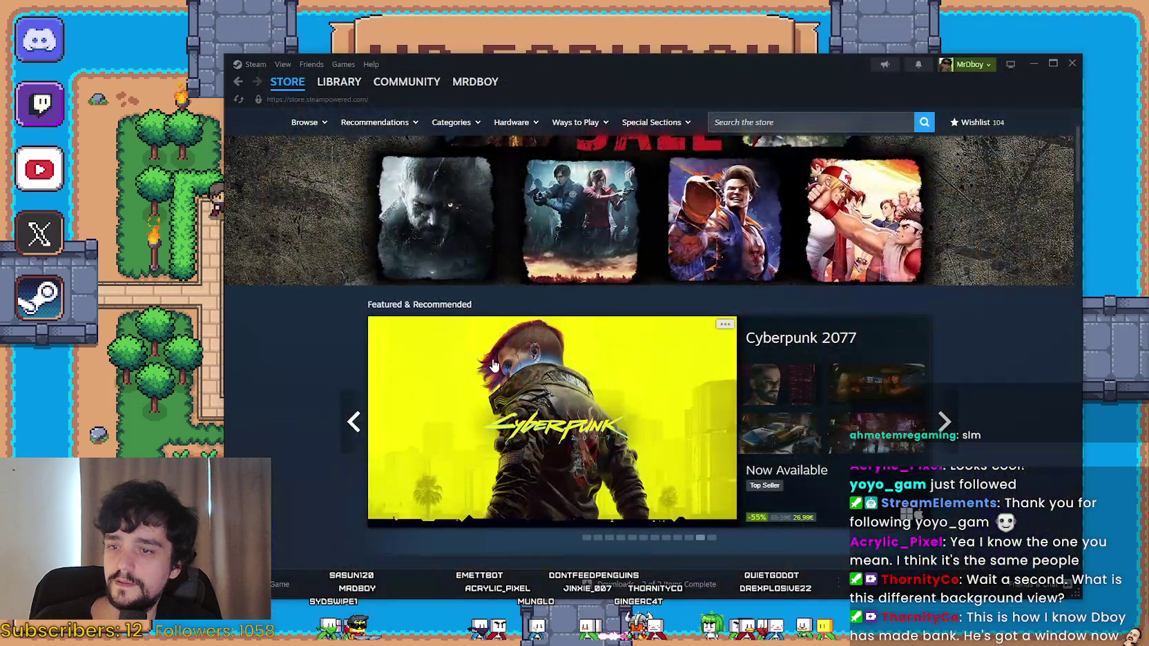
Bring Mr Farmboy forward and load Save 4 (Incremental) from the save list.
{"action": "left_click", "coordinate": [699, 17]}
{"action": "scroll", "coordinate": [614, 317], "scroll_direction": "down", "scroll_amount": 1}
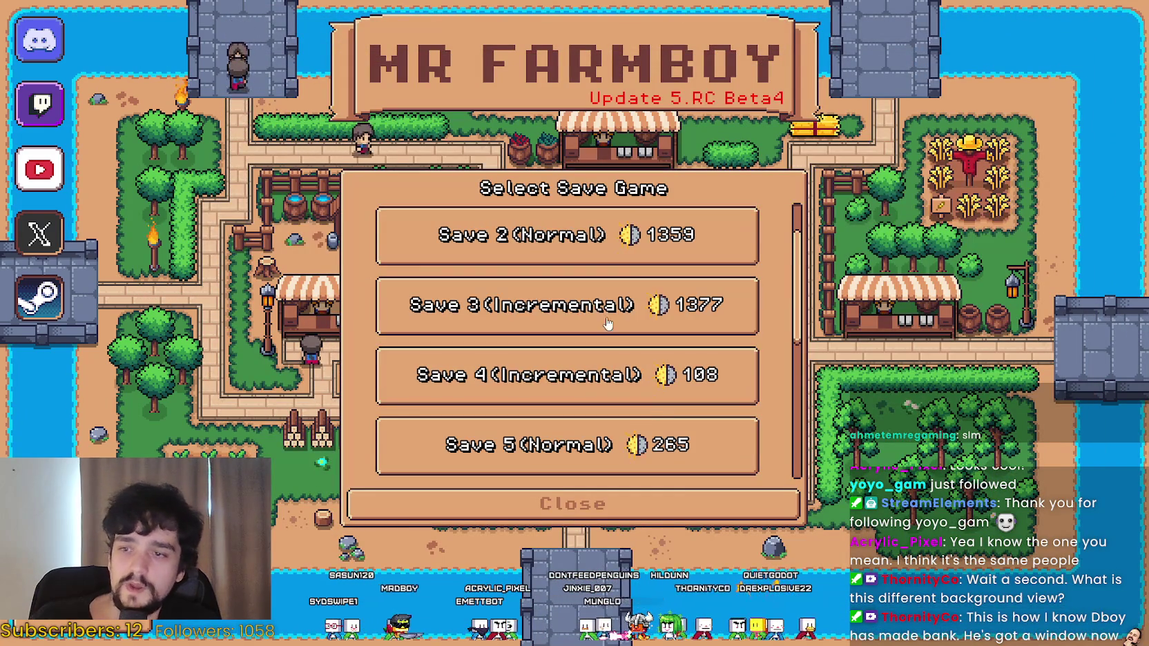
{"action": "left_click", "coordinate": [573, 376]}
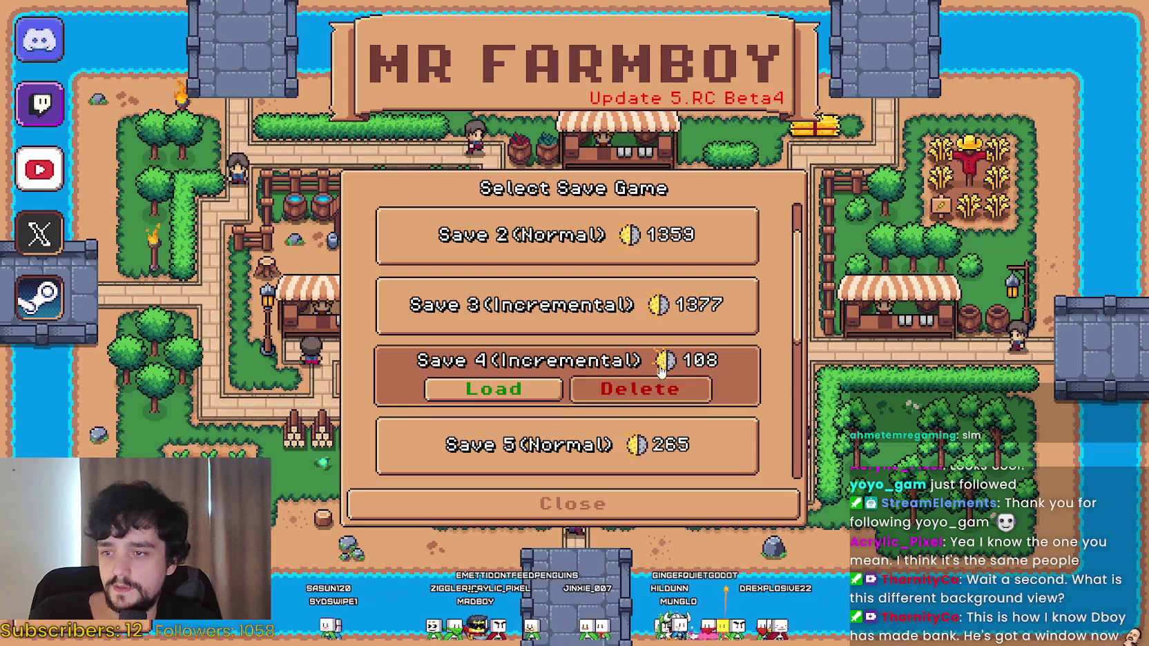
{"action": "left_click", "coordinate": [494, 384]}
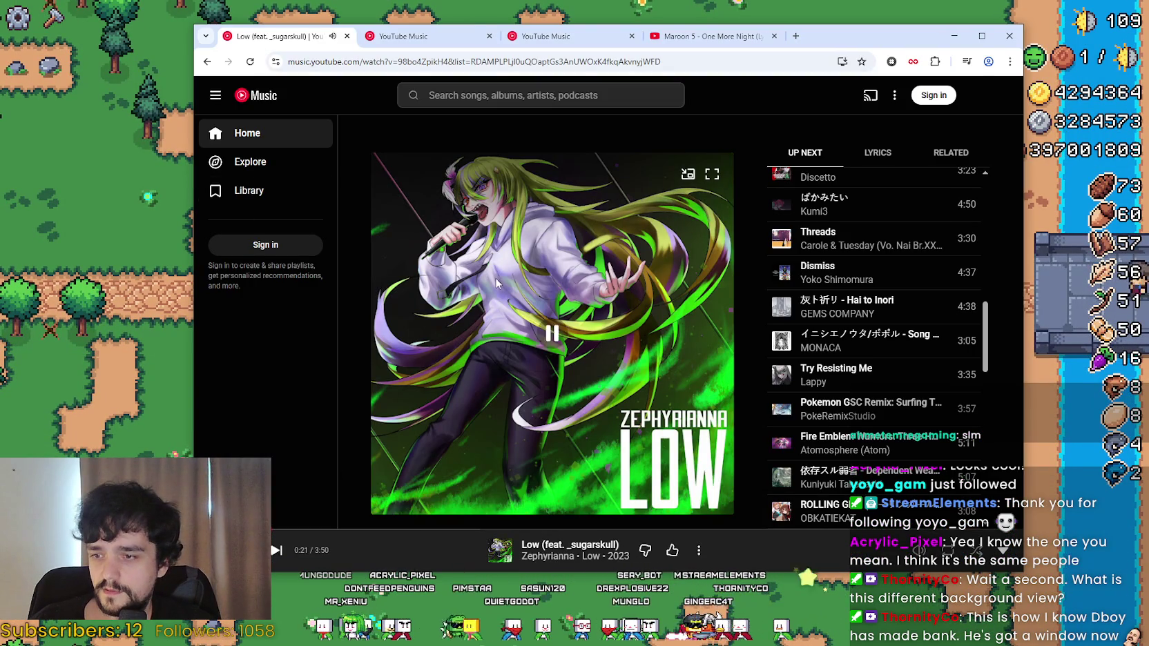
On the third YouTube Music tab, skip to about 0:43, play Down Under, then hide the browser.
{"action": "key", "text": "ctrl+3"}
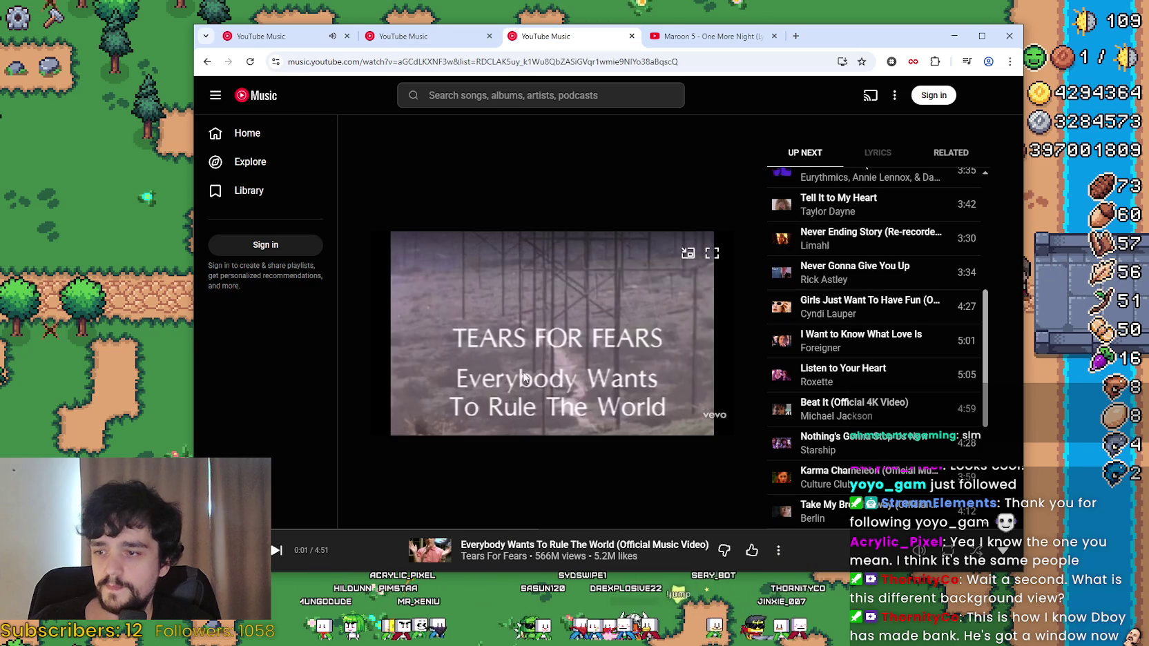
{"action": "scroll", "coordinate": [909, 227], "scroll_direction": "up", "scroll_amount": 5}
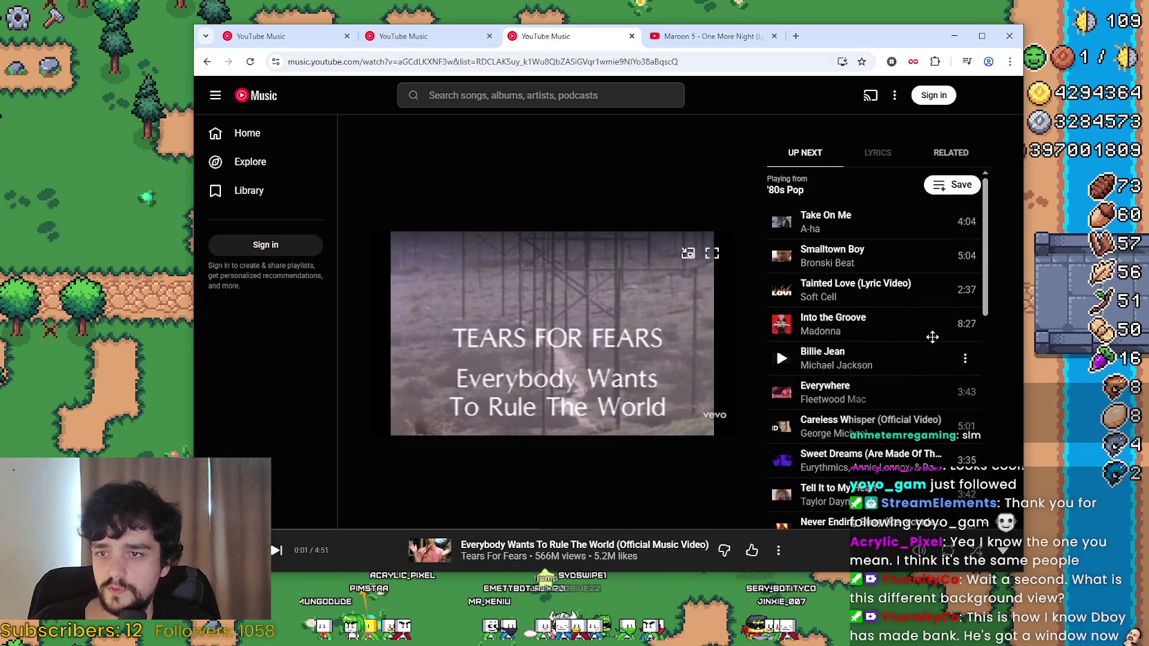
{"action": "scroll", "coordinate": [897, 319], "scroll_direction": "down", "scroll_amount": 4}
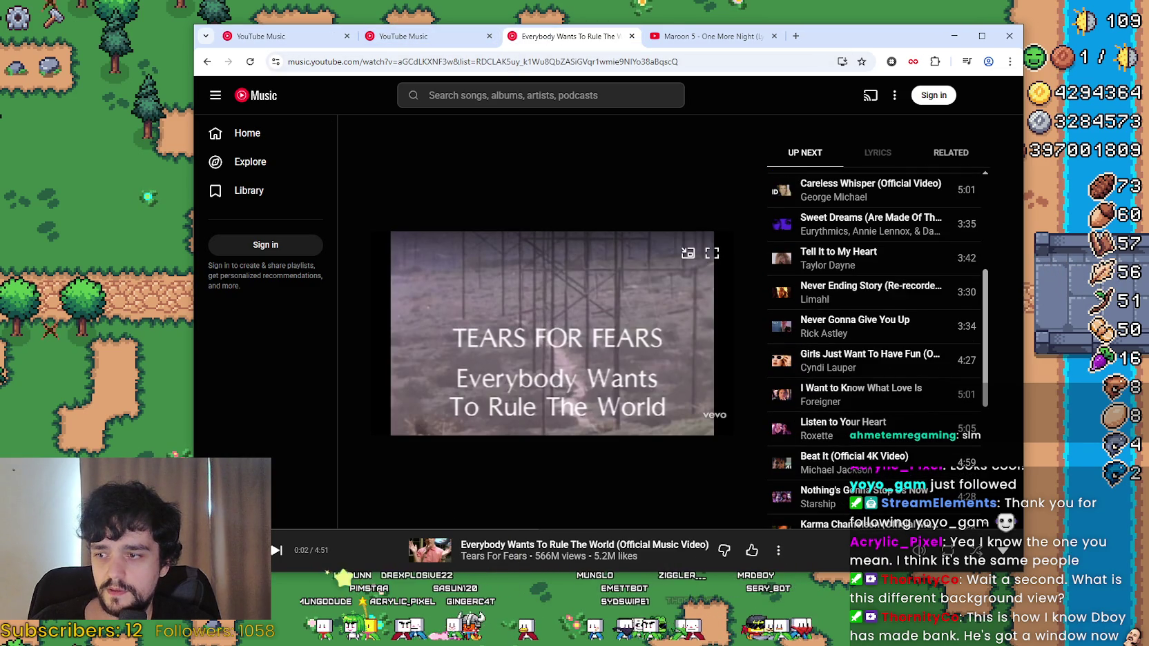
{"action": "scroll", "coordinate": [928, 405], "scroll_direction": "up", "scroll_amount": 6}
{"action": "scroll", "coordinate": [928, 406], "scroll_direction": "down", "scroll_amount": 8}
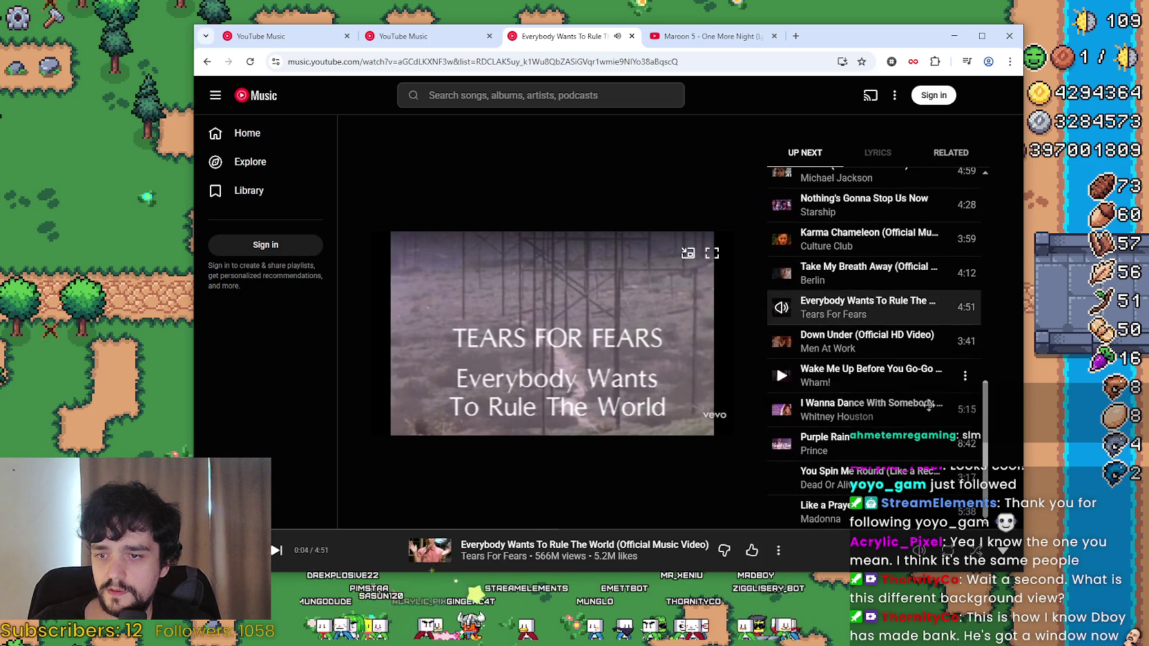
{"action": "left_click_drag", "start_coordinate": [313, 529], "coordinate": [316, 529]}
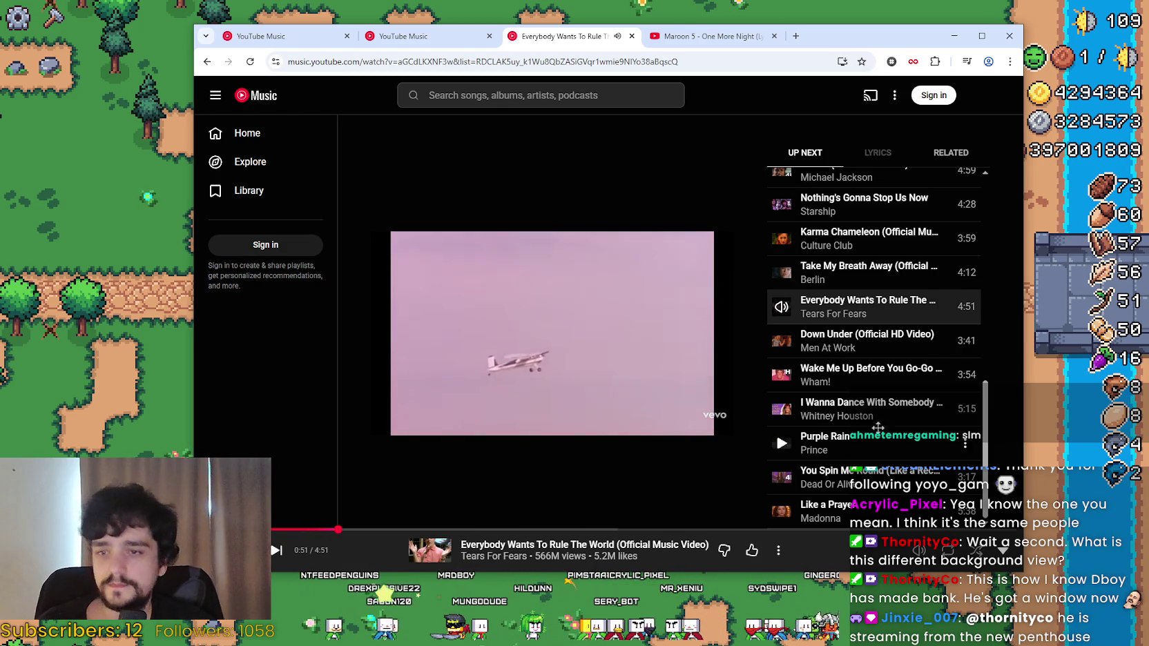
{"action": "left_click", "coordinate": [778, 341]}
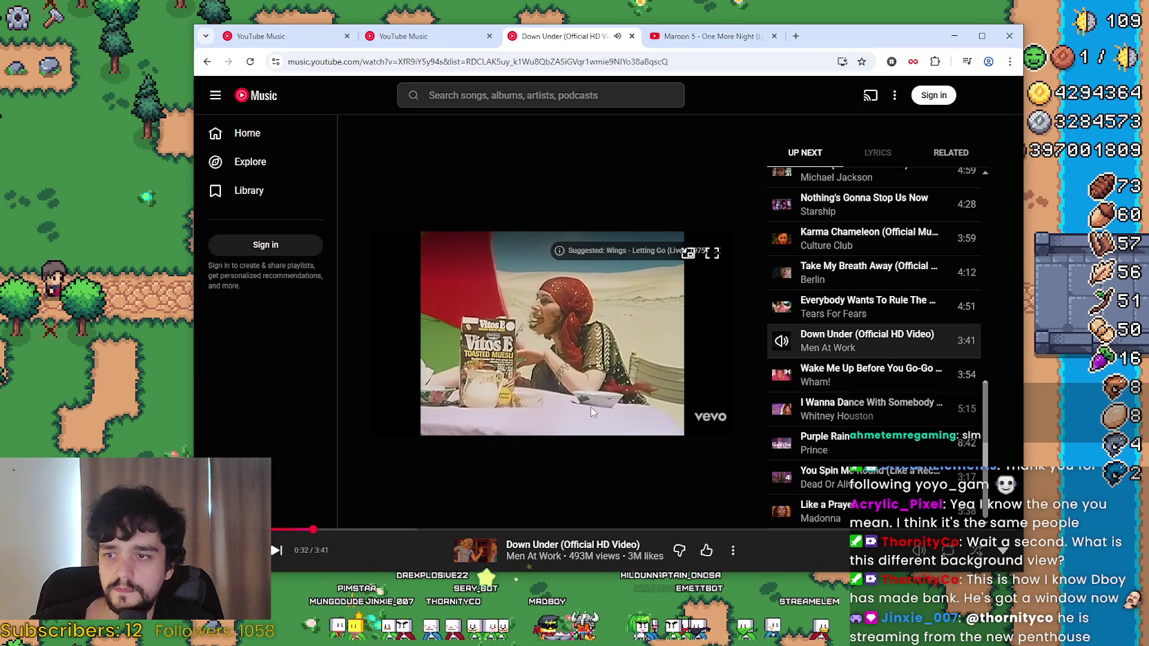
{"action": "left_click", "coordinate": [90, 245]}
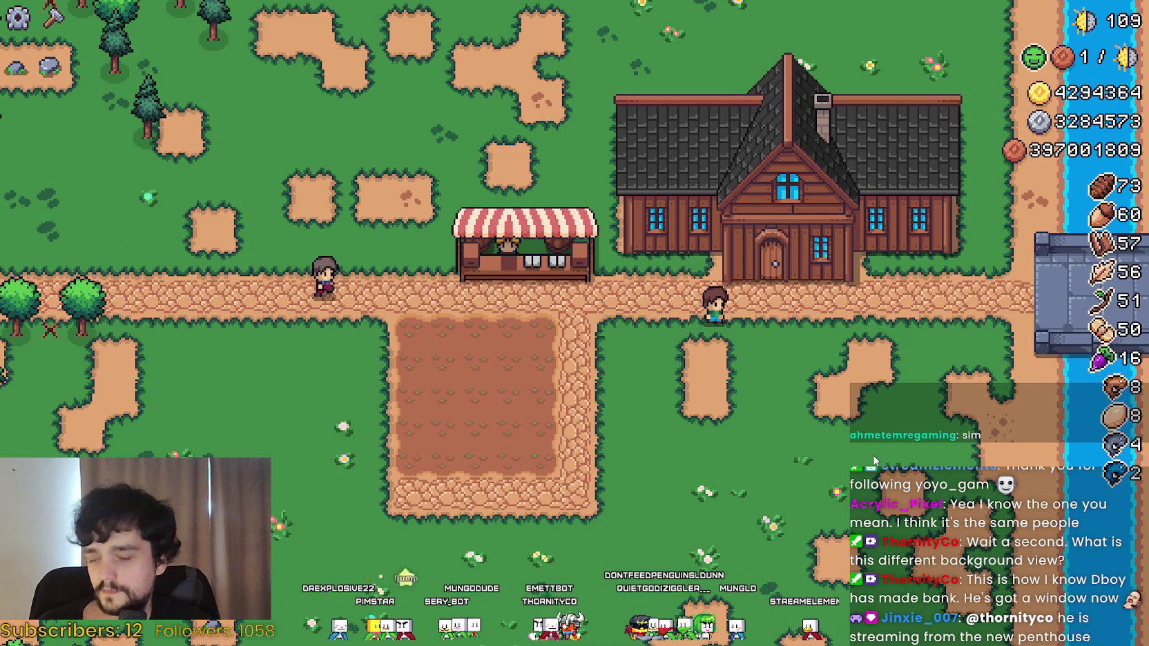
Open the Player House panel, move between Decorations and Advancements, and select Advancements.
{"action": "key", "text": "space"}
{"action": "key", "text": "Right"}
{"action": "key", "text": "Left"}
{"action": "key", "text": "space"}
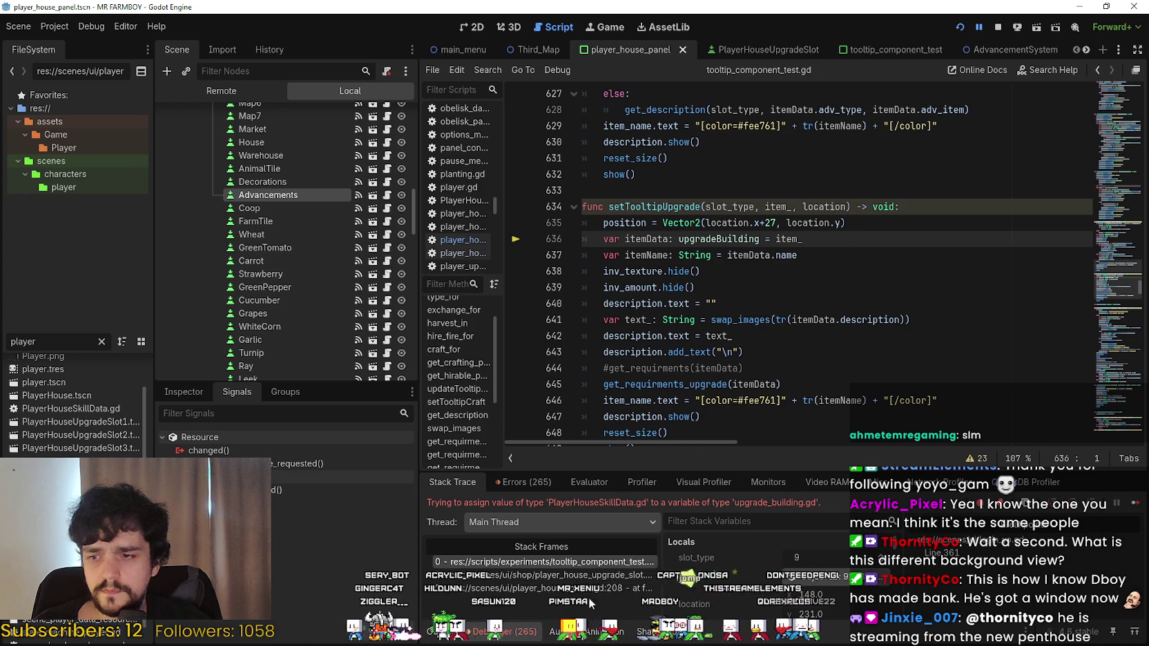
Inspect the upgrade slot script's stack frame, placing the caret on line 56.
{"action": "left_click", "coordinate": [583, 575]}
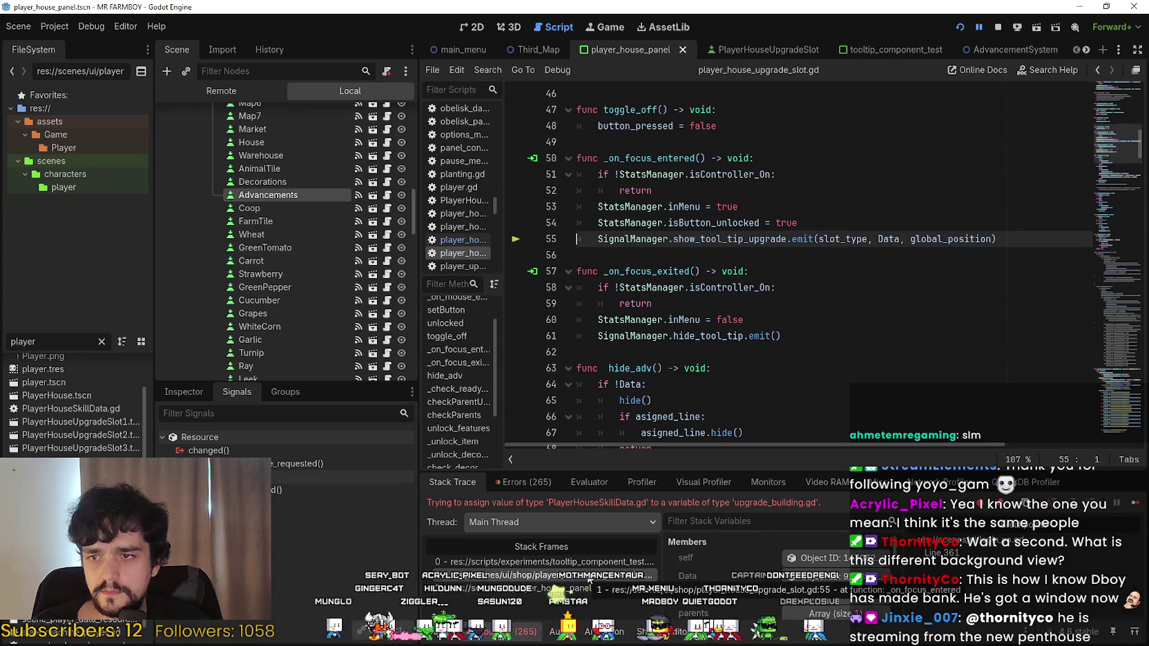
{"action": "scroll", "coordinate": [666, 312], "scroll_direction": "up", "scroll_amount": 1}
{"action": "left_click", "coordinate": [666, 314]}
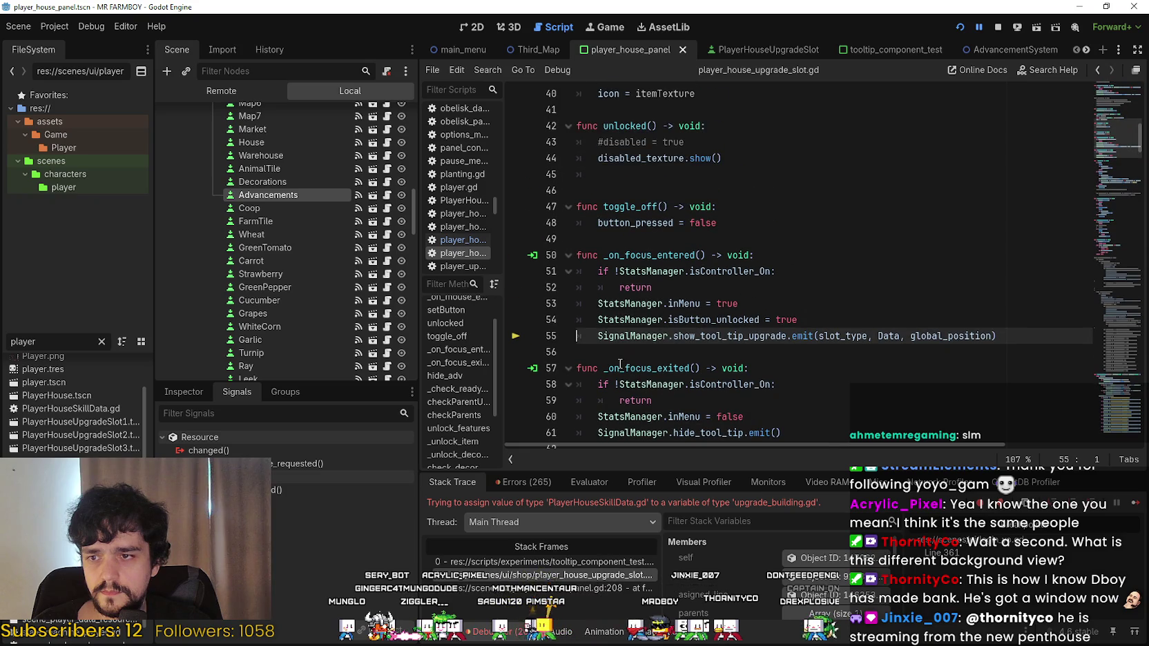
{"action": "scroll", "coordinate": [666, 314], "scroll_direction": "down", "scroll_amount": 1}
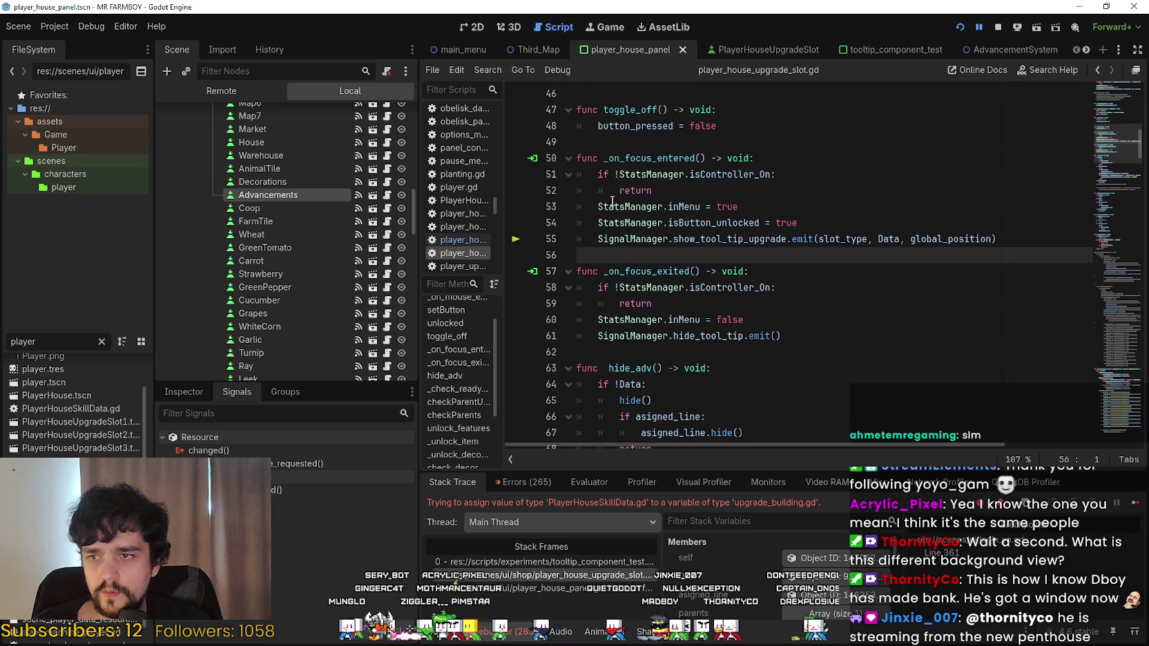
{"action": "scroll", "coordinate": [711, 345], "scroll_direction": "up", "scroll_amount": 2}
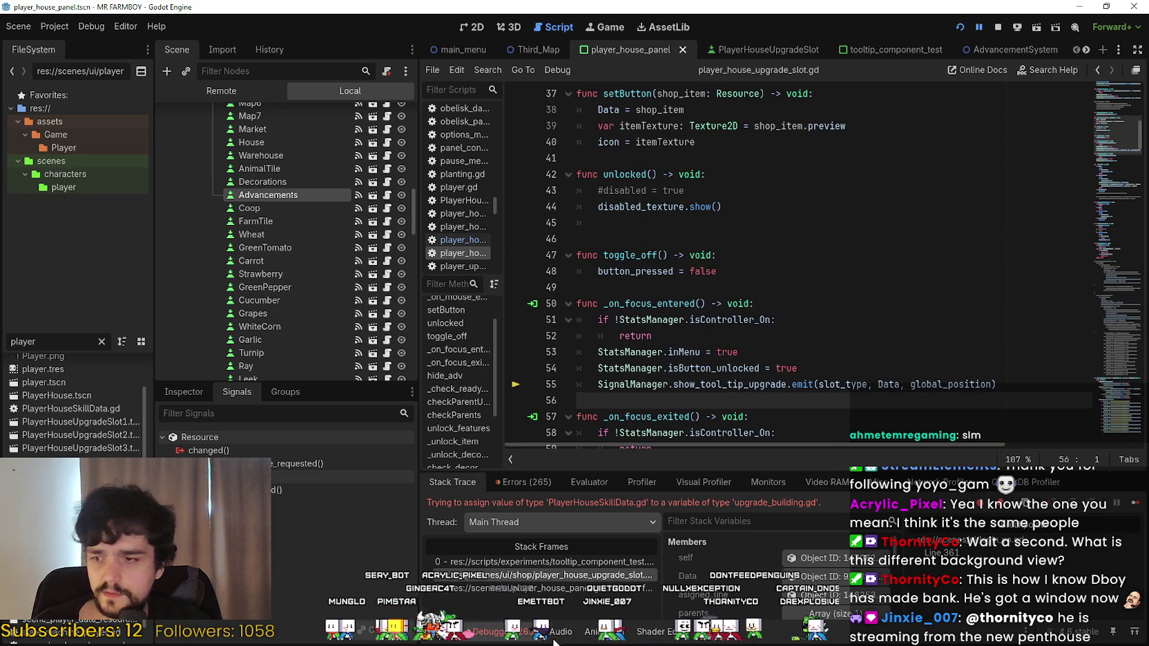
Open the player_house_panel.gd frame at line 208 and review the _on_advancements_pressed code.
{"action": "left_click", "coordinate": [562, 589]}
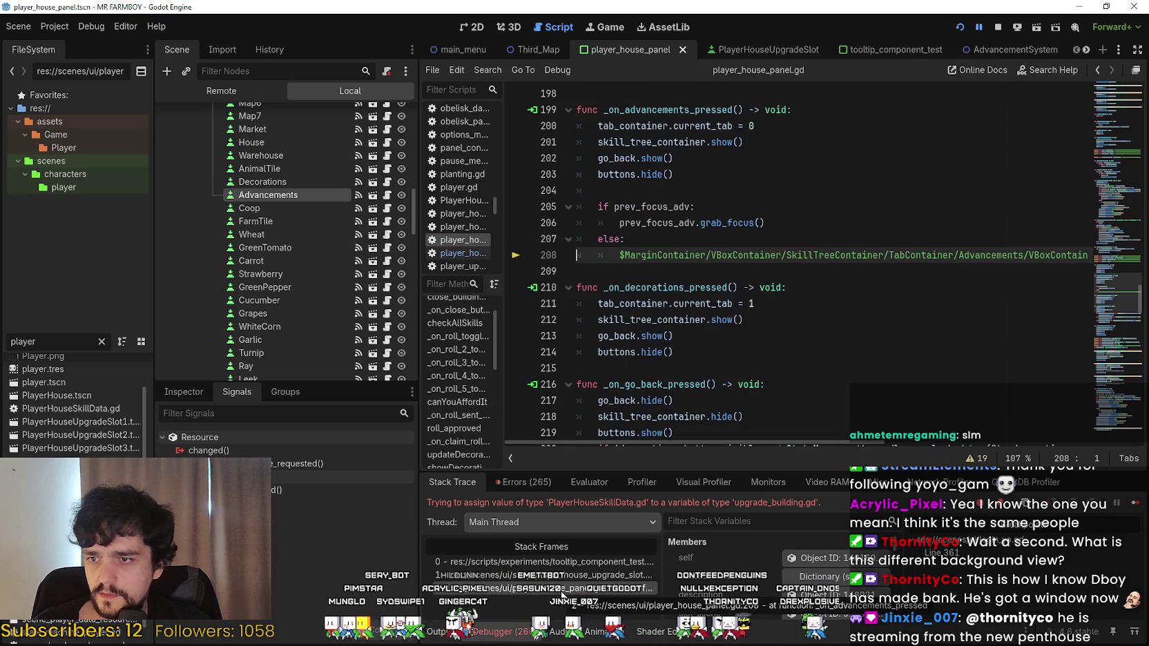
{"action": "left_click_drag", "start_coordinate": [743, 444], "coordinate": [831, 439]}
{"action": "scroll", "coordinate": [831, 432], "scroll_direction": "left", "scroll_amount": 10}
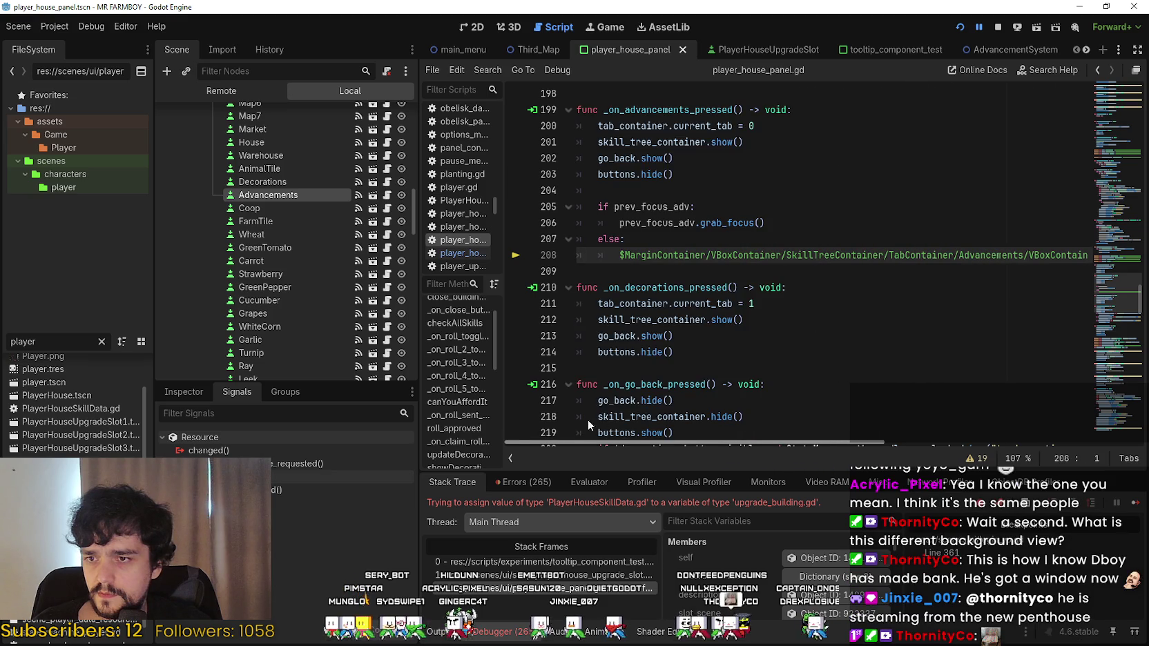
{"action": "scroll", "coordinate": [588, 420], "scroll_direction": "right", "scroll_amount": 5}
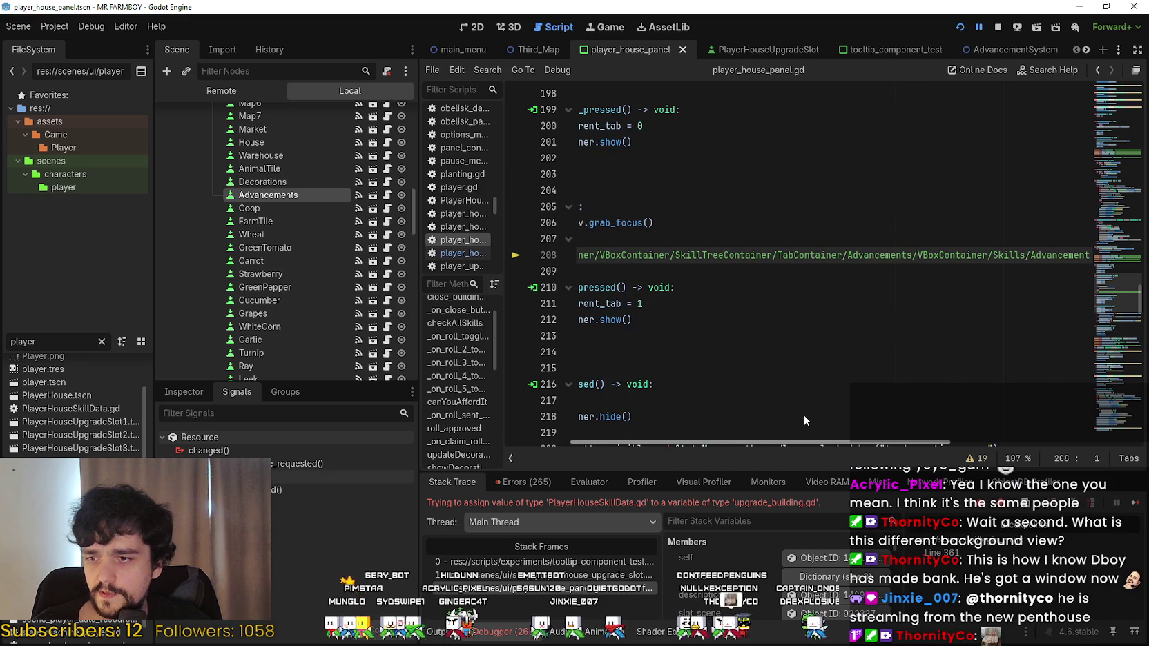
{"action": "scroll", "coordinate": [803, 415], "scroll_direction": "left", "scroll_amount": 5}
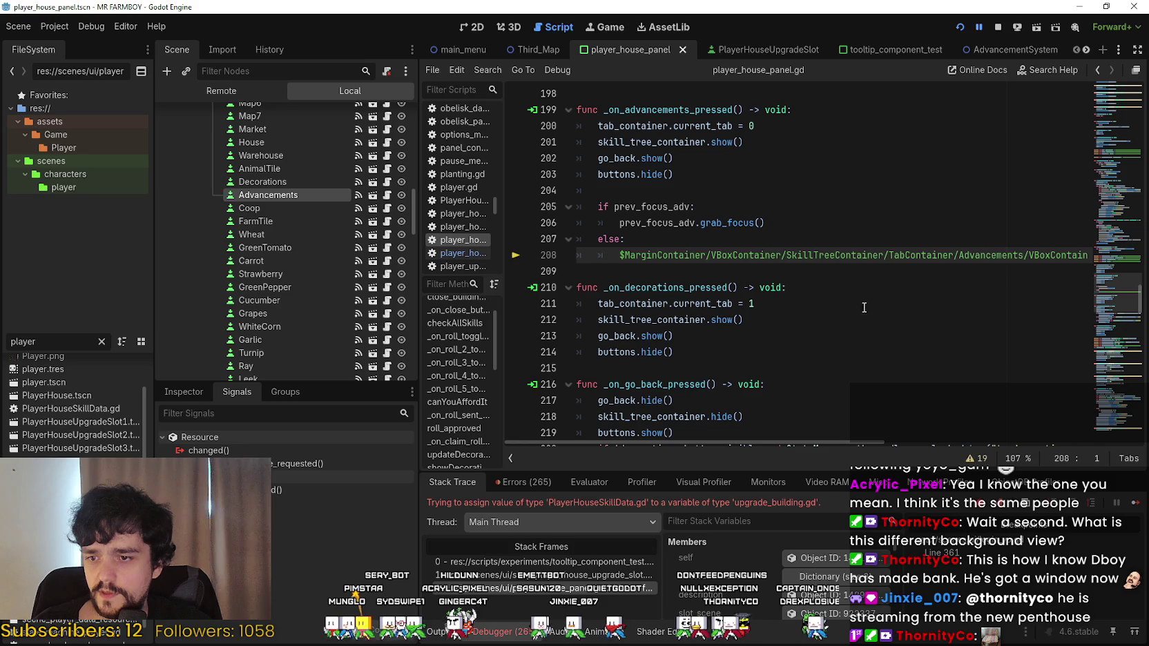
{"action": "scroll", "coordinate": [746, 354], "scroll_direction": "up", "scroll_amount": 4}
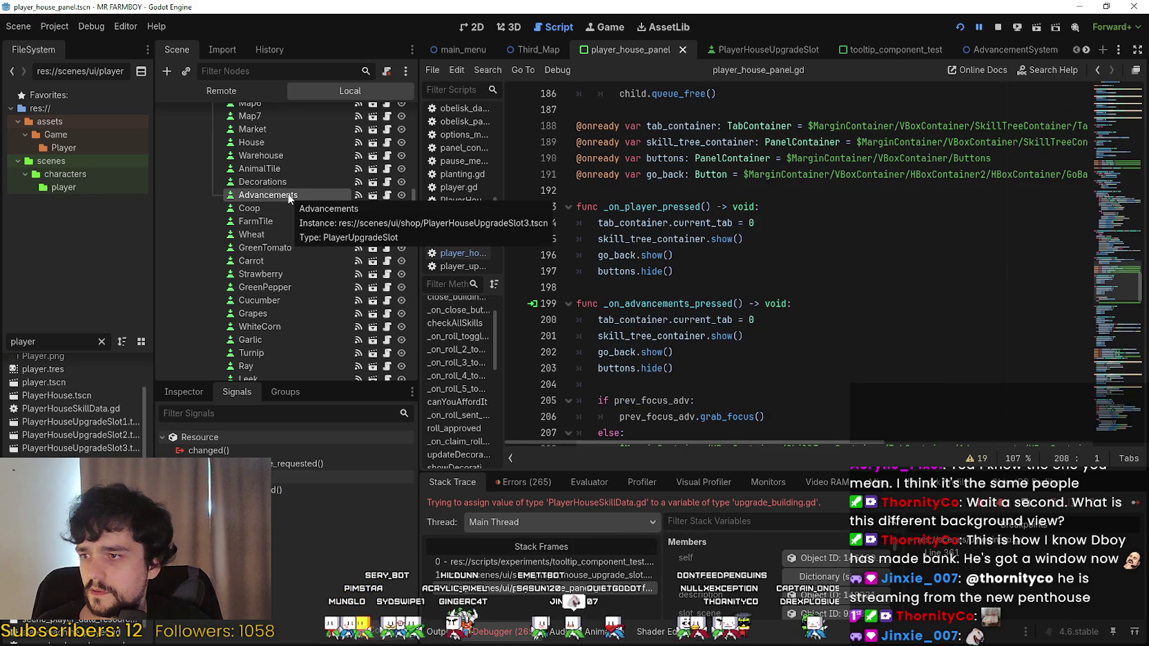
{"action": "scroll", "coordinate": [1017, 241], "scroll_direction": "up", "scroll_amount": 9}
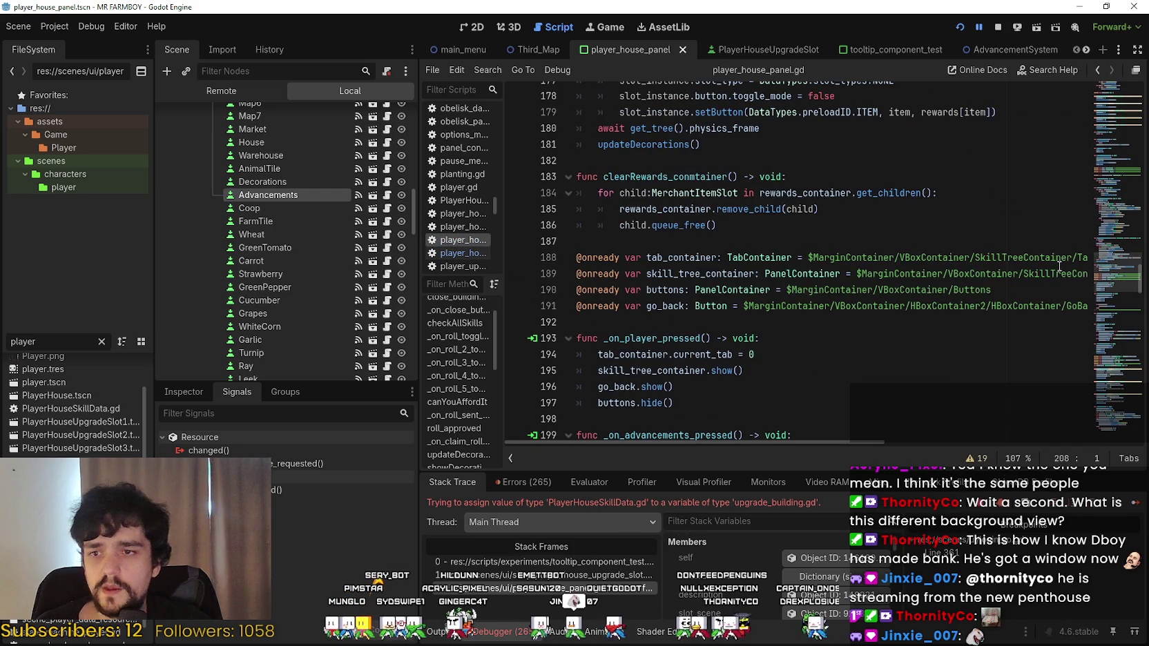
{"action": "mouse_move", "coordinate": [1117, 167]}
{"action": "left_mouse_down"}
{"action": "mouse_move", "coordinate": [1114, 98]}
{"action": "mouse_move", "coordinate": [1092, 148]}
{"action": "mouse_move", "coordinate": [1087, 296]}
{"action": "left_mouse_up"}
{"action": "scroll", "coordinate": [868, 444], "scroll_direction": "right", "scroll_amount": 5}
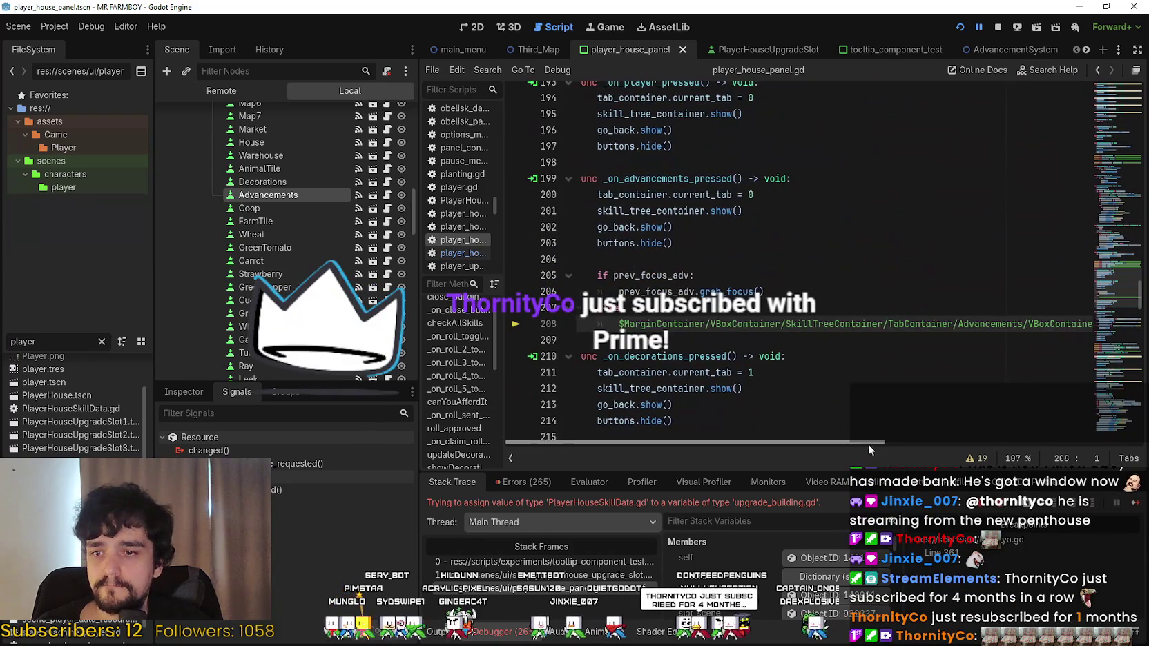
{"action": "left_click", "coordinate": [734, 309]}
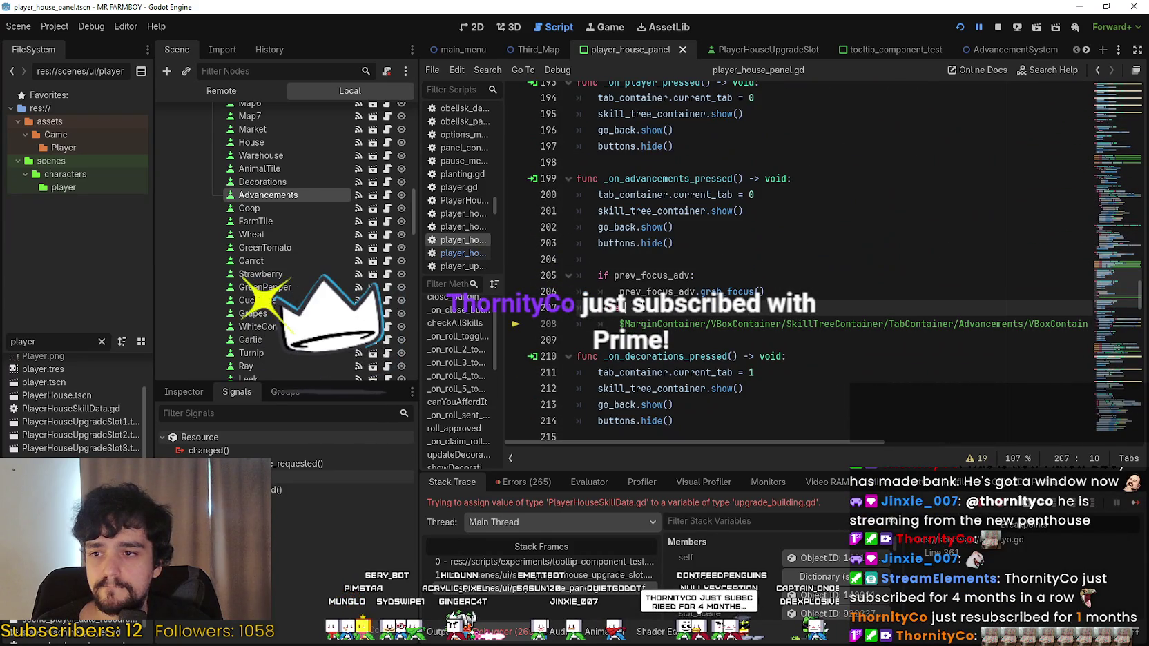
{"action": "left_click", "coordinate": [1051, 325]}
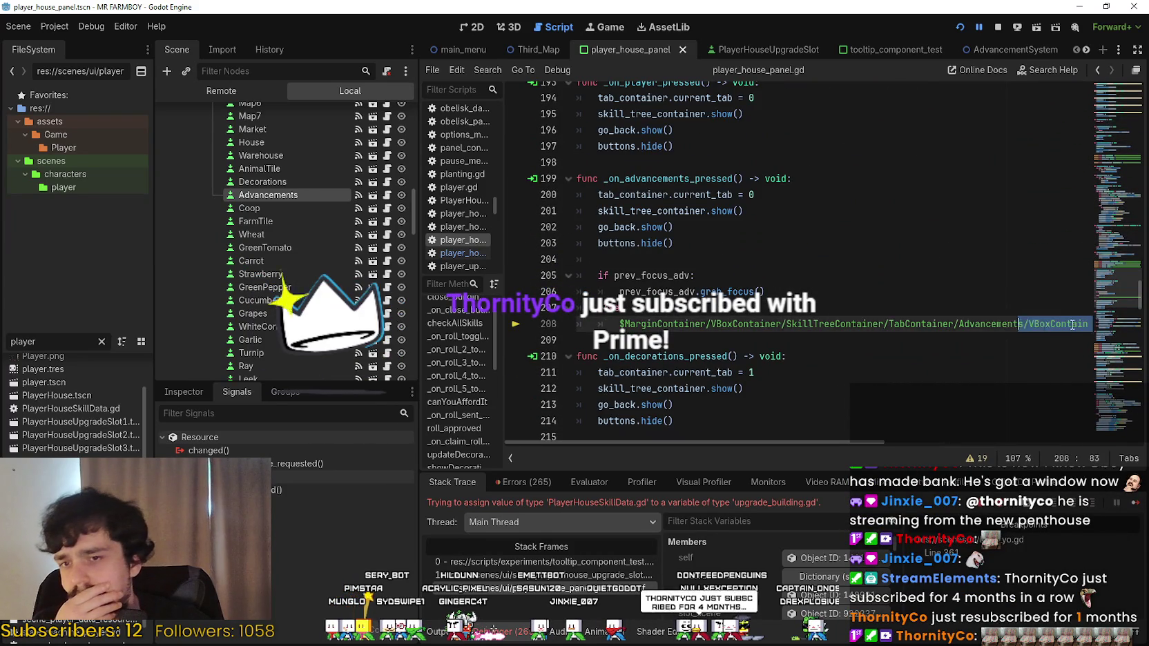
{"action": "key", "text": "End"}
{"action": "double_click", "coordinate": [1051, 325]}
{"action": "left_click_drag", "start_coordinate": [852, 443], "coordinate": [694, 442]}
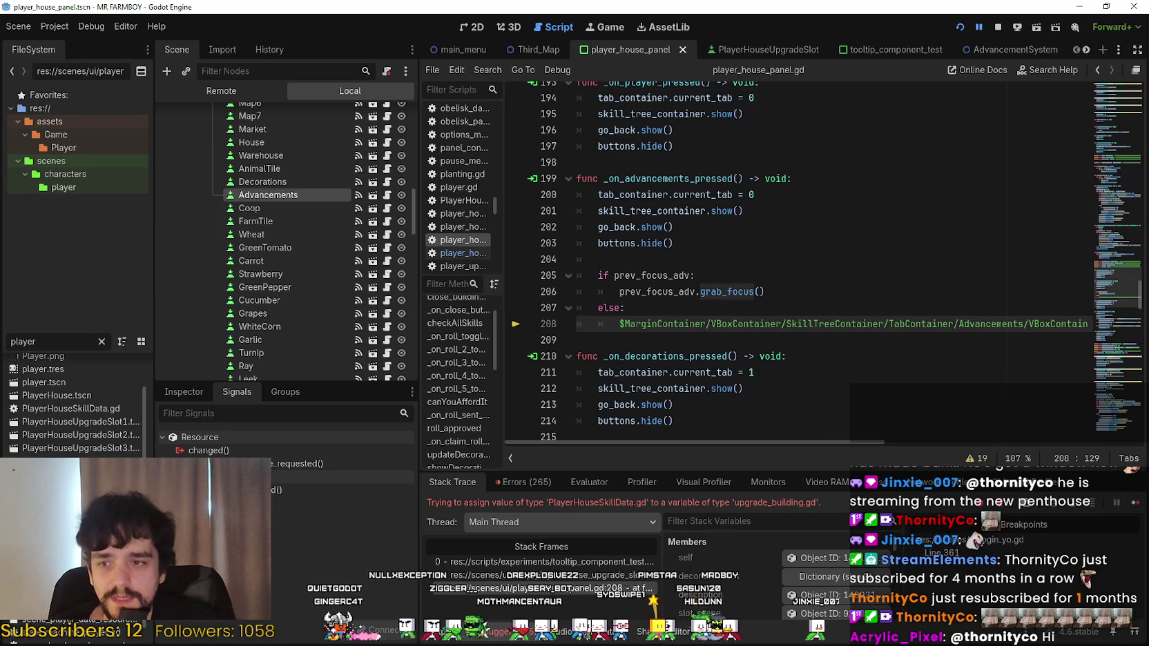
{"action": "left_click_drag", "start_coordinate": [840, 441], "coordinate": [1089, 454]}
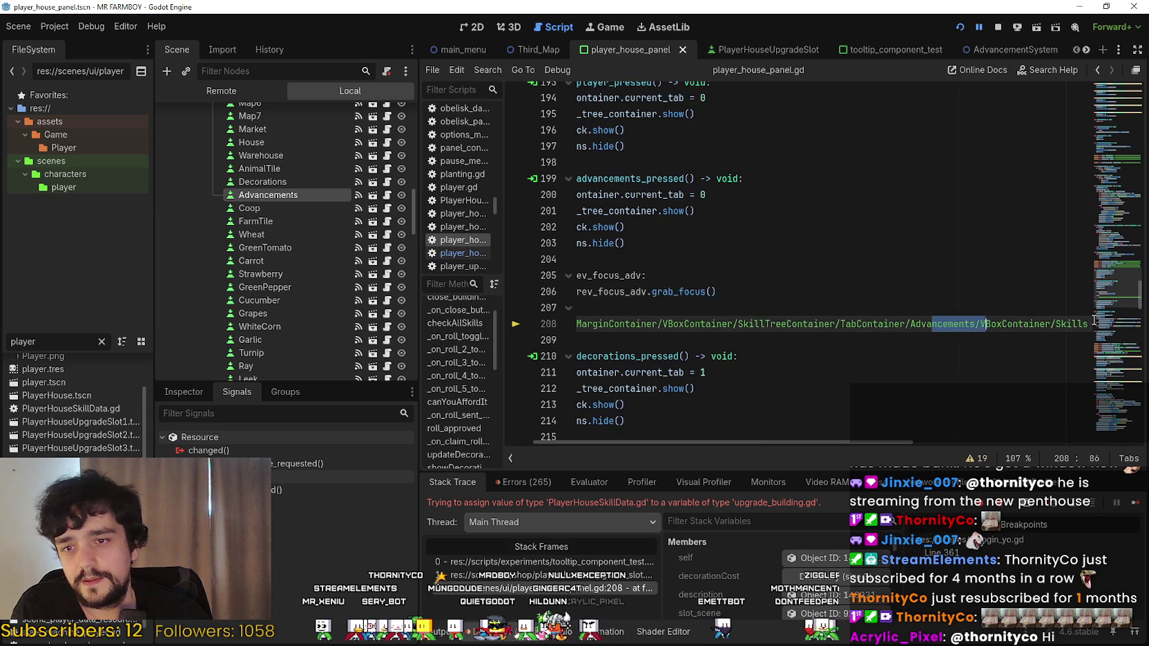
Read the fallback focus code on lines 207–209 of player_house_panel.gd.
{"action": "left_click", "coordinate": [1021, 312]}
{"action": "left_click_drag", "start_coordinate": [1038, 323], "coordinate": [1106, 322]}
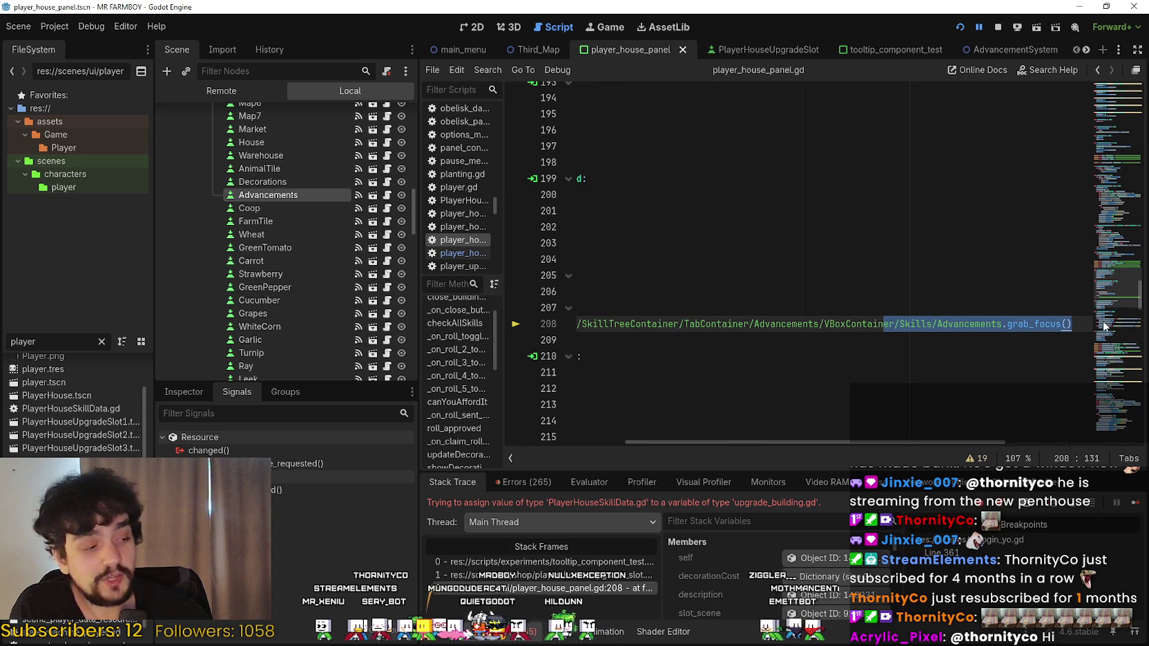
{"action": "key", "text": "Down"}
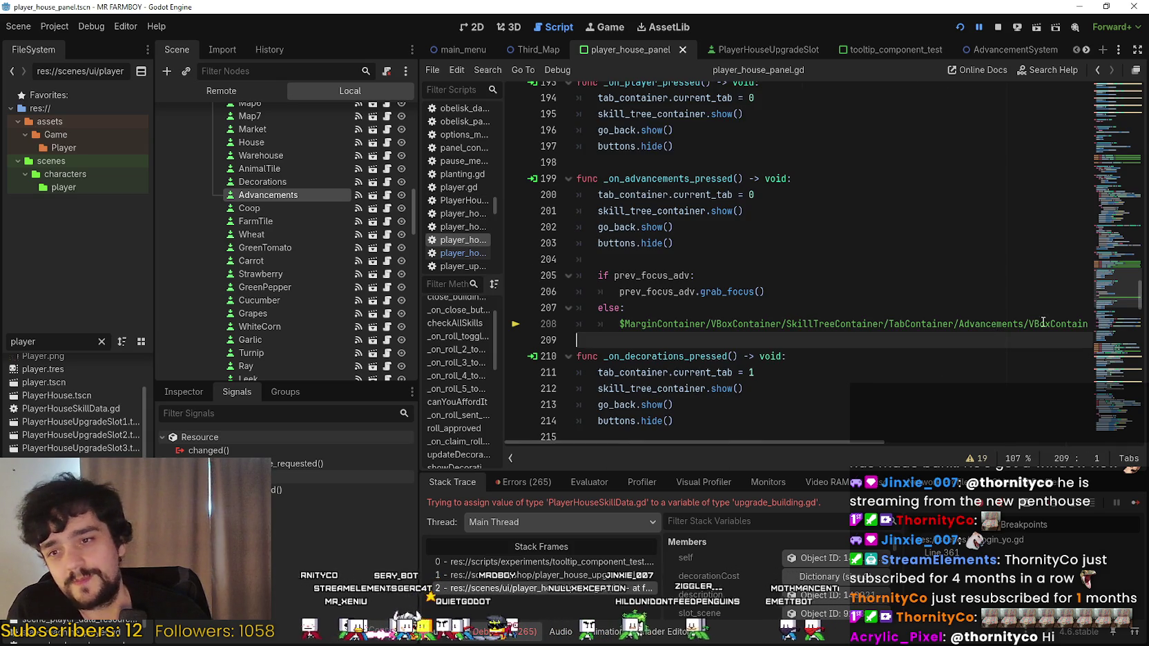
{"action": "left_click_drag", "start_coordinate": [1052, 317], "coordinate": [1099, 323]}
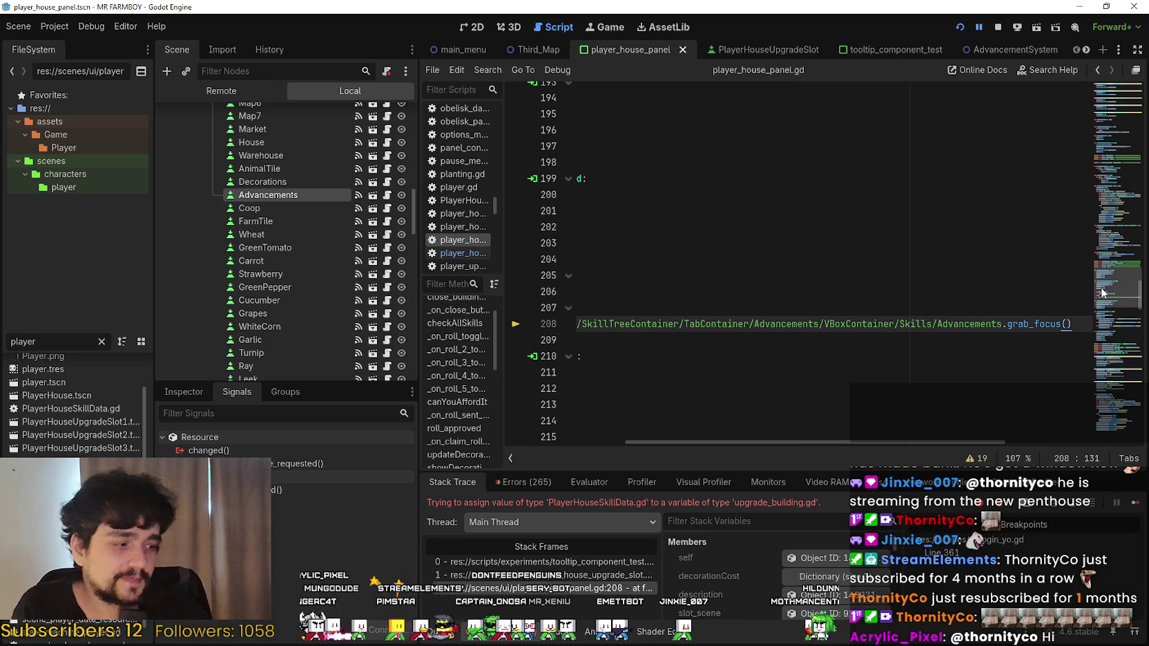
{"action": "left_click_drag", "start_coordinate": [882, 444], "coordinate": [742, 446]}
{"action": "left_click", "coordinate": [622, 343]}
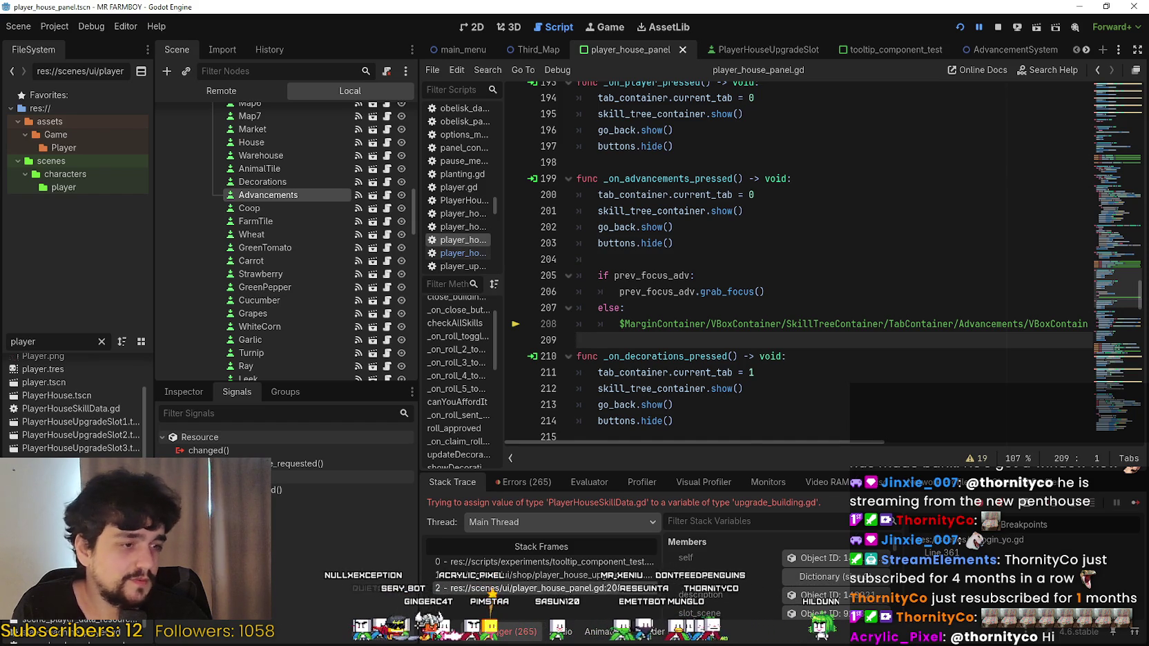
{"action": "key", "text": "alt+Tab"}
{"action": "key", "text": "alt+Tab"}
{"action": "key", "text": "alt+Tab"}
{"action": "key", "text": "alt+Tab"}
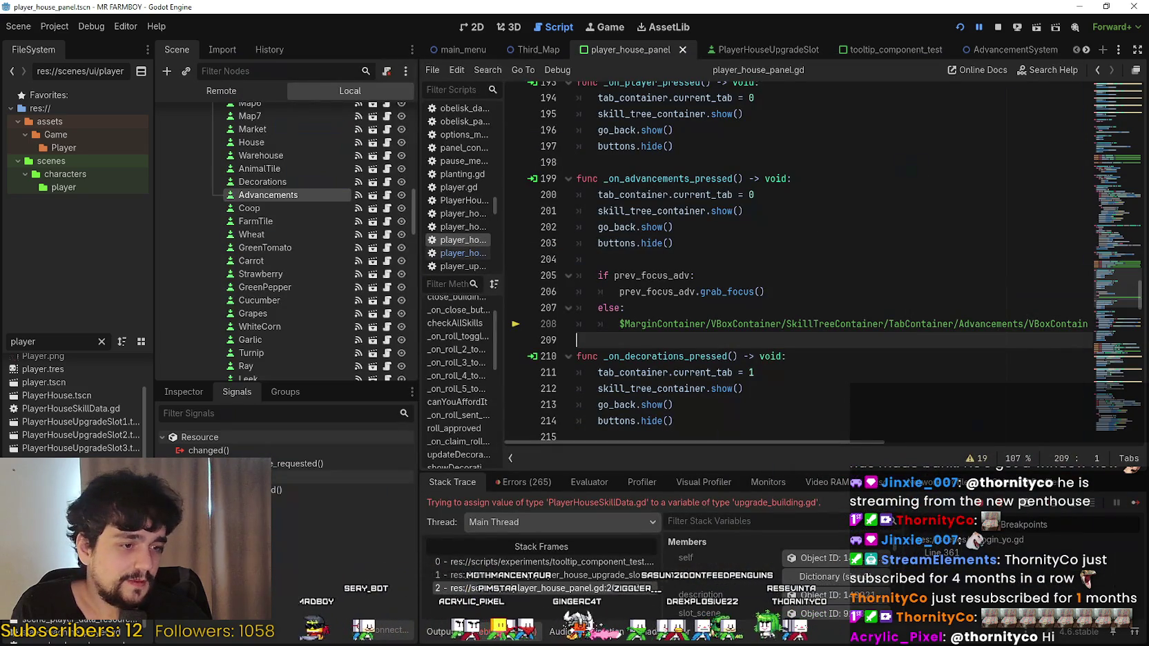
{"action": "left_click", "coordinate": [737, 324]}
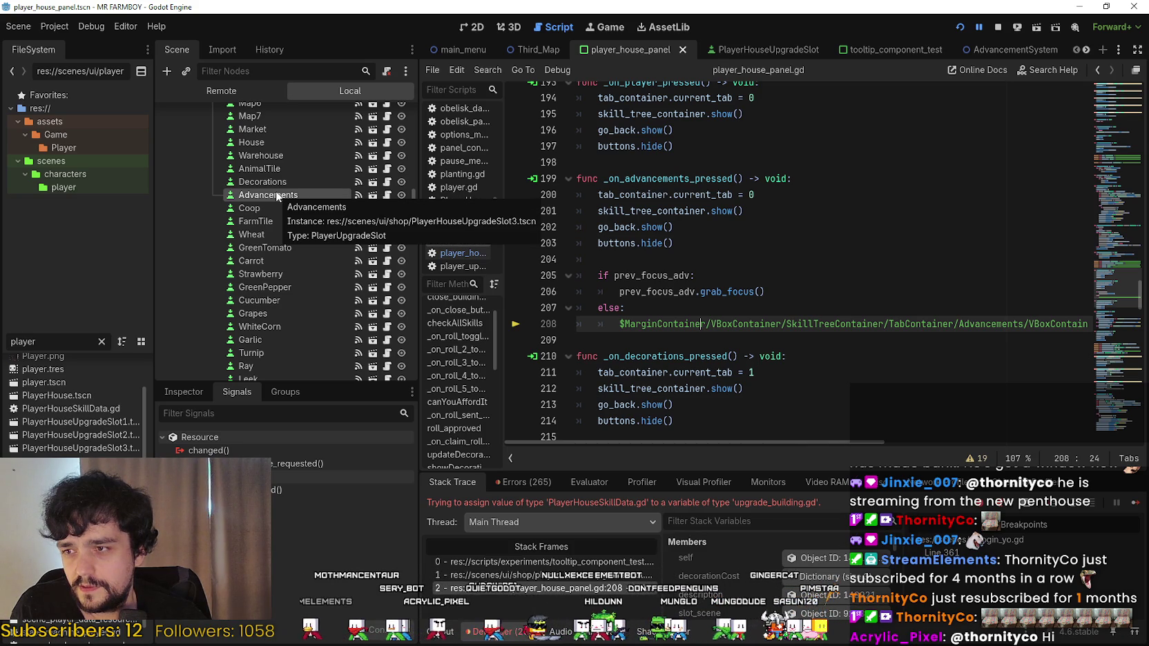
Scroll line 208 sideways to read prev_focus_adv, then open stack frame 1 at player_house_upgrade_slot.gd line 55.
{"action": "left_click", "coordinate": [275, 194]}
{"action": "left_click_drag", "start_coordinate": [820, 439], "coordinate": [1081, 458]}
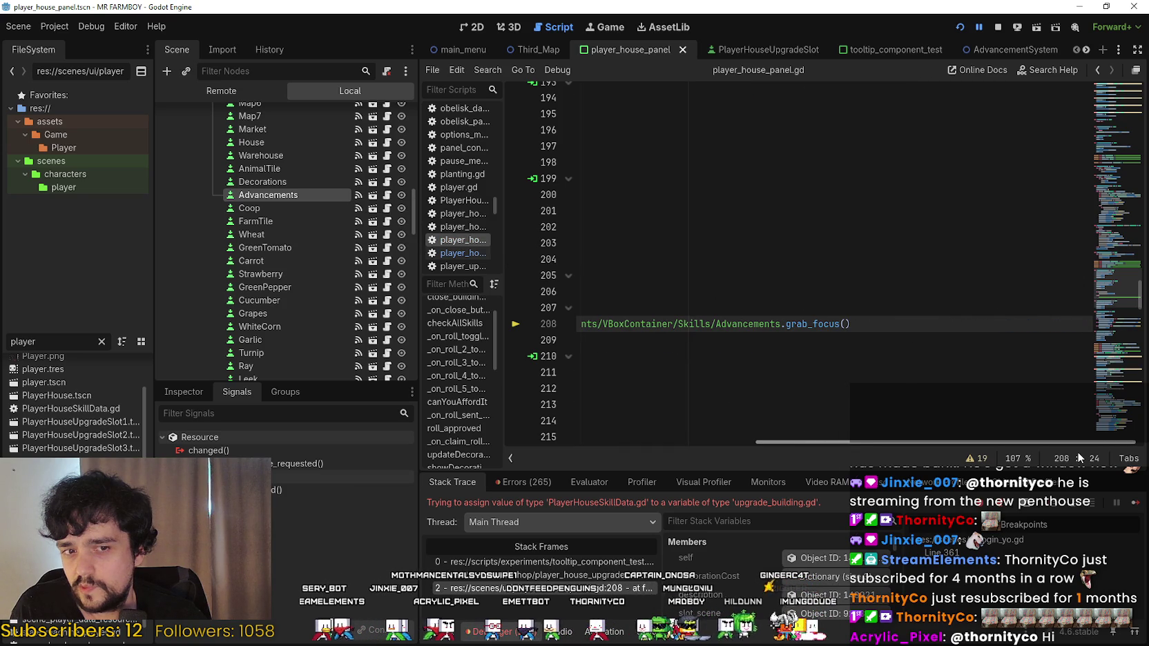
{"action": "left_click_drag", "start_coordinate": [1079, 450], "coordinate": [746, 450]}
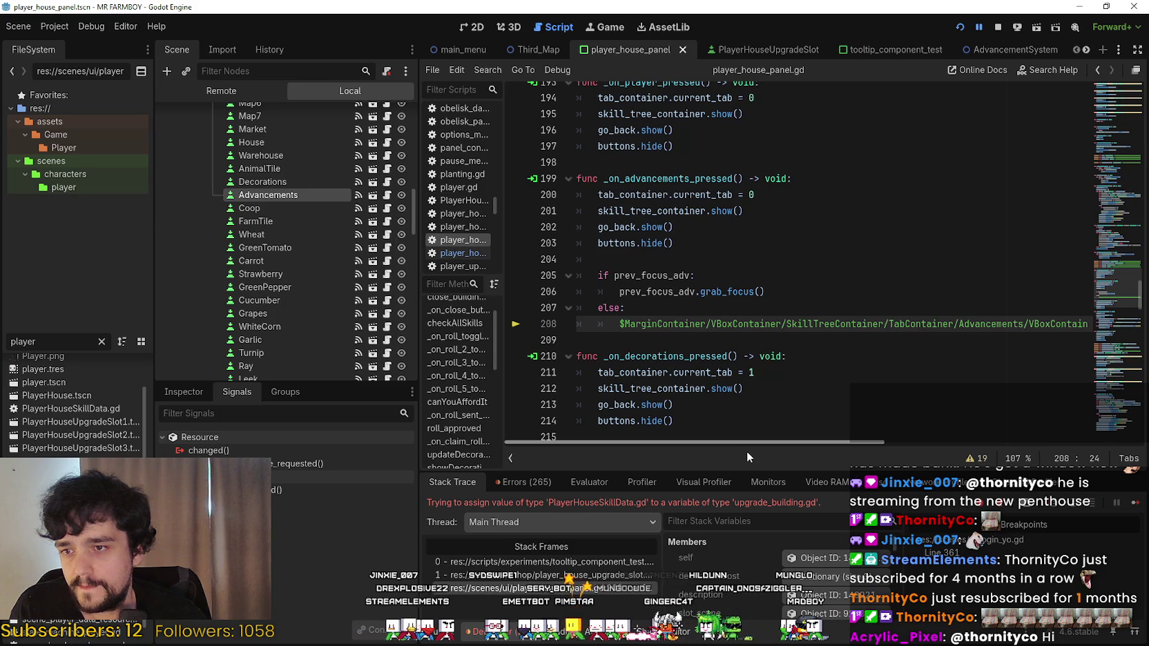
{"action": "left_click_drag", "start_coordinate": [746, 451], "coordinate": [1148, 451]}
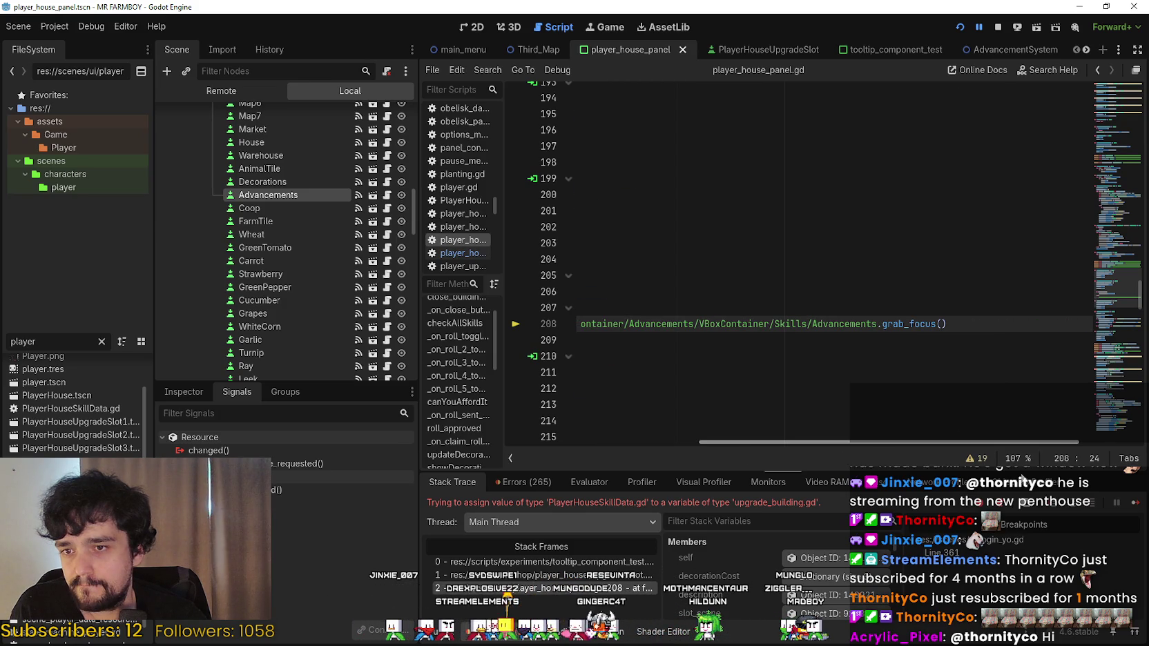
{"action": "left_click_drag", "start_coordinate": [834, 442], "coordinate": [639, 441]}
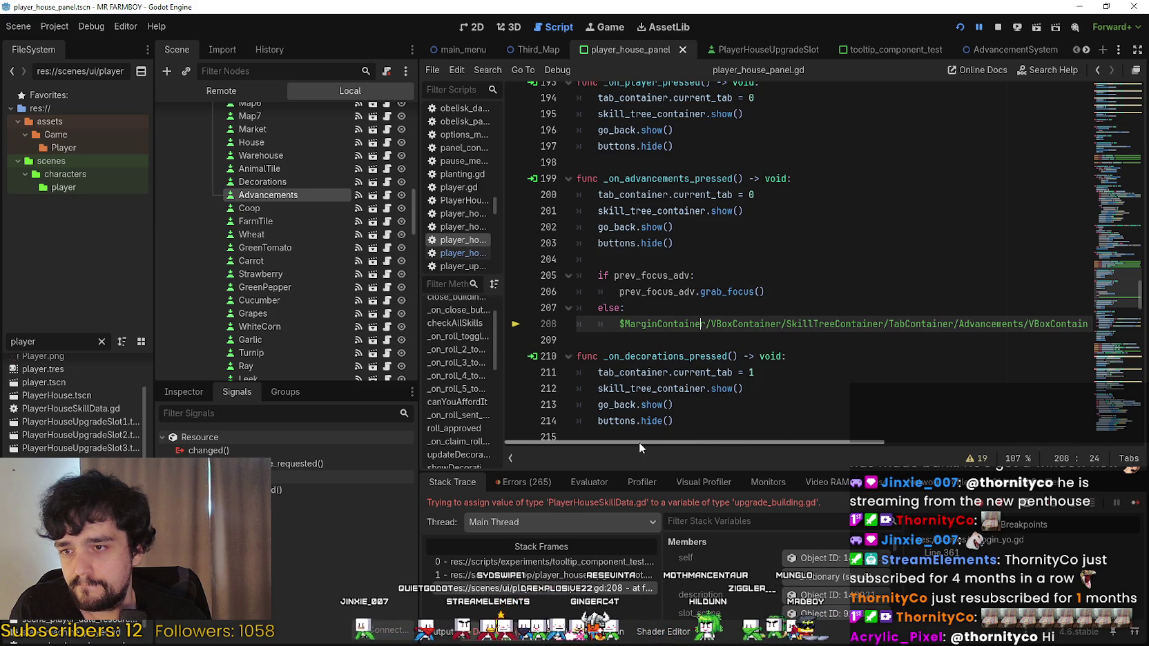
{"action": "double_click", "coordinate": [657, 289]}
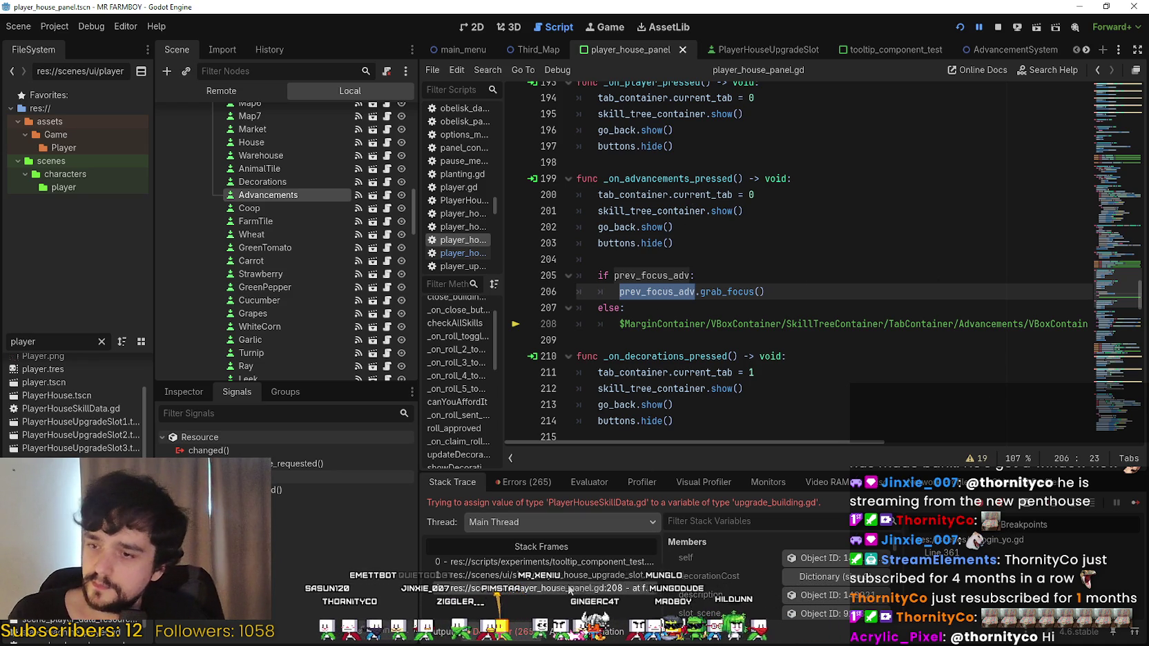
{"action": "left_click", "coordinate": [602, 574]}
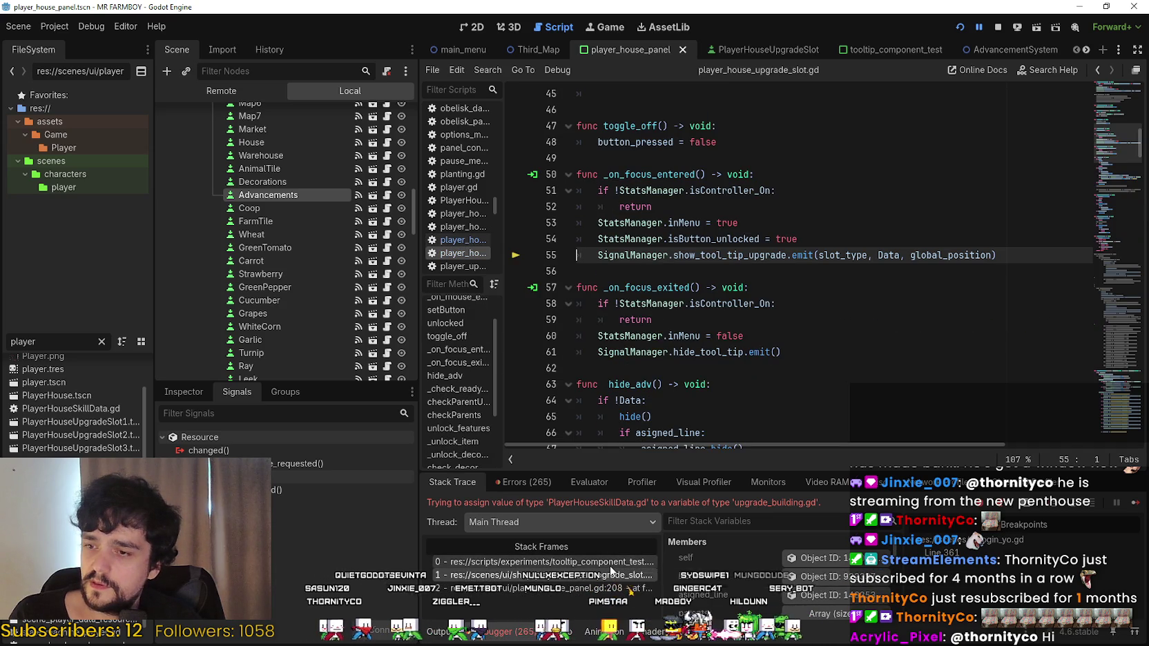
Inspect setTooltipUpgrade in tooltip_component_test.gd and the Advancements node's Inspector properties.
{"action": "left_click", "coordinate": [609, 563]}
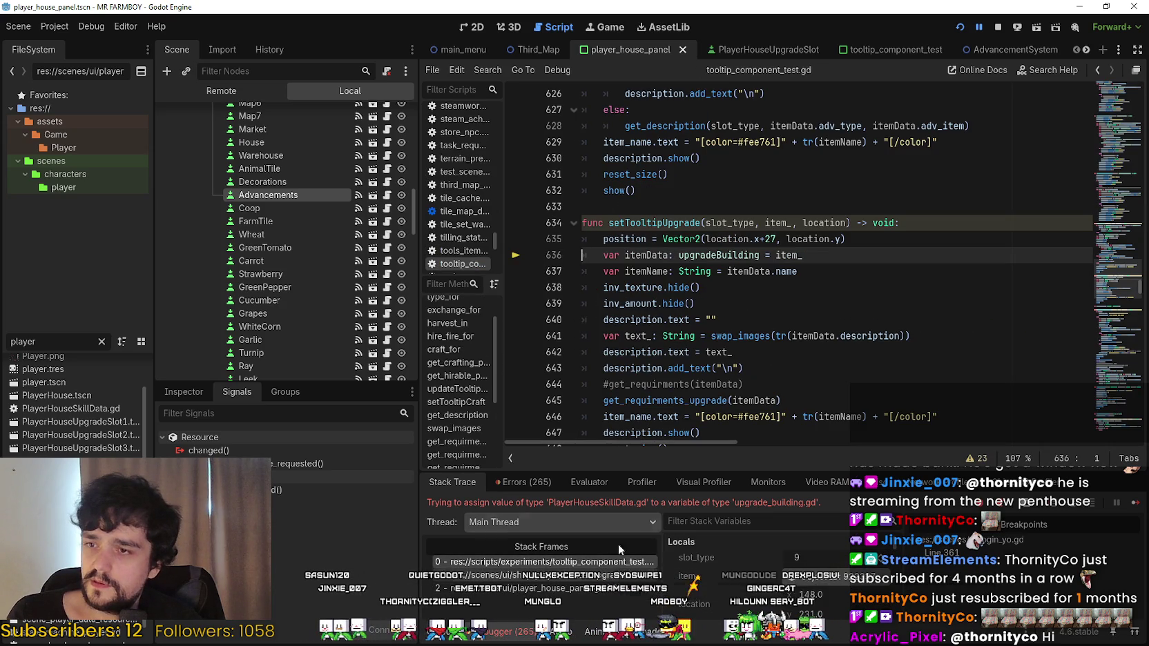
{"action": "double_click", "coordinate": [648, 222]}
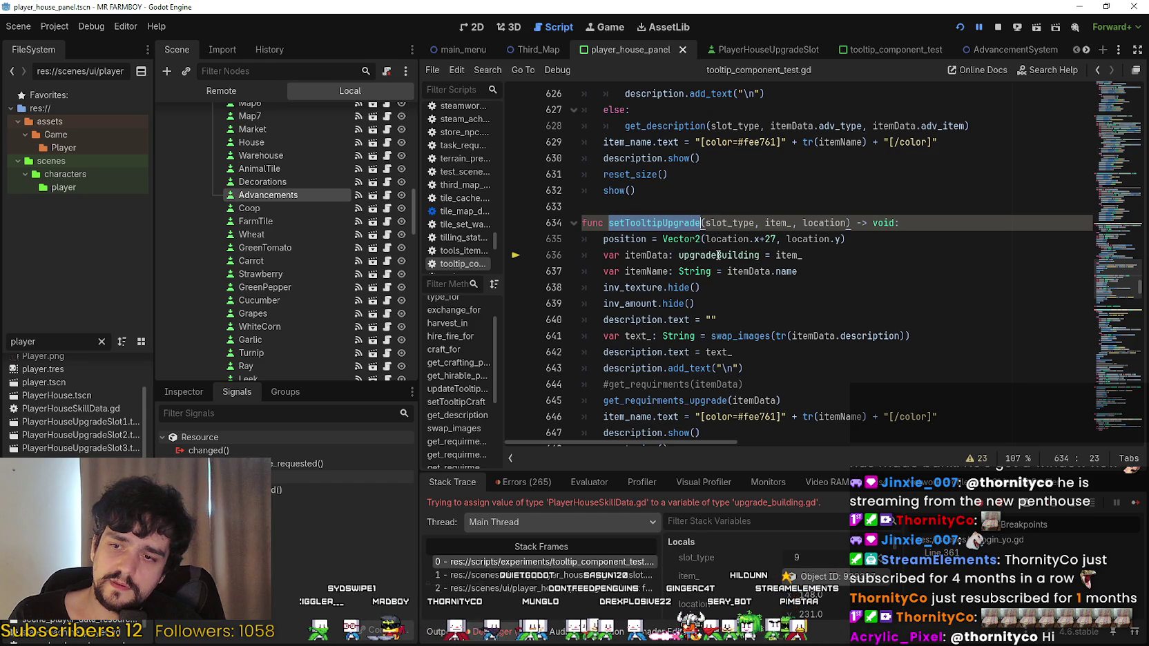
{"action": "left_click", "coordinate": [283, 194]}
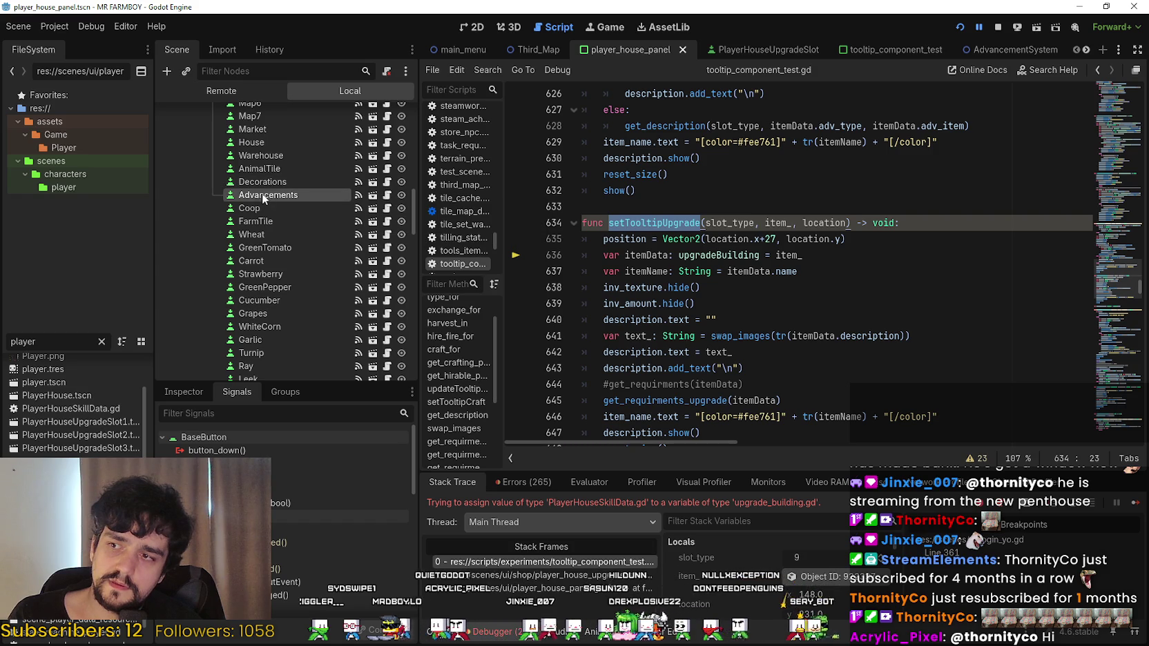
{"action": "left_click", "coordinate": [179, 391]}
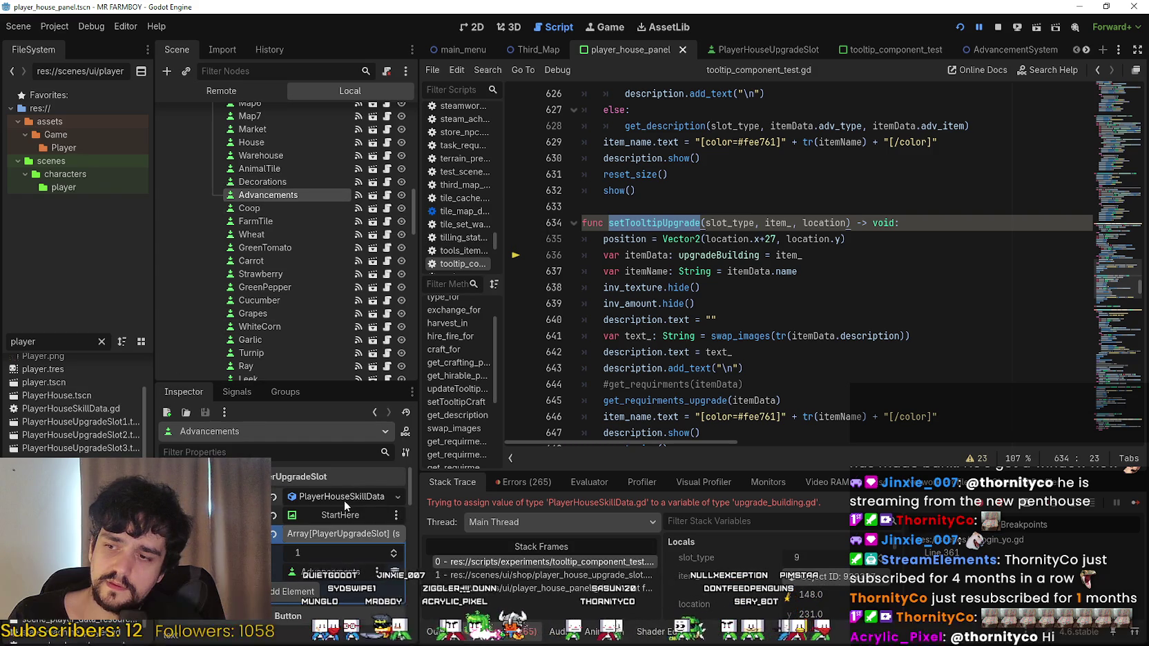
{"action": "scroll", "coordinate": [335, 539], "scroll_direction": "down", "scroll_amount": 5}
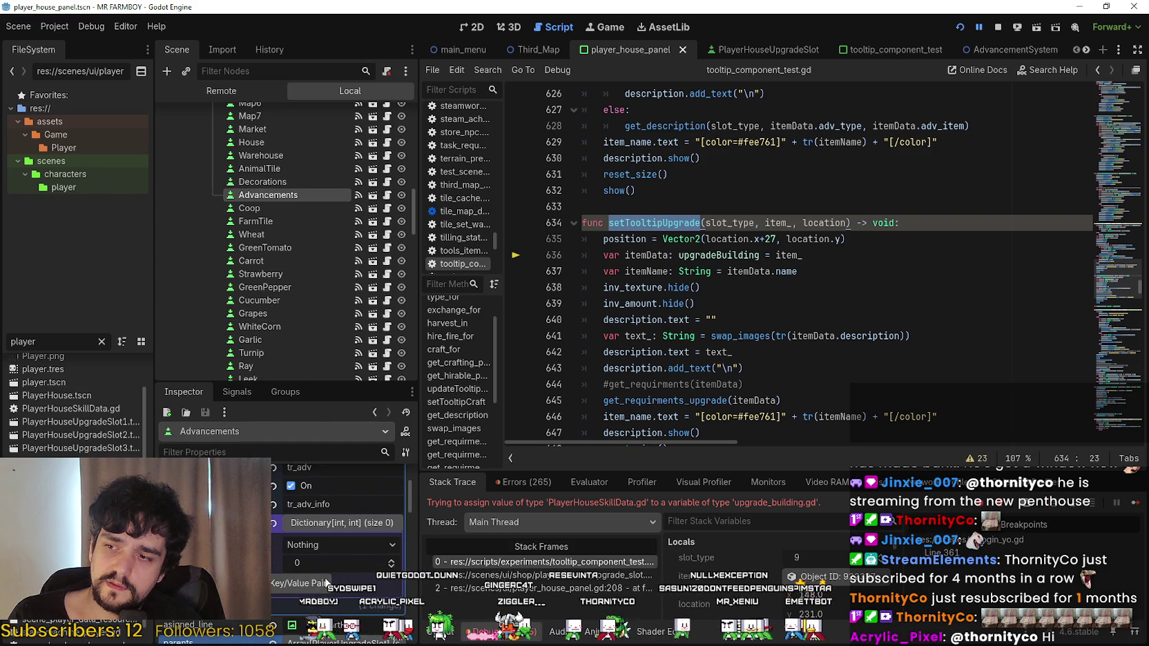
{"action": "scroll", "coordinate": [331, 566], "scroll_direction": "up", "scroll_amount": 3}
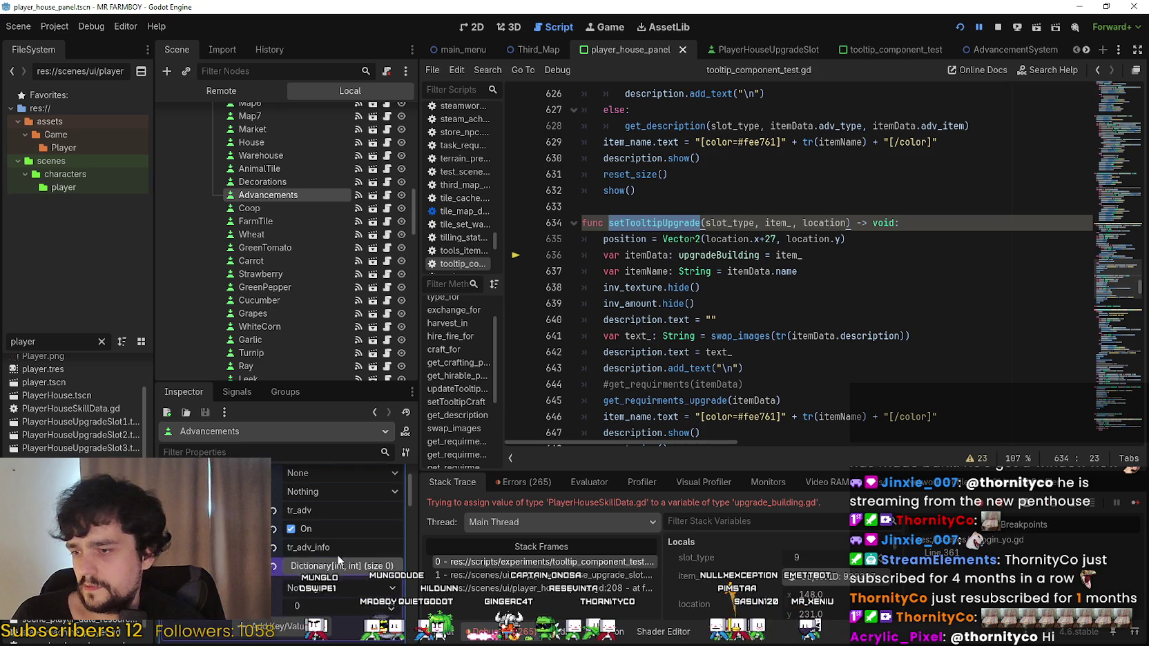
{"action": "scroll", "coordinate": [340, 524], "scroll_direction": "up", "scroll_amount": 3}
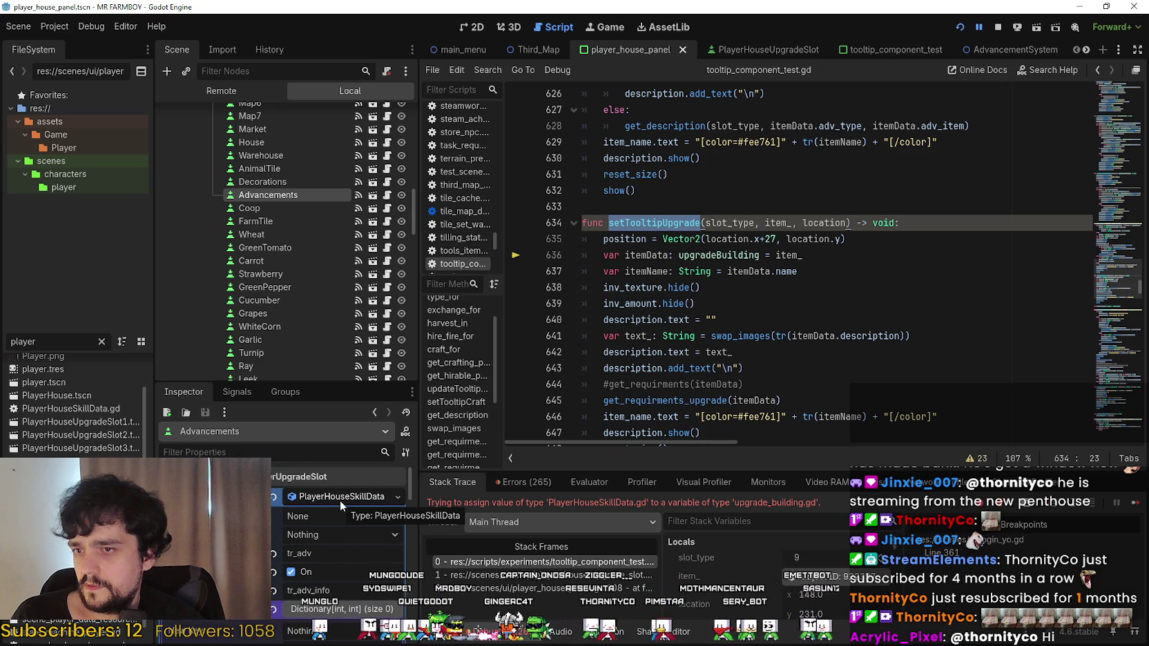
Check setTooltipUpgrade's upgradeBuilding parameter type, then return to player_house_panel.gd line 208 via stack frame 2.
{"action": "left_click", "coordinate": [722, 255]}
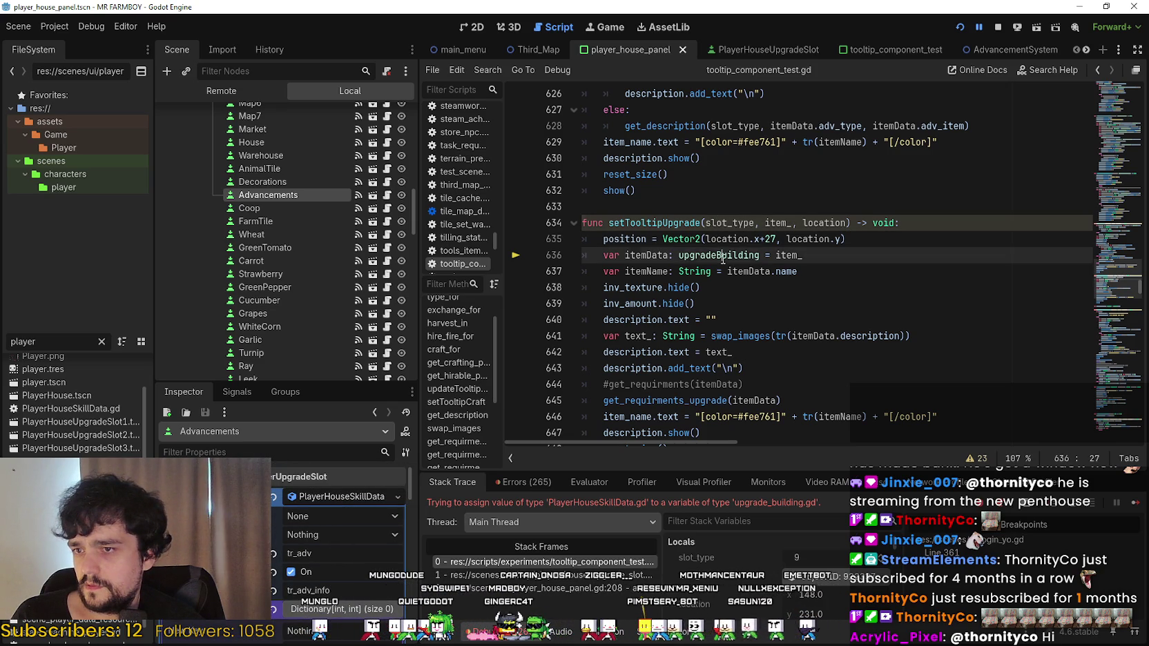
{"action": "double_click", "coordinate": [656, 222]}
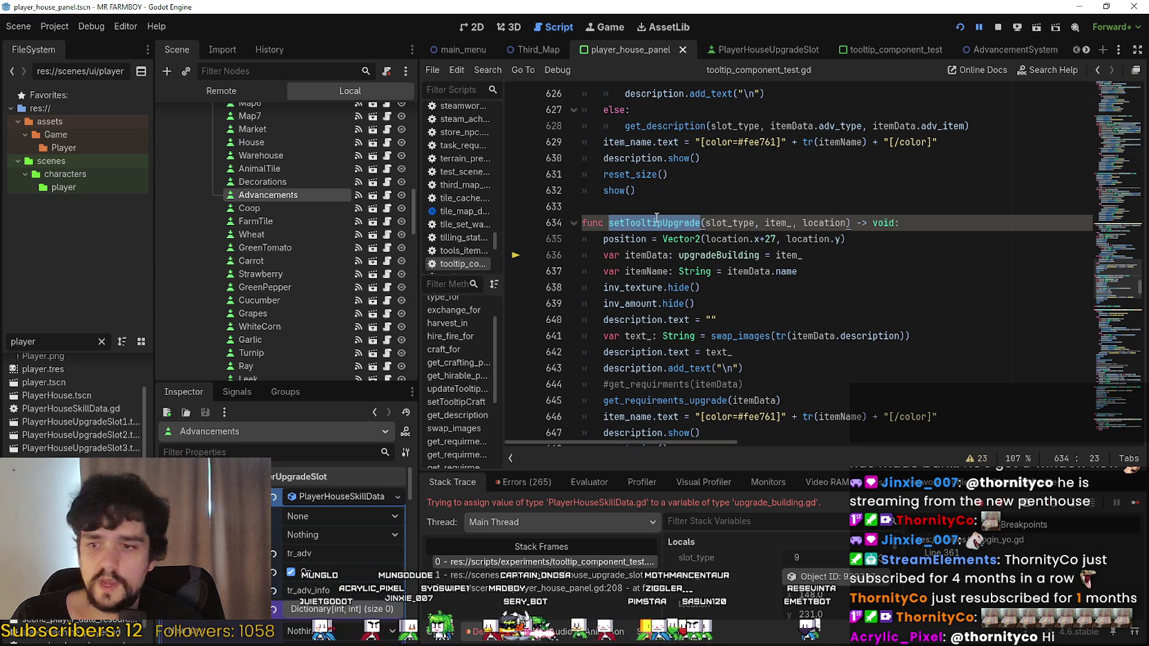
{"action": "left_click", "coordinate": [579, 586]}
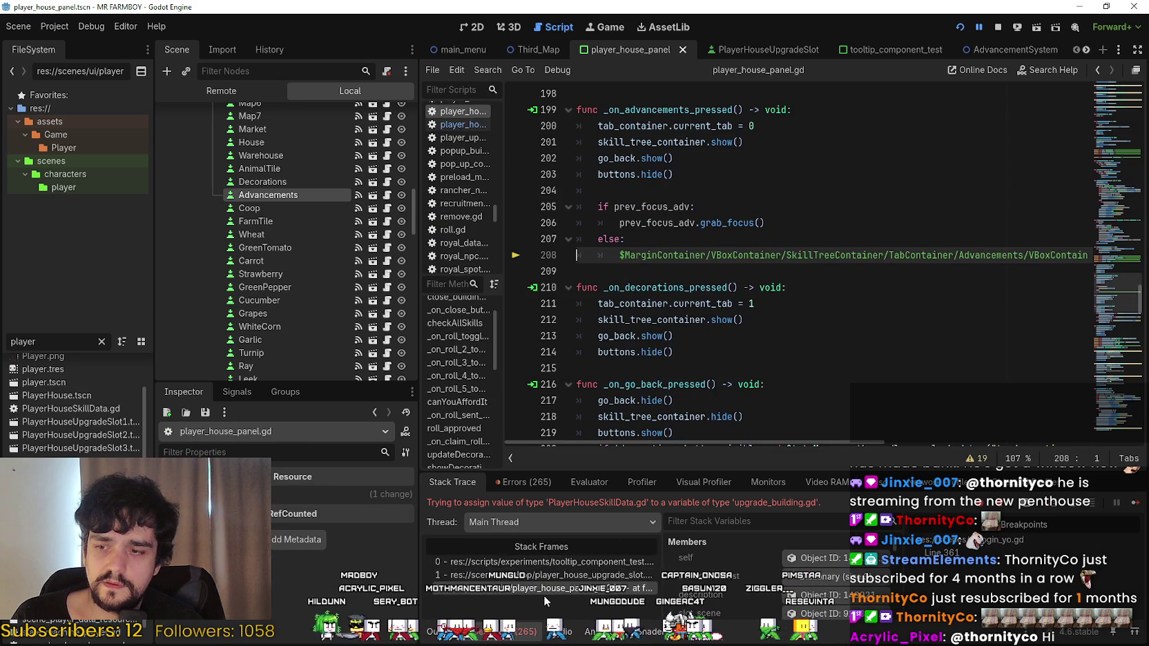
Reopen line 55 of player_house_upgrade_slot.gd and scroll through the slot script.
{"action": "left_click", "coordinate": [542, 574]}
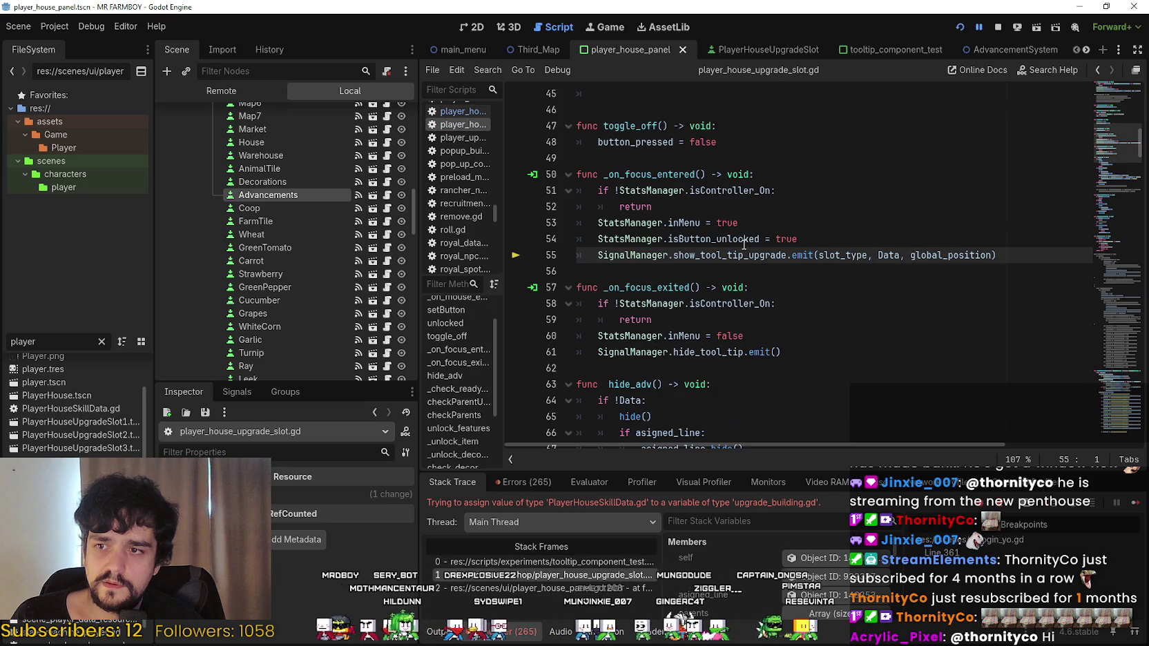
{"action": "double_click", "coordinate": [724, 252]}
{"action": "scroll", "coordinate": [778, 292], "scroll_direction": "up", "scroll_amount": 3}
{"action": "left_click", "coordinate": [1099, 116]}
{"action": "scroll", "coordinate": [1100, 116], "scroll_direction": "up", "scroll_amount": 4}
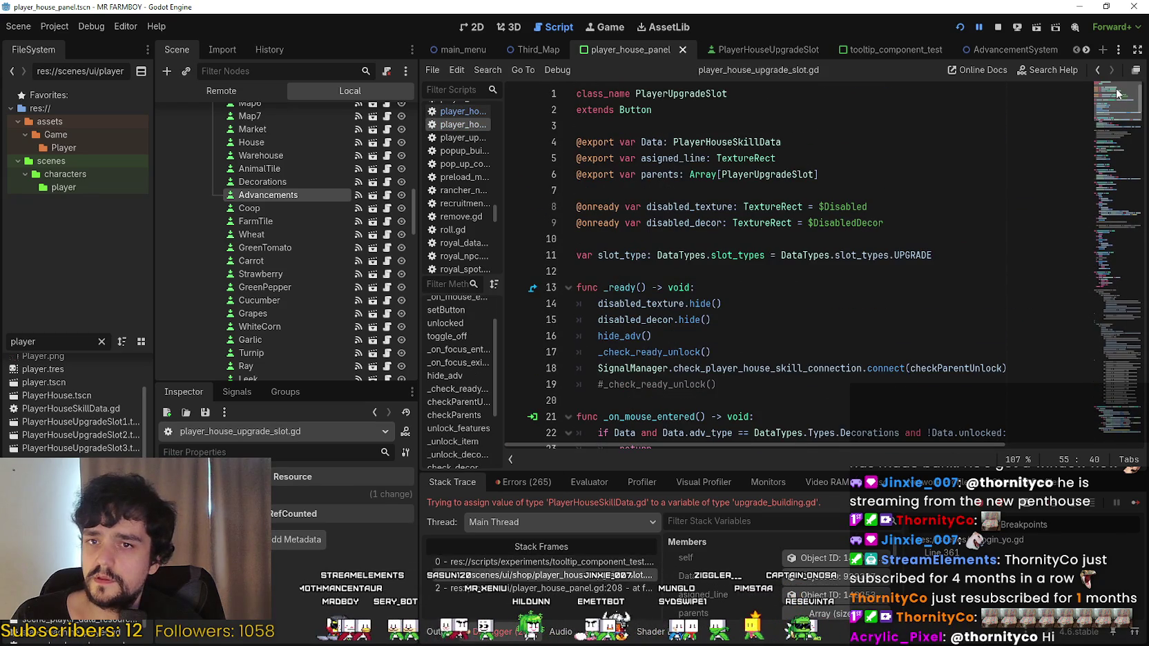
{"action": "scroll", "coordinate": [1112, 135], "scroll_direction": "down", "scroll_amount": 12}
{"action": "scroll", "coordinate": [1119, 147], "scroll_direction": "down", "scroll_amount": 2}
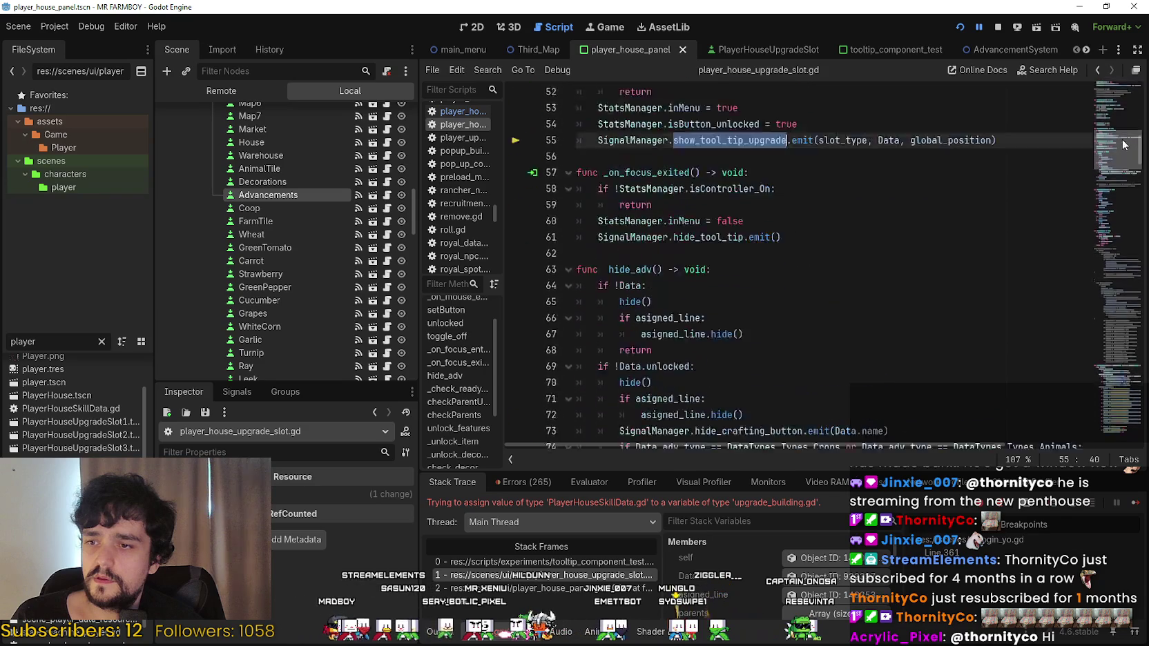
{"action": "scroll", "coordinate": [1120, 148], "scroll_direction": "up", "scroll_amount": 4}
{"action": "scroll", "coordinate": [1122, 150], "scroll_direction": "down", "scroll_amount": 4}
{"action": "scroll", "coordinate": [1121, 149], "scroll_direction": "down", "scroll_amount": 3}
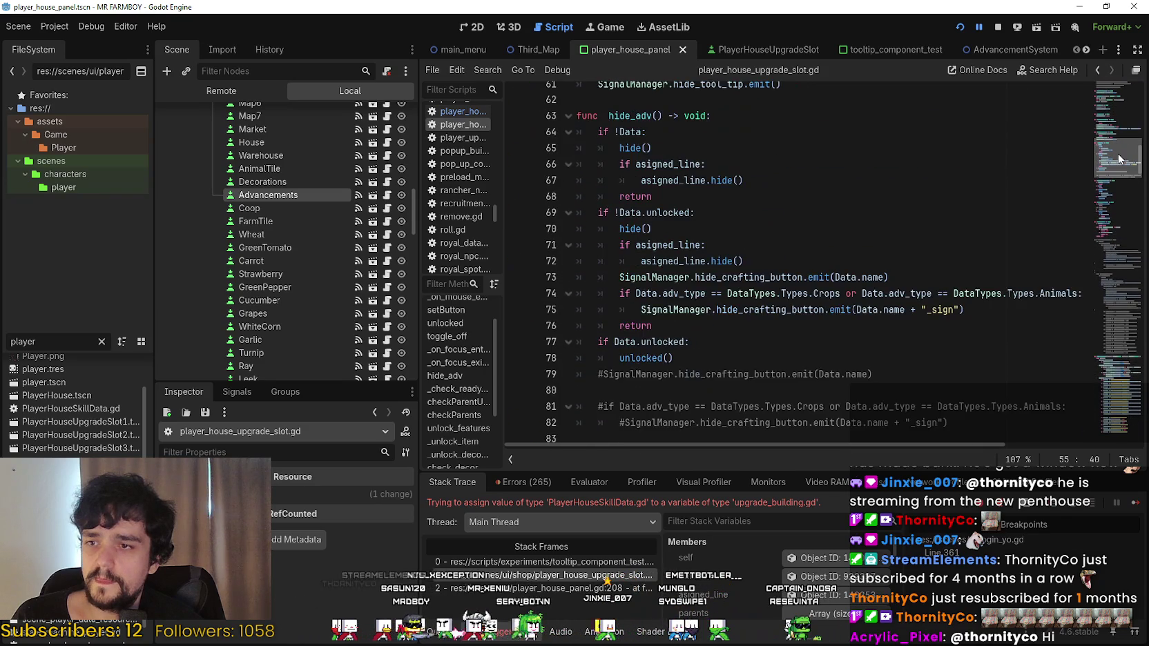
{"action": "scroll", "coordinate": [1123, 142], "scroll_direction": "up", "scroll_amount": 5}
{"action": "scroll", "coordinate": [1126, 131], "scroll_direction": "up", "scroll_amount": 3}
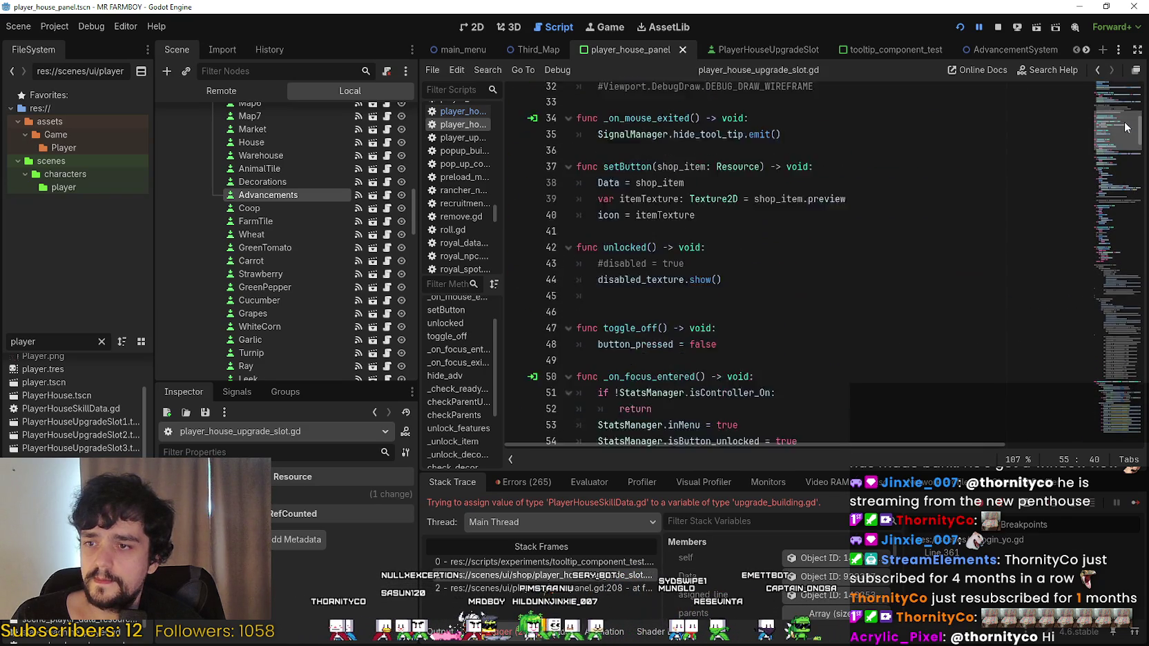
{"action": "scroll", "coordinate": [1125, 138], "scroll_direction": "down", "scroll_amount": 3}
{"action": "scroll", "coordinate": [1122, 154], "scroll_direction": "down", "scroll_amount": 4}
{"action": "scroll", "coordinate": [1122, 157], "scroll_direction": "down", "scroll_amount": 18}
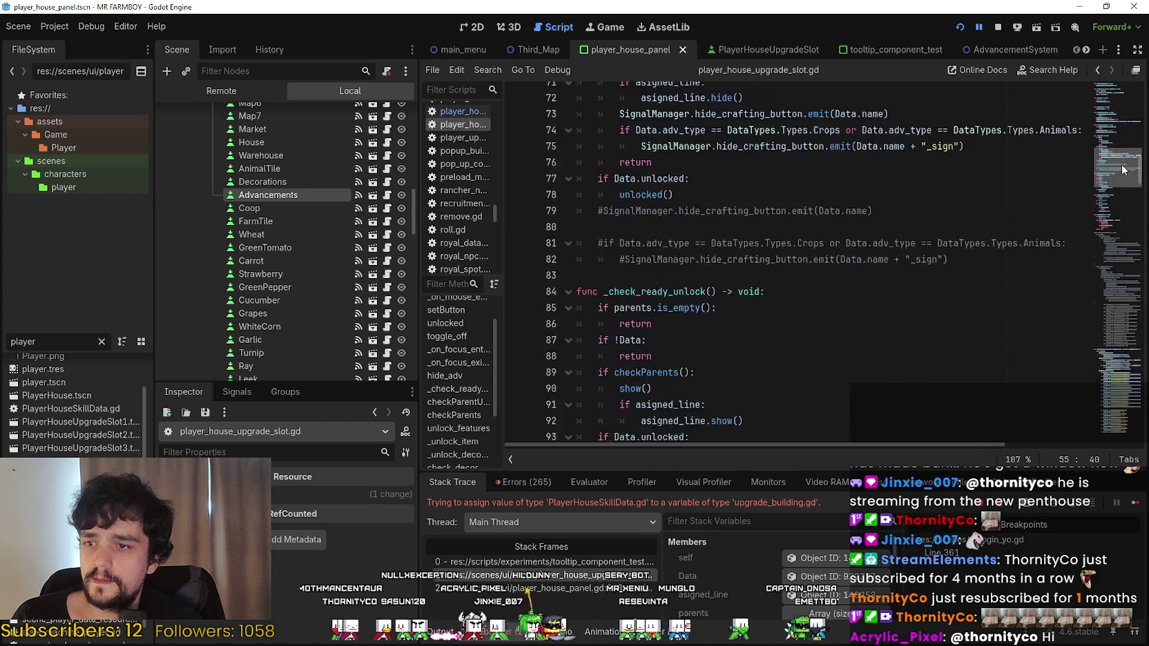
{"action": "scroll", "coordinate": [1122, 218], "scroll_direction": "down", "scroll_amount": 12}
{"action": "scroll", "coordinate": [1116, 231], "scroll_direction": "up", "scroll_amount": 20}
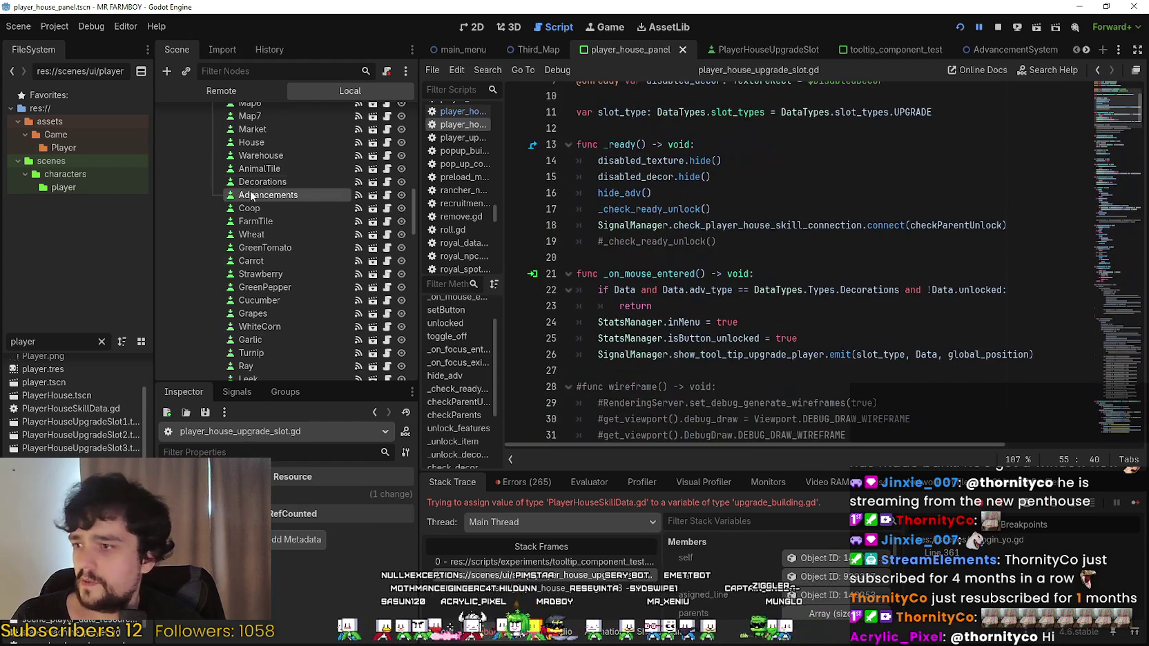
List the Advancements node's signals and select the show_tool_tip_upgrade emit line in _on_focus_entered.
{"action": "left_click", "coordinate": [238, 393]}
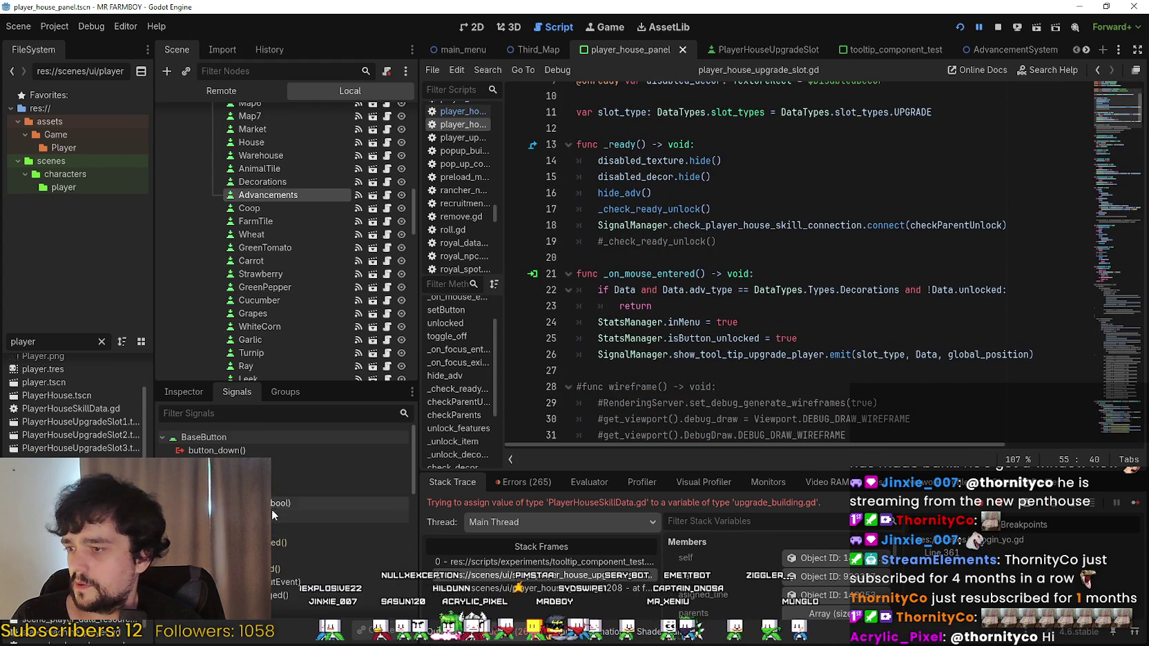
{"action": "double_click", "coordinate": [284, 543]}
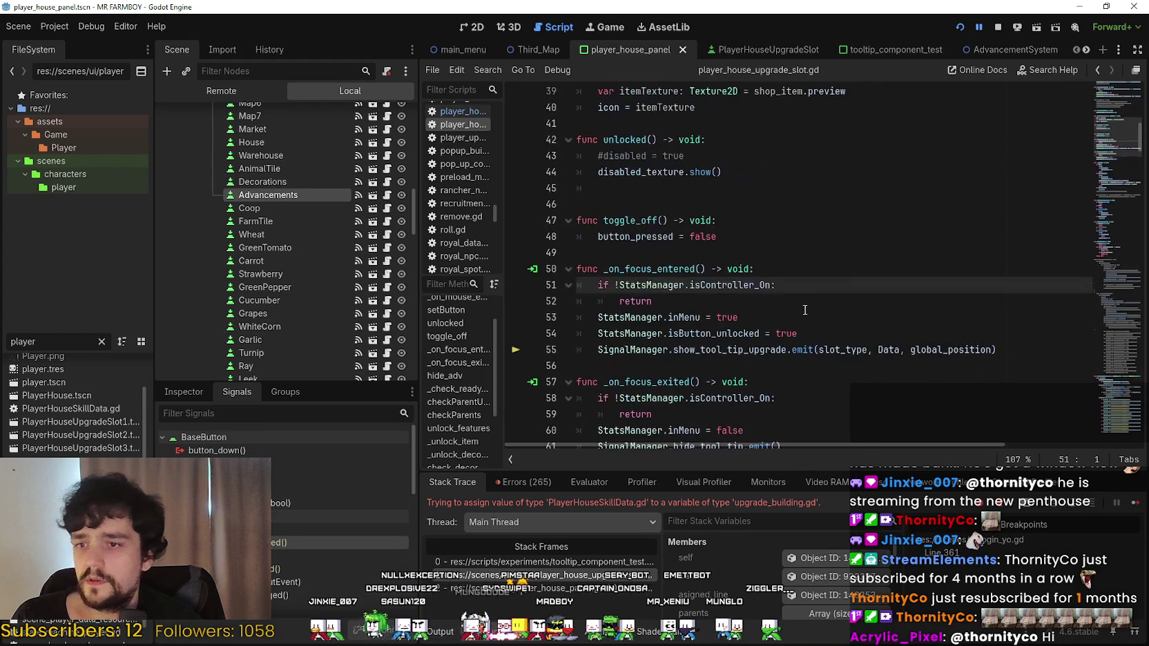
{"action": "double_click", "coordinate": [727, 350]}
{"action": "mouse_move", "coordinate": [1050, 358]}
{"action": "left_mouse_down"}
{"action": "mouse_move", "coordinate": [587, 352]}
{"action": "mouse_move", "coordinate": [599, 355]}
{"action": "left_mouse_up"}
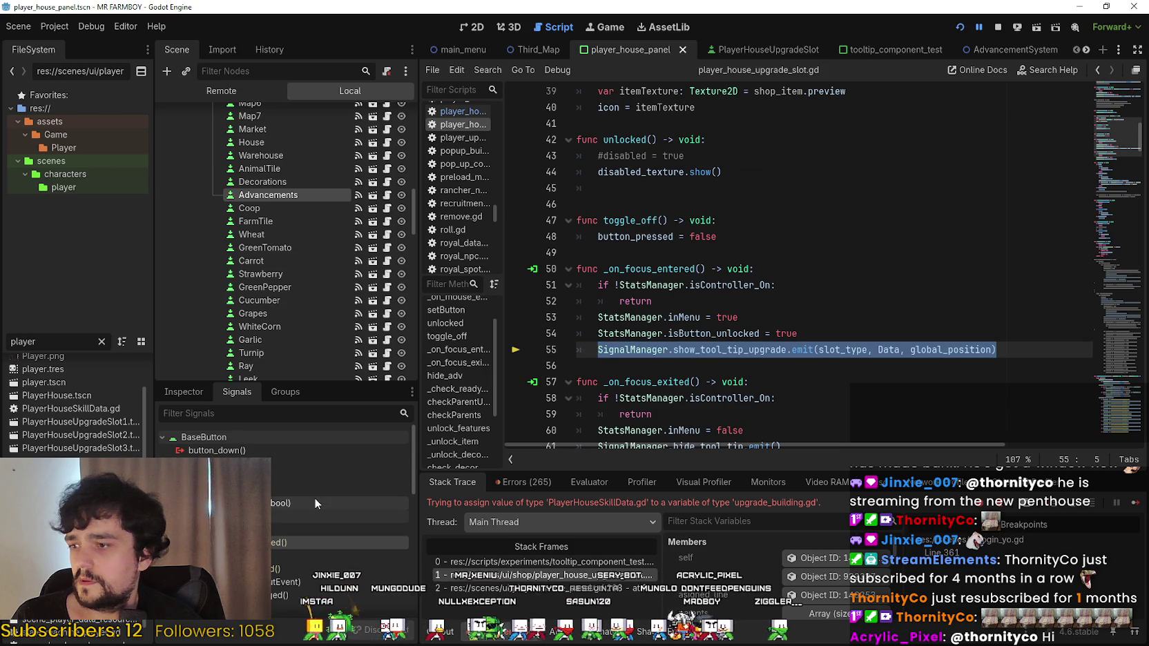
{"action": "scroll", "coordinate": [799, 285], "scroll_direction": "down", "scroll_amount": 2}
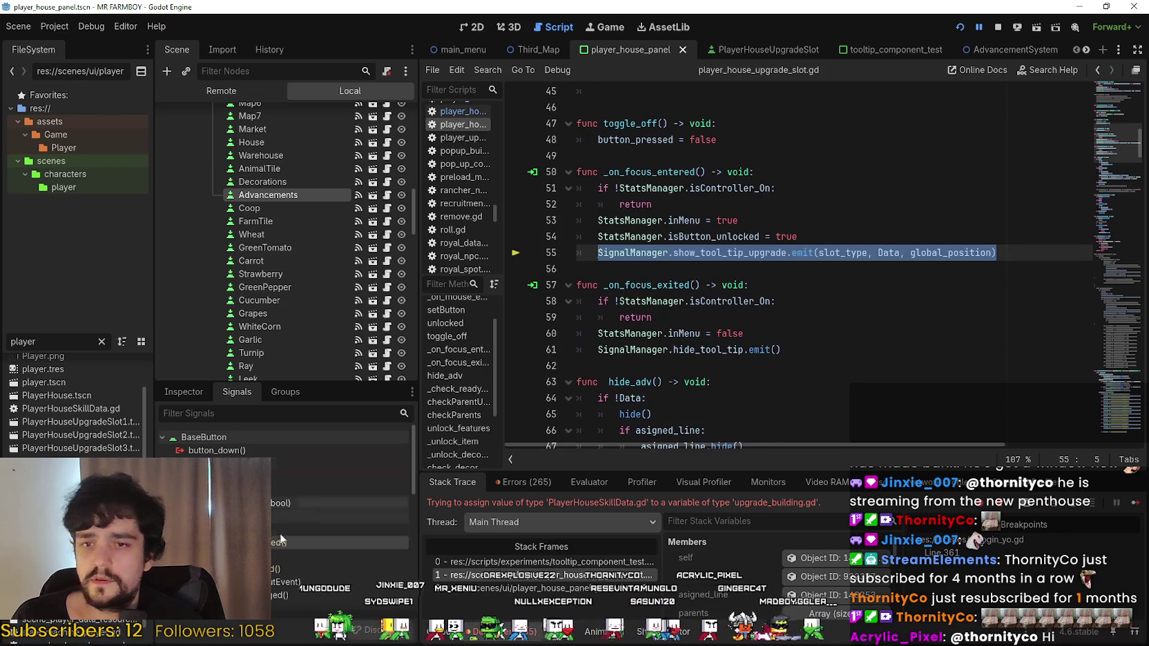
{"action": "scroll", "coordinate": [299, 527], "scroll_direction": "down", "scroll_amount": 5}
Copy line 26's SignalManager.show_tool_tip_upgrade_player.emit(...) statement from _on_mouse_entered, then go back to _on_focus_entered.
{"action": "double_click", "coordinate": [312, 535]}
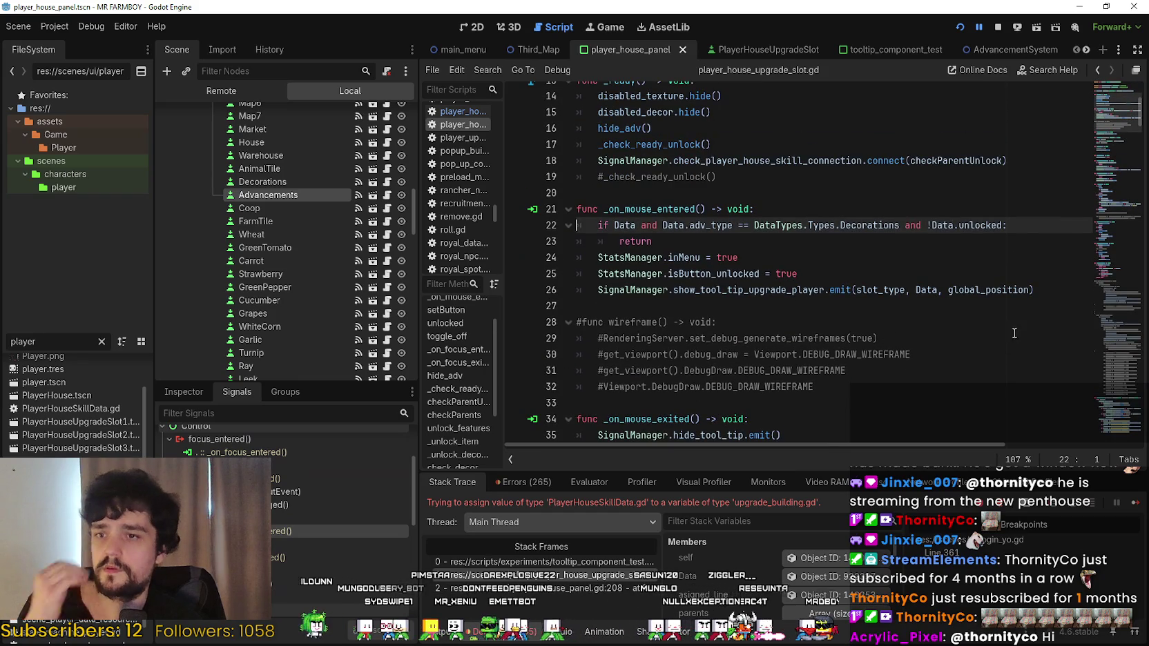
{"action": "double_click", "coordinate": [748, 290]}
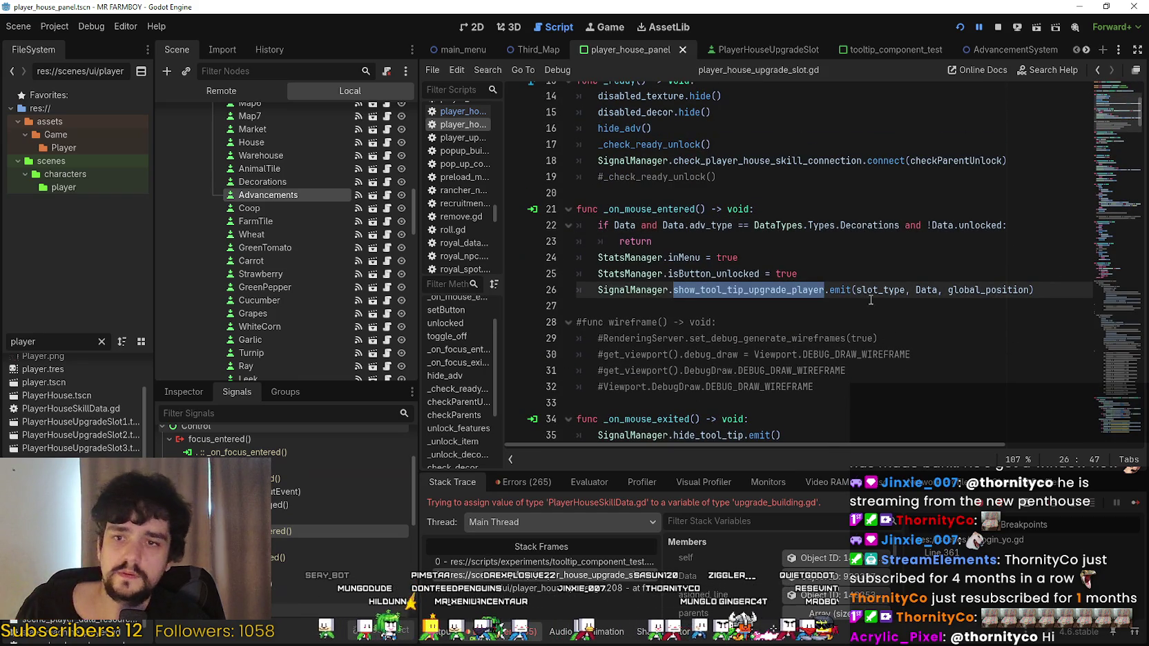
{"action": "double_click", "coordinate": [620, 293]}
{"action": "left_click_drag", "start_coordinate": [620, 292], "coordinate": [766, 288]}
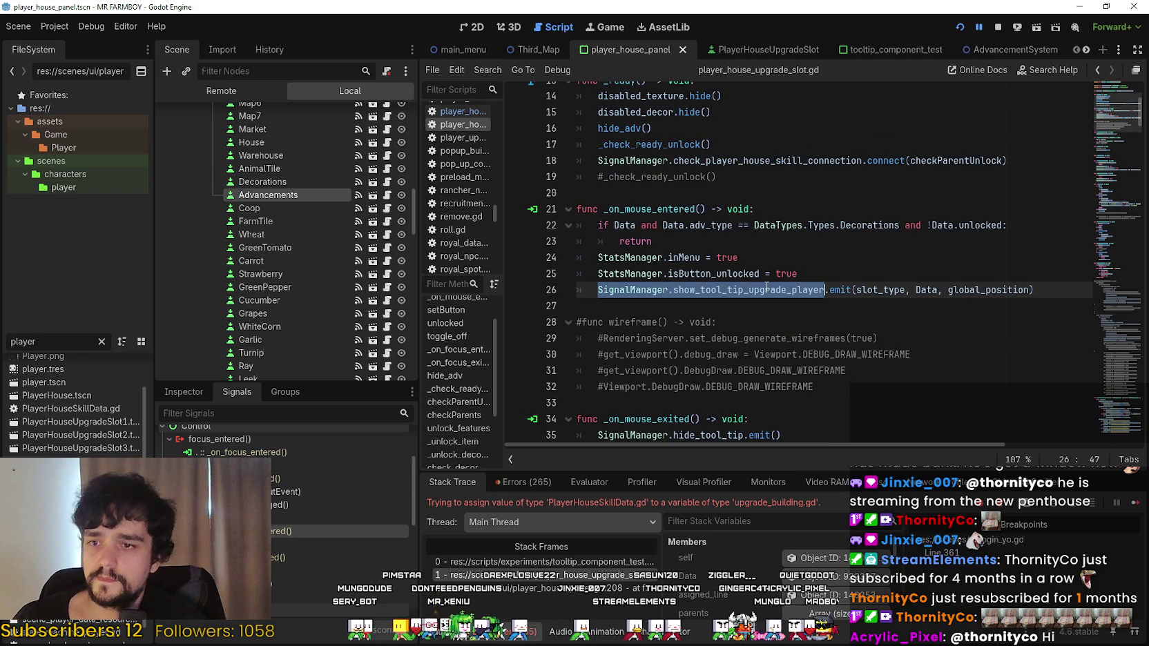
{"action": "left_click_drag", "start_coordinate": [852, 286], "coordinate": [1035, 290]}
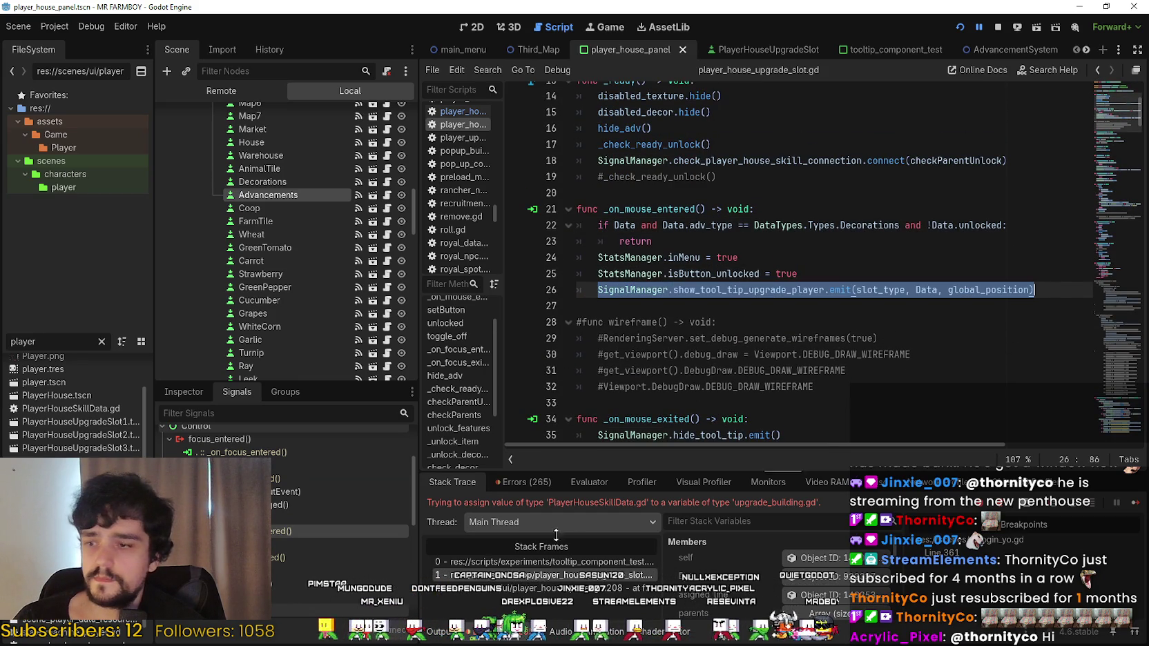
{"action": "key", "text": "super+v"}
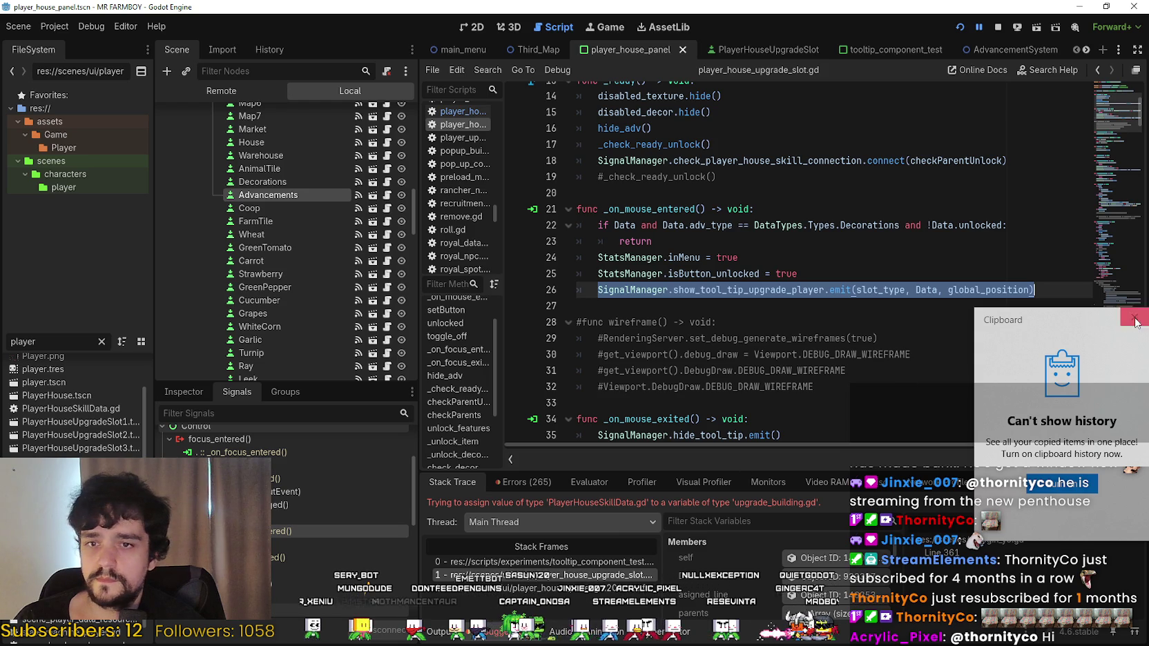
{"action": "key", "text": "Escape"}
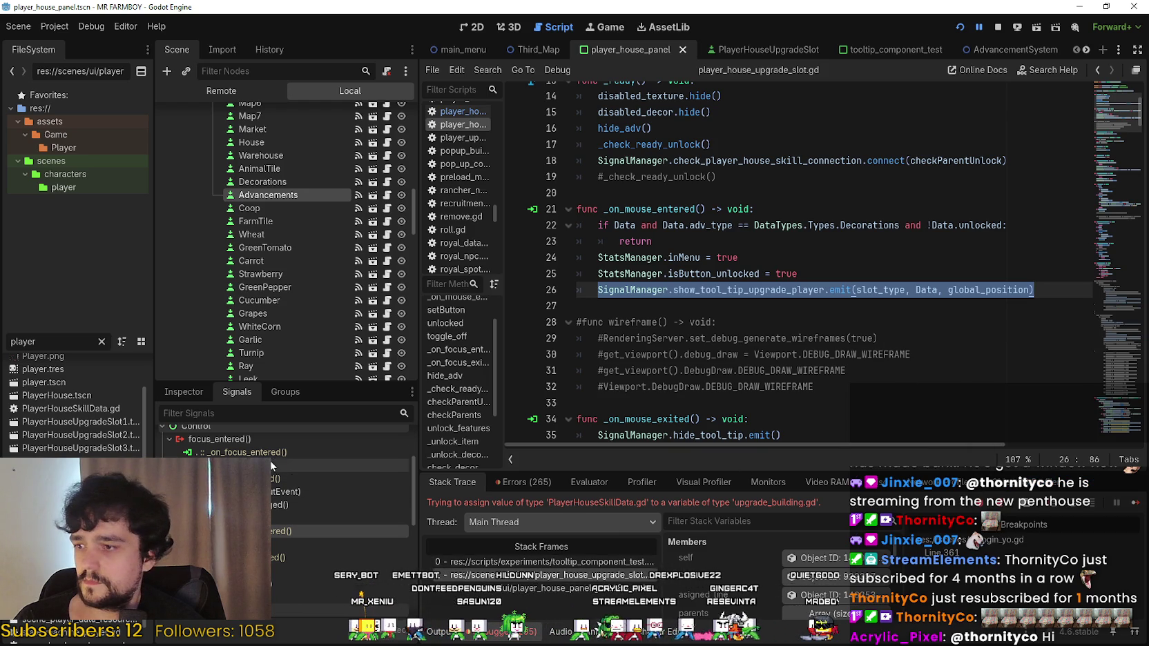
{"action": "double_click", "coordinate": [271, 453]}
{"action": "scroll", "coordinate": [773, 281], "scroll_direction": "down", "scroll_amount": 4}
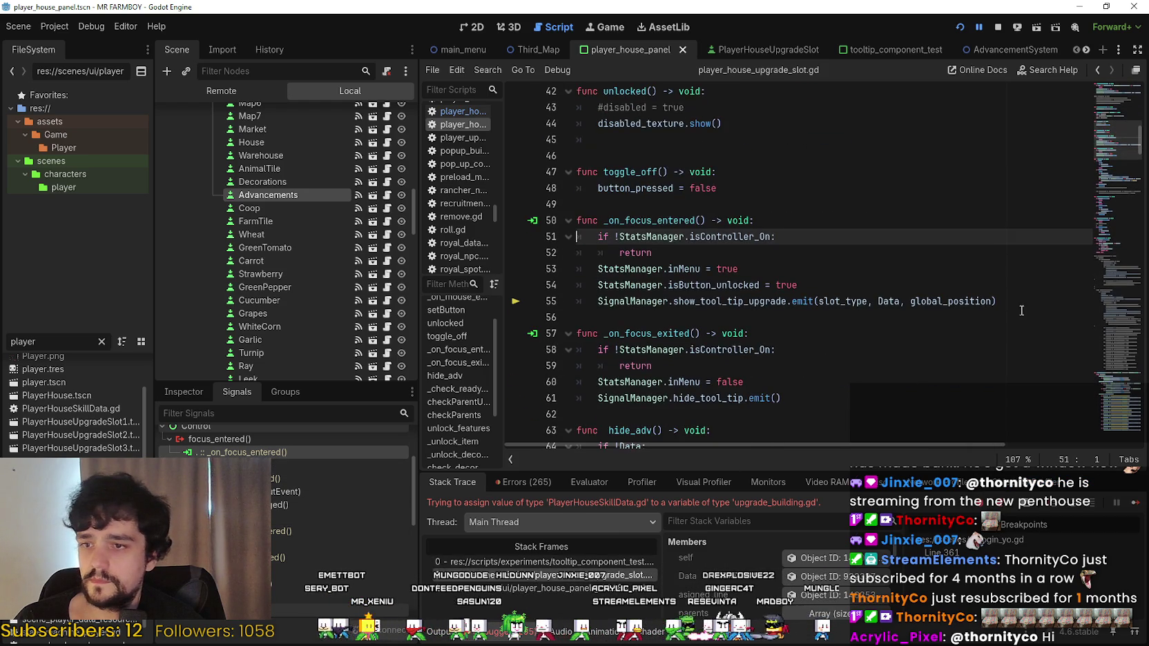
Paste the show_tool_tip_upgrade_player emit below line 55 and comment out the old line 55.
{"action": "left_click", "coordinate": [1014, 300]}
{"action": "key", "text": "Return"}
{"action": "key", "text": "ctrl+v"}
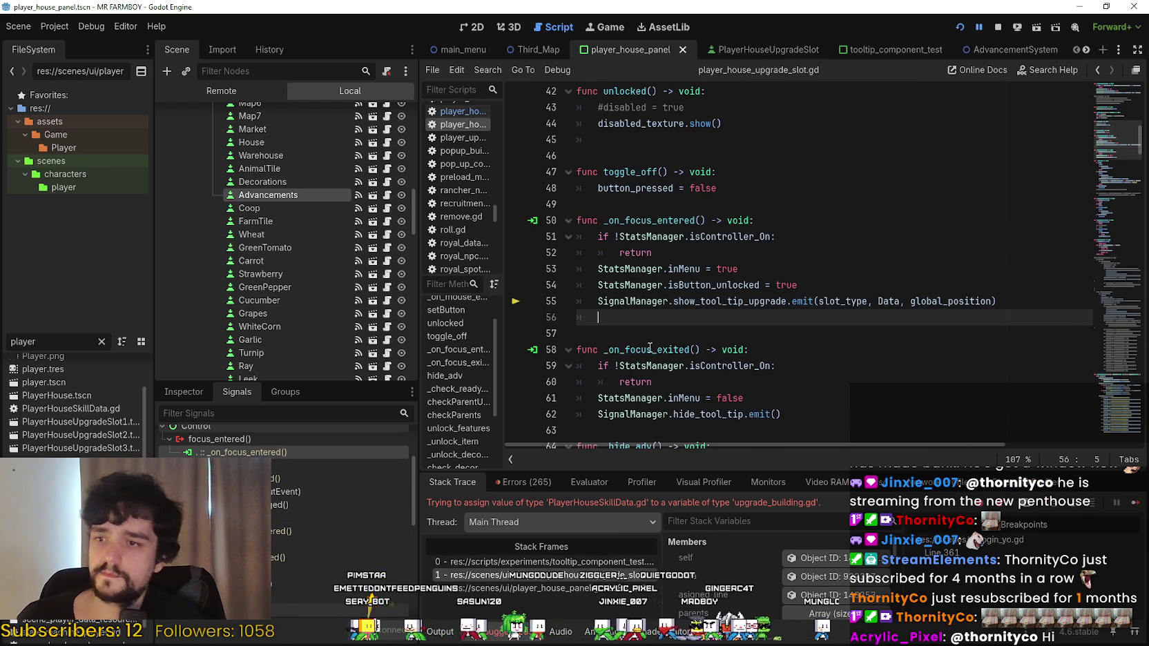
{"action": "left_click", "coordinate": [599, 304]}
{"action": "key", "text": "ctrl+k"}
{"action": "left_click", "coordinate": [726, 317]}
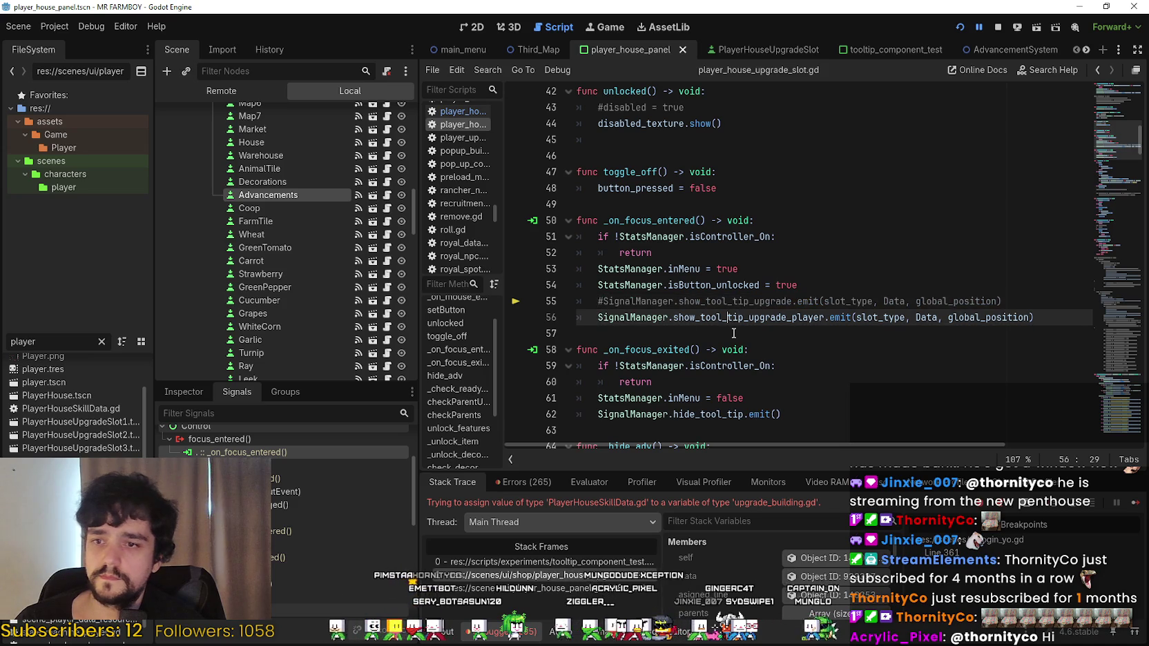
{"action": "scroll", "coordinate": [763, 264], "scroll_direction": "down", "scroll_amount": 7}
{"action": "left_click", "coordinate": [763, 277]}
{"action": "scroll", "coordinate": [755, 262], "scroll_direction": "up", "scroll_amount": 5}
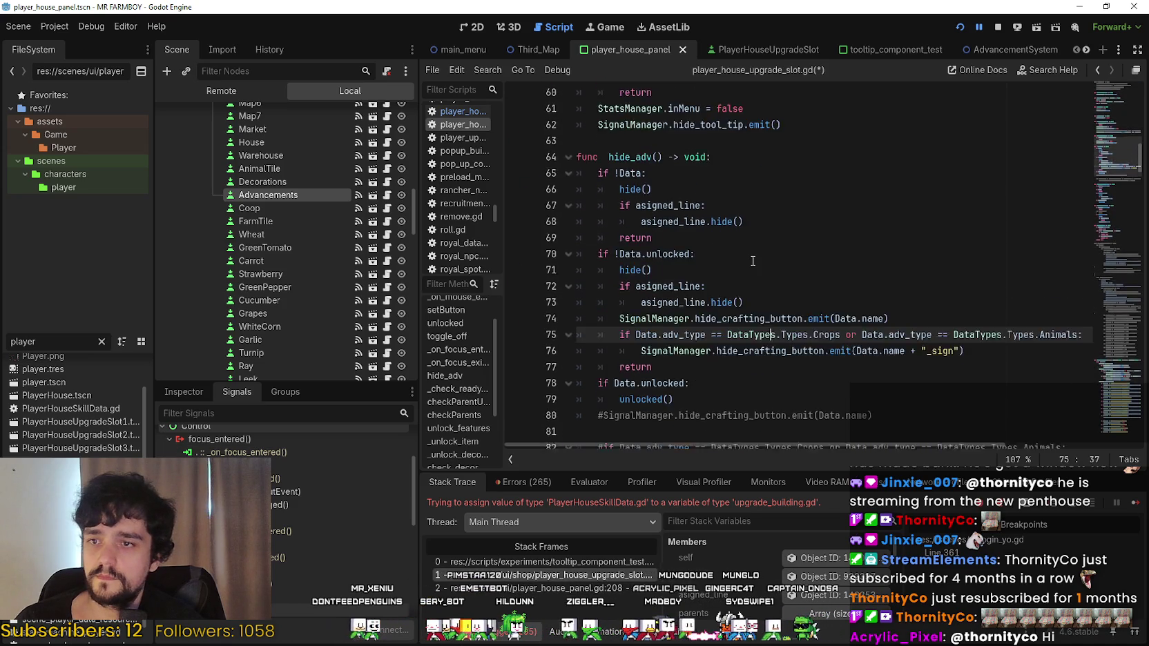
{"action": "double_click", "coordinate": [759, 231]}
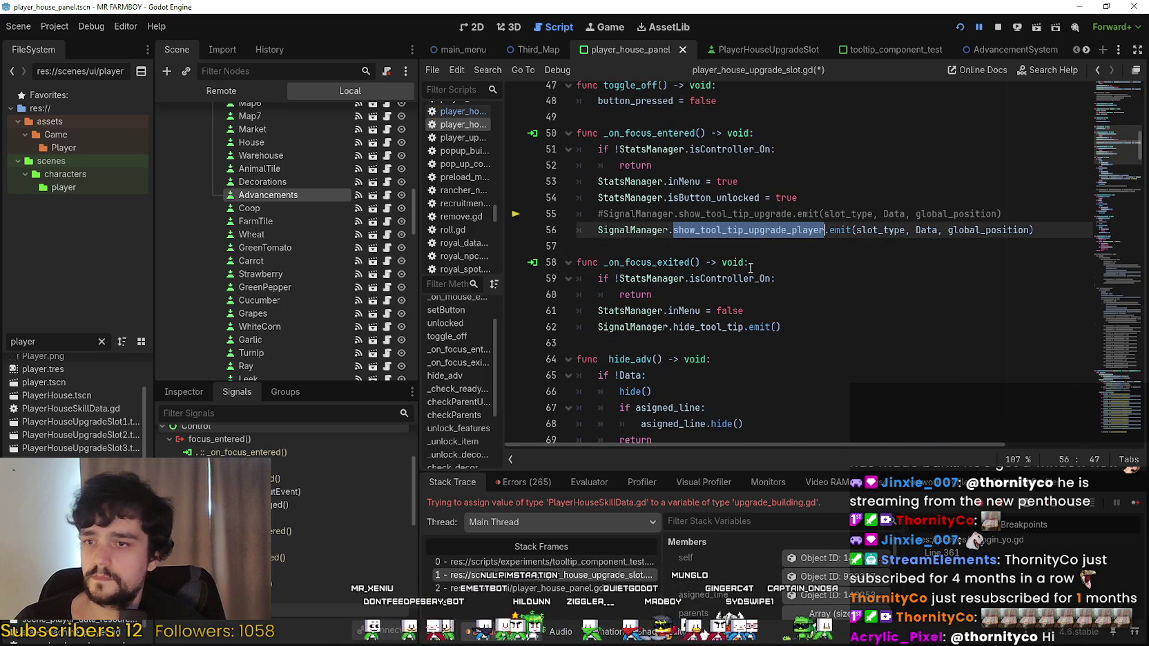
Save the edited script with Ctrl+S and resume the paused game with F12.
{"action": "left_click", "coordinate": [586, 575]}
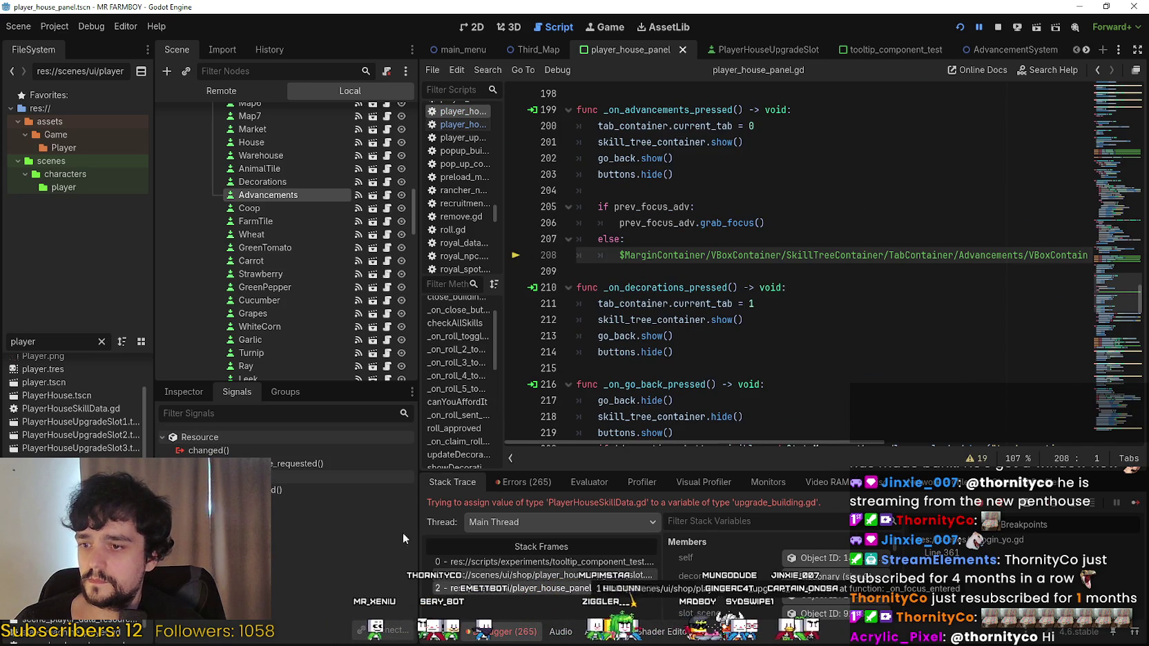
{"action": "key", "text": "Up"}
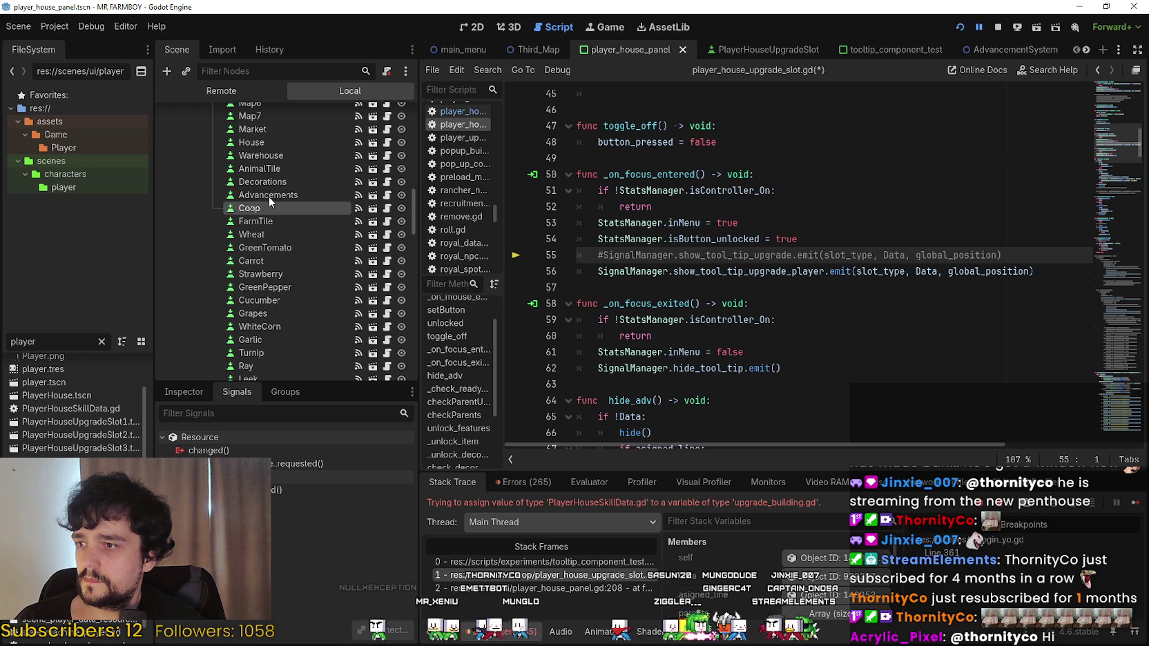
{"action": "left_click", "coordinate": [268, 195]}
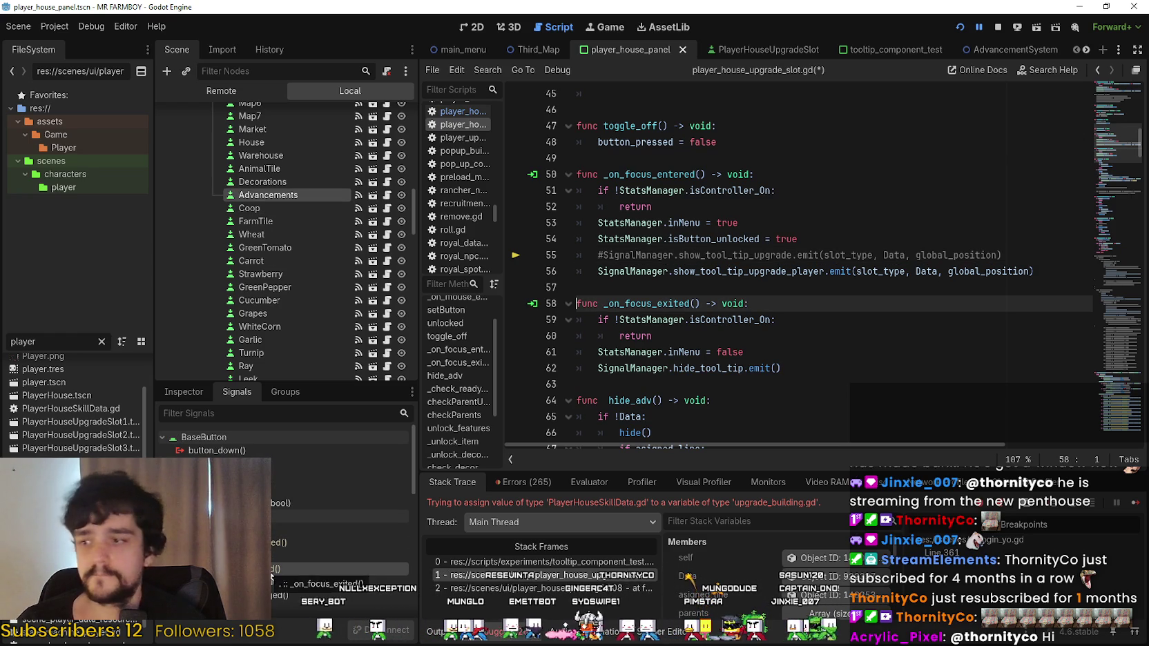
{"action": "left_click", "coordinate": [720, 283]}
{"action": "key", "text": "ctrl+s"}
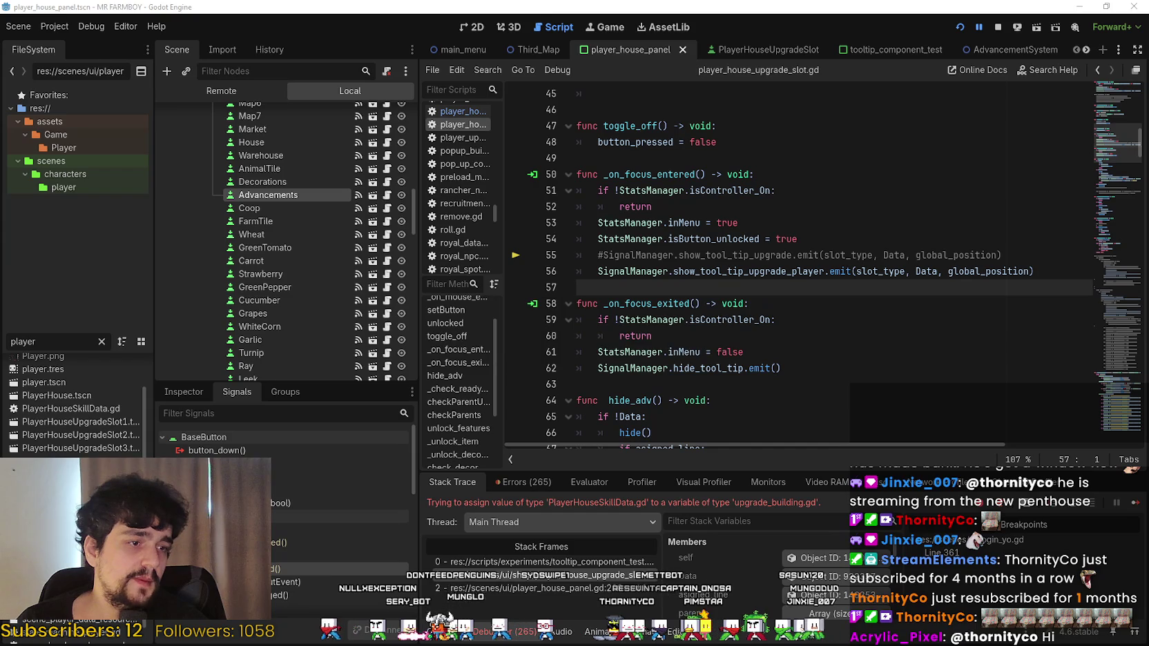
{"action": "key", "text": "F12"}
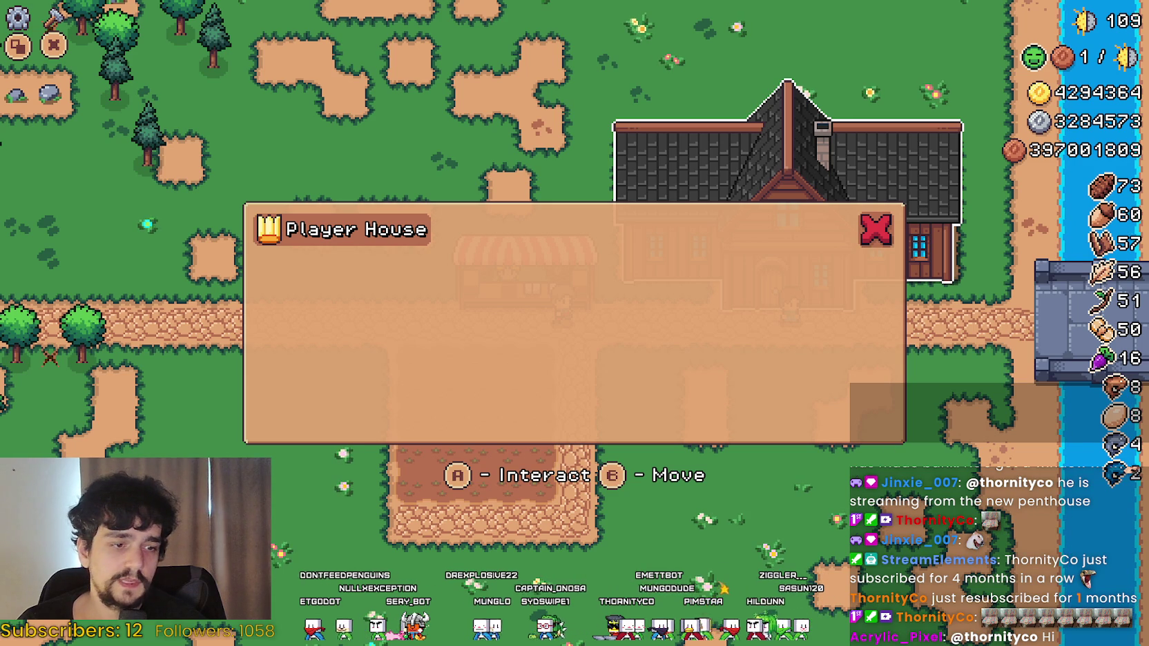
Restart the game and arrow-key through Advancements tiles like Bridge, Manure and Peach, checking tooltips.
{"action": "key", "text": "F8"}
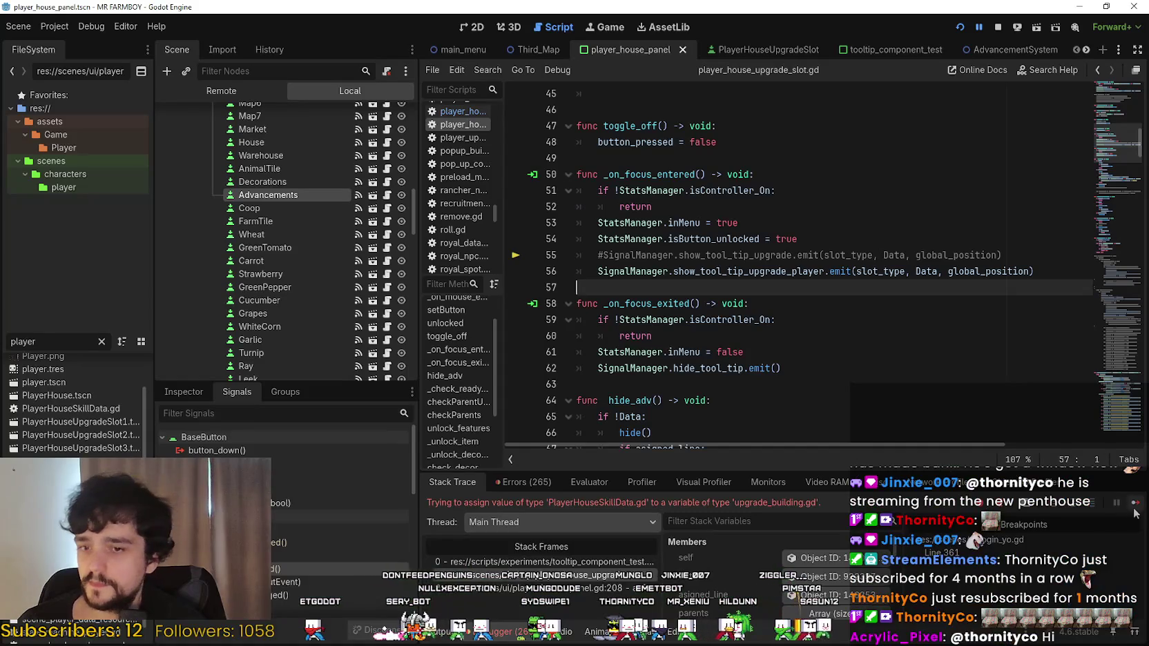
{"action": "left_click", "coordinate": [1133, 510]}
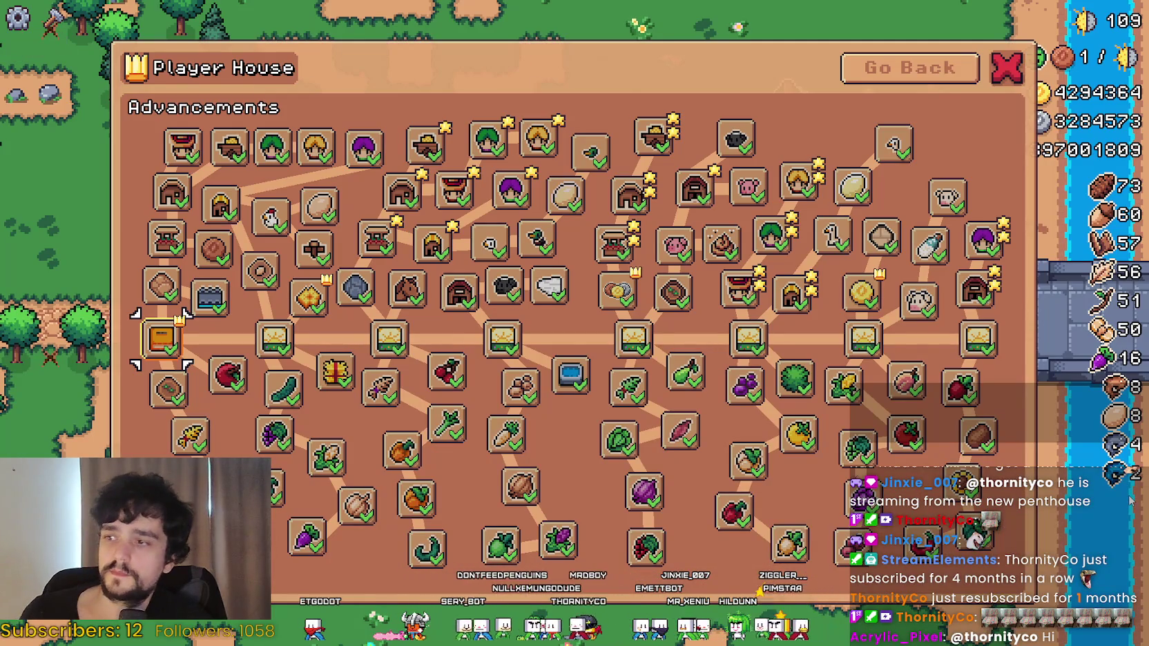
{"action": "key", "text": "Up"}
{"action": "key", "text": "Down"}
{"action": "key", "text": "Up"}
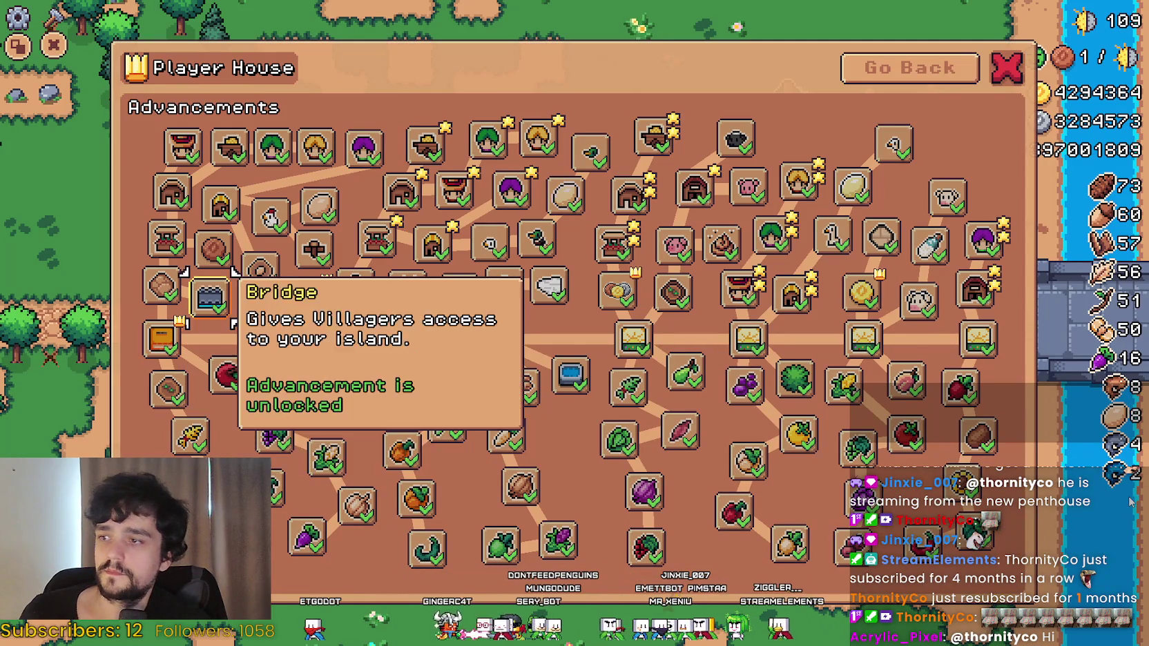
{"action": "key", "text": "Up"}
{"action": "key", "text": "Up"}
{"action": "key", "text": "Down"}
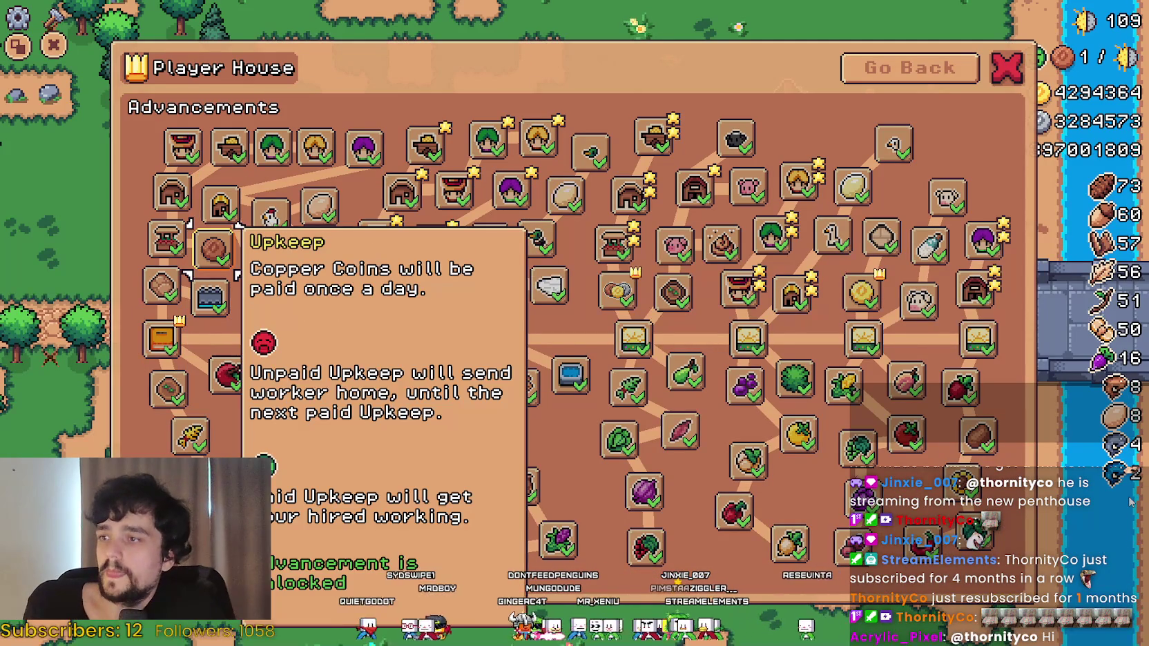
{"action": "key", "text": "Down"}
{"action": "key", "text": "Down"}
{"action": "key", "text": "Down"}
{"action": "key", "text": "Right"}
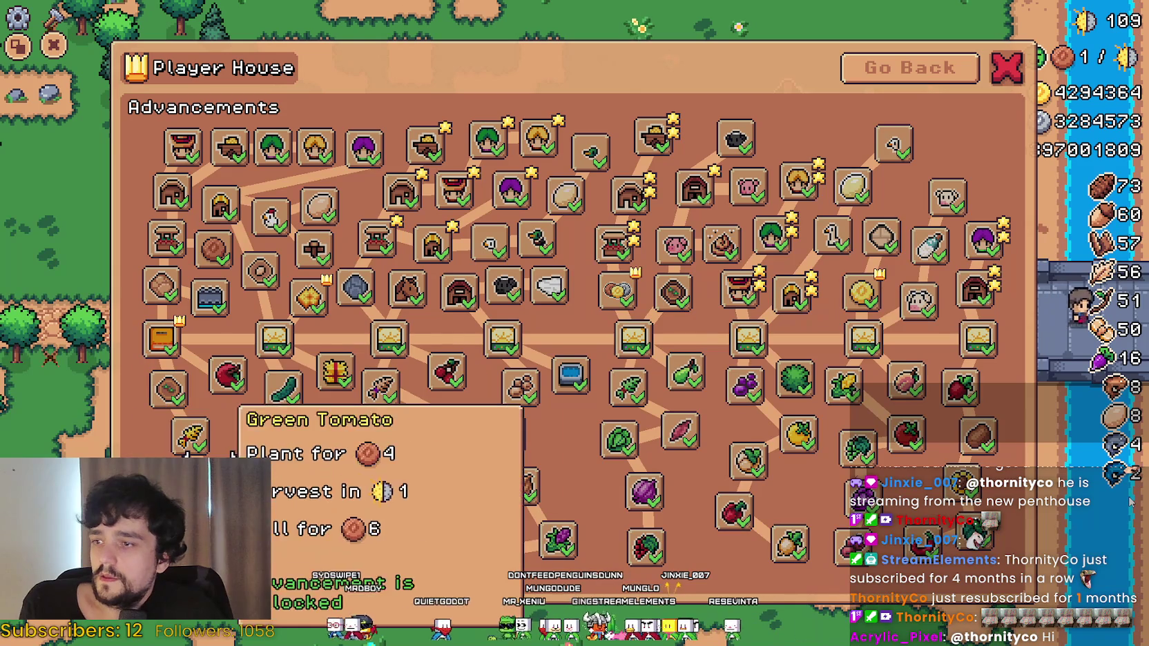
{"action": "key", "text": "Right"}
{"action": "key", "text": "Right"}
{"action": "key", "text": "Right"}
{"action": "key", "text": "Right"}
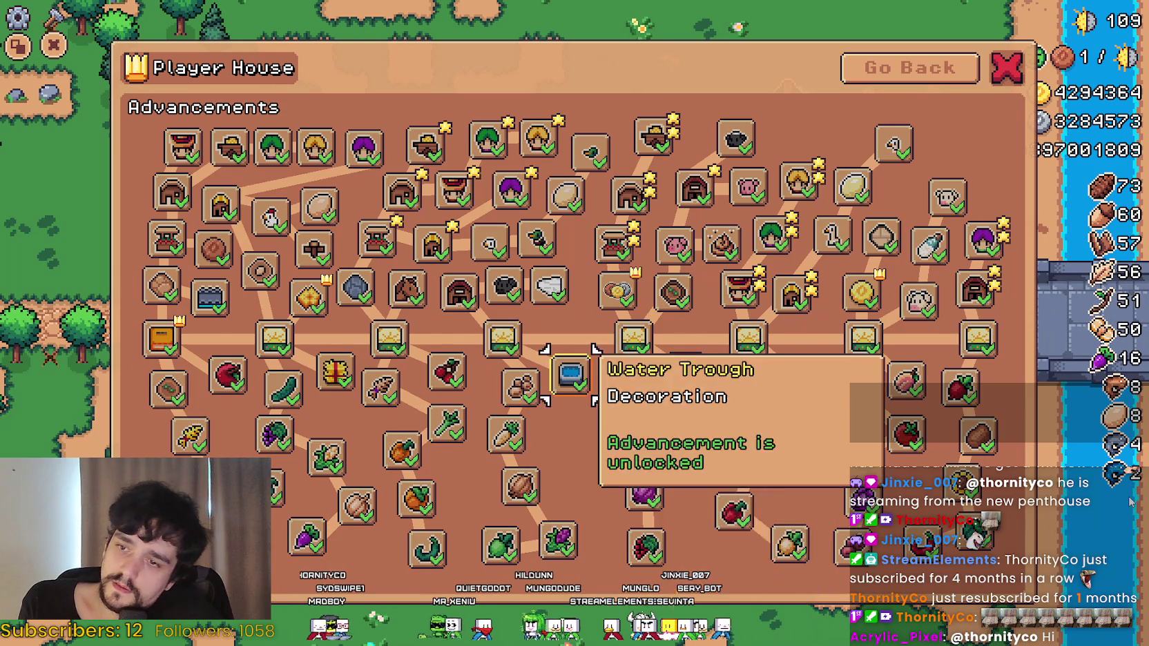
{"action": "key", "text": "Up"}
{"action": "key", "text": "Up"}
{"action": "key", "text": "Down"}
{"action": "key", "text": "Down"}
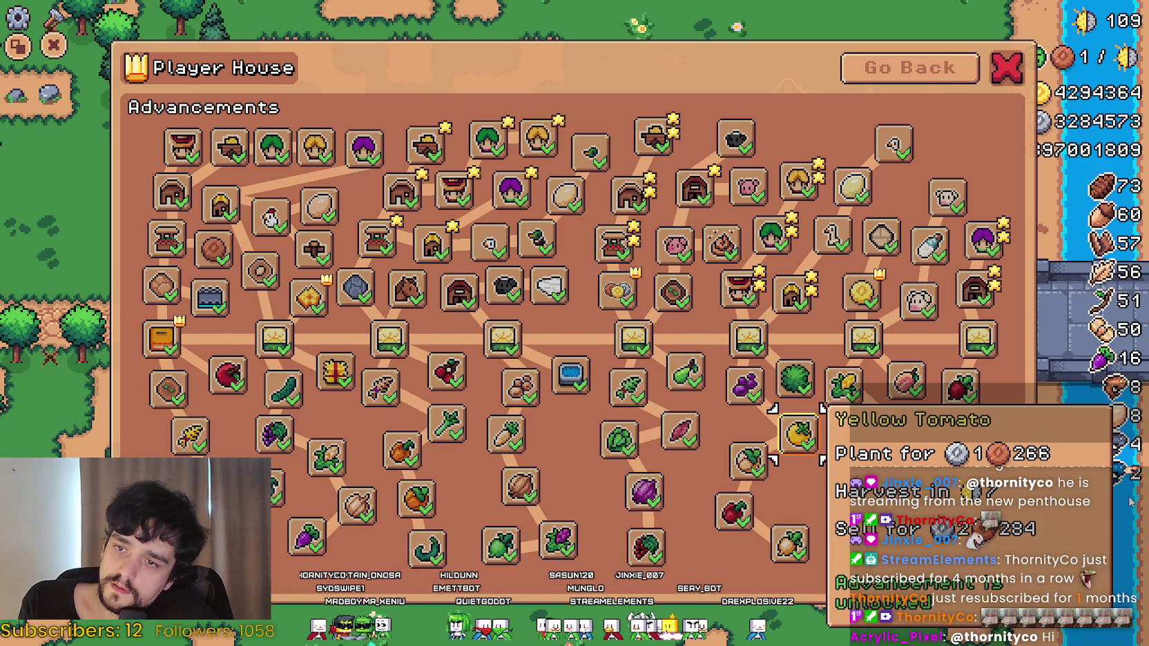
{"action": "key", "text": "Up"}
{"action": "key", "text": "Down"}
{"action": "key", "text": "Up"}
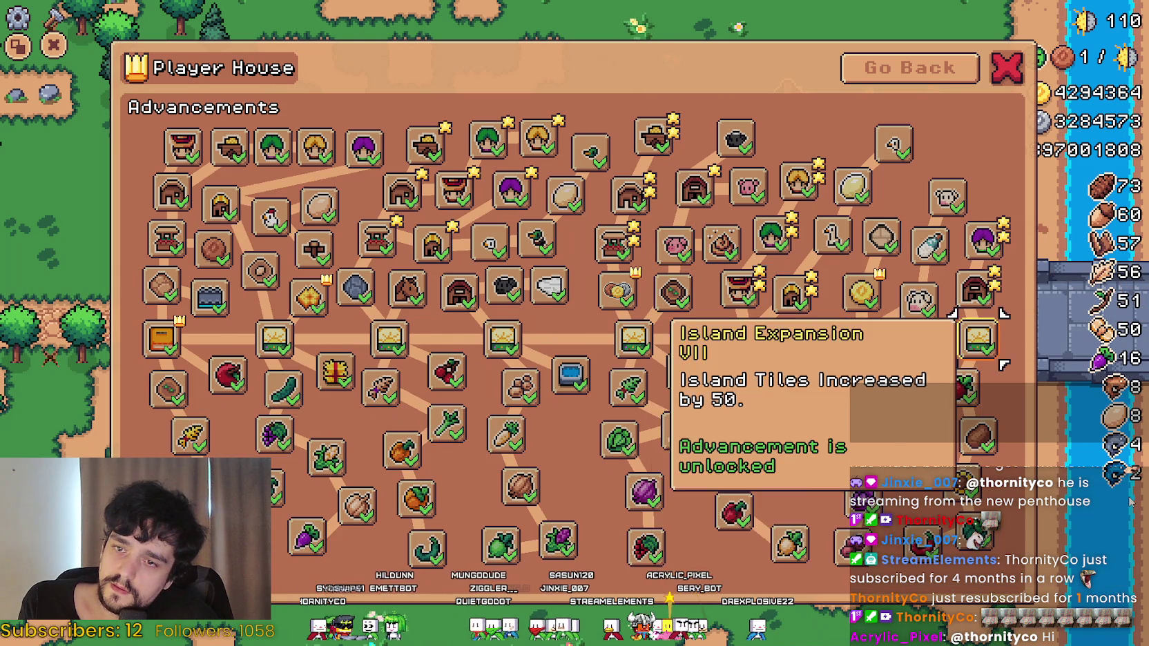
{"action": "key", "text": "Down"}
{"action": "key", "text": "Left"}
{"action": "key", "text": "Left"}
{"action": "key", "text": "Down"}
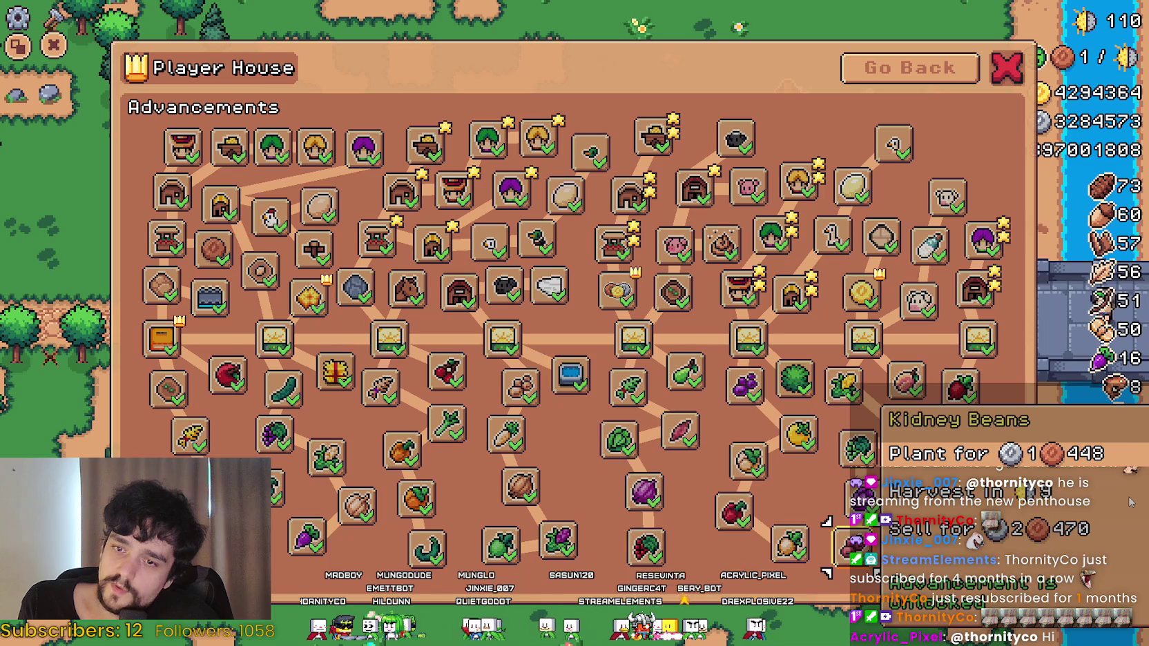
{"action": "key", "text": "Up"}
{"action": "key", "text": "Up"}
{"action": "key", "text": "Up"}
{"action": "key", "text": "Up"}
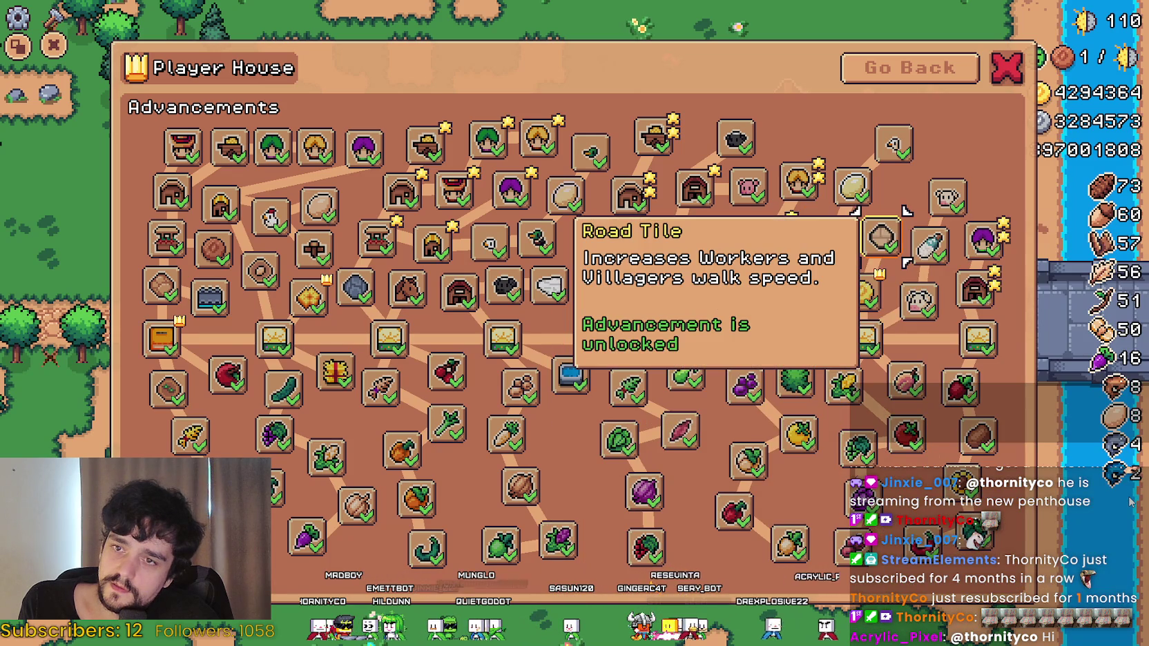
{"action": "key", "text": "Up"}
{"action": "key", "text": "Up"}
{"action": "key", "text": "Up"}
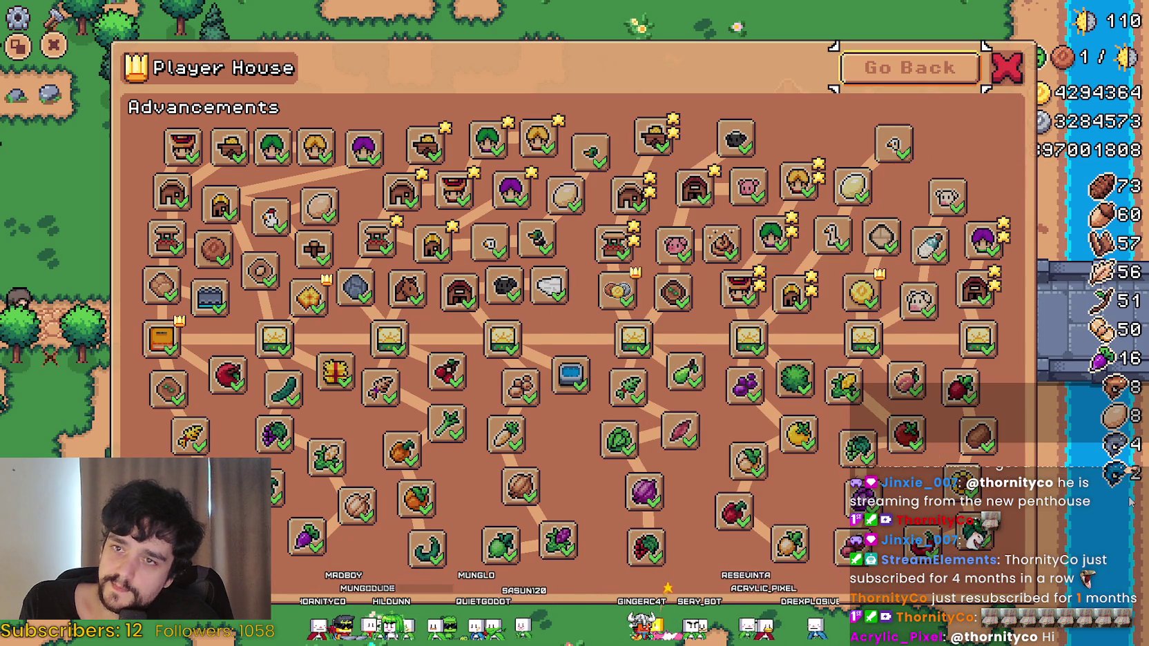
Close and reopen Player House > Advancements, retest tooltips up to Island Expansion IV, then return to Godot.
{"action": "key", "text": "Return"}
{"action": "key", "text": "Escape"}
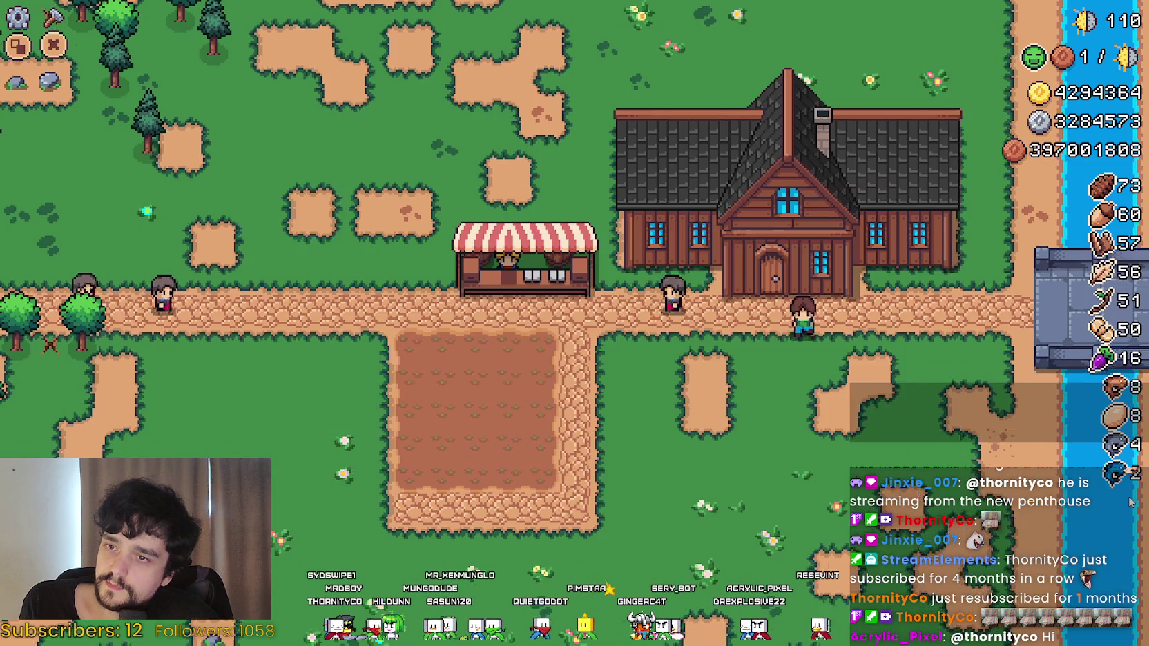
{"action": "key", "text": "Return"}
{"action": "key", "text": "Right"}
{"action": "key", "text": "Right"}
{"action": "key", "text": "Left"}
{"action": "key", "text": "Left"}
{"action": "key", "text": "Return"}
{"action": "key", "text": "Right"}
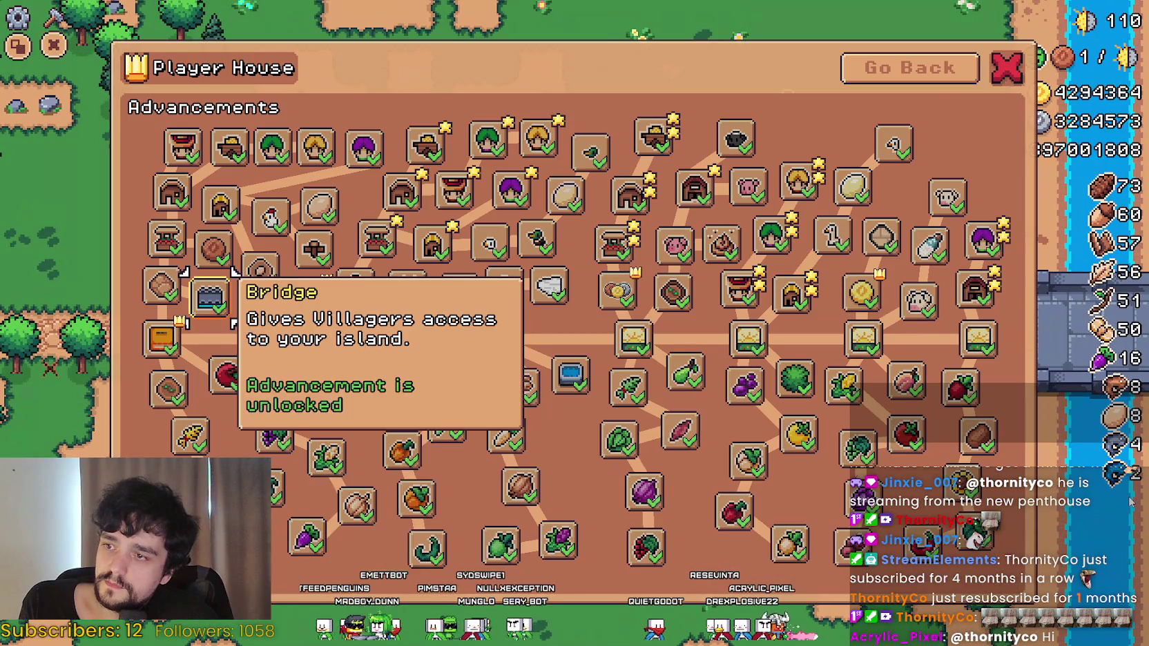
{"action": "key", "text": "Up"}
{"action": "key", "text": "Left"}
{"action": "key", "text": "Down"}
{"action": "key", "text": "Left"}
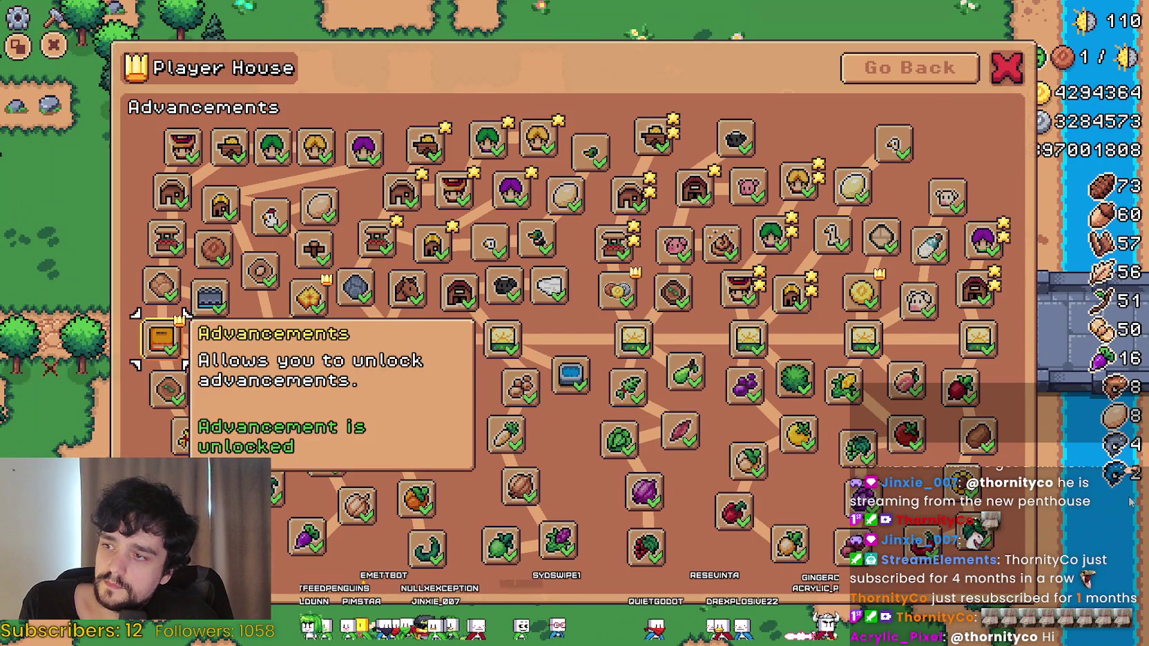
{"action": "key", "text": "Down"}
{"action": "key", "text": "Down"}
{"action": "key", "text": "Right"}
{"action": "key", "text": "Right"}
{"action": "key", "text": "Right"}
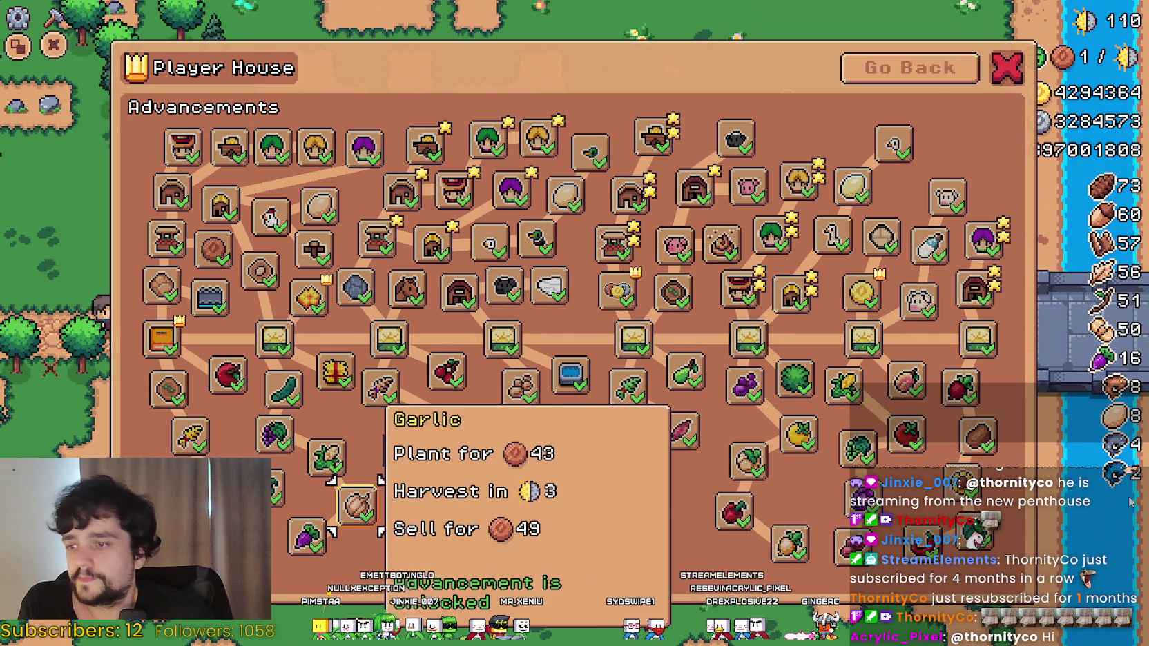
{"action": "key", "text": "Right"}
{"action": "key", "text": "Up"}
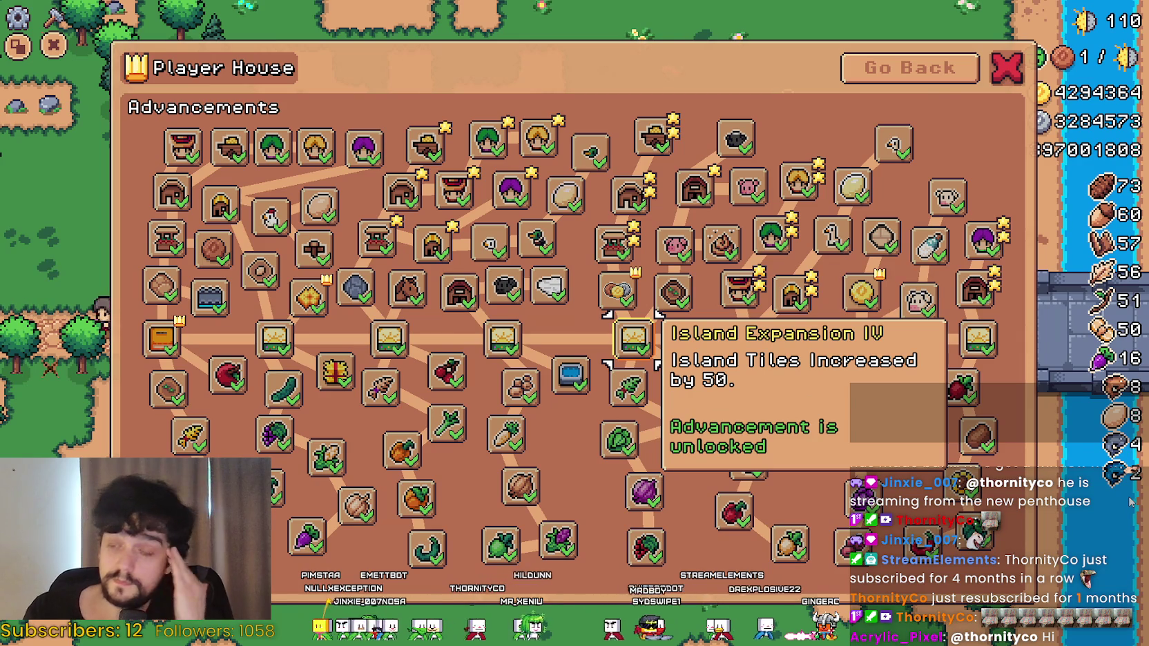
{"action": "key", "text": "alt+Tab"}
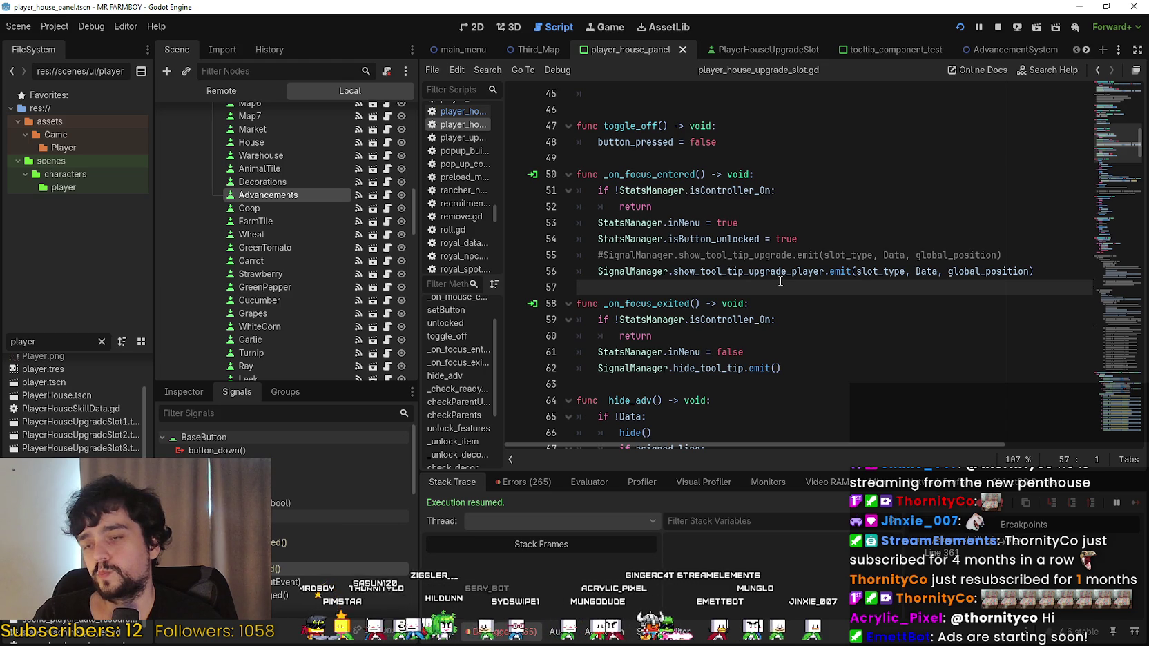
Bring up player_house_panel.gd at the _on_advancements_pressed function.
{"action": "scroll", "coordinate": [766, 287], "scroll_direction": "down", "scroll_amount": 2}
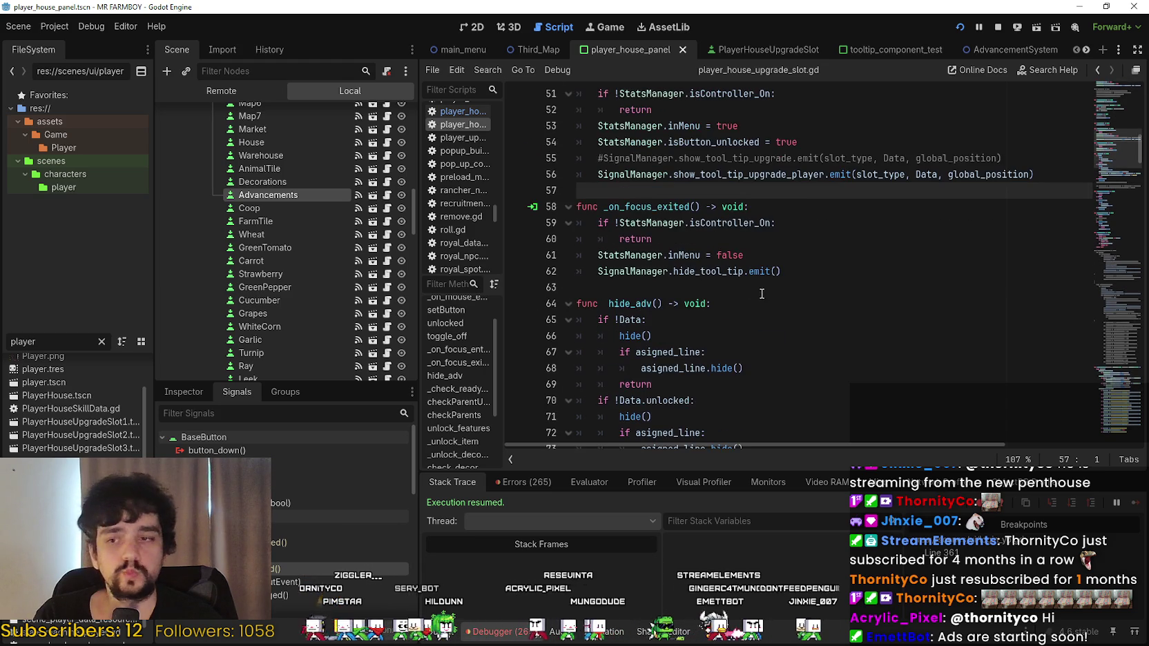
{"action": "left_click", "coordinate": [798, 250]}
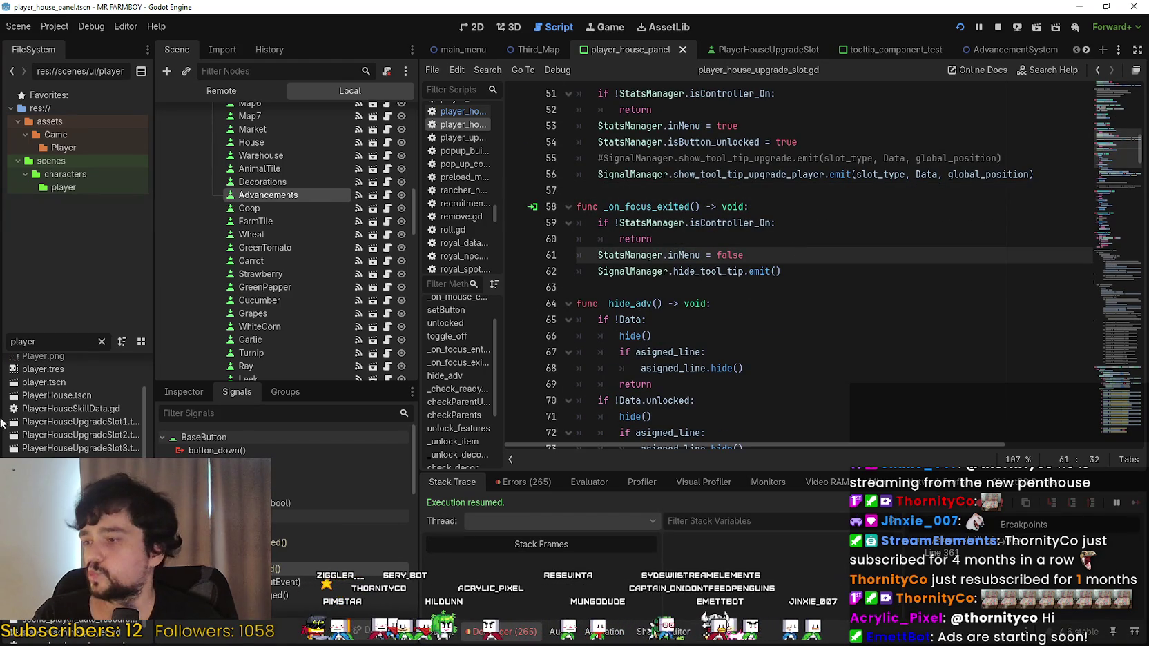
{"action": "scroll", "coordinate": [323, 194], "scroll_direction": "up", "scroll_amount": 15}
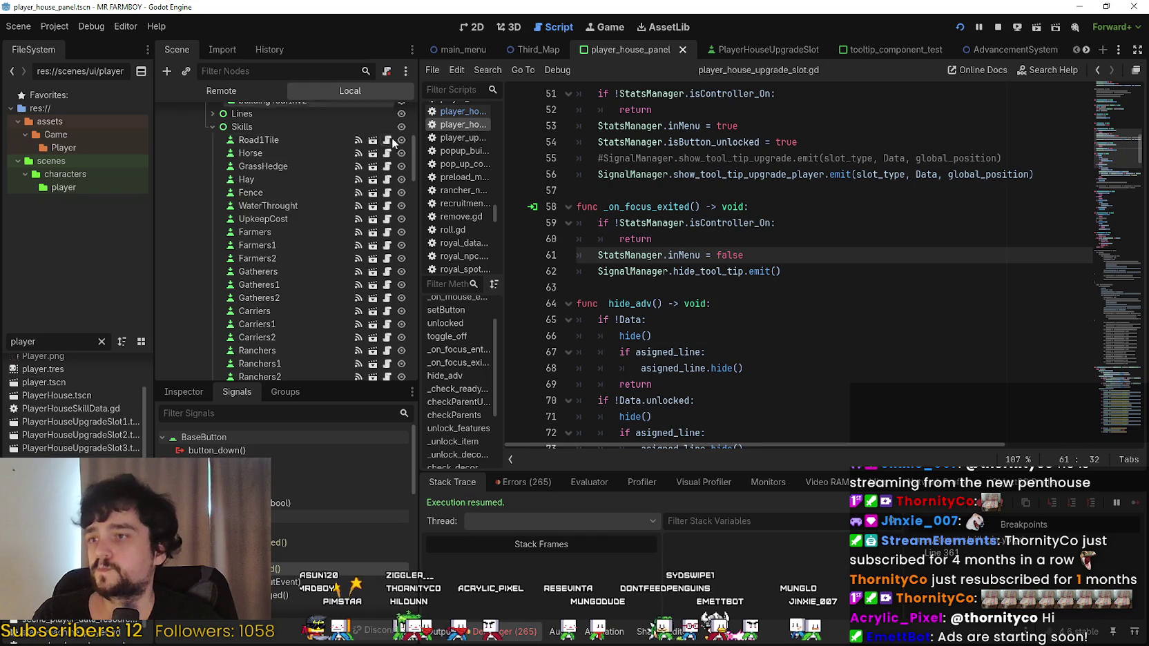
{"action": "scroll", "coordinate": [391, 136], "scroll_direction": "down", "scroll_amount": 1}
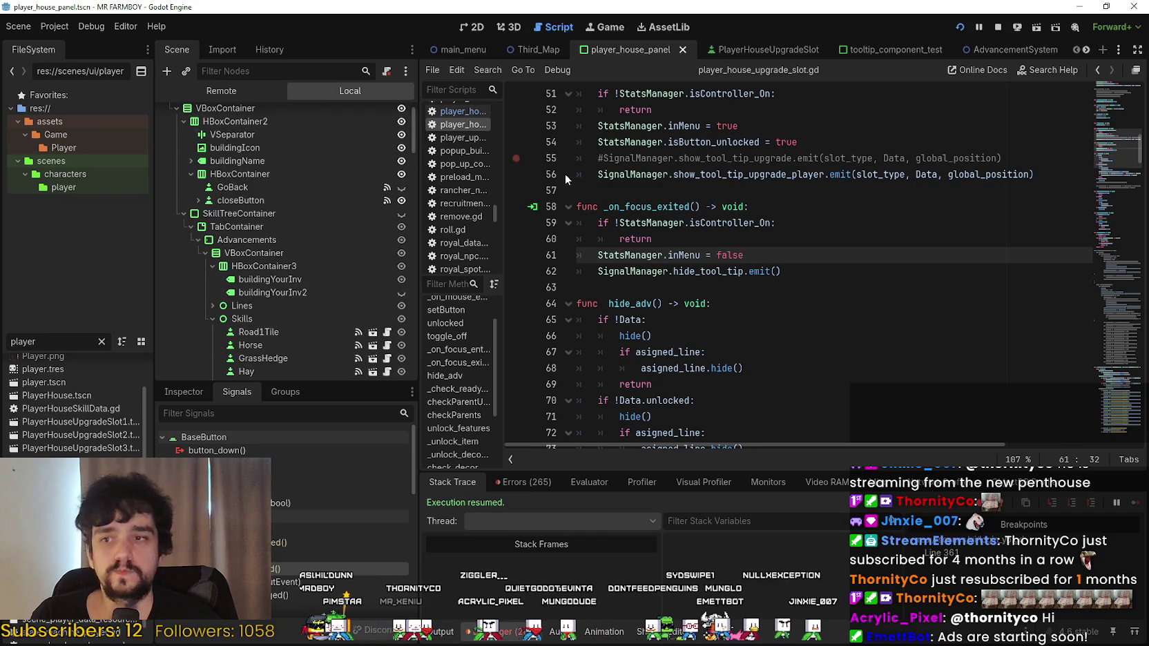
{"action": "scroll", "coordinate": [334, 175], "scroll_direction": "up", "scroll_amount": 2}
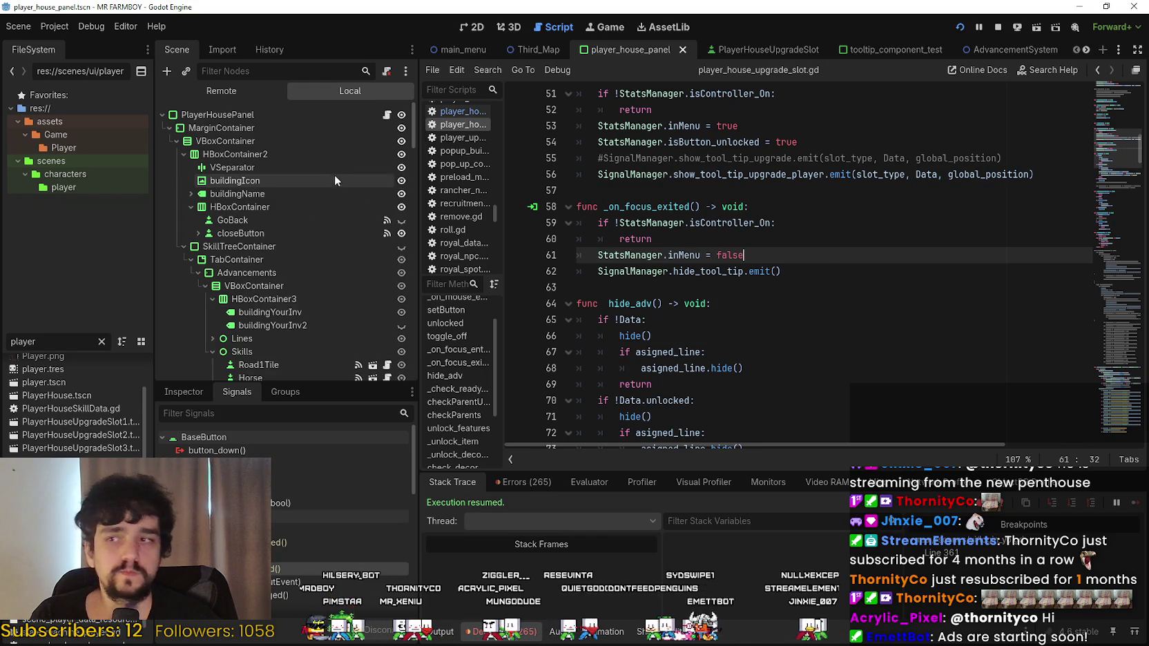
{"action": "left_click", "coordinate": [387, 115]}
{"action": "left_click", "coordinate": [845, 350]}
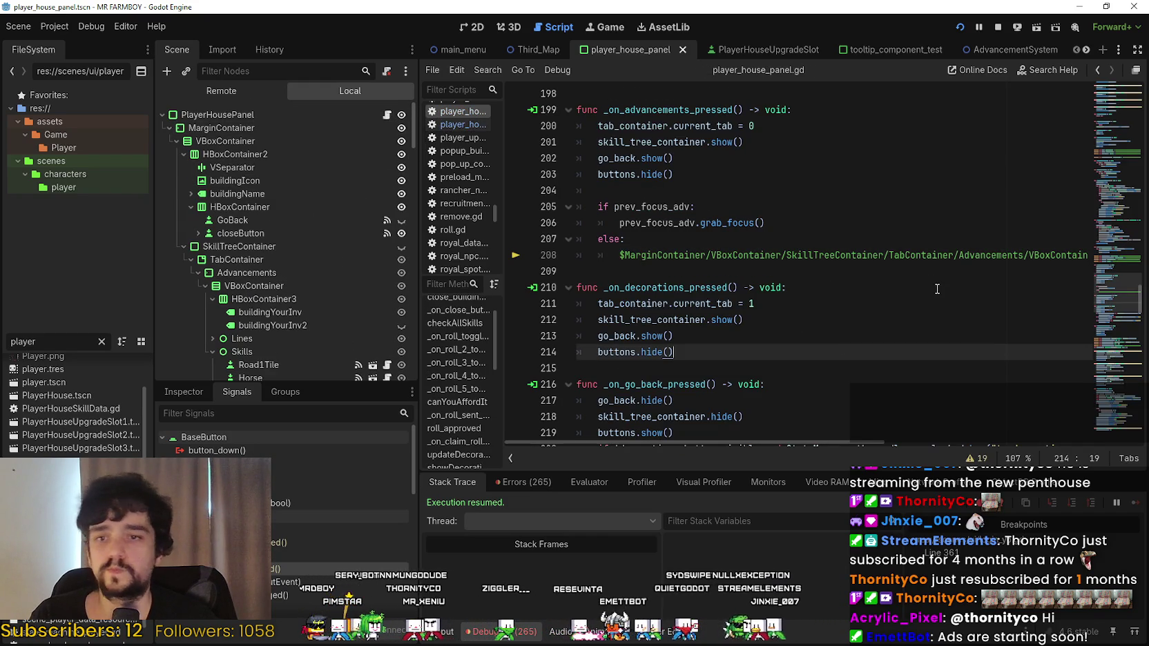
Delete the if prev_focus_adv/else lines so Advancements is always focused, and save the script.
{"action": "double_click", "coordinate": [692, 218]}
{"action": "left_click", "coordinate": [570, 191], "text": "shift"}
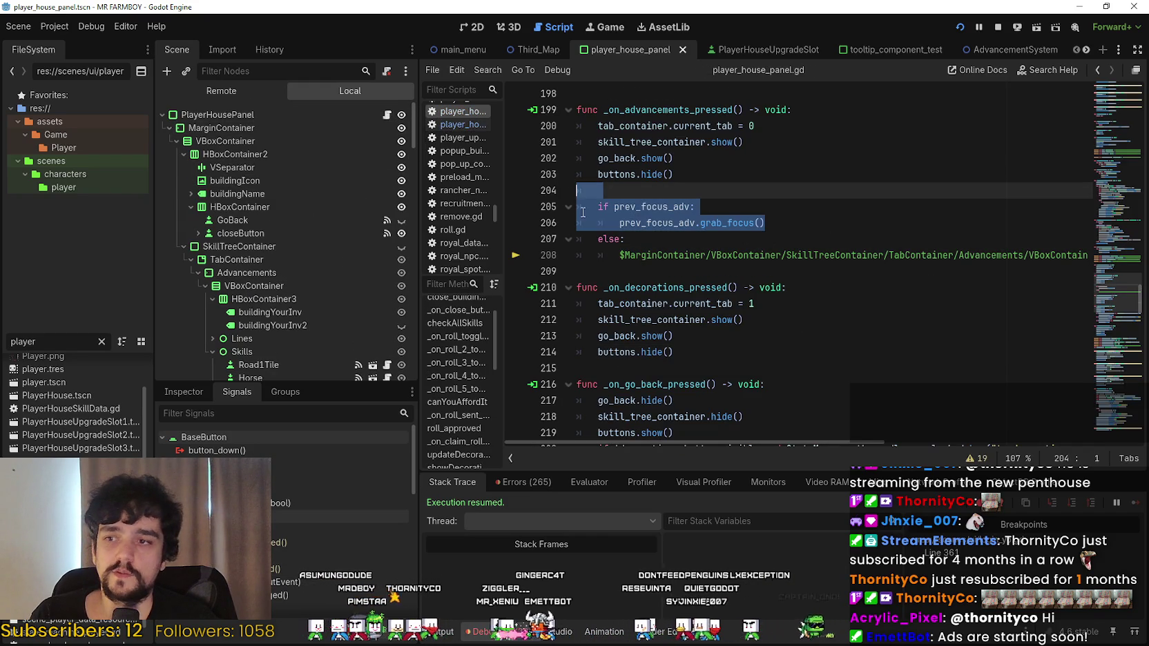
{"action": "mouse_move", "coordinate": [797, 443]}
{"action": "left_mouse_down"}
{"action": "mouse_move", "coordinate": [1013, 434]}
{"action": "mouse_move", "coordinate": [696, 410]}
{"action": "left_mouse_up"}
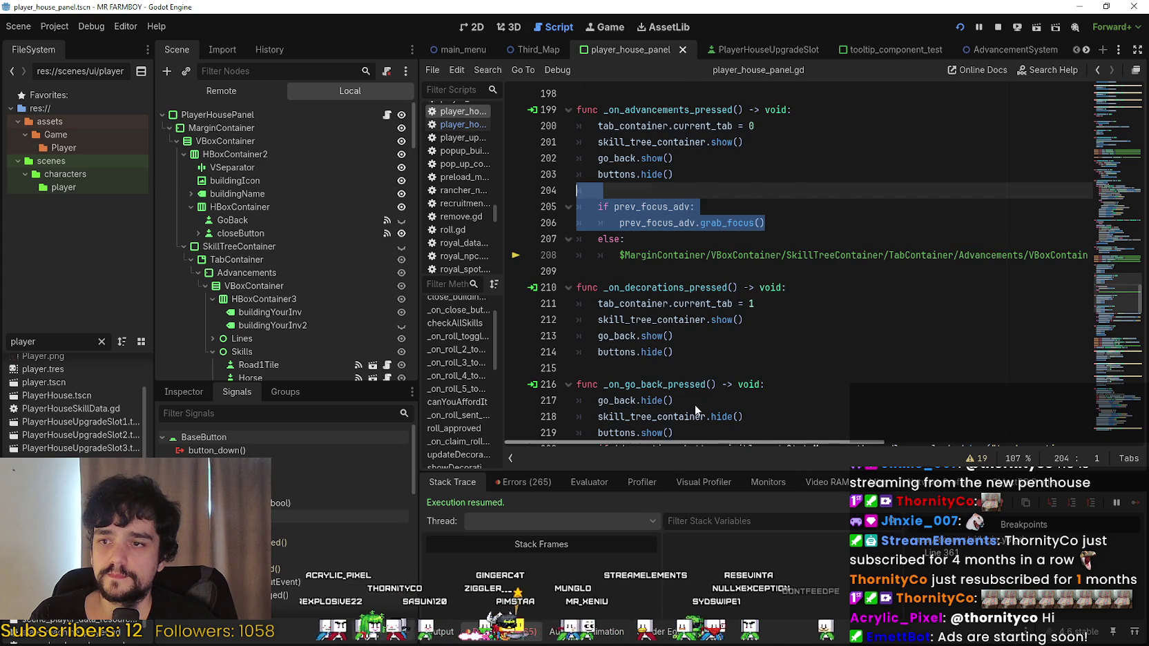
{"action": "left_click_drag", "start_coordinate": [661, 242], "coordinate": [581, 208]}
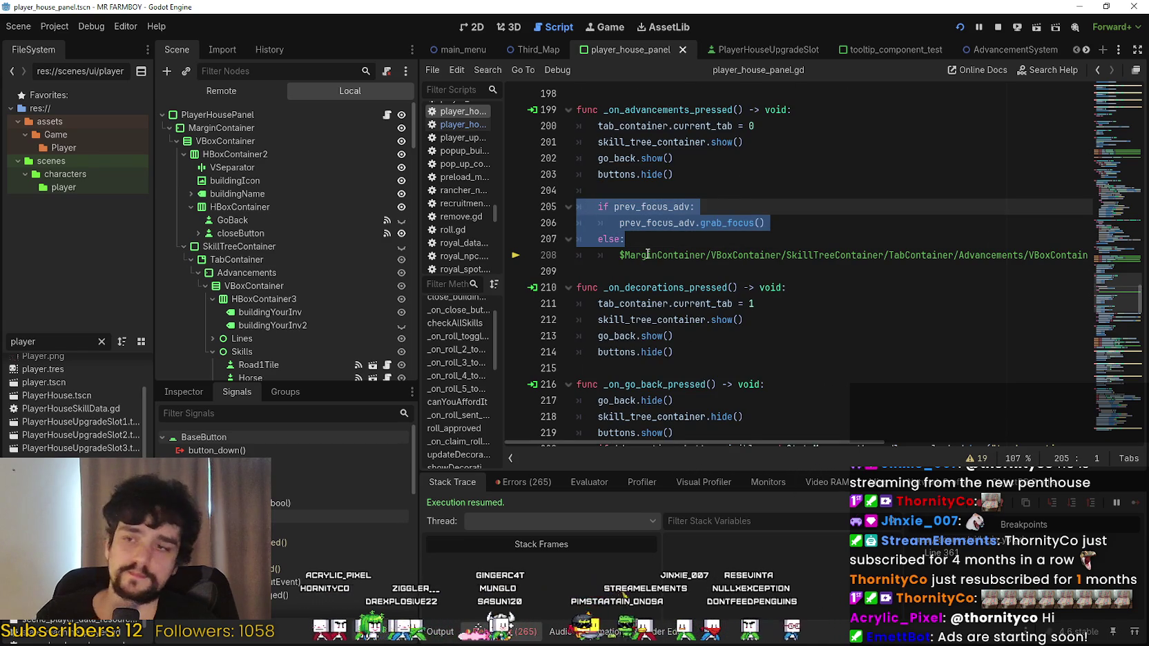
{"action": "key", "text": "BackSpace"}
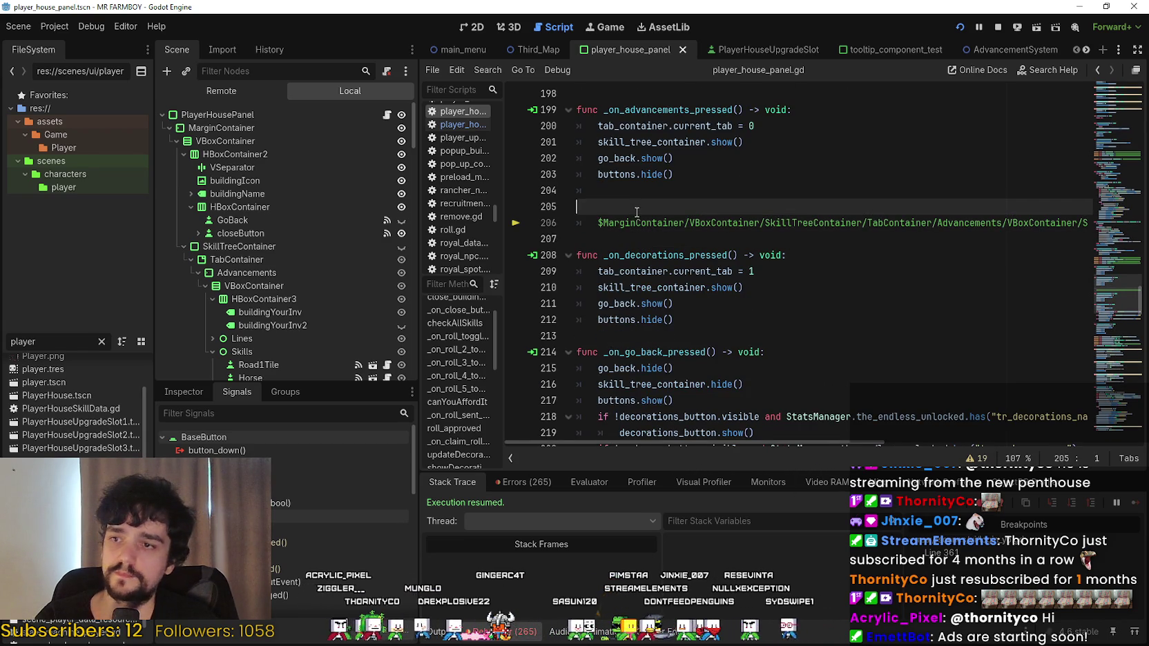
{"action": "key", "text": "BackSpace"}
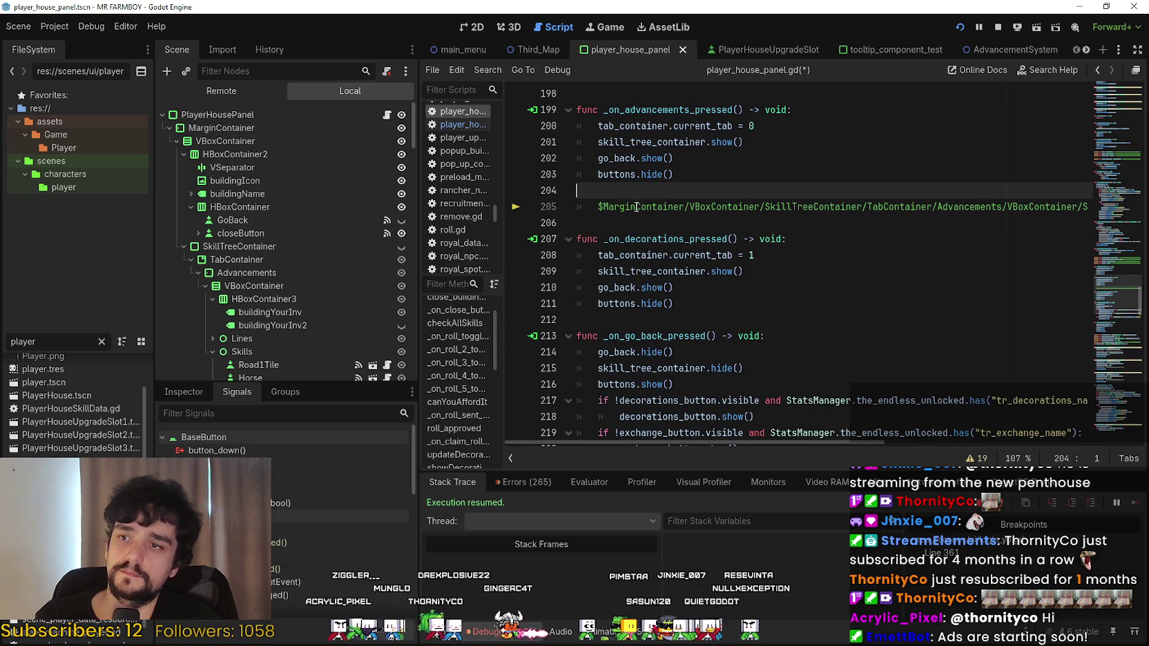
{"action": "key", "text": "ctrl+s"}
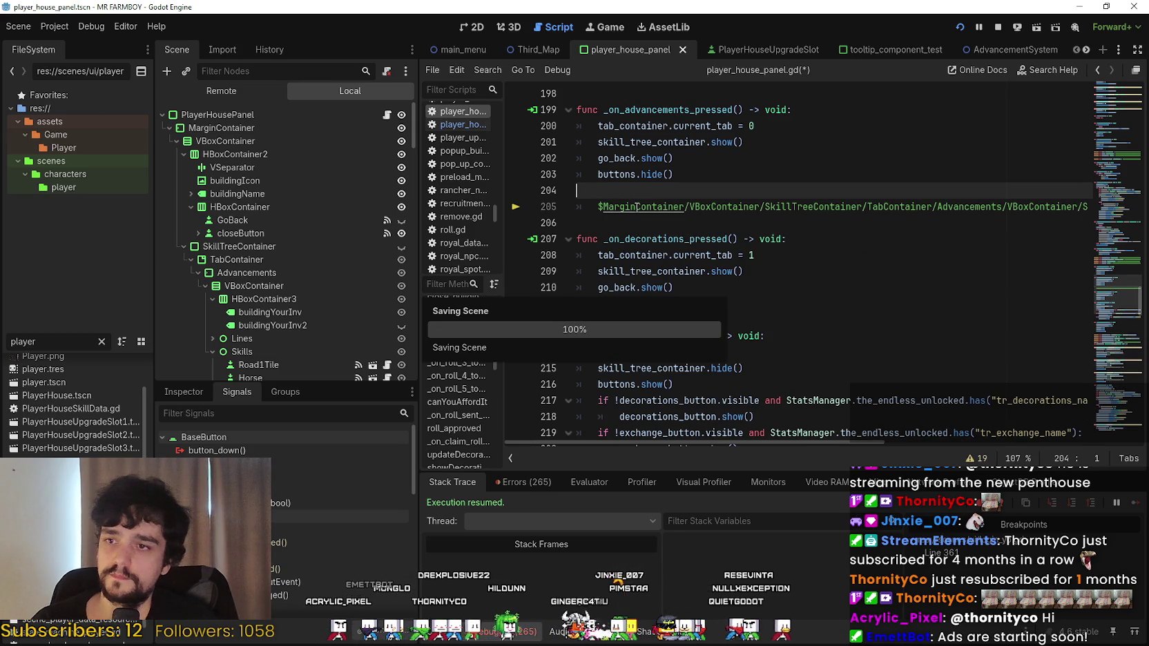
Run the game with F5 to test Advancements focus, then switch back to Godot.
{"action": "key", "text": "F5"}
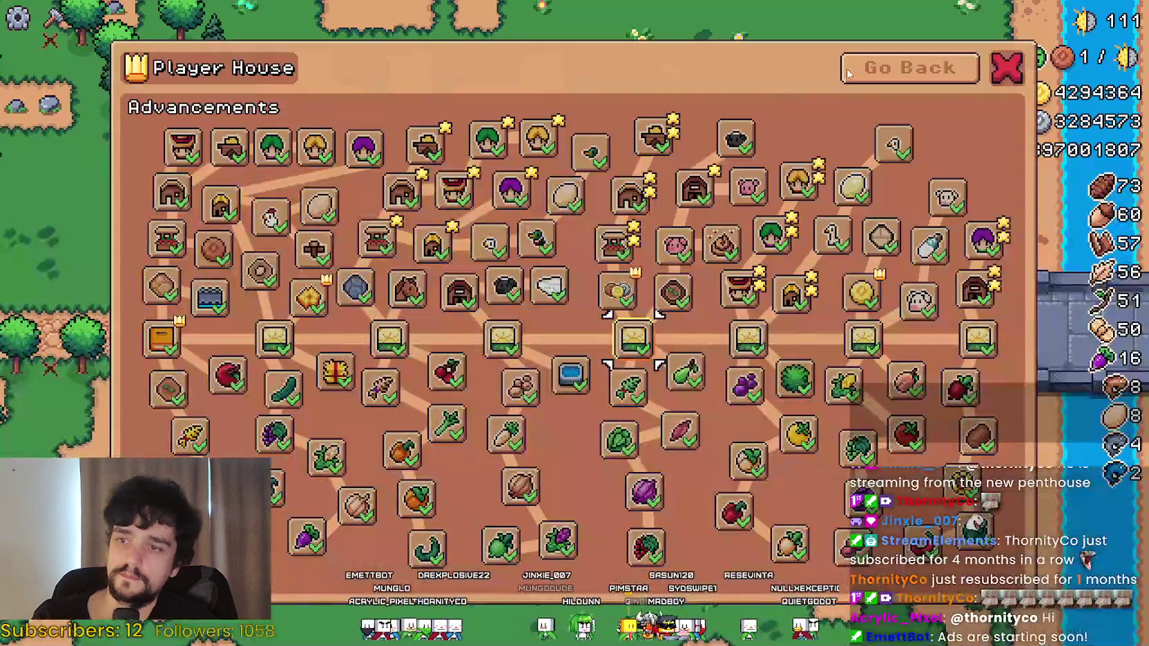
{"action": "key", "text": "Up"}
{"action": "key", "text": "Up"}
{"action": "key", "text": "Up"}
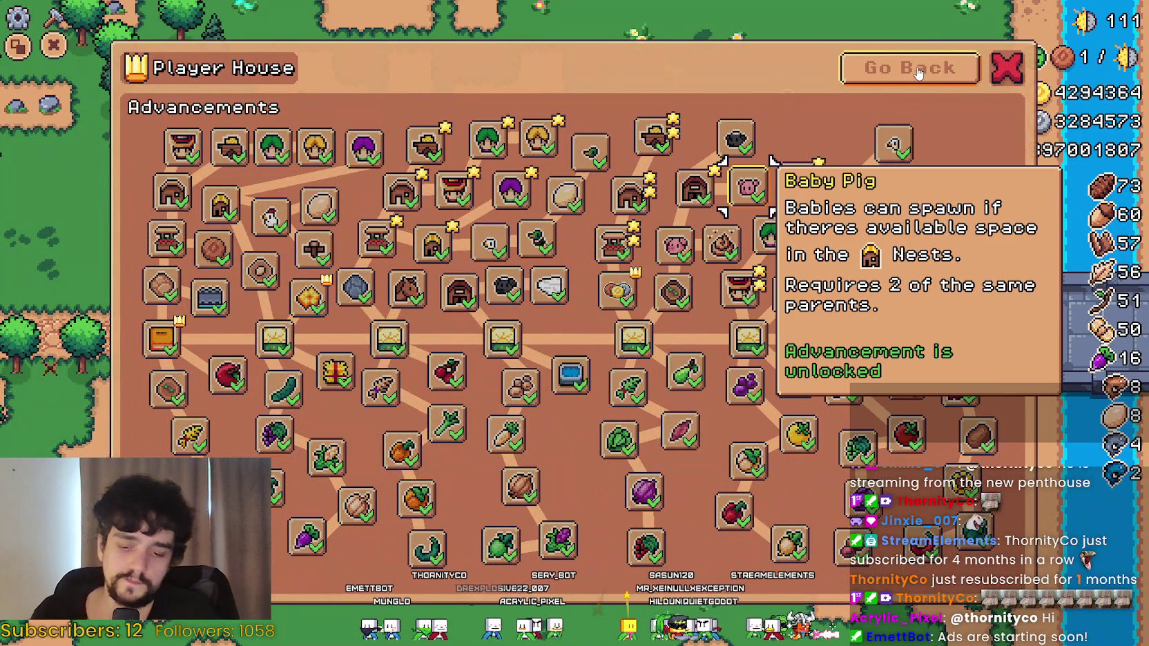
{"action": "key", "text": "alt+Tab"}
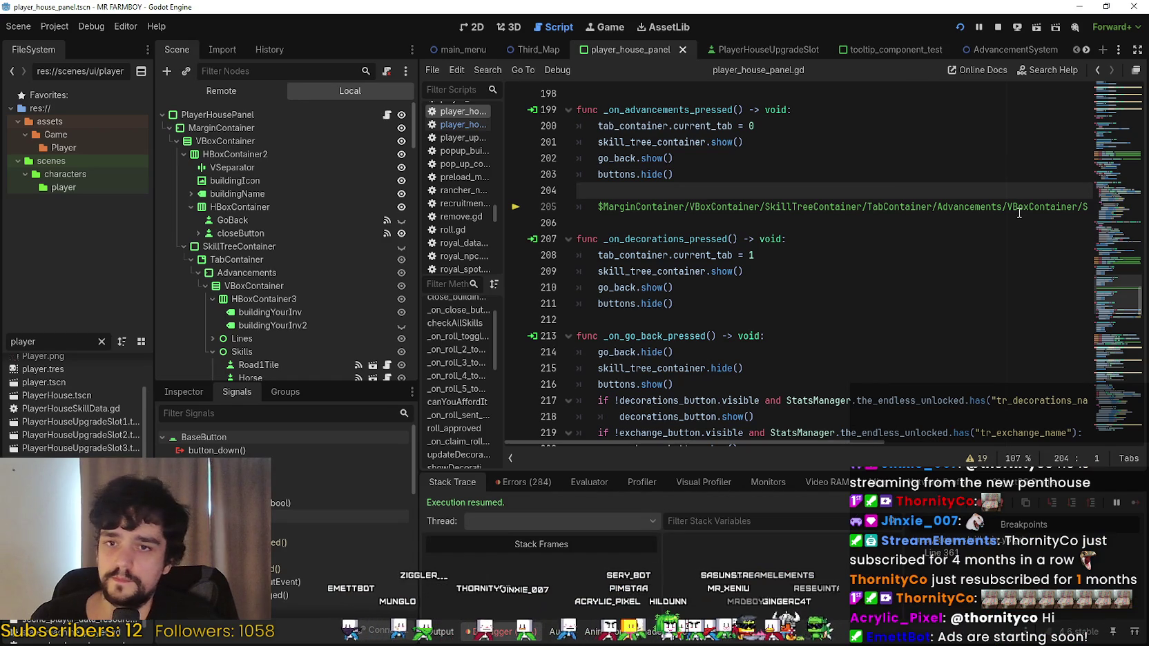
Search for grab_focus and copy the Advancements grab_focus line on line 63.
{"action": "left_click_drag", "start_coordinate": [1018, 213], "coordinate": [1088, 210]}
{"action": "key", "text": "ctrl+f"}
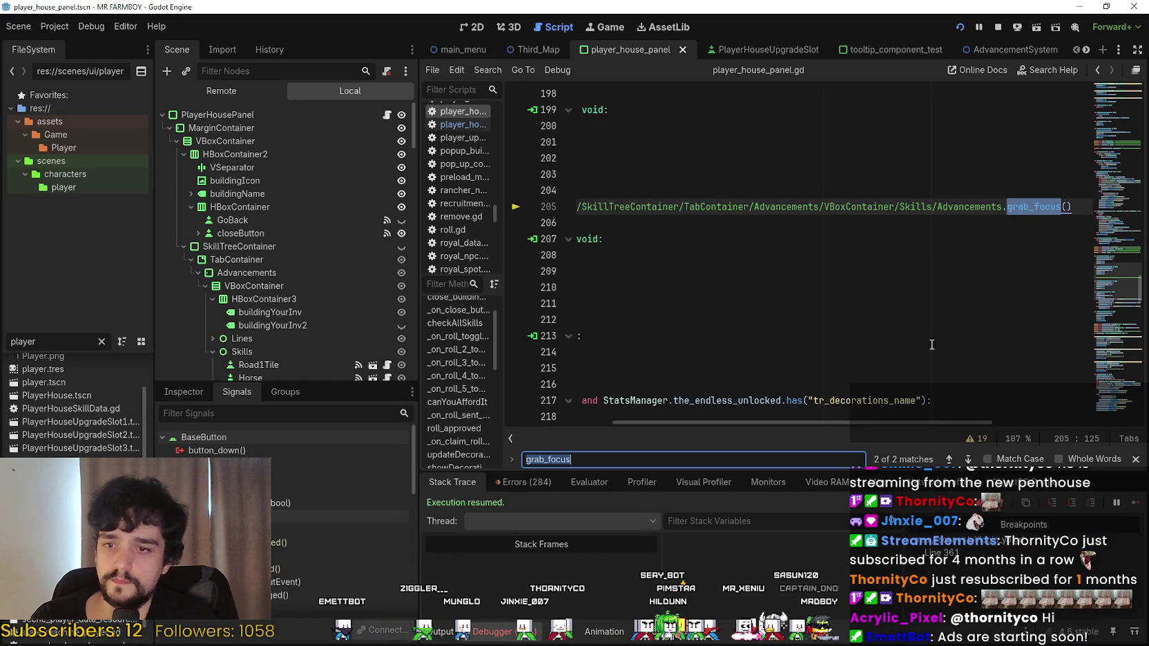
{"action": "left_click", "coordinate": [950, 457]}
{"action": "mouse_move", "coordinate": [954, 259]}
{"action": "left_mouse_down"}
{"action": "mouse_move", "coordinate": [578, 255]}
{"action": "mouse_move", "coordinate": [580, 233]}
{"action": "mouse_move", "coordinate": [599, 257]}
{"action": "left_mouse_up"}
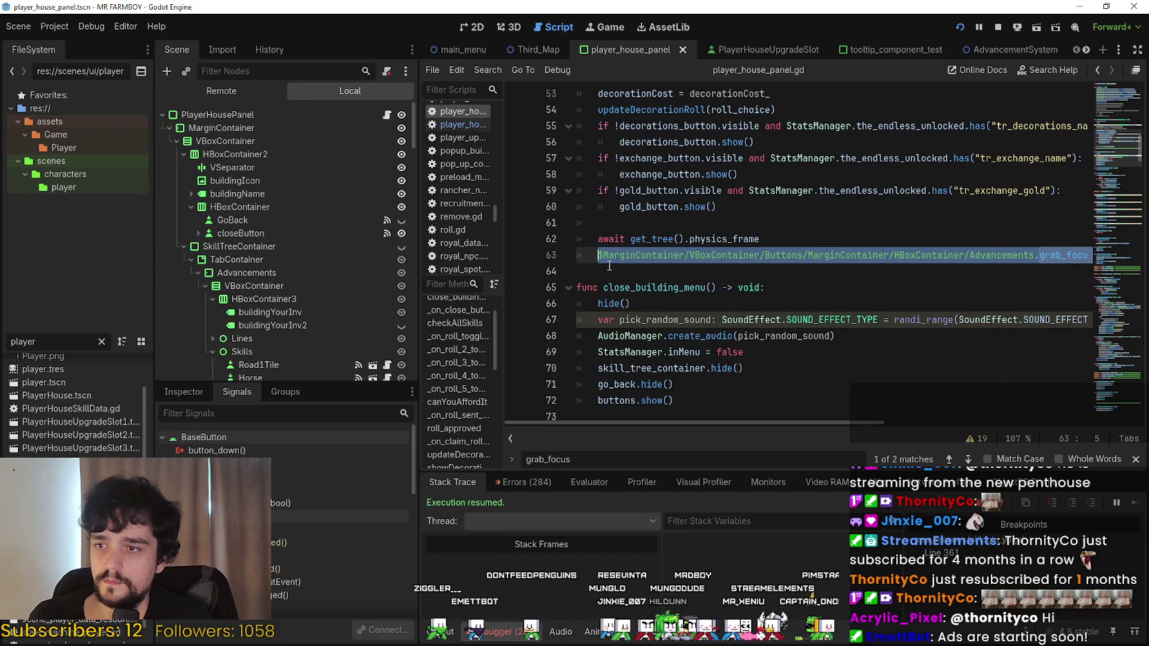
{"action": "left_click", "coordinate": [599, 270]}
{"action": "scroll", "coordinate": [319, 254], "scroll_direction": "down", "scroll_amount": 6}
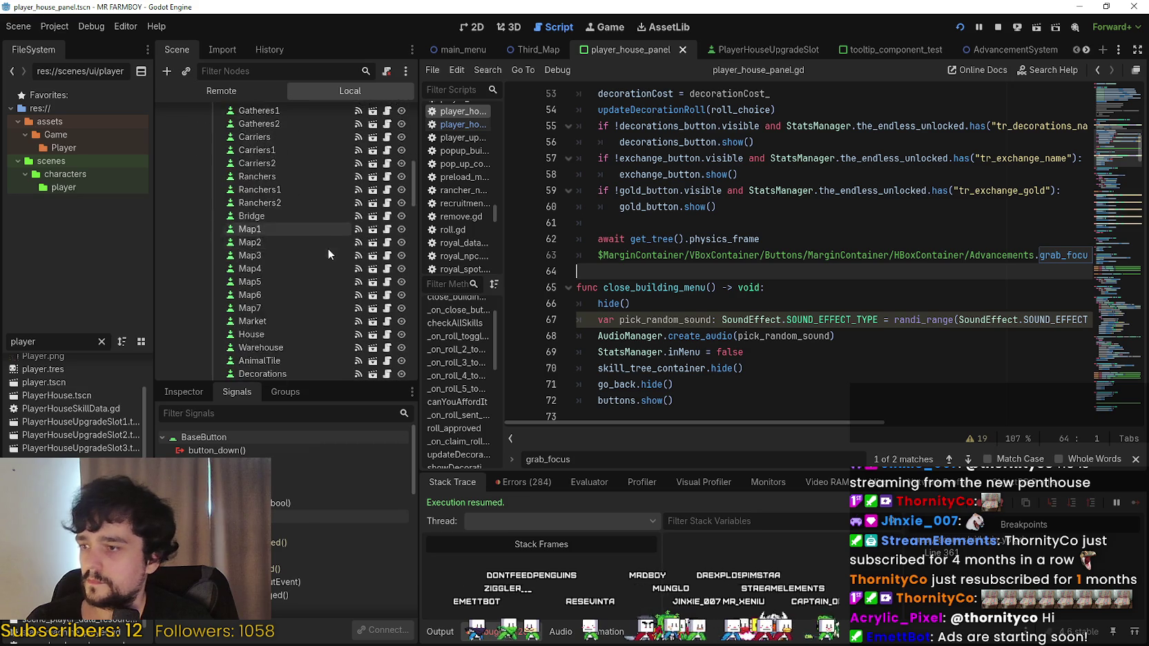
{"action": "scroll", "coordinate": [345, 227], "scroll_direction": "up", "scroll_amount": 6}
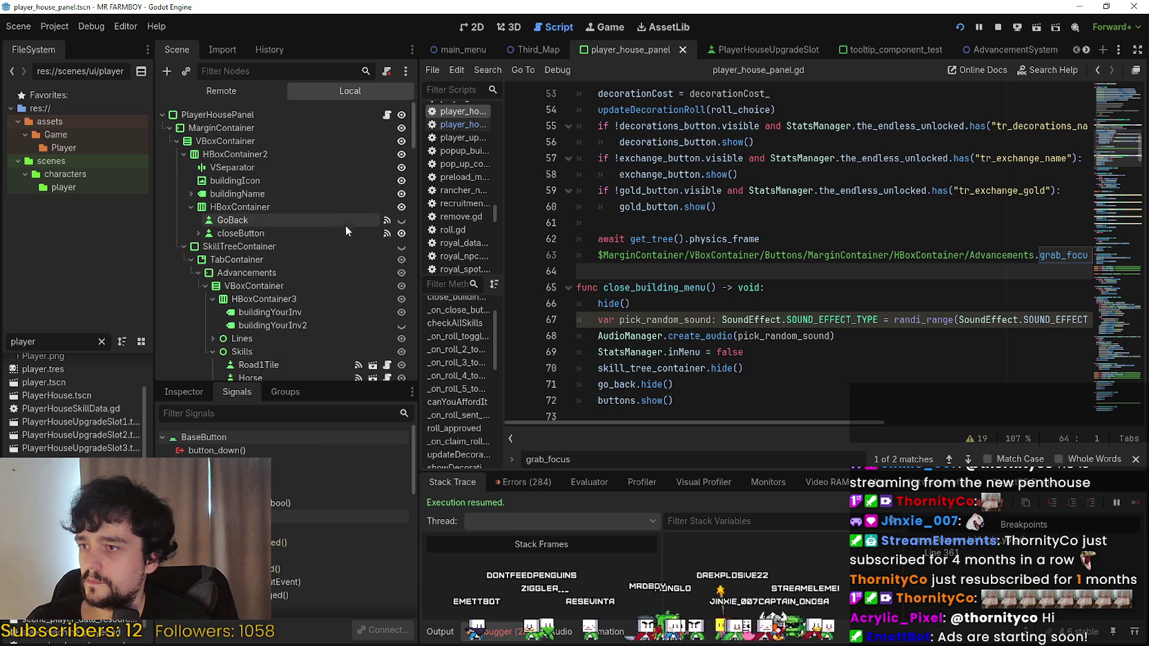
Open GoBack's pressed handler and paste the Advancements grab_focus call after gold_button.show().
{"action": "left_click", "coordinate": [263, 219]}
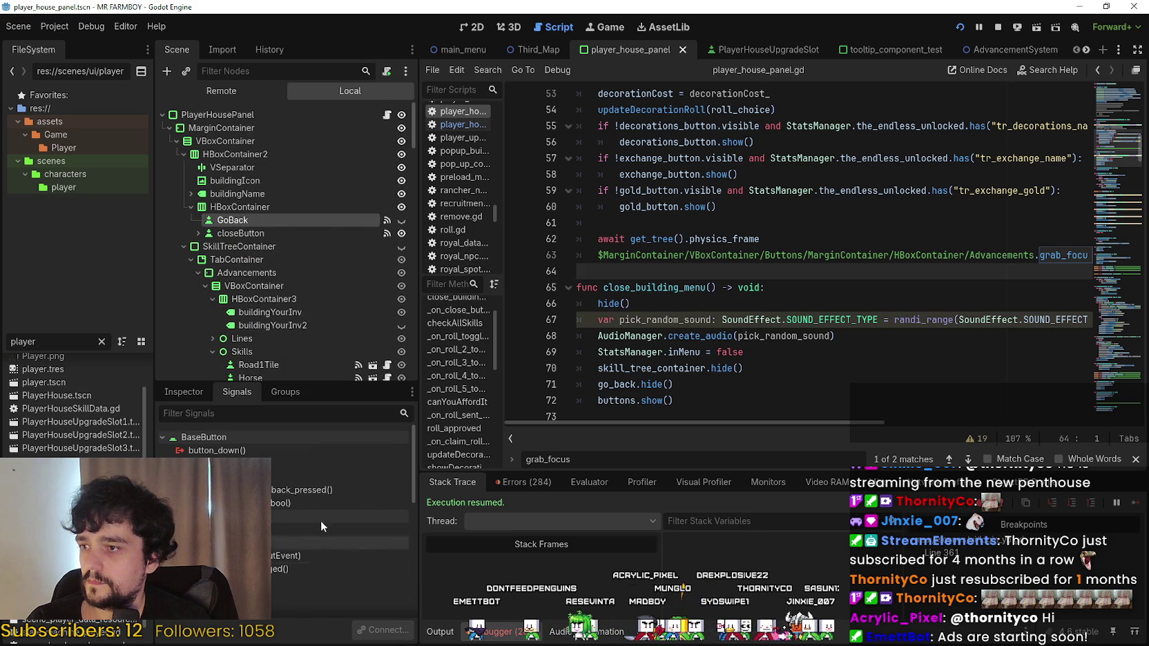
{"action": "double_click", "coordinate": [301, 489]}
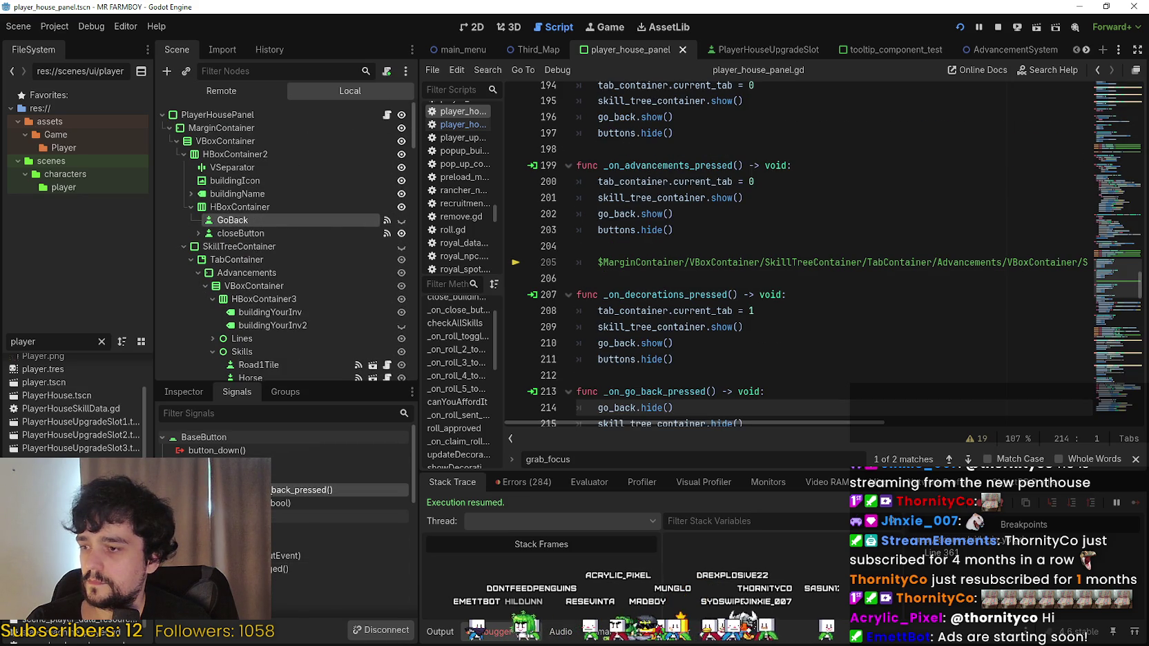
{"action": "scroll", "coordinate": [800, 337], "scroll_direction": "down", "scroll_amount": 3}
{"action": "scroll", "coordinate": [793, 290], "scroll_direction": "down", "scroll_amount": 2}
{"action": "left_click", "coordinate": [763, 299]}
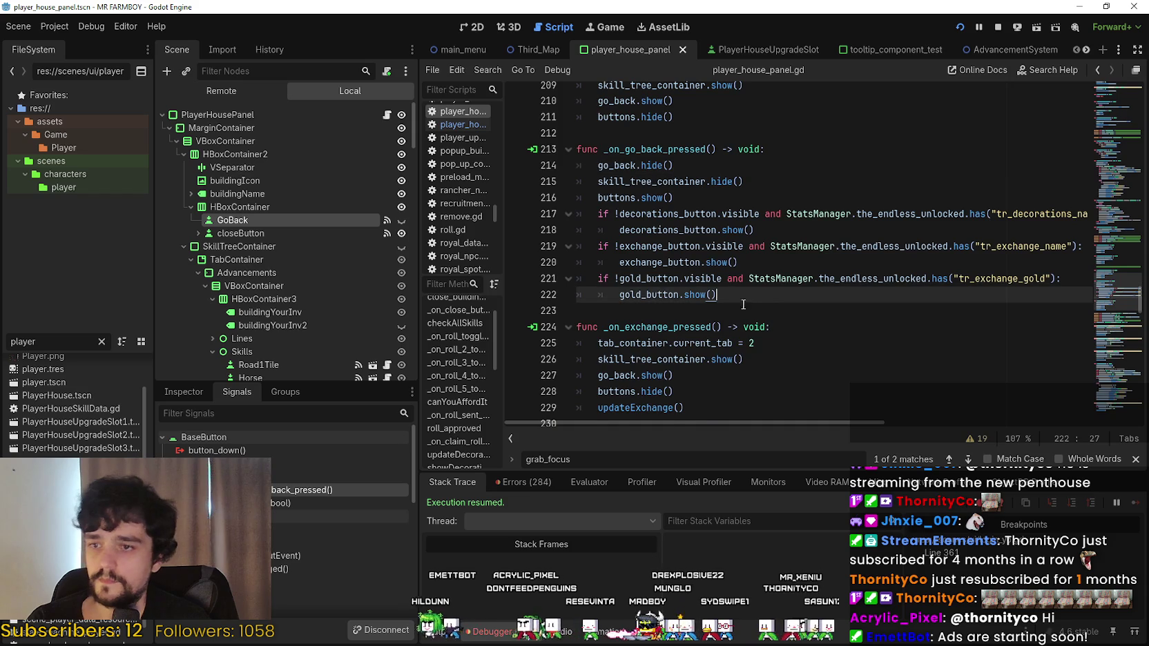
{"action": "key", "text": "Return"}
{"action": "left_click", "coordinate": [539, 307]}
{"action": "key", "text": "ctrl+v"}
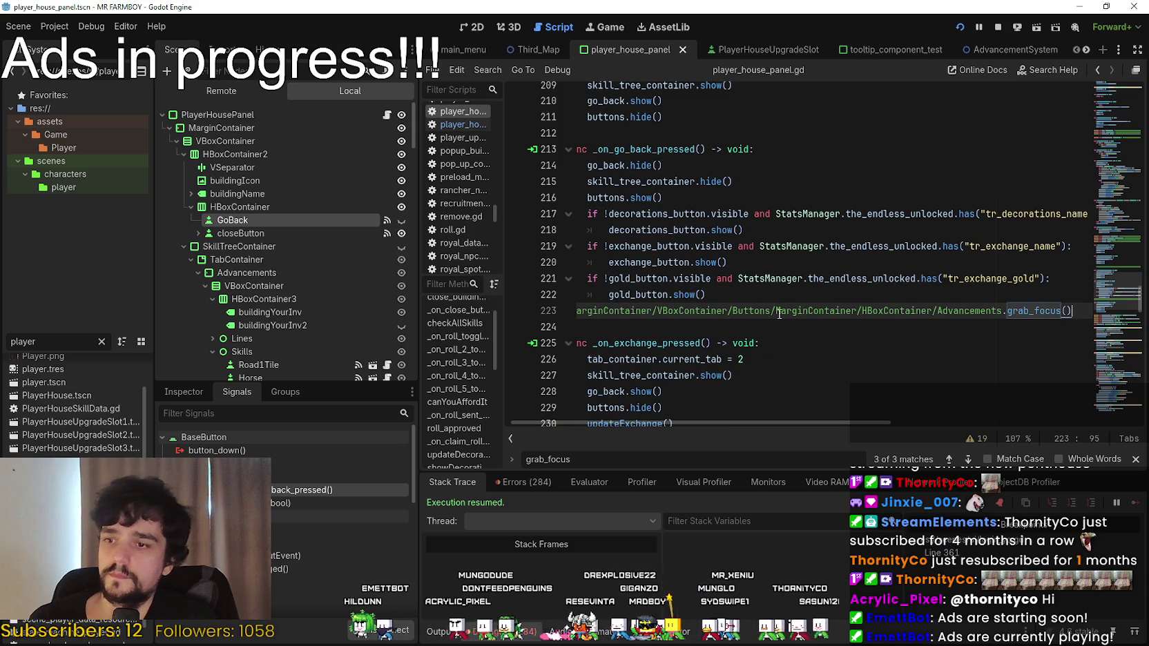
Move the pasted focus call onto its own indented line and save the script.
{"action": "left_click_drag", "start_coordinate": [778, 311], "coordinate": [448, 301]}
{"action": "left_click", "coordinate": [584, 312]}
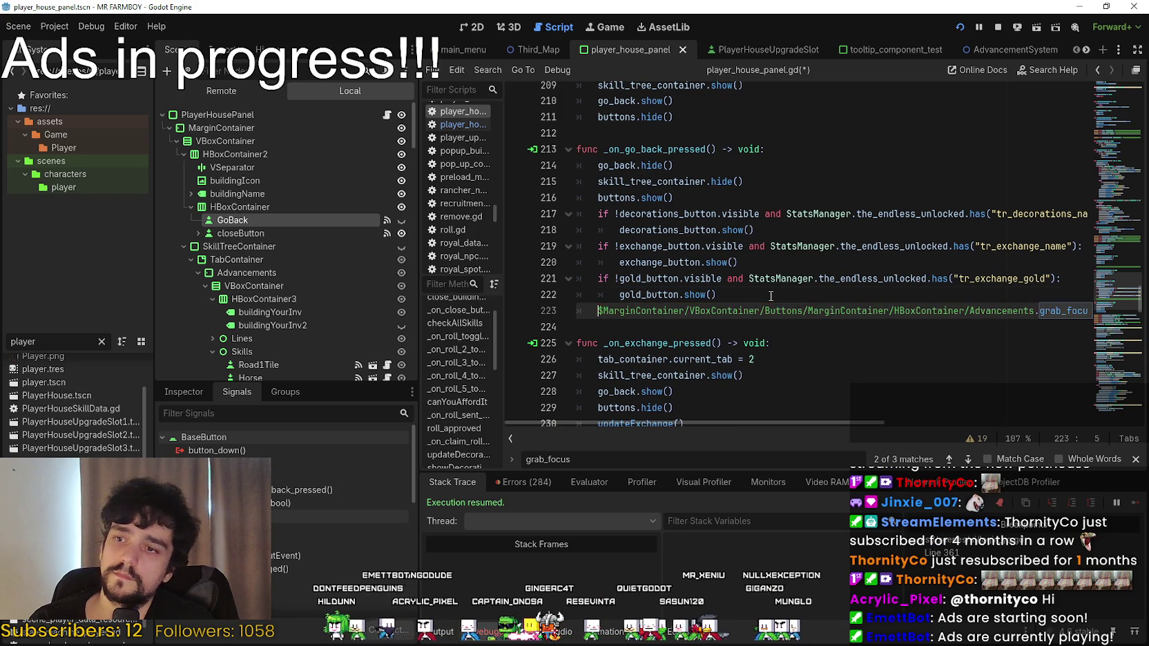
{"action": "key", "text": "BackSpace"}
{"action": "type", "text": "\\"}
{"action": "key", "text": "Return"}
{"action": "key", "text": "BackSpace"}
{"action": "key", "text": "BackSpace"}
{"action": "key", "text": "BackSpace"}
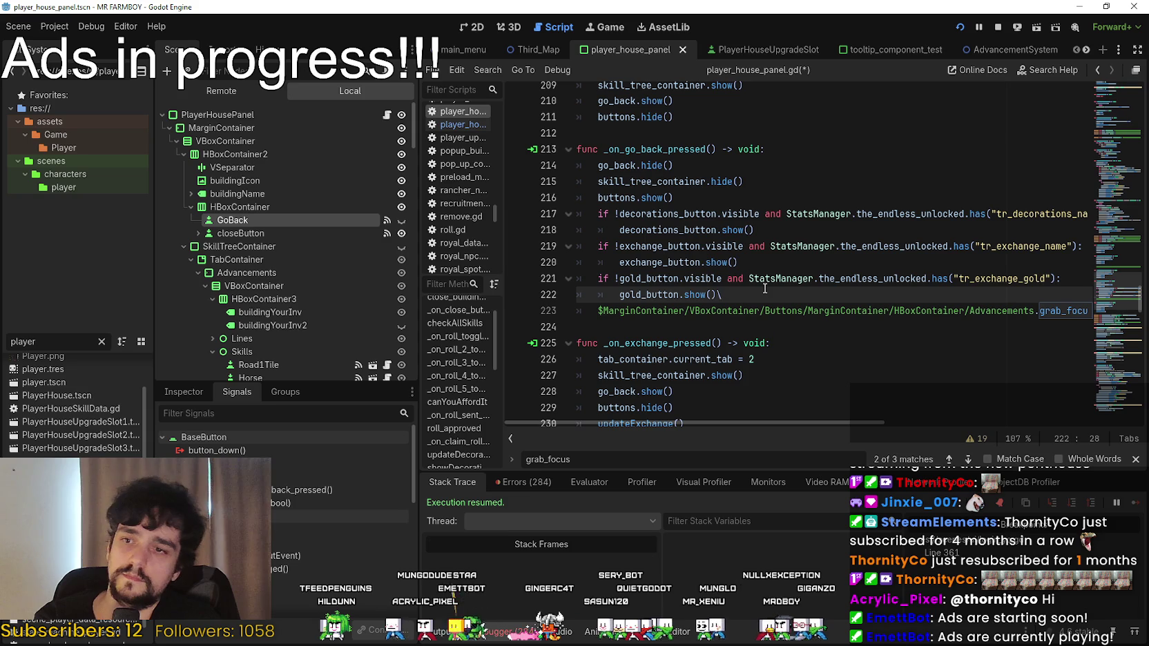
{"action": "key", "text": "ctrl+s"}
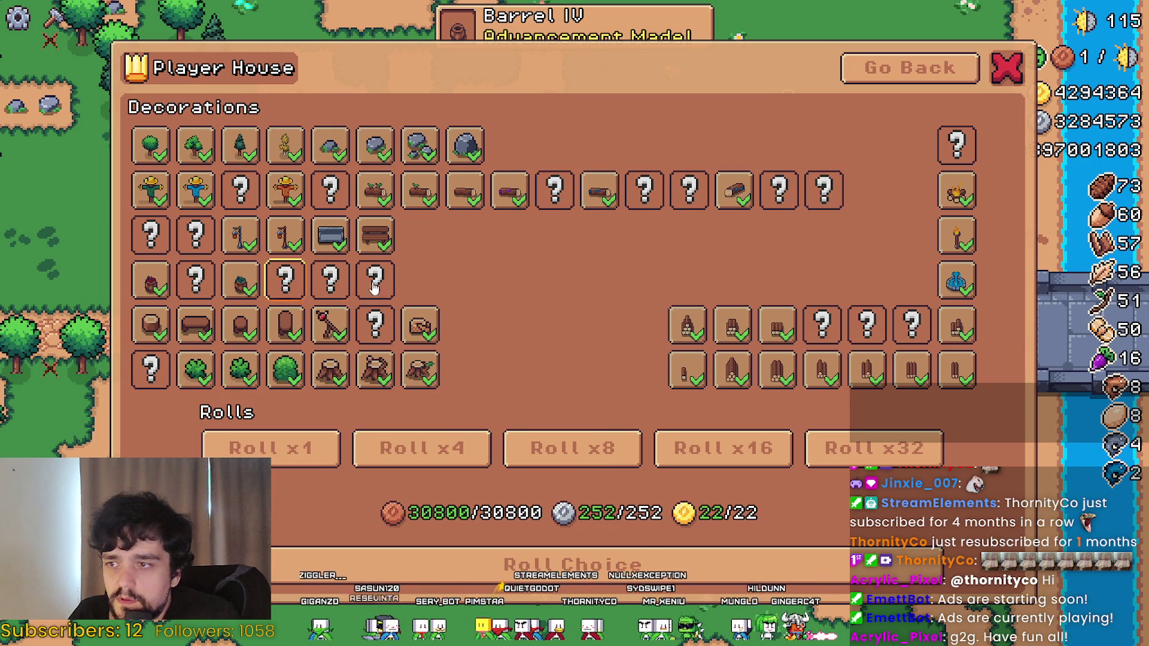
Move keyboard focus across the decoration tiles and roll options, then trigger the Roll x8.
{"action": "key", "text": "Down"}
{"action": "key", "text": "Left"}
{"action": "key", "text": "Right"}
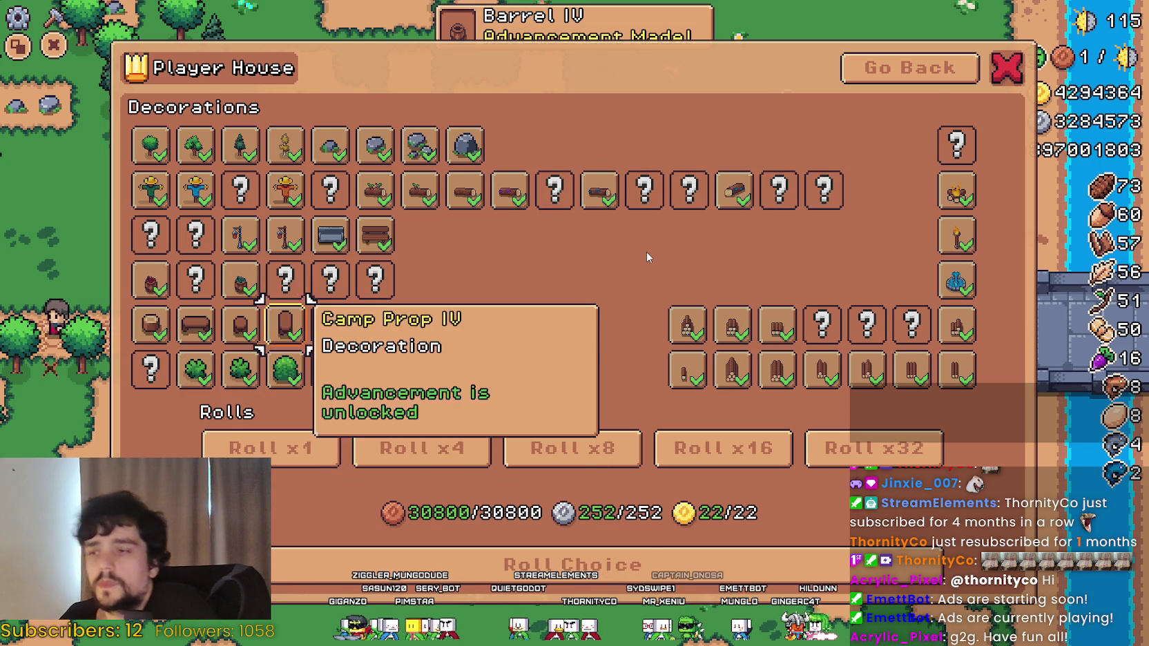
{"action": "key", "text": "Down"}
{"action": "key", "text": "Right"}
{"action": "key", "text": "Right"}
{"action": "key", "text": "Left"}
{"action": "key", "text": "Left"}
{"action": "key", "text": "Right"}
{"action": "key", "text": "Right"}
{"action": "key", "text": "Right"}
{"action": "key", "text": "Right"}
{"action": "key", "text": "Left"}
{"action": "key", "text": "Left"}
{"action": "key", "text": "Return"}
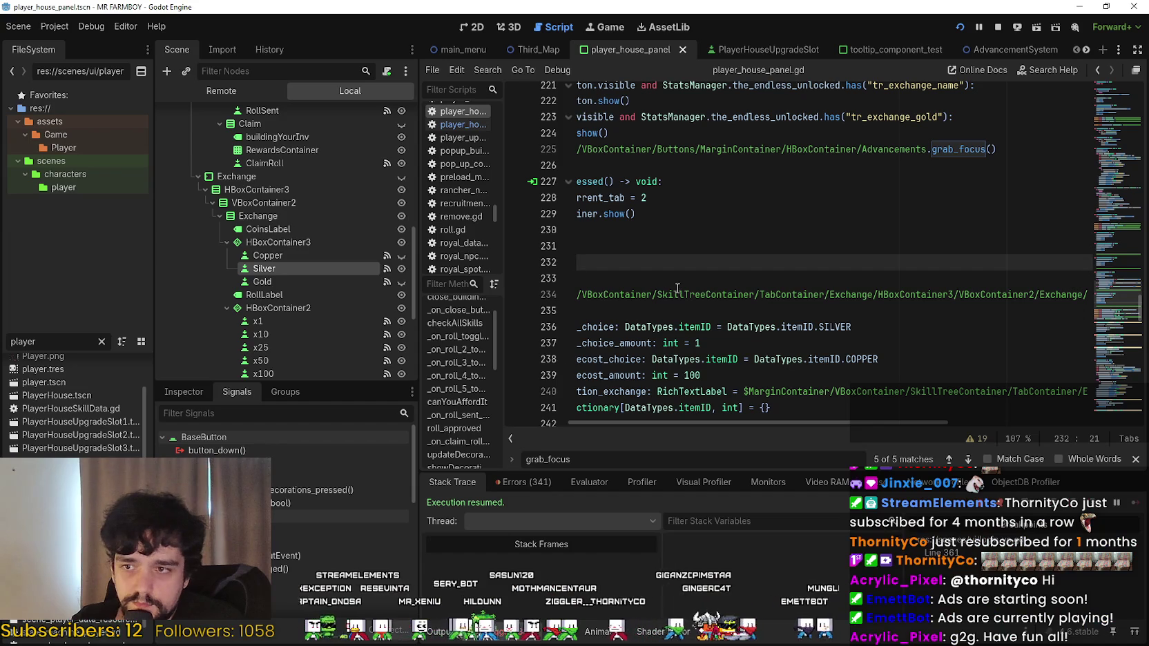
{"action": "left_click", "coordinate": [588, 295]}
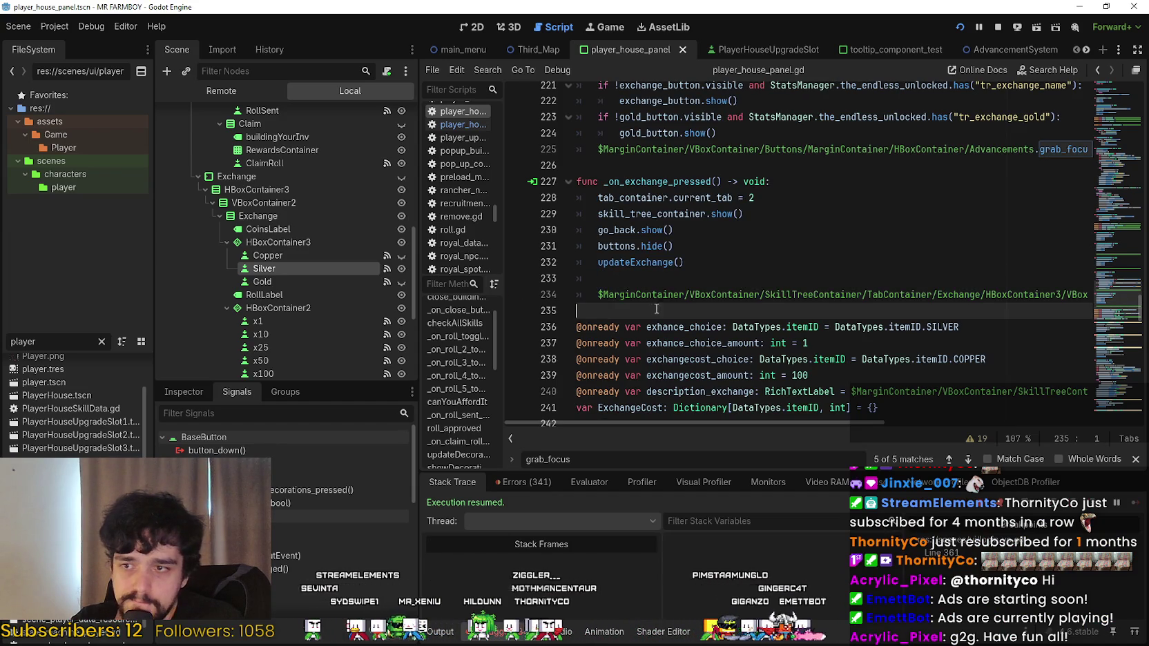
{"action": "scroll", "coordinate": [373, 292], "scroll_direction": "down", "scroll_amount": 5}
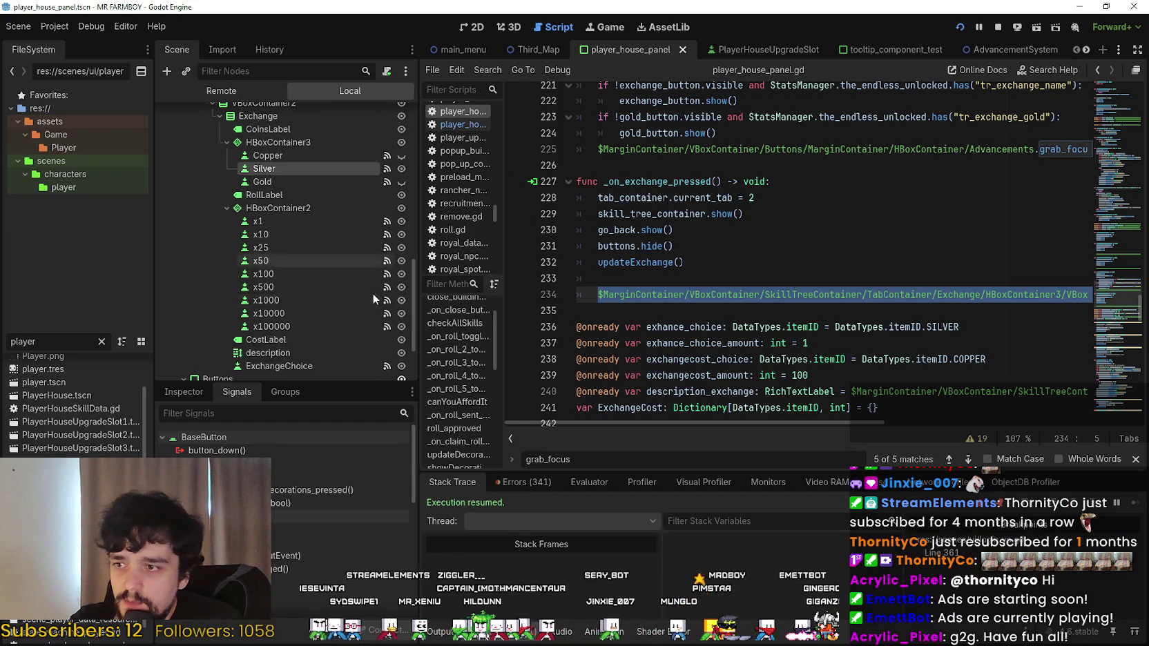
{"action": "left_click", "coordinate": [269, 276]}
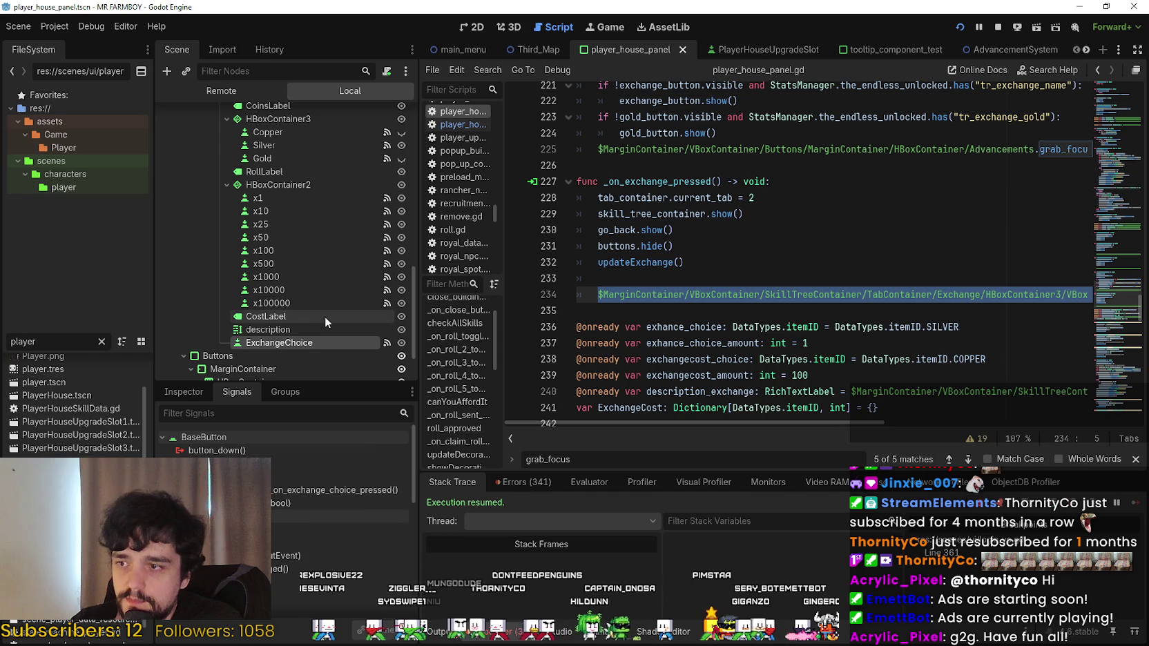
{"action": "scroll", "coordinate": [321, 317], "scroll_direction": "up", "scroll_amount": 3}
{"action": "scroll", "coordinate": [283, 275], "scroll_direction": "down", "scroll_amount": 5}
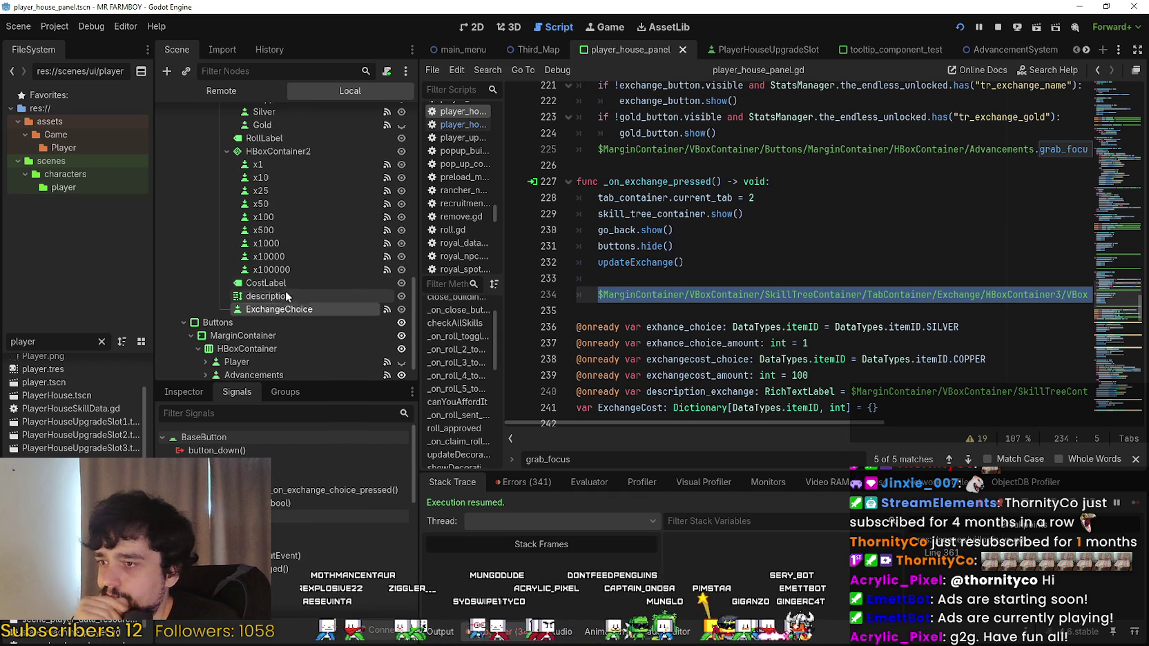
{"action": "scroll", "coordinate": [286, 272], "scroll_direction": "up", "scroll_amount": 5}
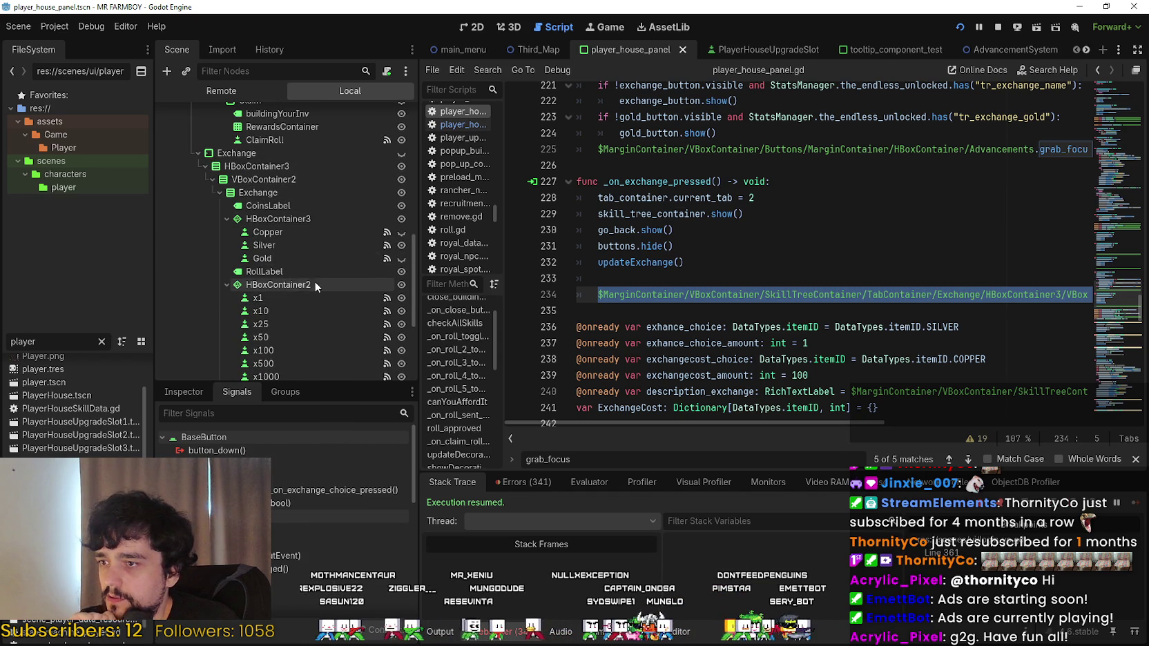
{"action": "scroll", "coordinate": [317, 275], "scroll_direction": "down", "scroll_amount": 5}
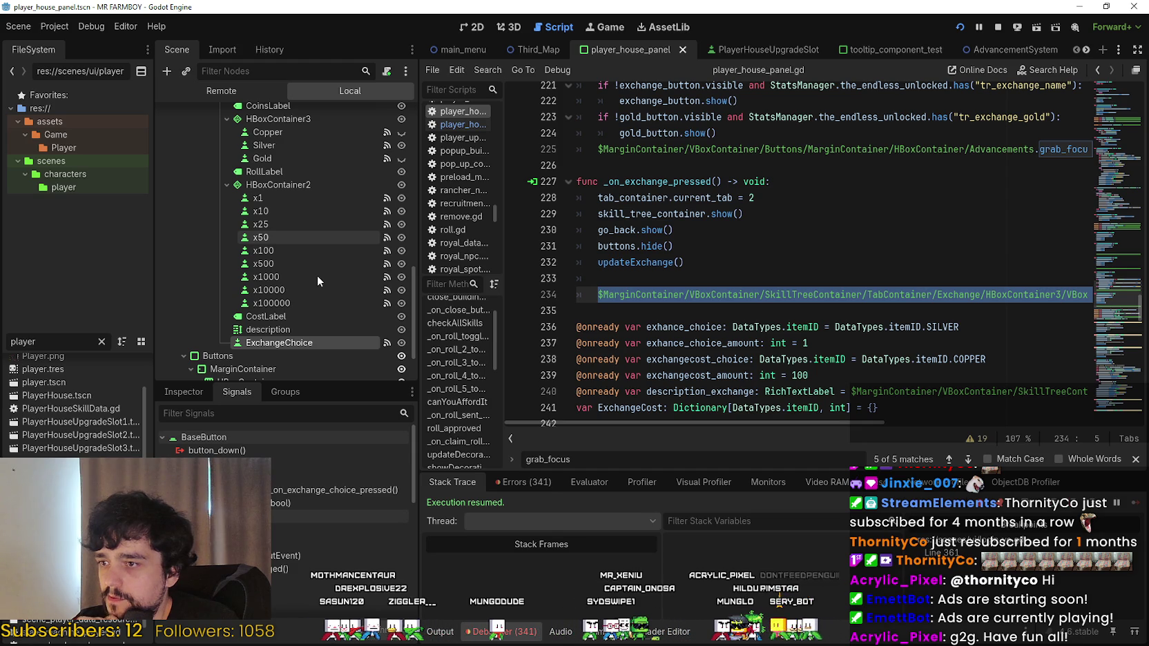
{"action": "scroll", "coordinate": [316, 275], "scroll_direction": "up", "scroll_amount": 5}
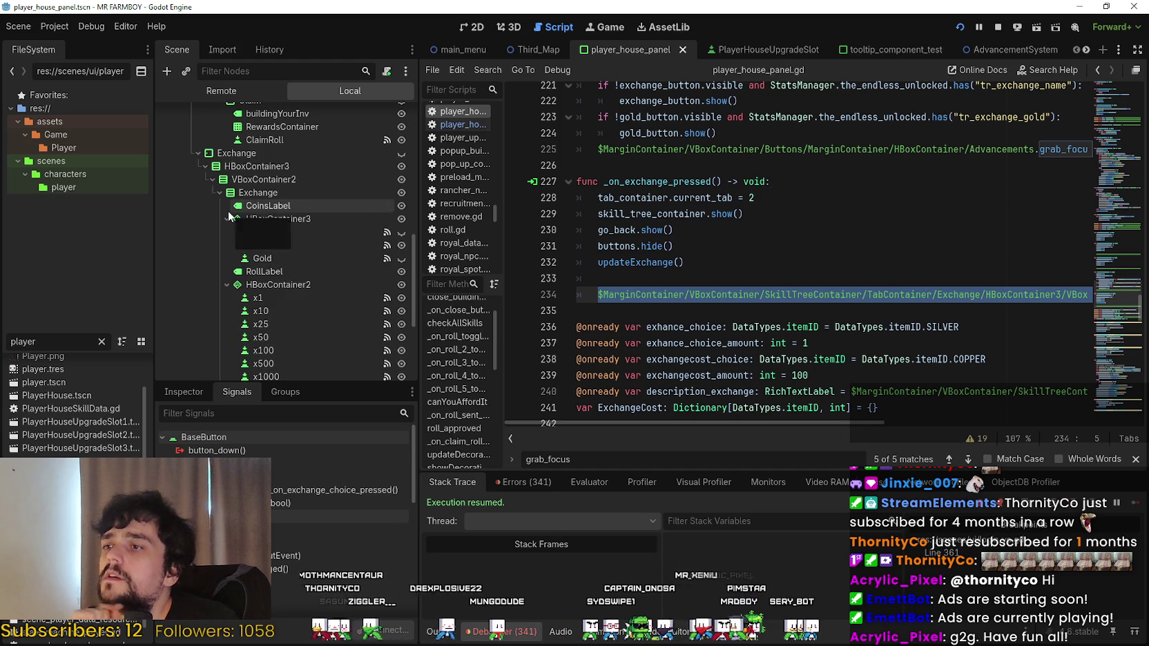
{"action": "scroll", "coordinate": [291, 265], "scroll_direction": "up", "scroll_amount": 5}
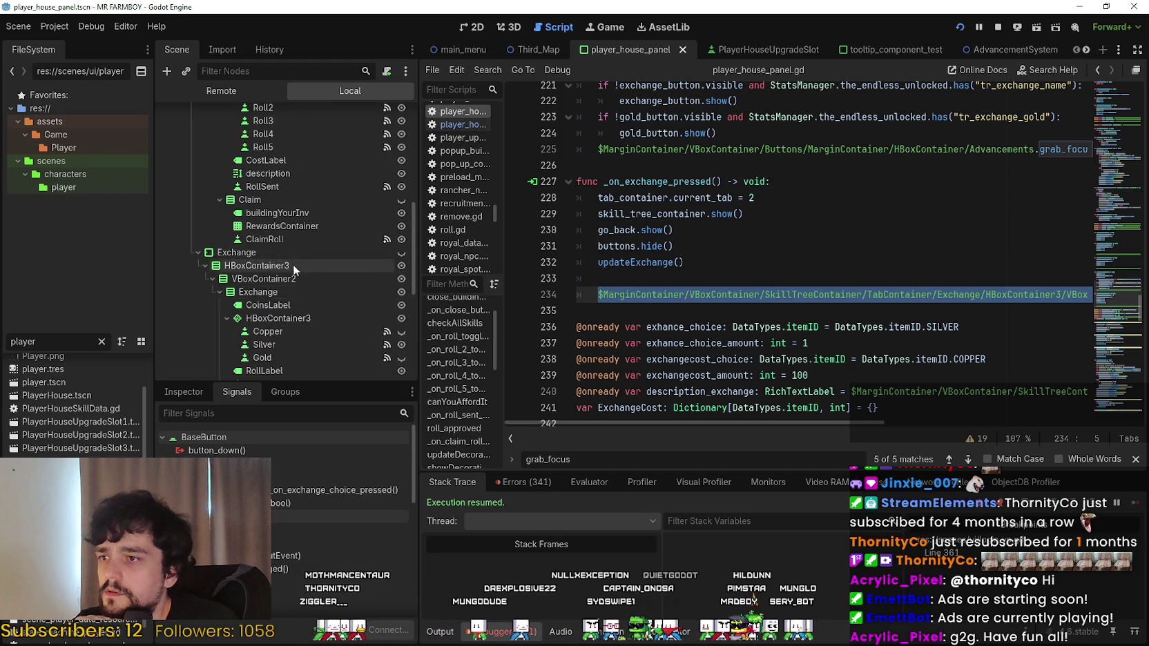
{"action": "left_click", "coordinate": [282, 242]}
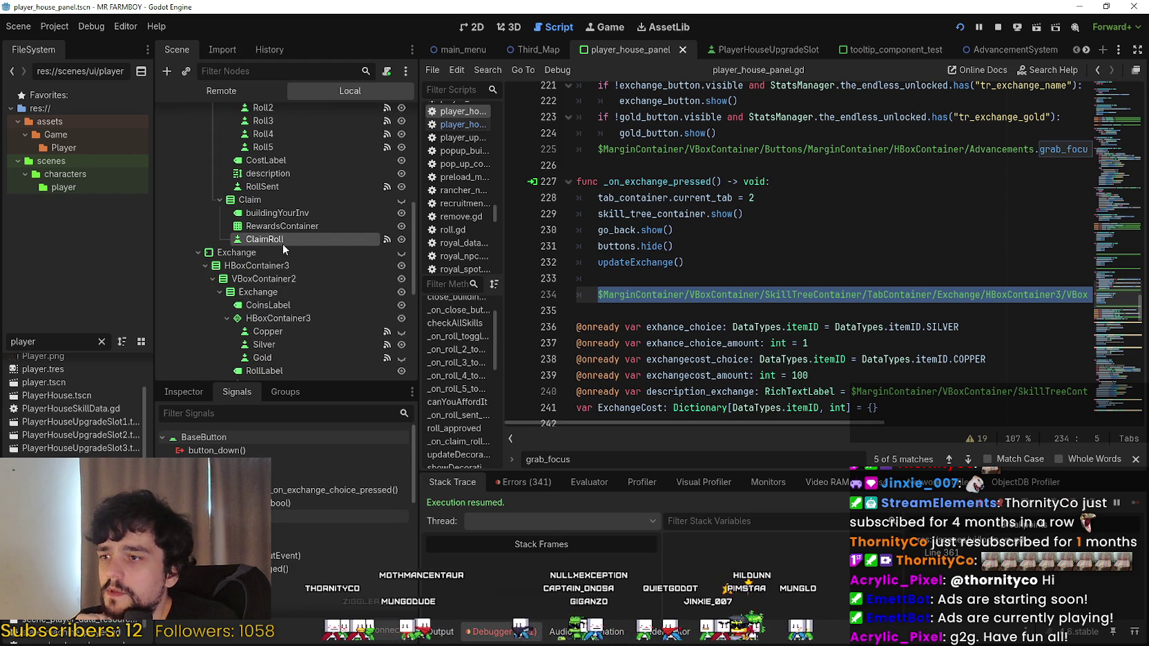
{"action": "scroll", "coordinate": [328, 275], "scroll_direction": "up", "scroll_amount": 2}
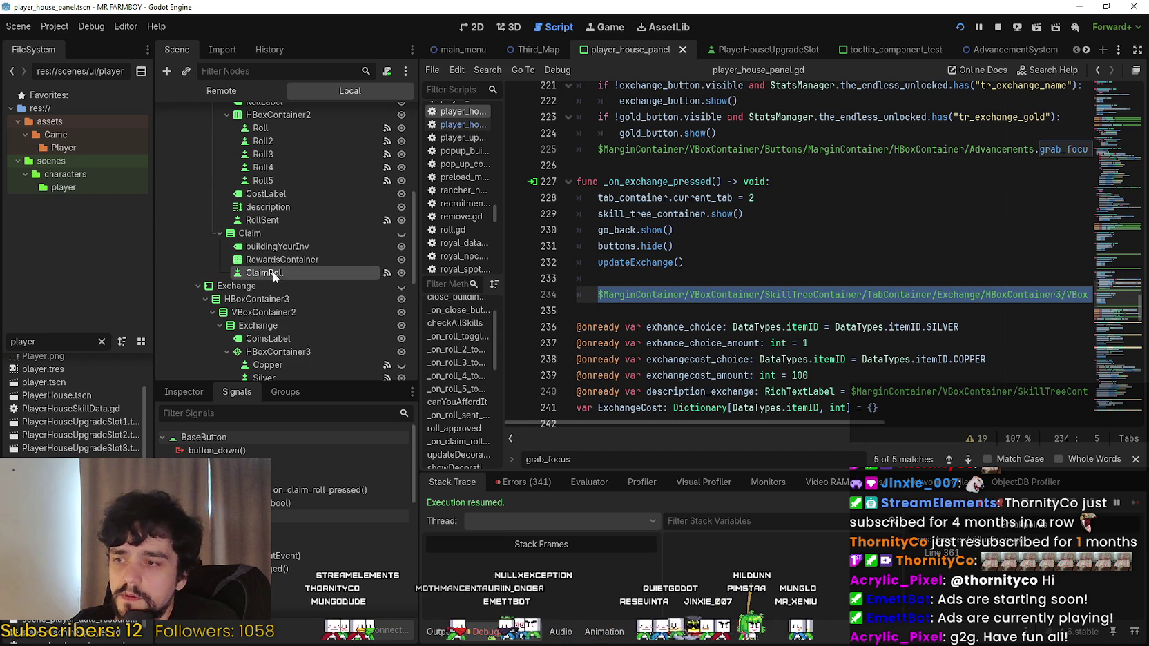
Open the RollSent node's pressed handler in the script.
{"action": "left_click", "coordinate": [283, 221]}
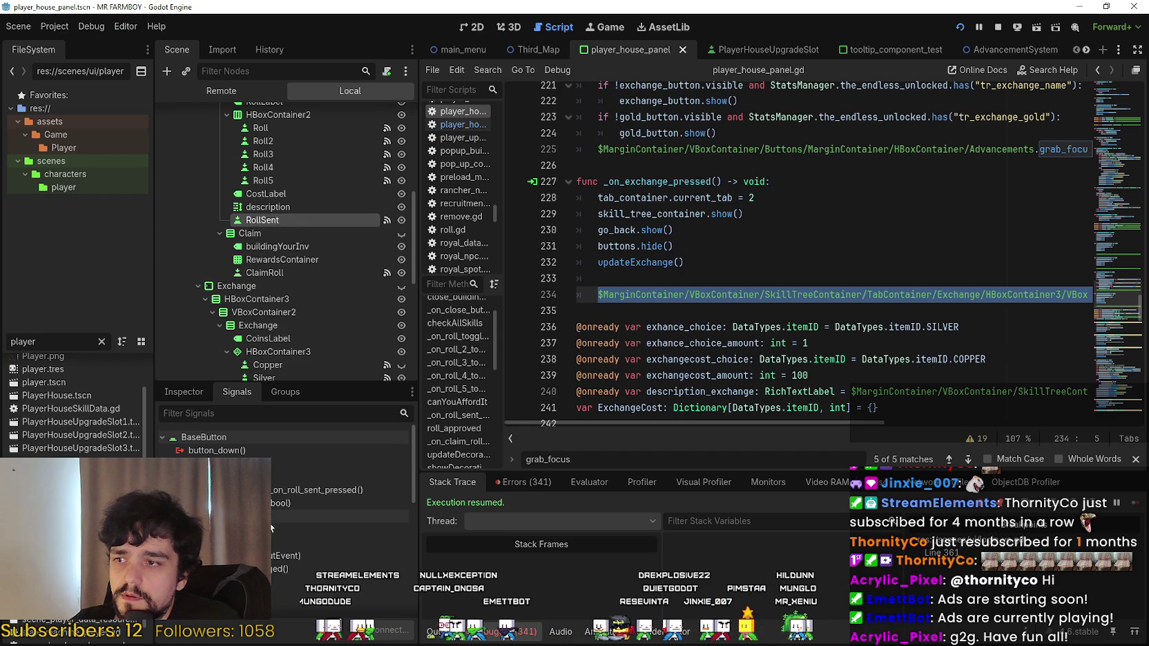
{"action": "double_click", "coordinate": [271, 491]}
{"action": "scroll", "coordinate": [756, 309], "scroll_direction": "down", "scroll_amount": 5}
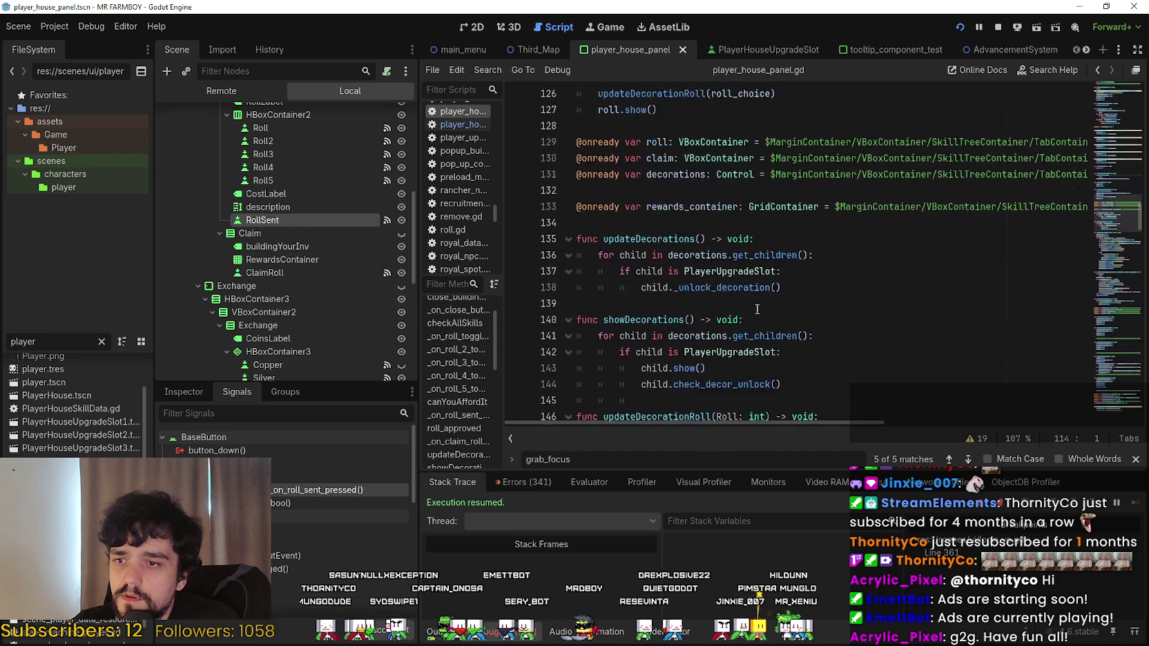
{"action": "scroll", "coordinate": [755, 306], "scroll_direction": "up", "scroll_amount": 5}
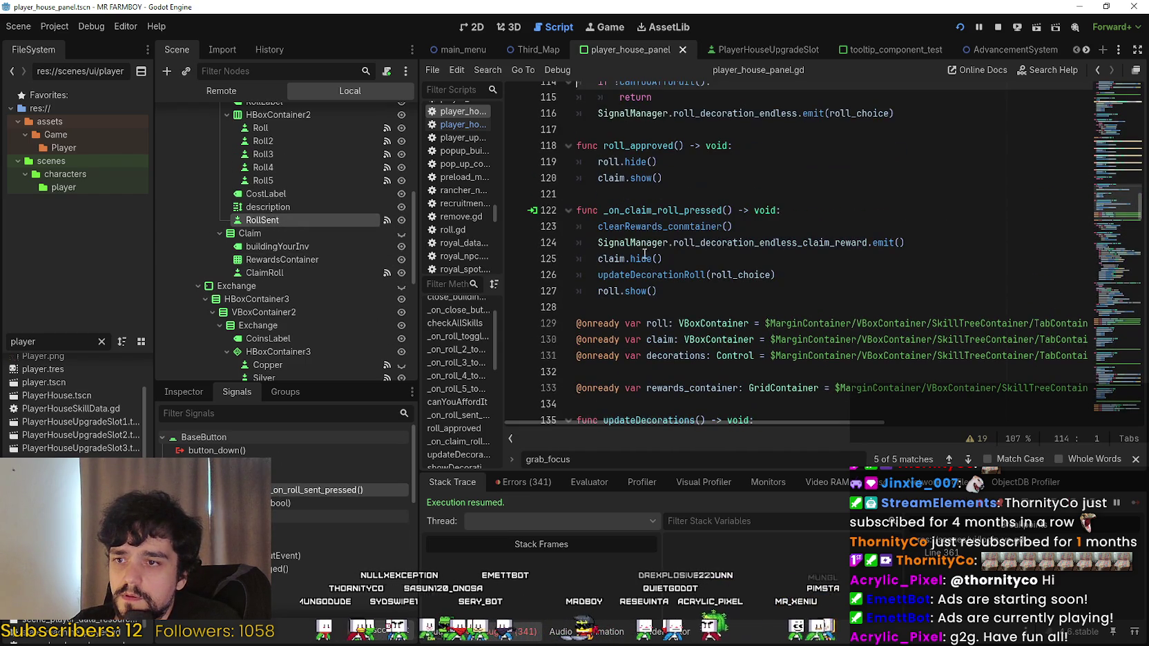
{"action": "scroll", "coordinate": [648, 242], "scroll_direction": "up", "scroll_amount": 2}
{"action": "left_click", "coordinate": [671, 195]}
Inspect the roll_decoration_endless emit and its roll_choice argument on line 116.
{"action": "left_click", "coordinate": [942, 211]}
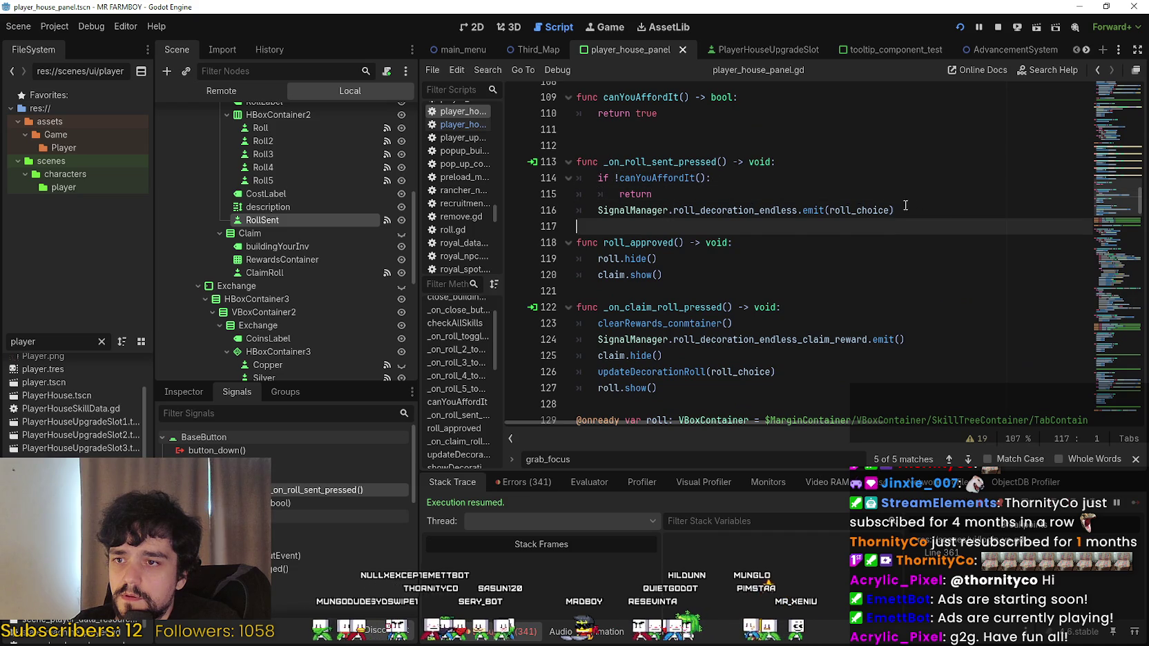
{"action": "left_click", "coordinate": [878, 211]}
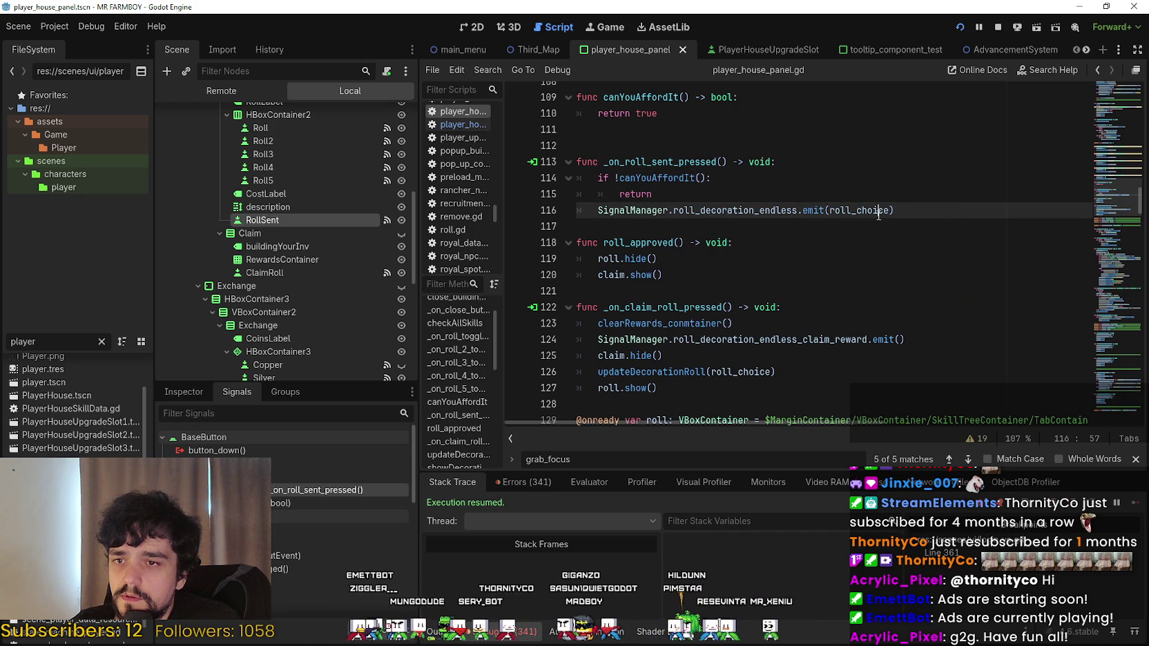
{"action": "double_click", "coordinate": [861, 210]}
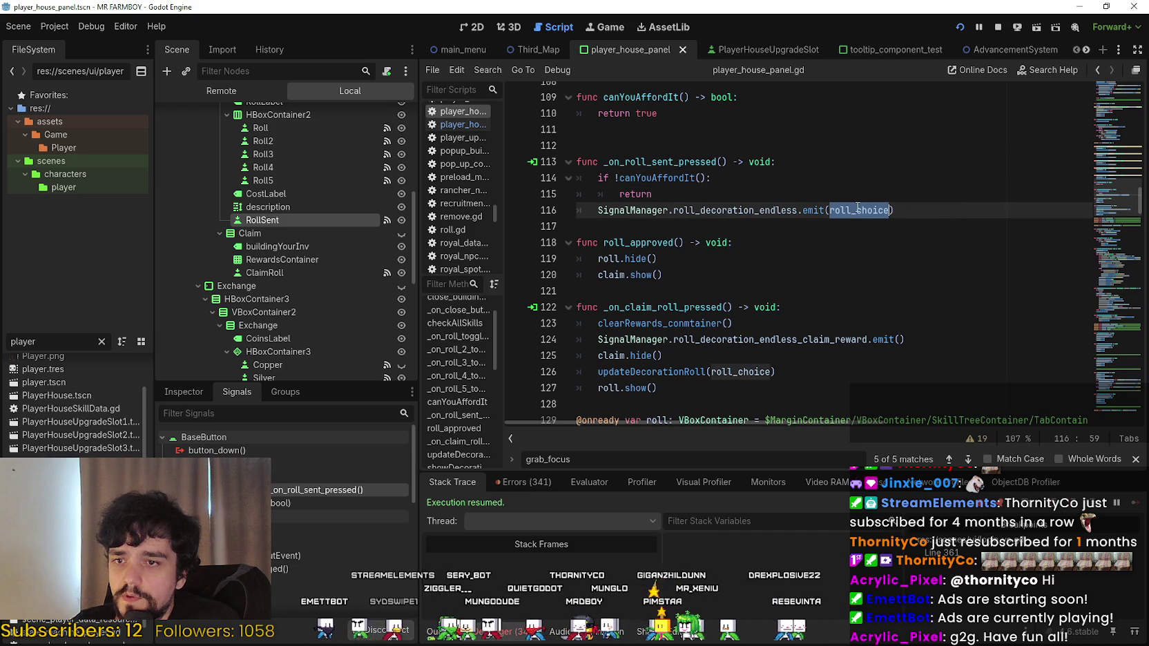
{"action": "left_click", "coordinate": [853, 210]}
{"action": "right_click", "coordinate": [853, 210]}
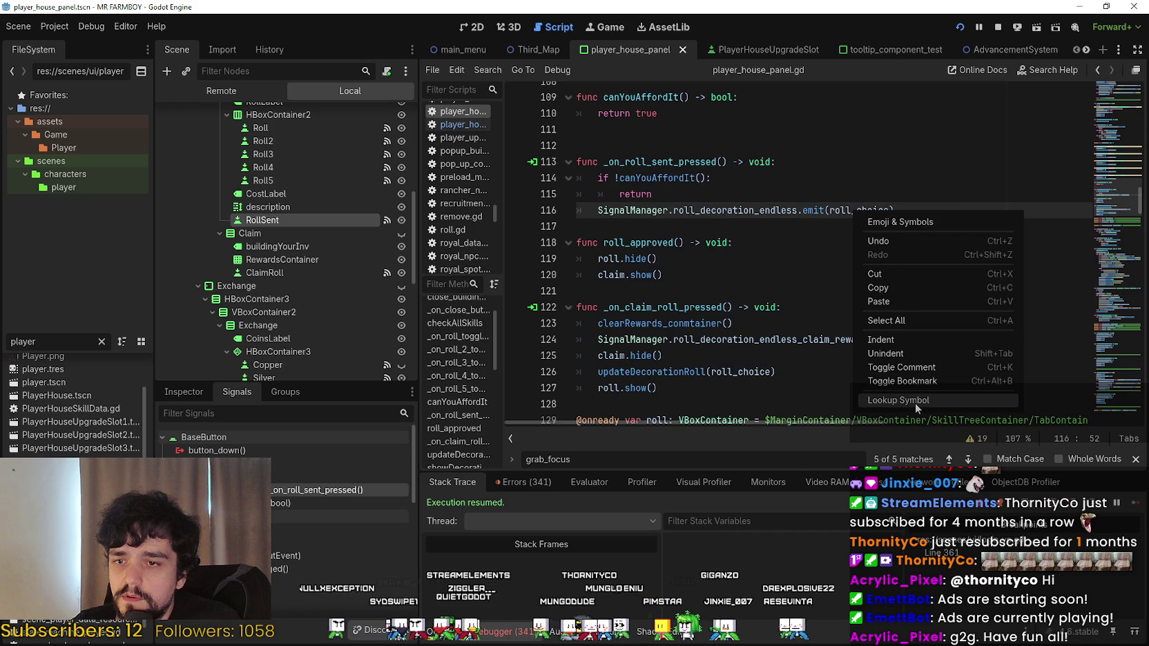
{"action": "left_click", "coordinate": [860, 210]}
{"action": "double_click", "coordinate": [860, 211]}
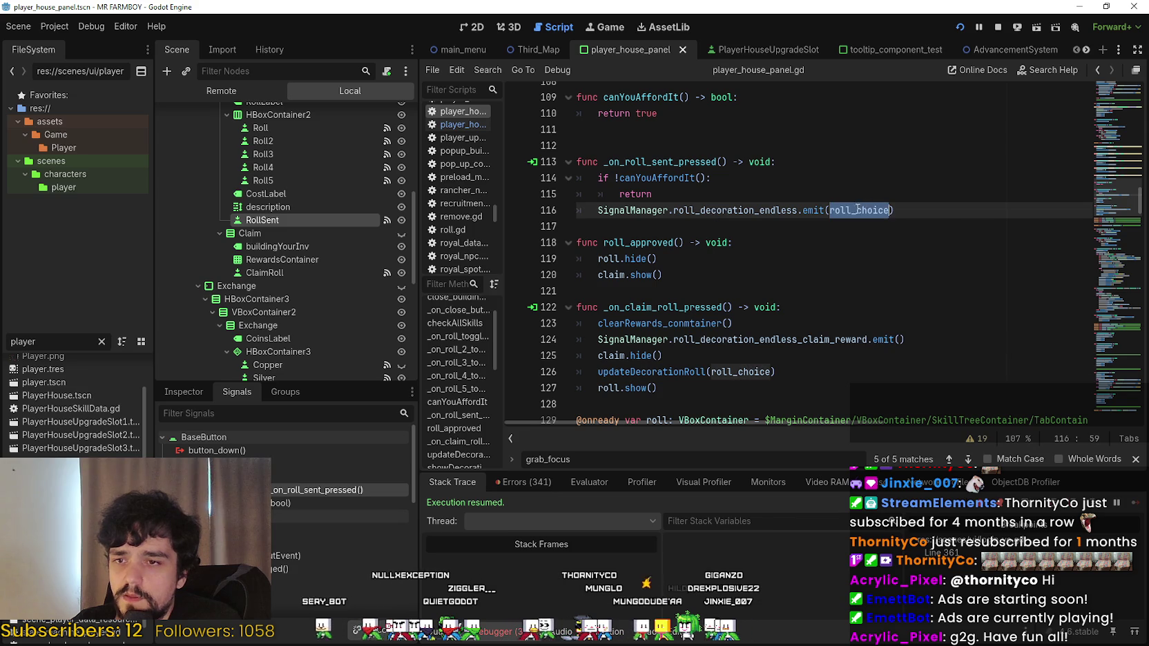
{"action": "double_click", "coordinate": [743, 211]}
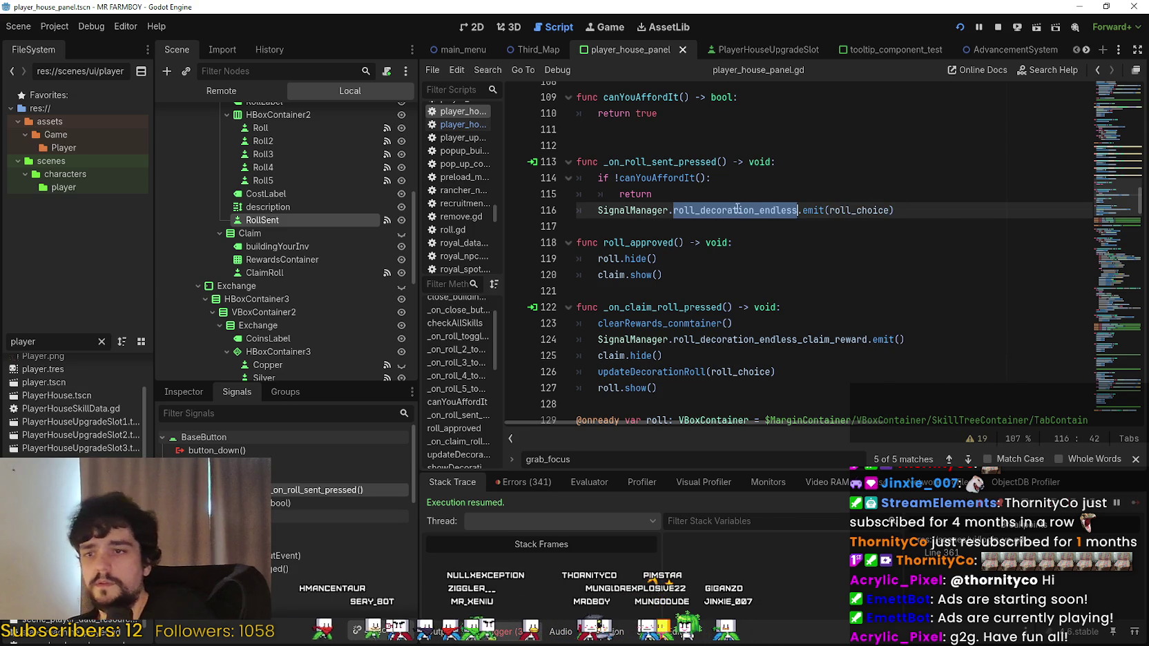
{"action": "left_click", "coordinate": [840, 211]}
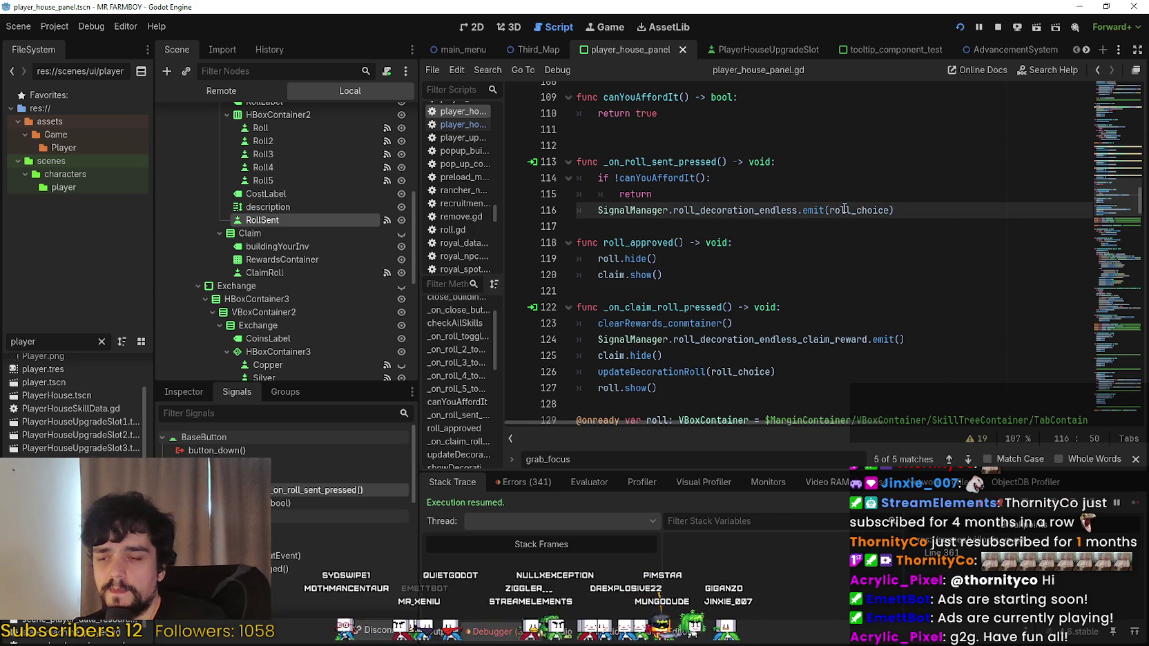
Look up roll_approved from line 34 and start a new line after claim.show().
{"action": "left_click_drag", "start_coordinate": [1118, 202], "coordinate": [1108, 40]}
{"action": "scroll", "coordinate": [772, 272], "scroll_direction": "down", "scroll_amount": 8}
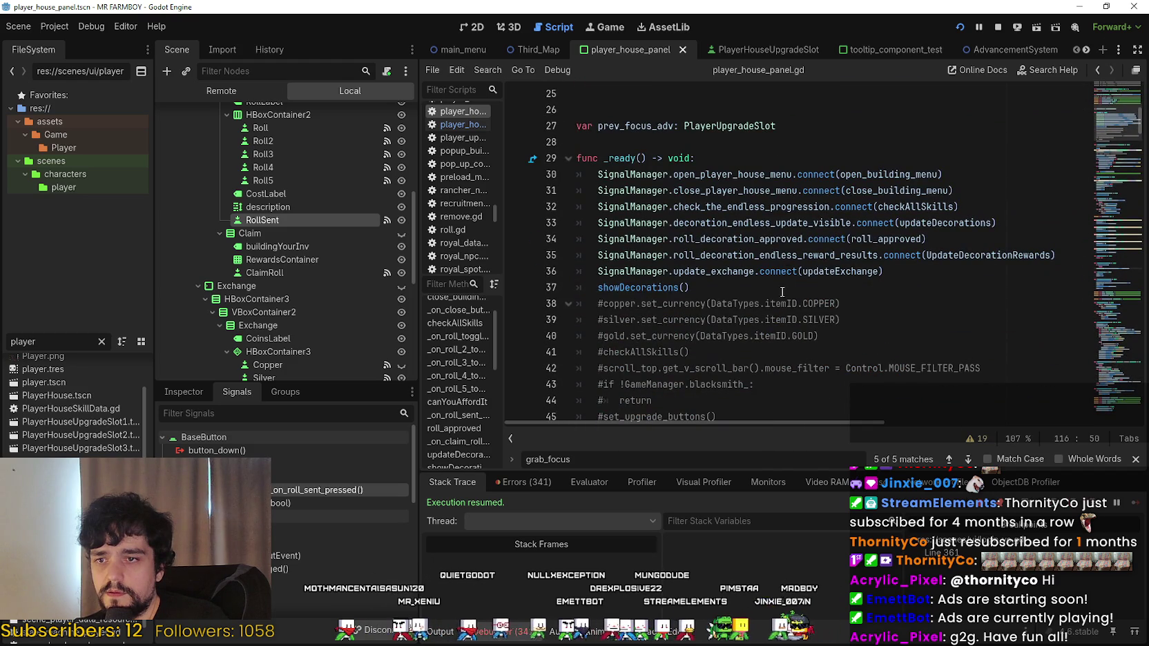
{"action": "double_click", "coordinate": [716, 239]}
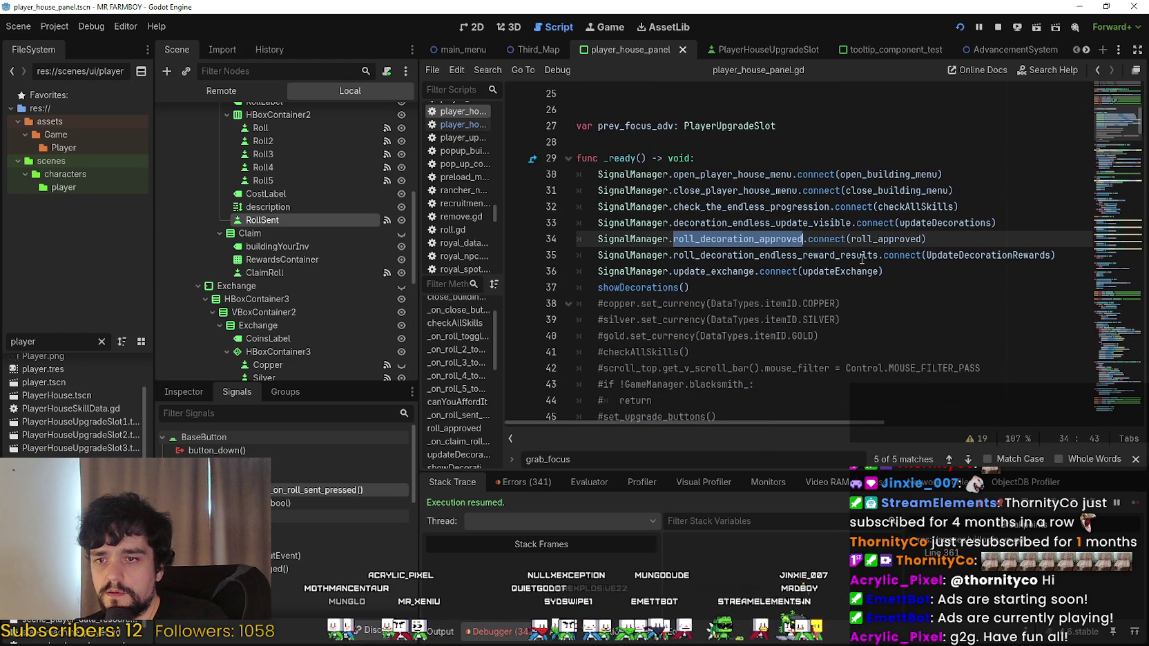
{"action": "left_click", "coordinate": [985, 255]}
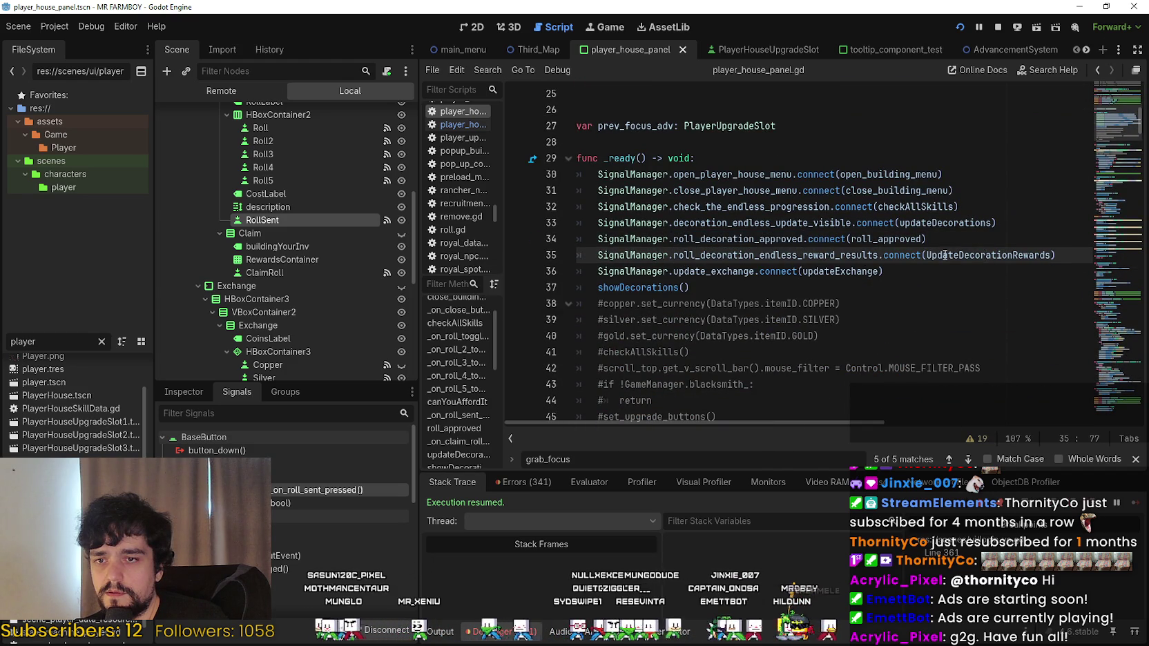
{"action": "right_click", "coordinate": [911, 242]}
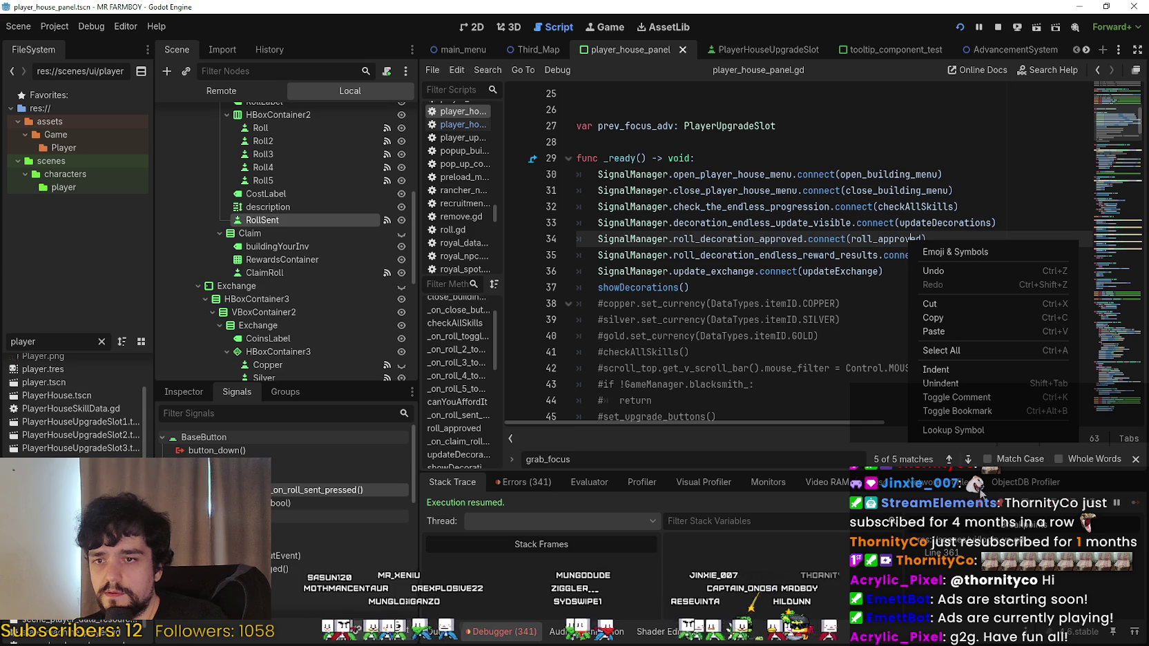
{"action": "left_click", "coordinate": [966, 435]}
{"action": "left_click", "coordinate": [691, 290]}
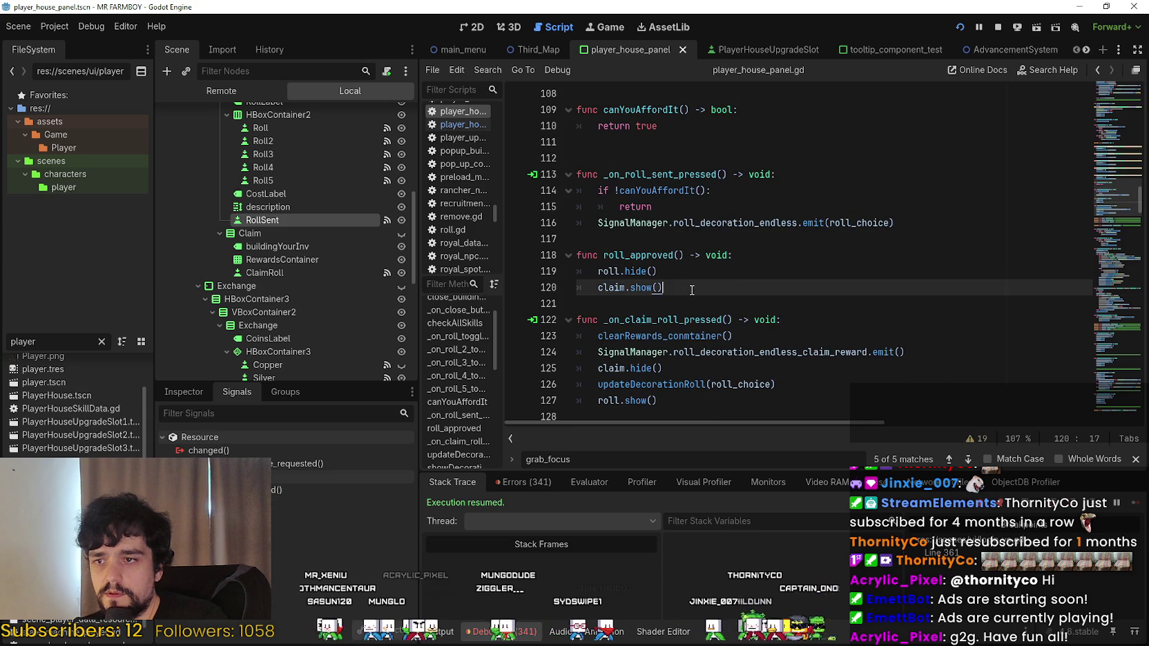
{"action": "key", "text": "Return"}
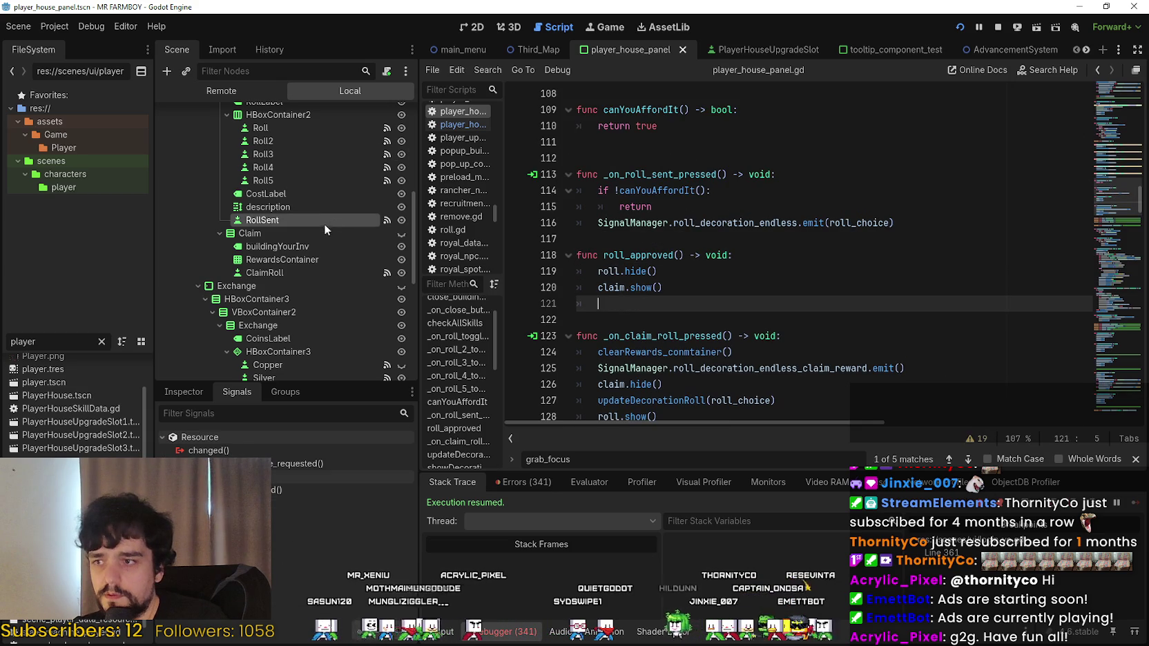
Add claim.grab_focus() after claim.show() in roll_approved, save, and focus Roll x16 in the game.
{"action": "scroll", "coordinate": [271, 250], "scroll_direction": "down", "scroll_amount": 1}
{"action": "mouse_move", "coordinate": [273, 239]}
{"action": "left_mouse_down"}
{"action": "mouse_move", "coordinate": [772, 275]}
{"action": "mouse_move", "coordinate": [769, 292]}
{"action": "mouse_move", "coordinate": [267, 212]}
{"action": "mouse_move", "coordinate": [279, 242]}
{"action": "left_mouse_up"}
{"action": "left_click", "coordinate": [710, 303]}
{"action": "type", "text": "claim"}
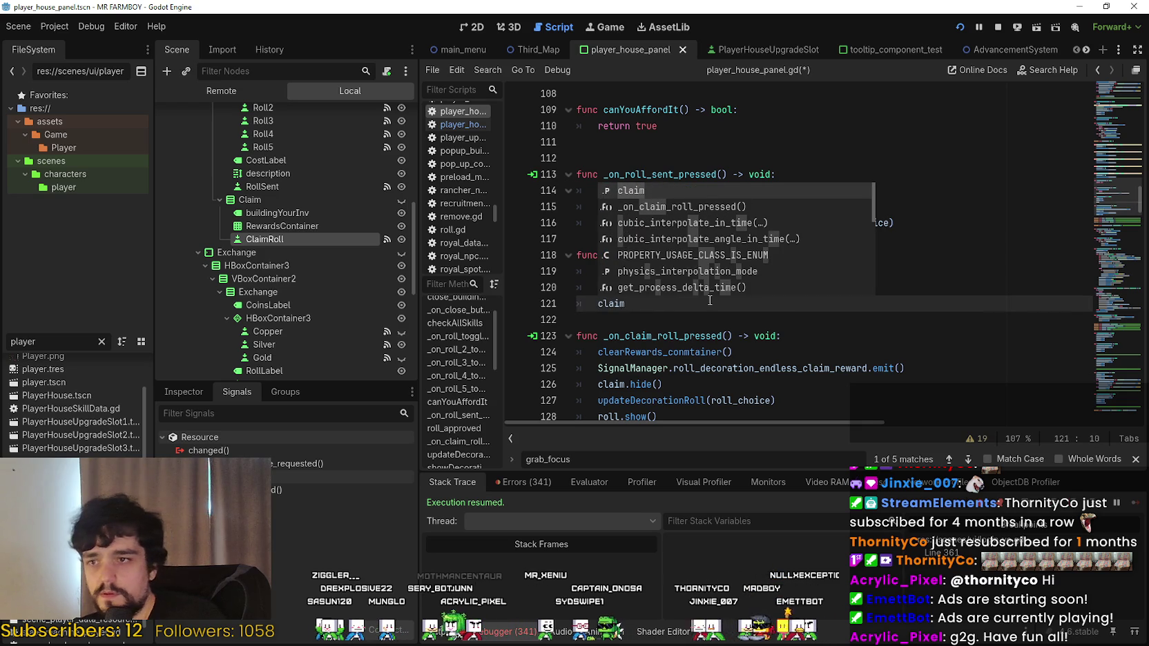
{"action": "type", "text": ".grab"}
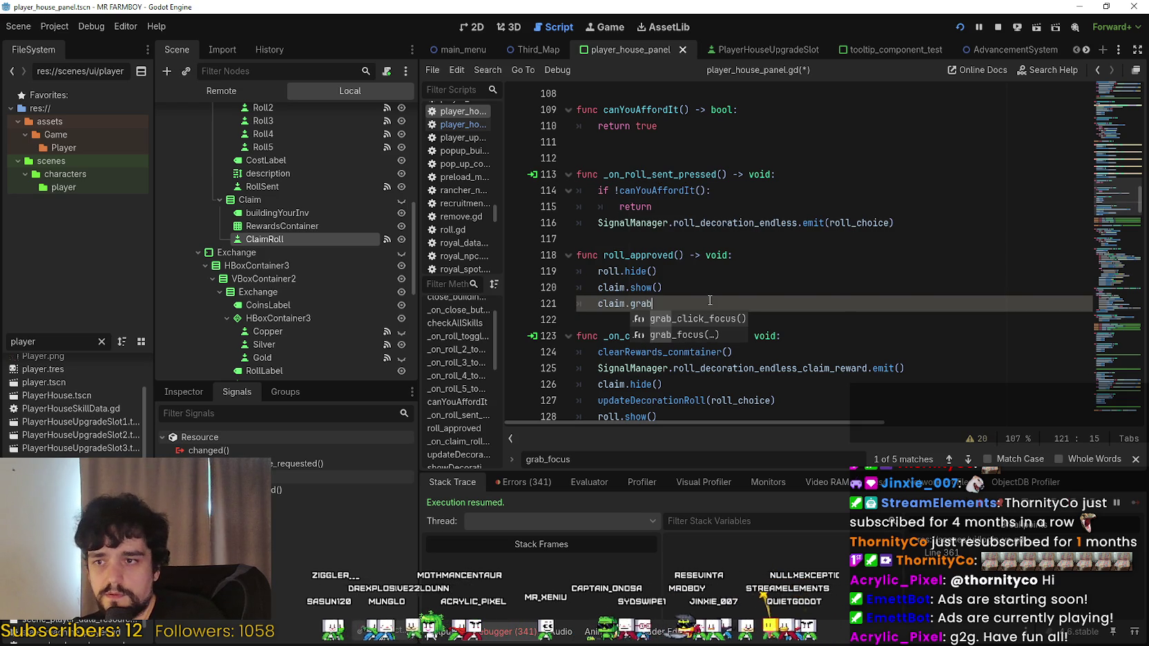
{"action": "key", "text": "Down"}
{"action": "key", "text": "Return"}
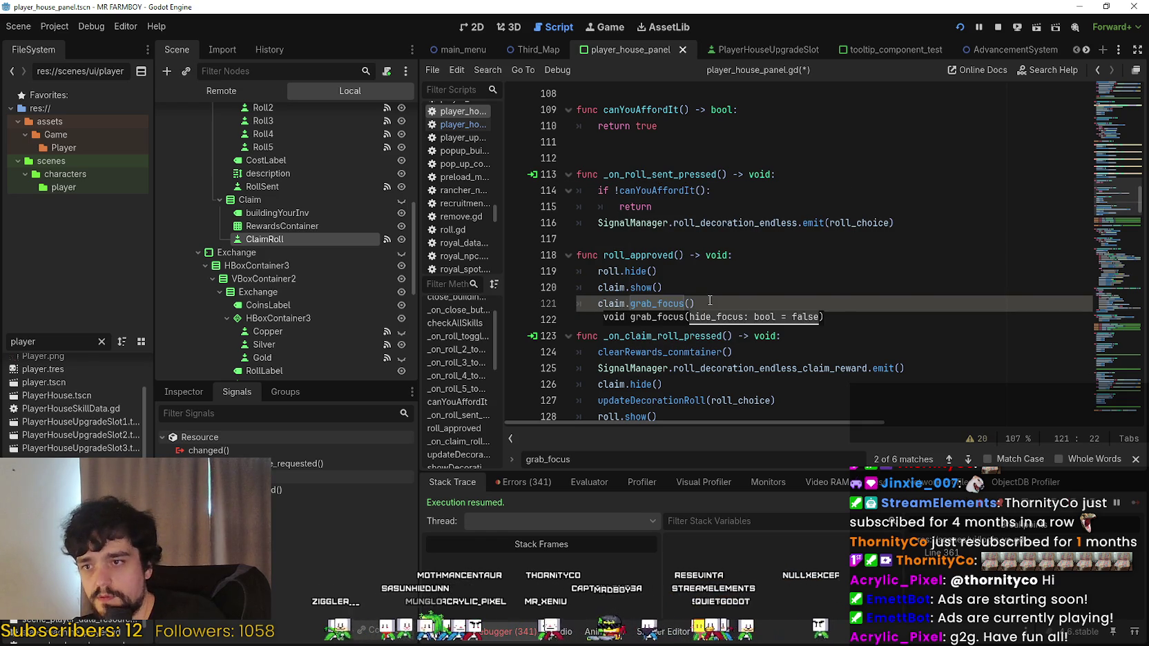
{"action": "key", "text": "End"}
{"action": "key", "text": "ctrl+s"}
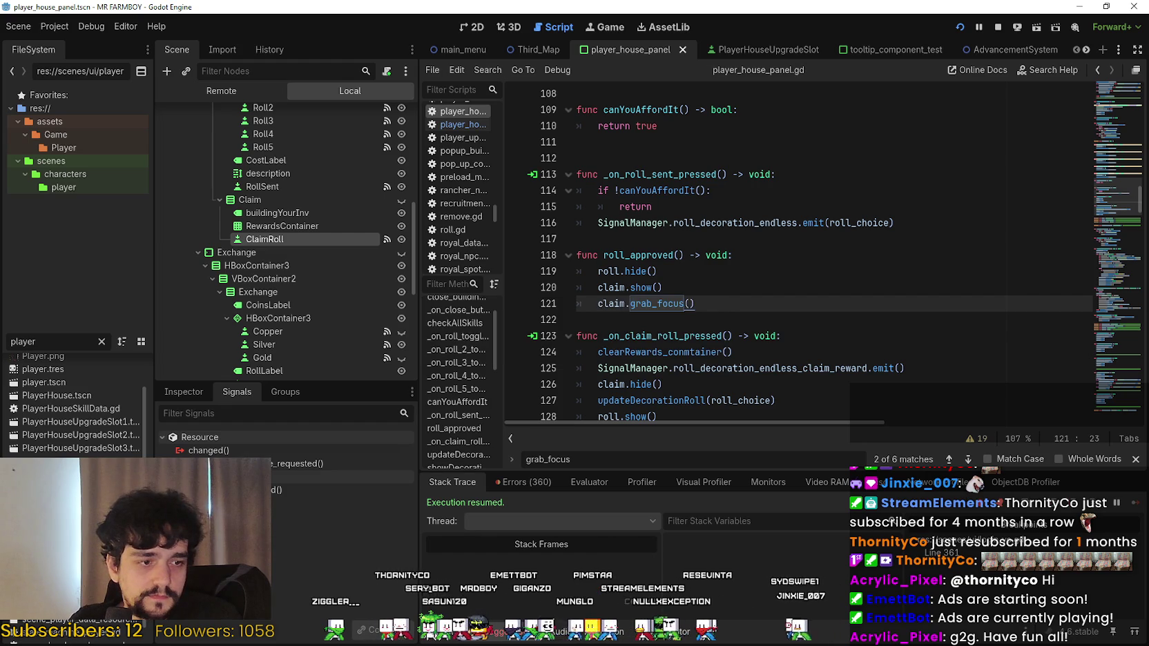
{"action": "key", "text": "alt+Tab"}
{"action": "left_click", "coordinate": [676, 468]}
Trigger an x4 decoration roll in the running game.
{"action": "key", "text": "Left"}
{"action": "key", "text": "Left"}
{"action": "key", "text": "Return"}
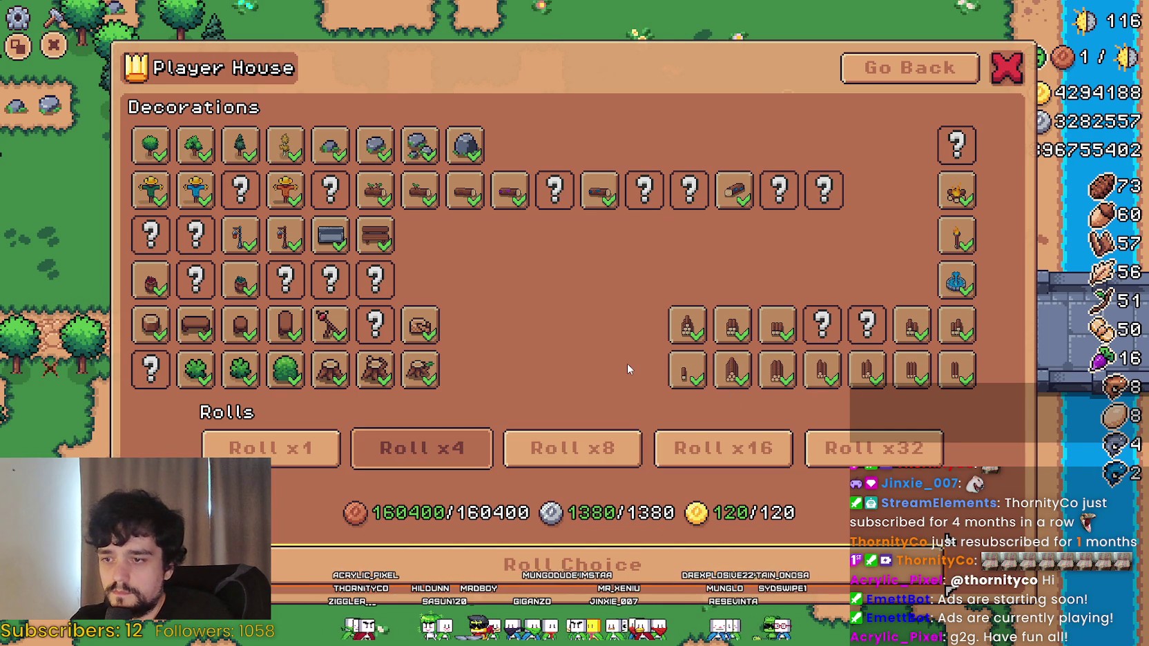
{"action": "key", "text": "Return"}
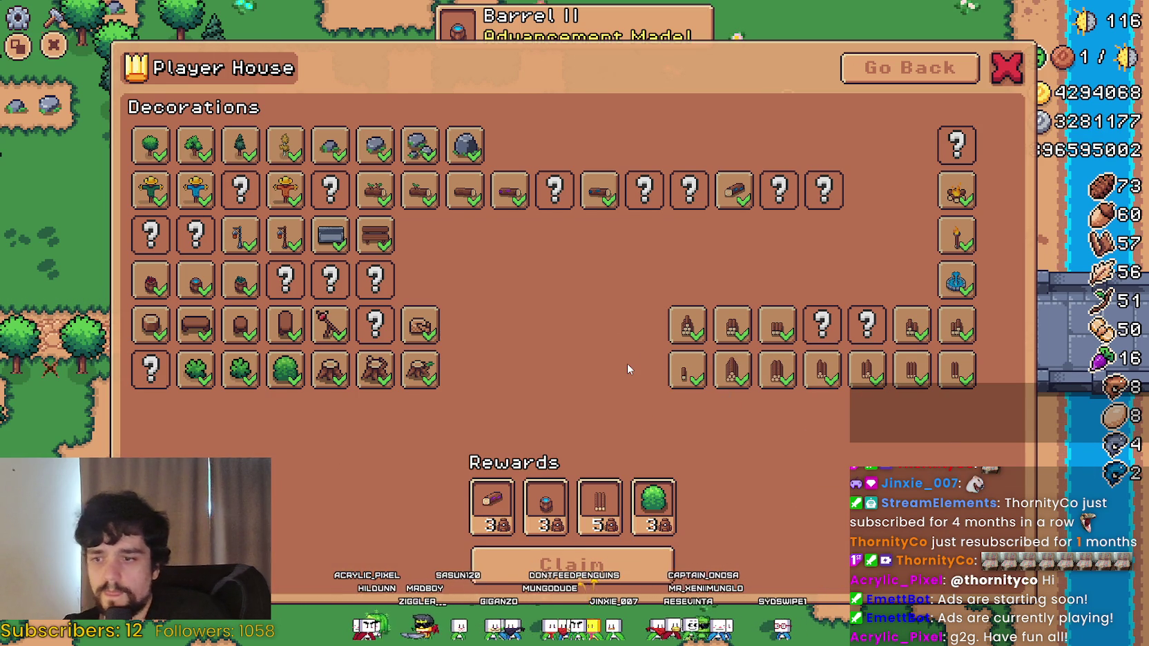
Back in the editor, save and review the claim.grab_focus() line in roll_approved.
{"action": "key", "text": "Return"}
{"action": "key", "text": "ctrl+s"}
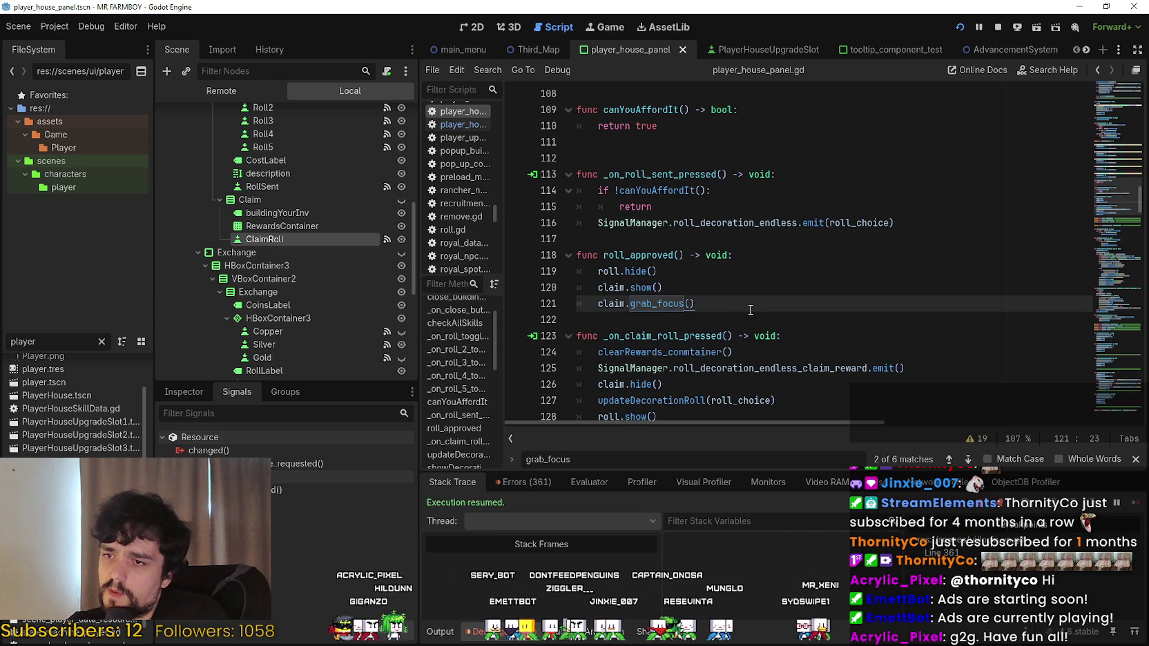
{"action": "left_click", "coordinate": [672, 250]}
{"action": "left_click", "coordinate": [641, 289]}
{"action": "left_click", "coordinate": [719, 314]}
{"action": "key", "text": "alt+Tab"}
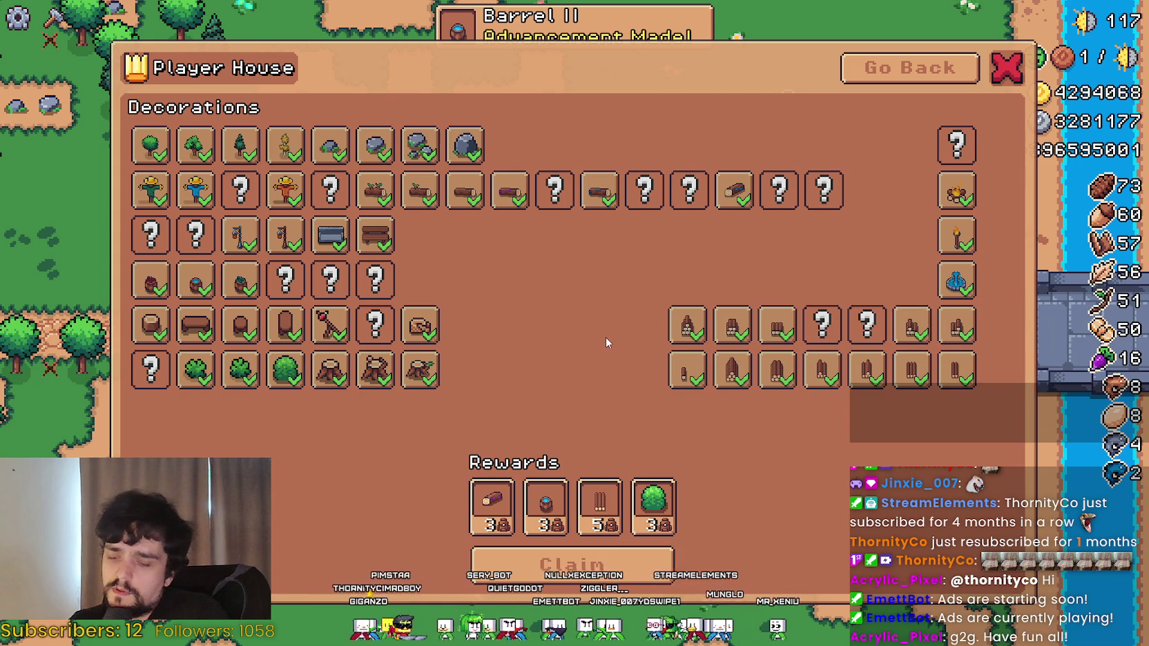
{"action": "key", "text": "alt+Tab"}
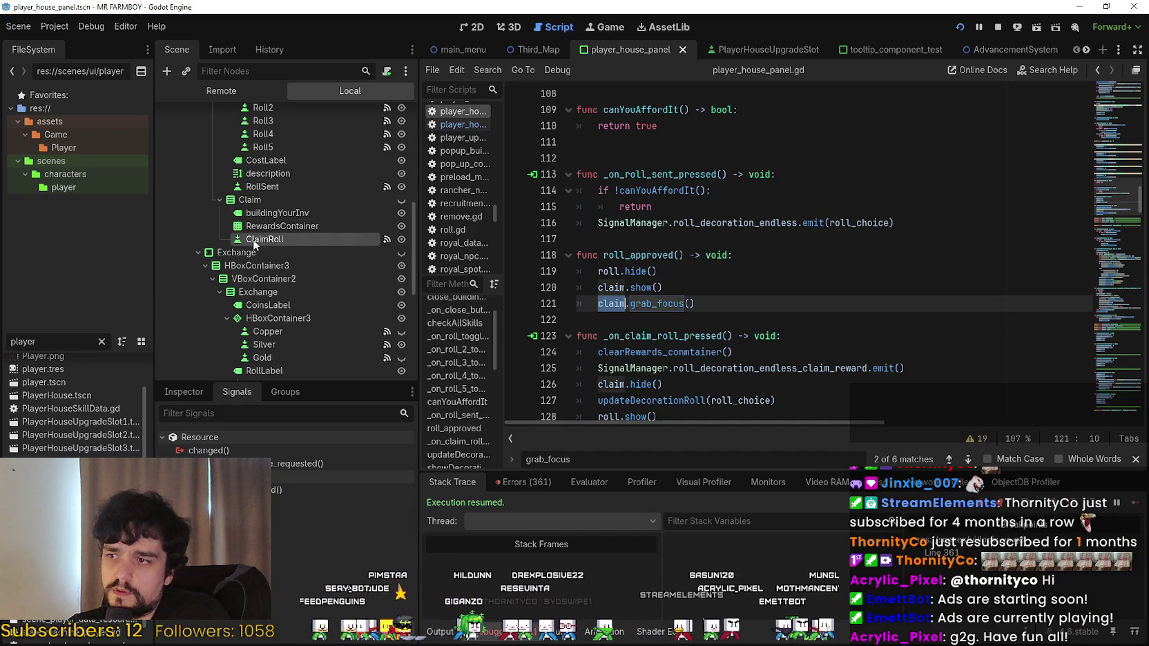
Replace claim with the ClaimRoll node path before .grab_focus() on line 121 and save.
{"action": "left_click", "coordinate": [719, 314]}
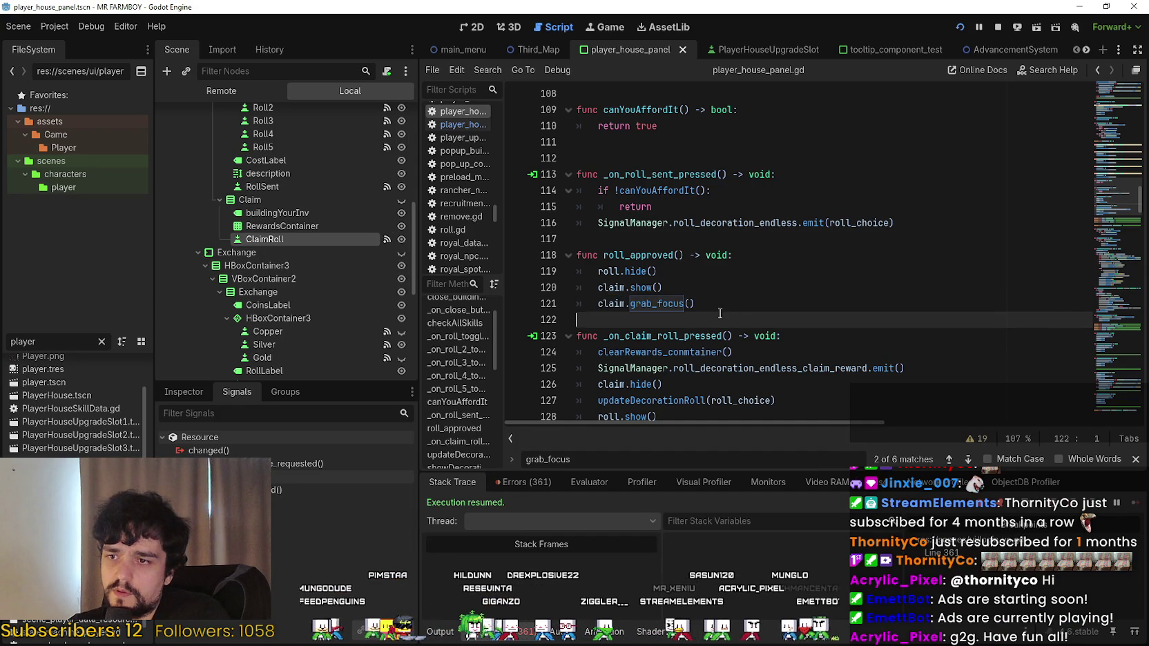
{"action": "left_click", "coordinate": [624, 305]}
{"action": "key", "text": "BackSpace"}
{"action": "key", "text": "BackSpace"}
{"action": "key", "text": "BackSpace"}
{"action": "key", "text": "BackSpace"}
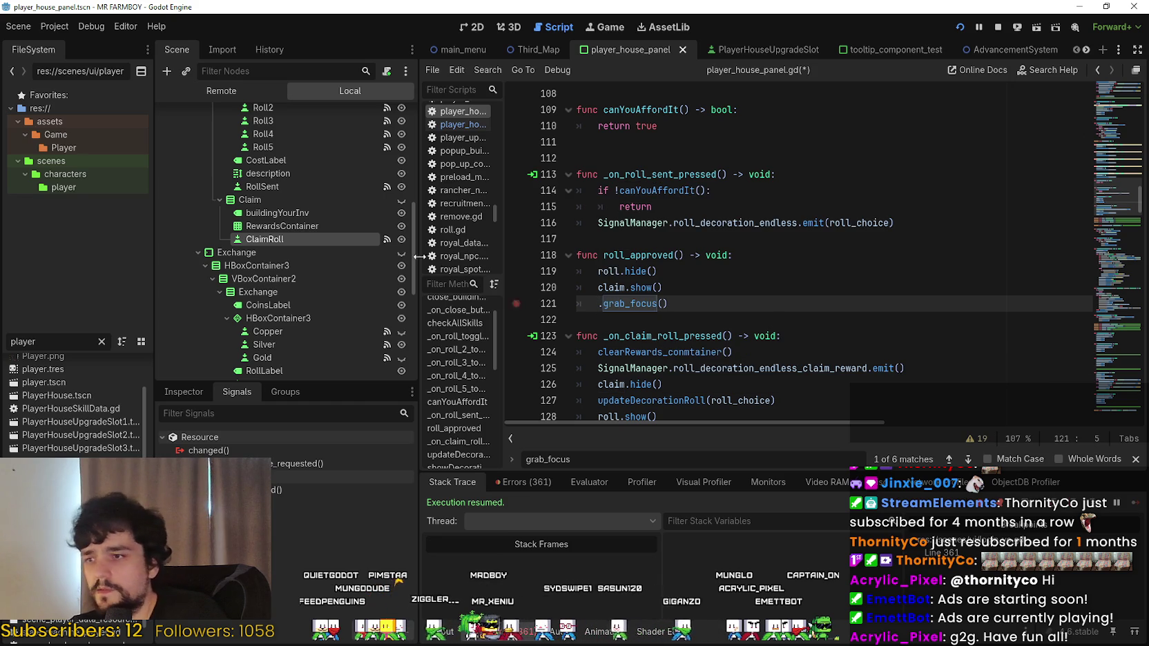
{"action": "mouse_move", "coordinate": [282, 240]}
{"action": "left_mouse_down"}
{"action": "mouse_move", "coordinate": [610, 314]}
{"action": "mouse_move", "coordinate": [599, 312]}
{"action": "left_mouse_up"}
{"action": "key", "text": "ctrl+s"}
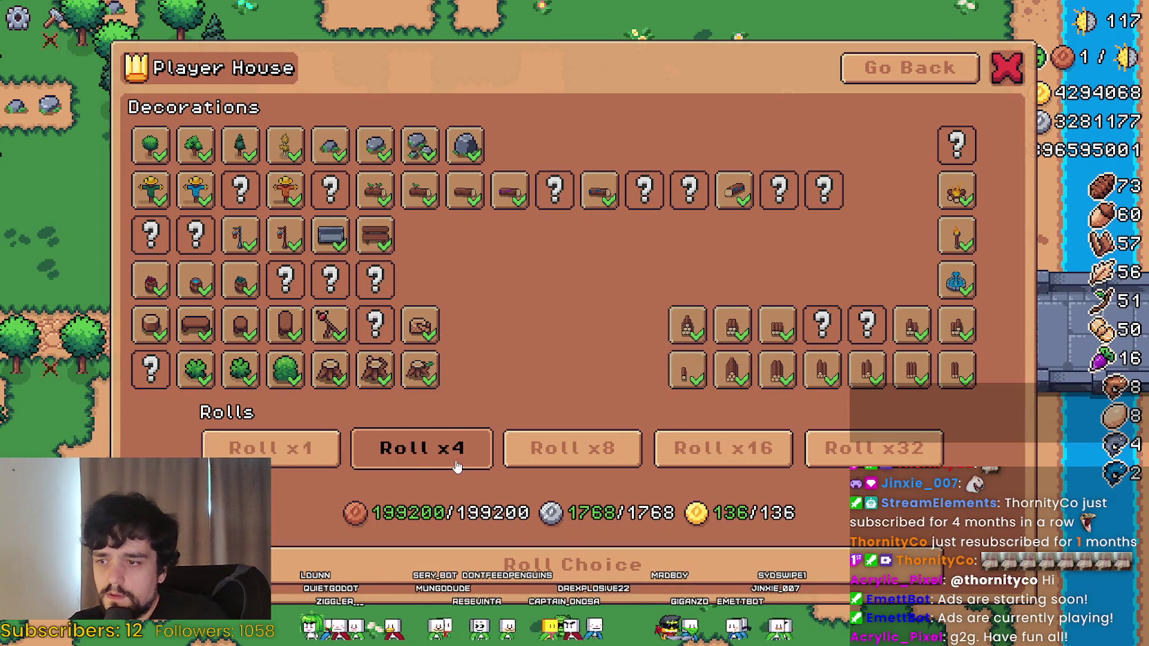
Test a roll amount in the running game, then review roll_approved's lines 119–121.
{"action": "left_click", "coordinate": [328, 461]}
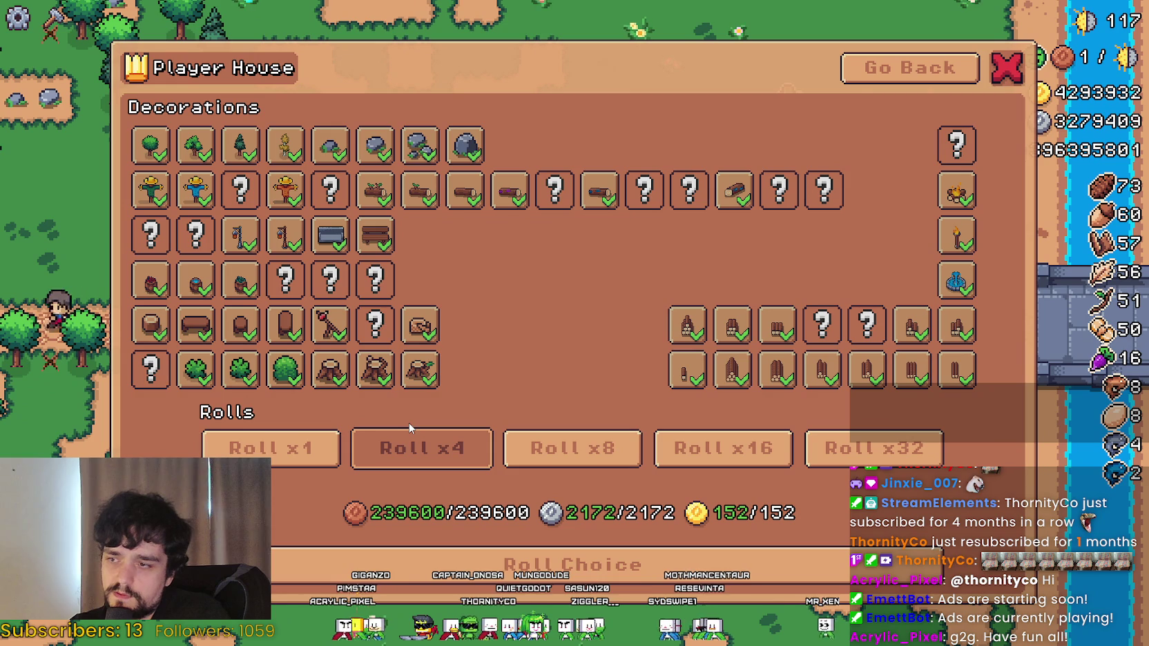
{"action": "key", "text": "alt+Tab"}
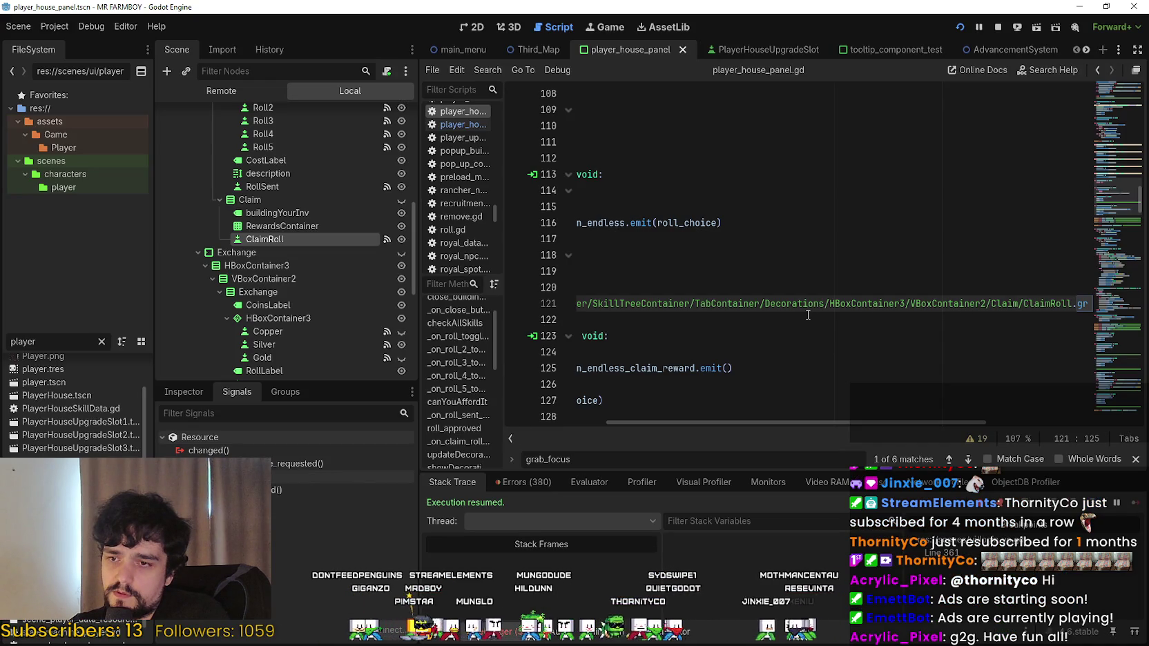
{"action": "key", "text": "alt+Tab"}
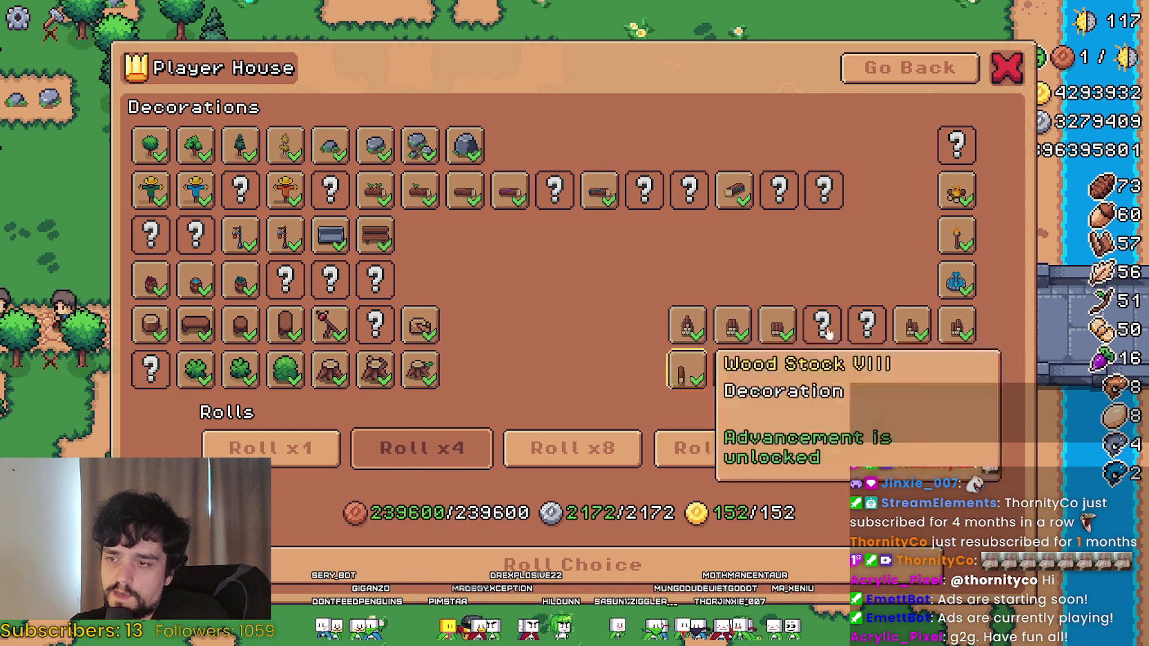
{"action": "key", "text": "alt+Tab"}
{"action": "left_click", "coordinate": [879, 305]}
{"action": "left_click_drag", "start_coordinate": [879, 306], "coordinate": [577, 271]}
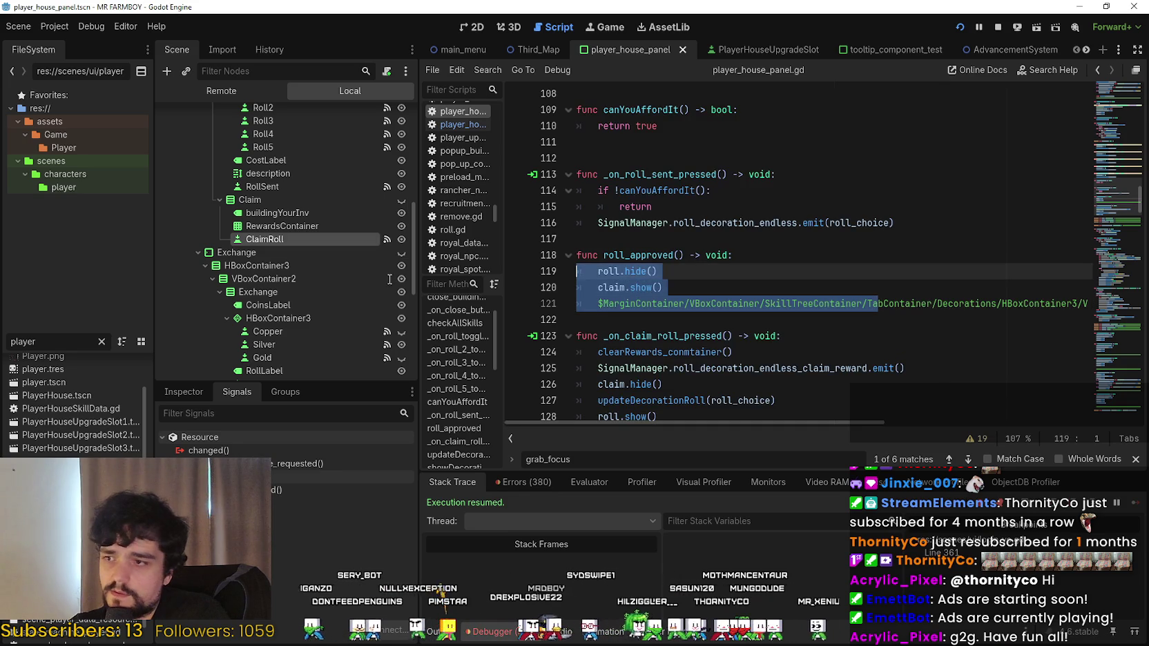
{"action": "scroll", "coordinate": [871, 279], "scroll_direction": "down", "scroll_amount": 2}
{"action": "key", "text": "Down"}
{"action": "key", "text": "Down"}
{"action": "key", "text": "Down"}
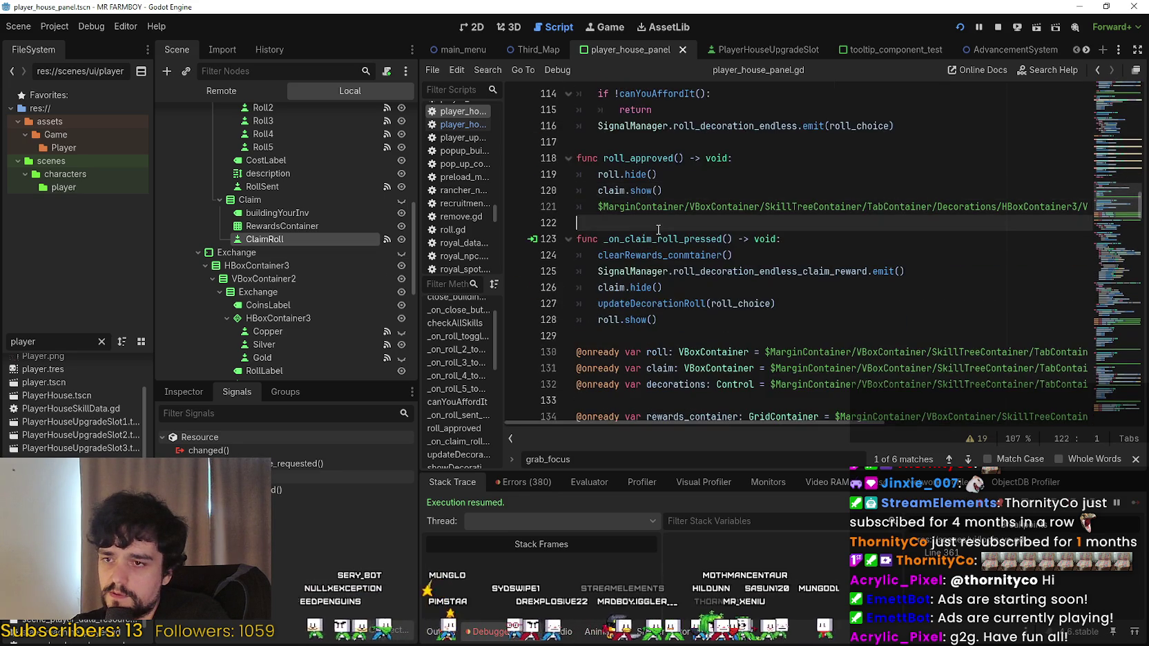
{"action": "scroll", "coordinate": [872, 279], "scroll_direction": "up", "scroll_amount": 2}
{"action": "left_click_drag", "start_coordinate": [1125, 201], "coordinate": [1116, 109]}
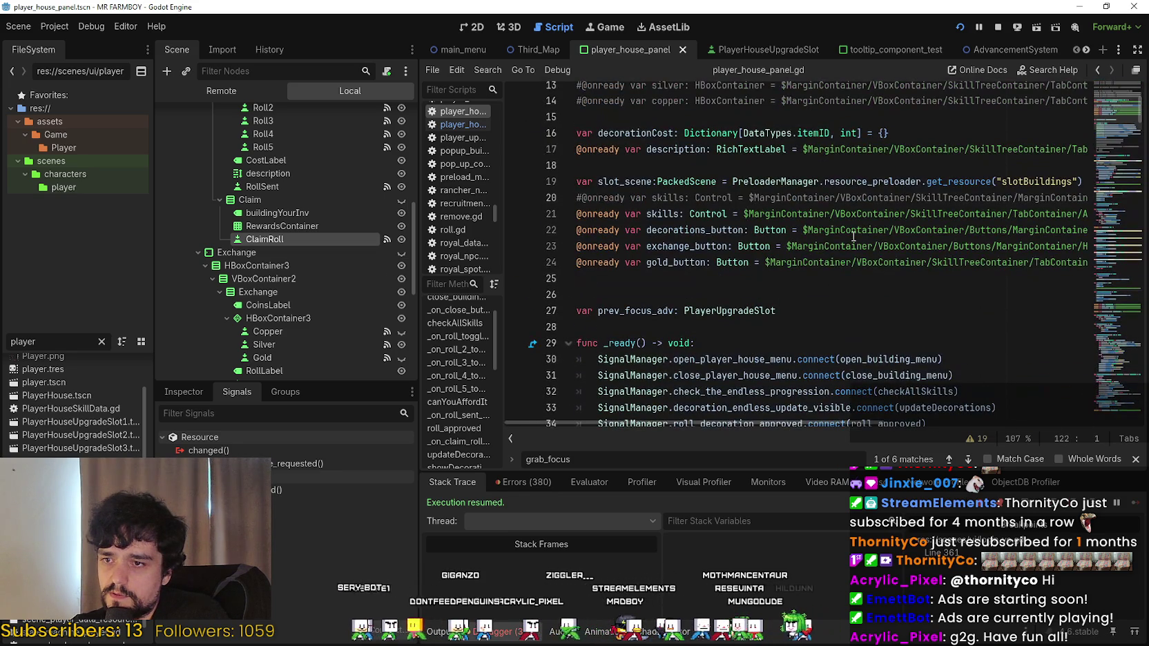
Declare 'var prev_focus_roll: Button' below prev_focus_adv and save the script.
{"action": "left_click", "coordinate": [825, 309]}
{"action": "key", "text": "Return"}
{"action": "type", "text": "var prev_focus_roll:"}
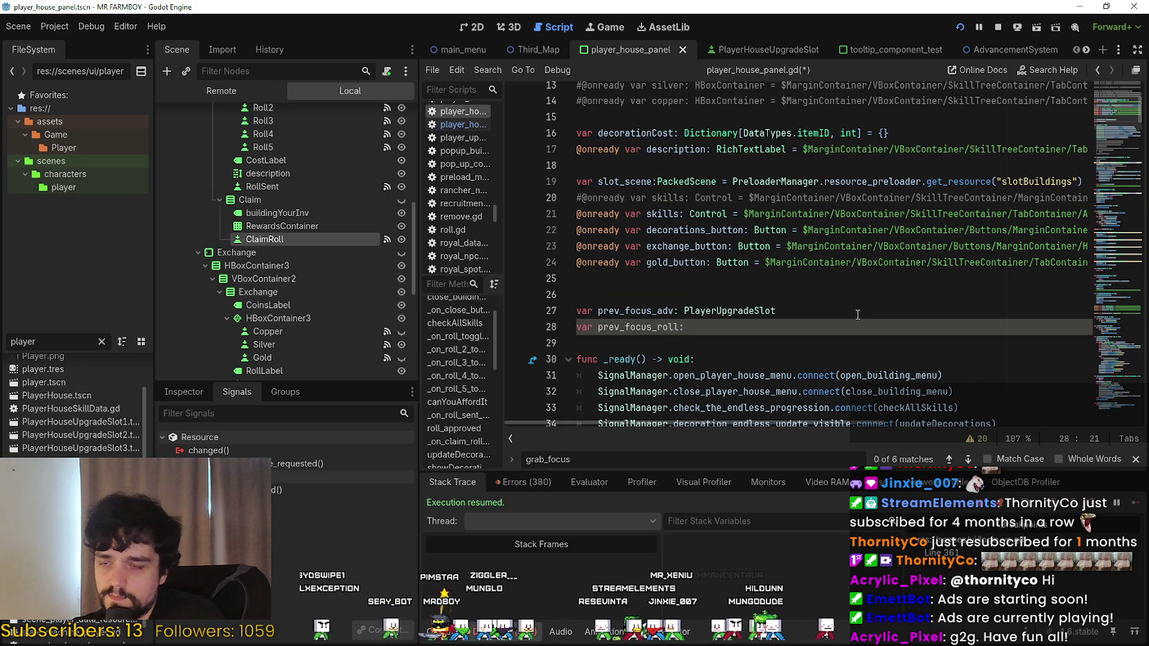
{"action": "scroll", "coordinate": [265, 183], "scroll_direction": "up", "scroll_amount": 5}
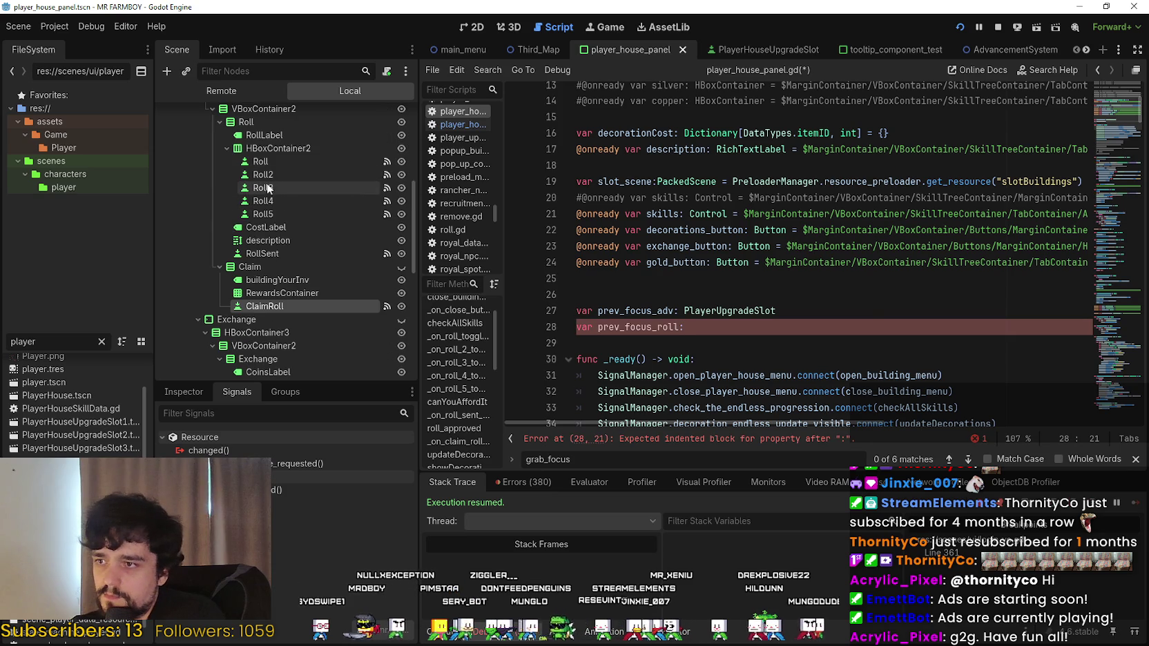
{"action": "type", "text": "butto"}
{"action": "key", "text": "Return"}
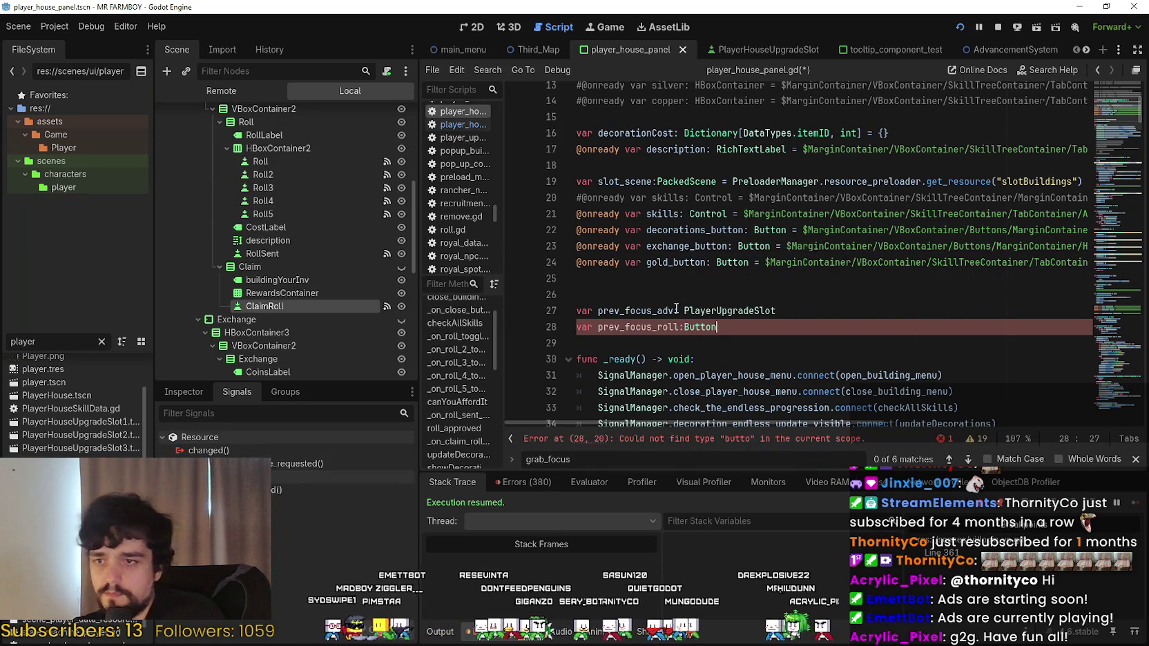
{"action": "left_click", "coordinate": [641, 343]}
{"action": "key", "text": "ctrl+s"}
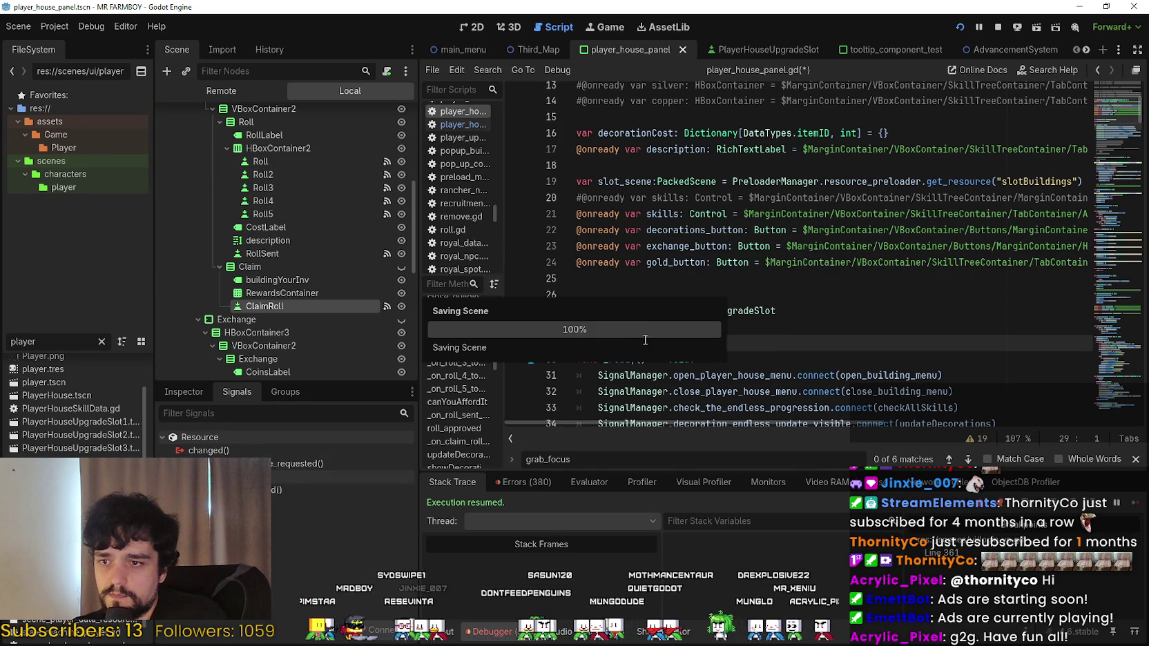
Open the Roll node's _on_roll_toggled handler and start a prev_focus_roll assignment after line 92.
{"action": "left_click", "coordinate": [1113, 121]}
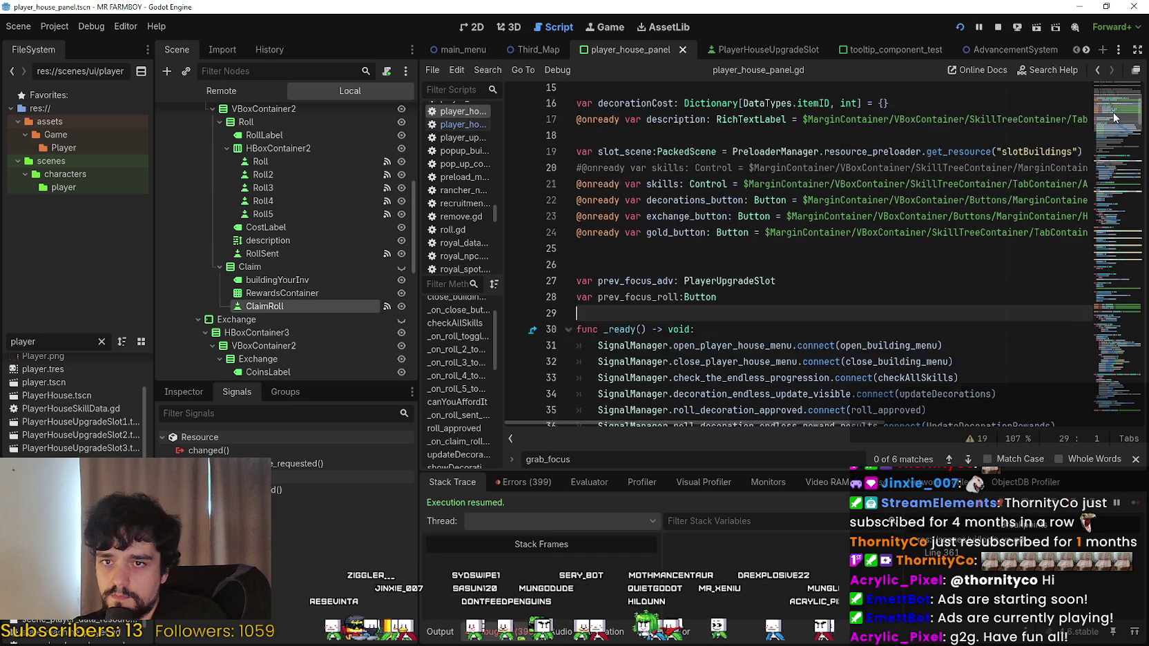
{"action": "scroll", "coordinate": [1113, 128], "scroll_direction": "down", "scroll_amount": 8}
{"action": "scroll", "coordinate": [828, 207], "scroll_direction": "up", "scroll_amount": 4}
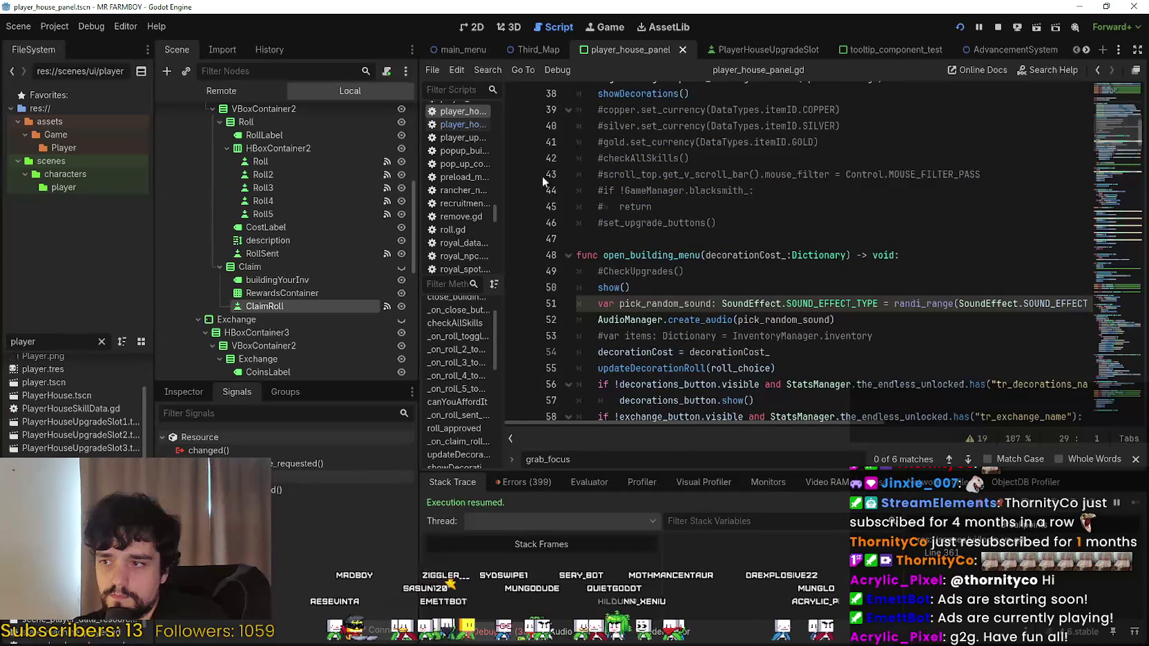
{"action": "left_click", "coordinate": [325, 165]}
{"action": "double_click", "coordinate": [308, 502]}
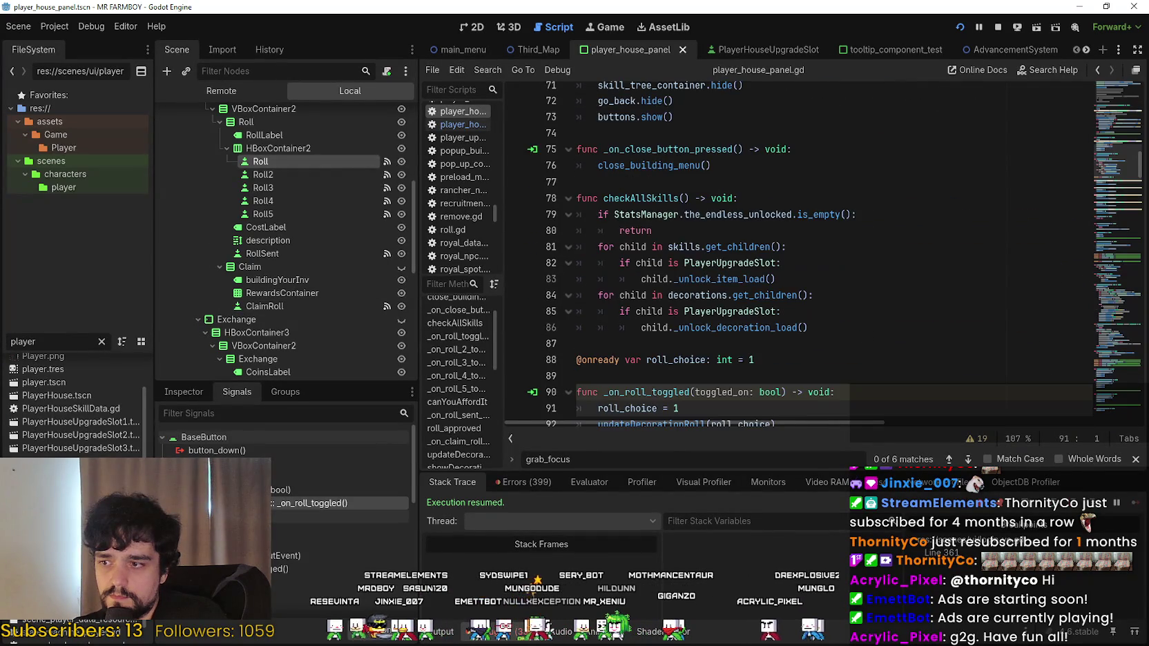
{"action": "left_click", "coordinate": [823, 232]}
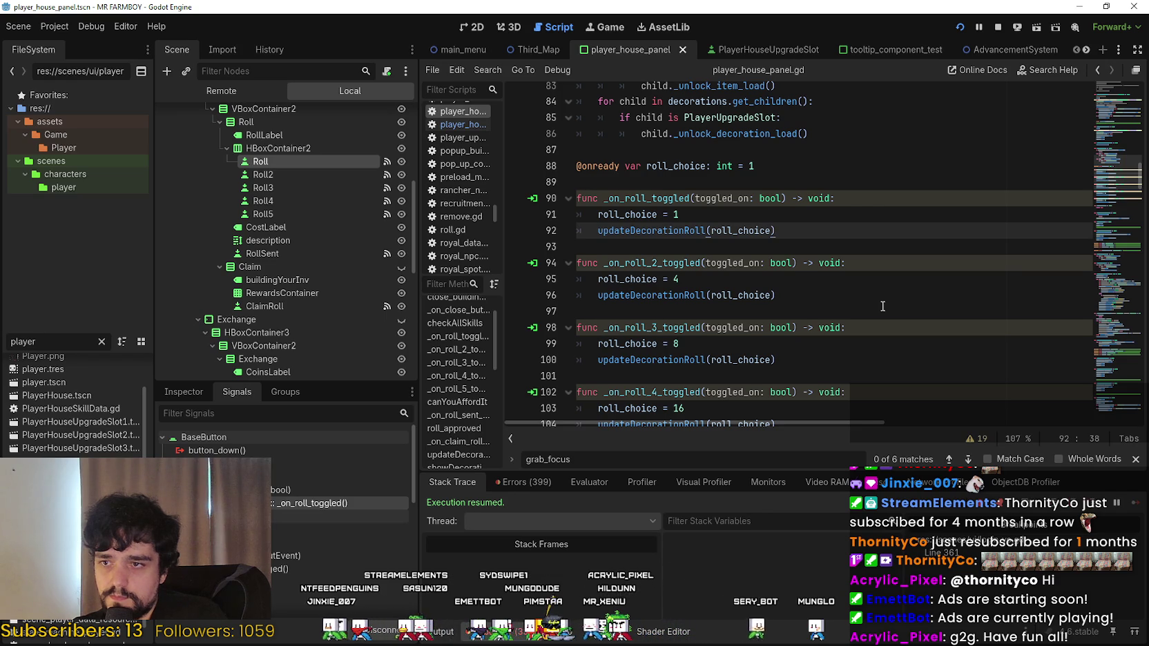
{"action": "key", "text": "Return"}
{"action": "type", "text": "prev_focus_roll."}
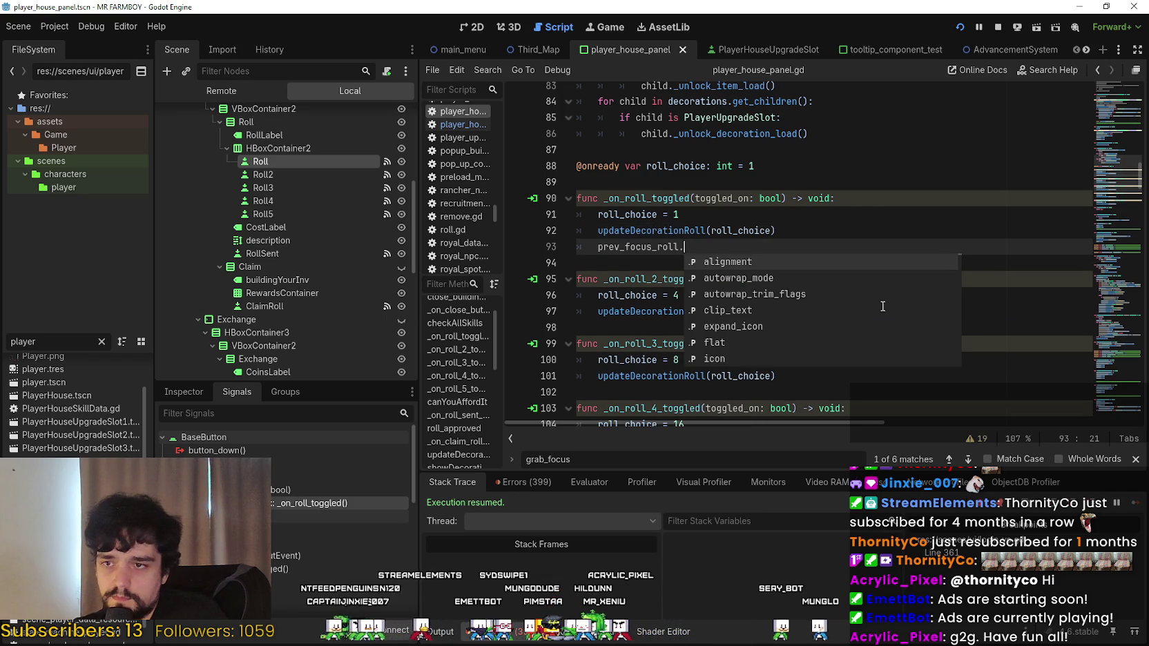
{"action": "key", "text": "BackSpace"}
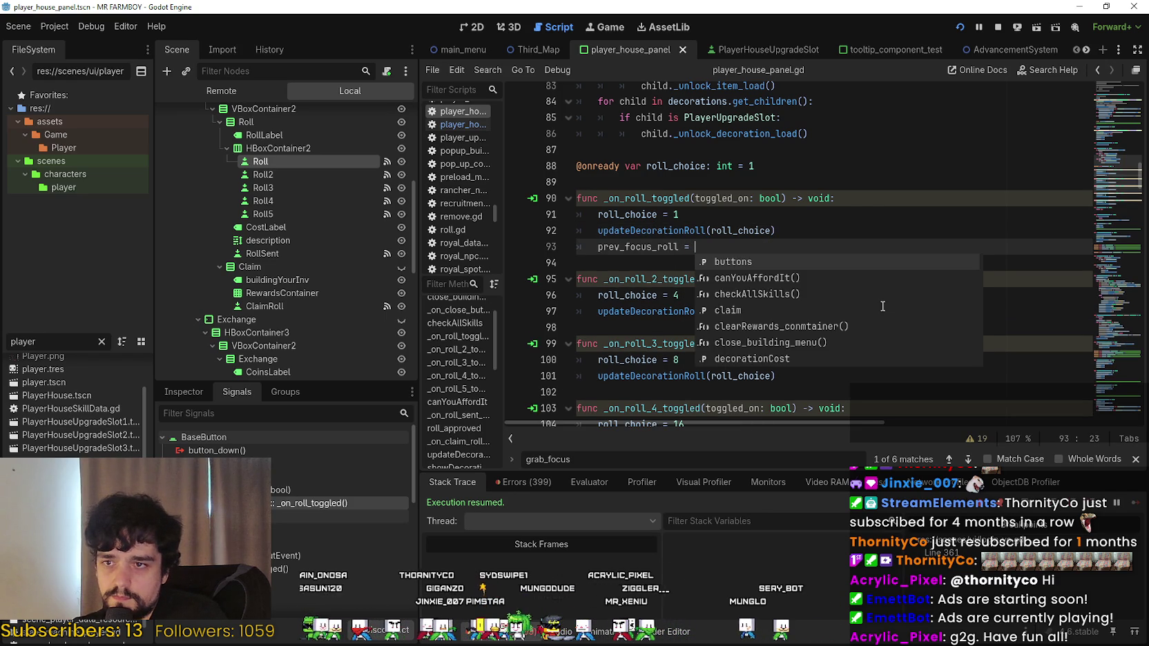
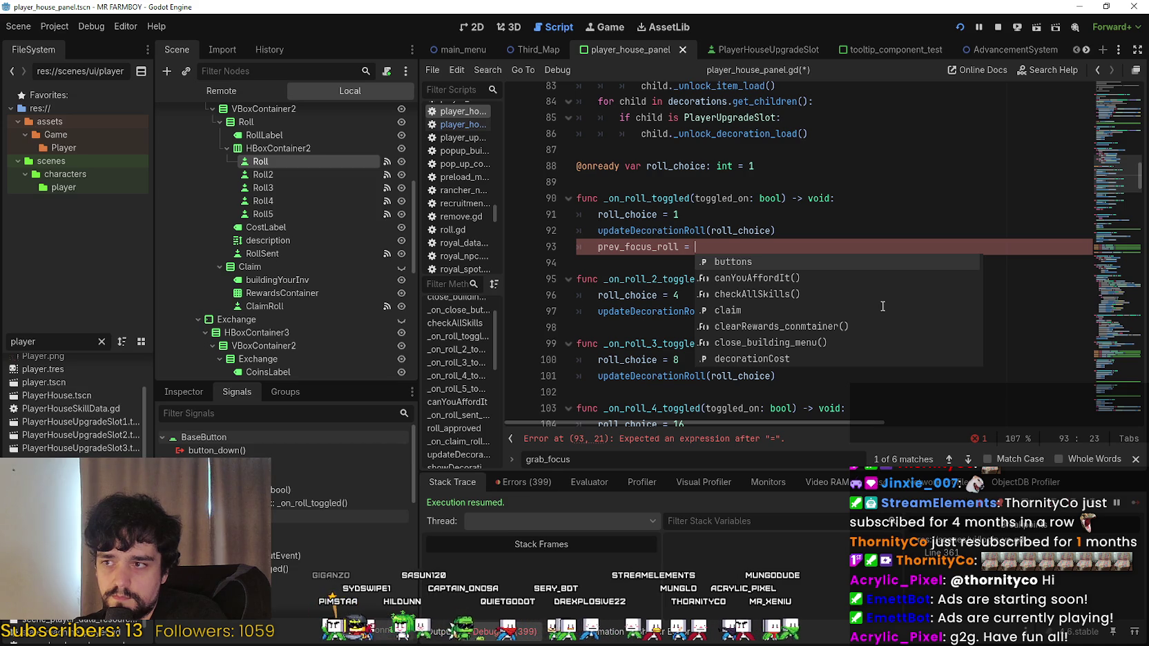
Set prev_focus_roll to the Roll and Roll2 node paths in the first two roll handlers.
{"action": "left_click_drag", "start_coordinate": [261, 163], "coordinate": [859, 247]}
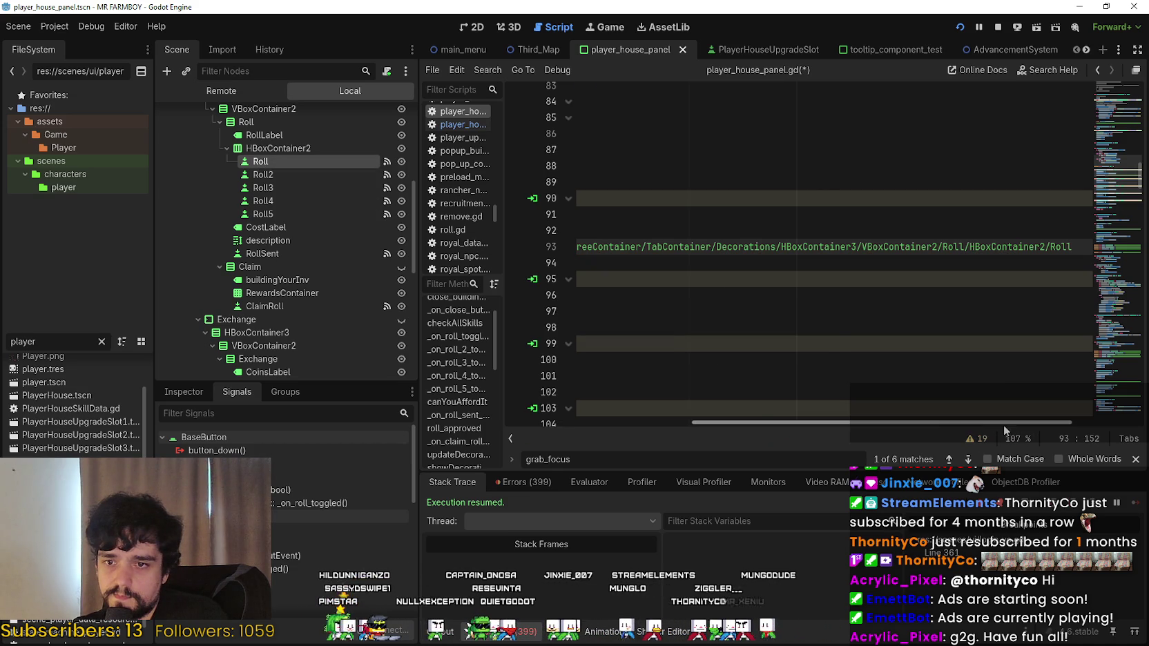
{"action": "left_click_drag", "start_coordinate": [1004, 423], "coordinate": [814, 423]}
{"action": "double_click", "coordinate": [638, 250]}
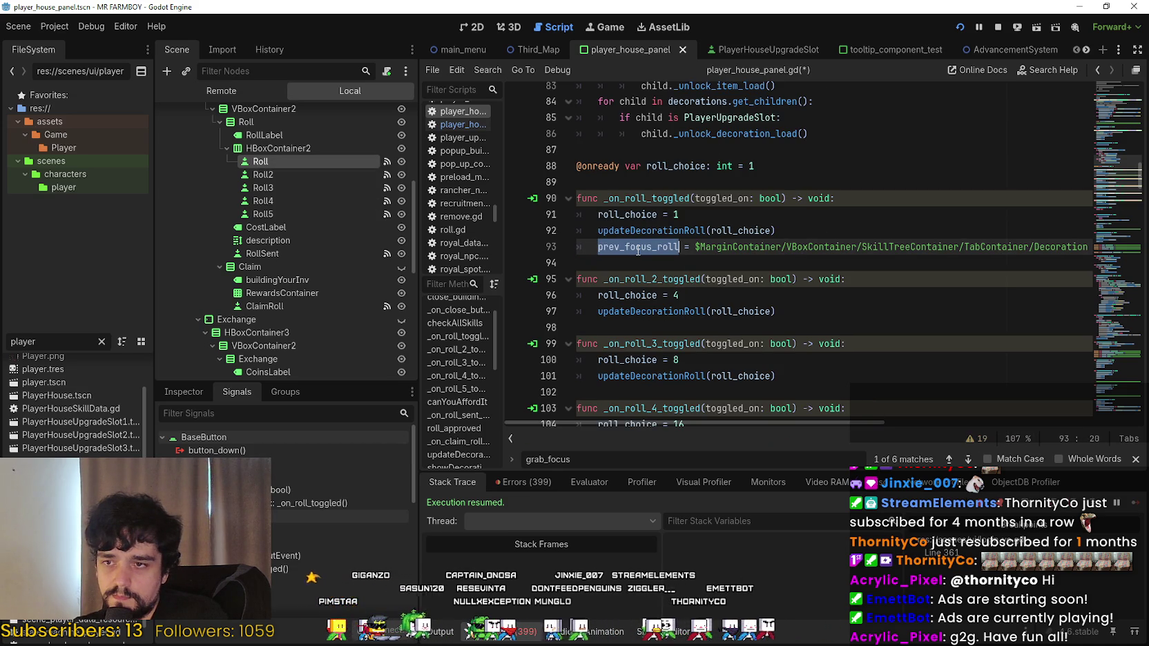
{"action": "left_click", "coordinate": [794, 313]}
{"action": "key", "text": "Return"}
{"action": "key", "text": "Return"}
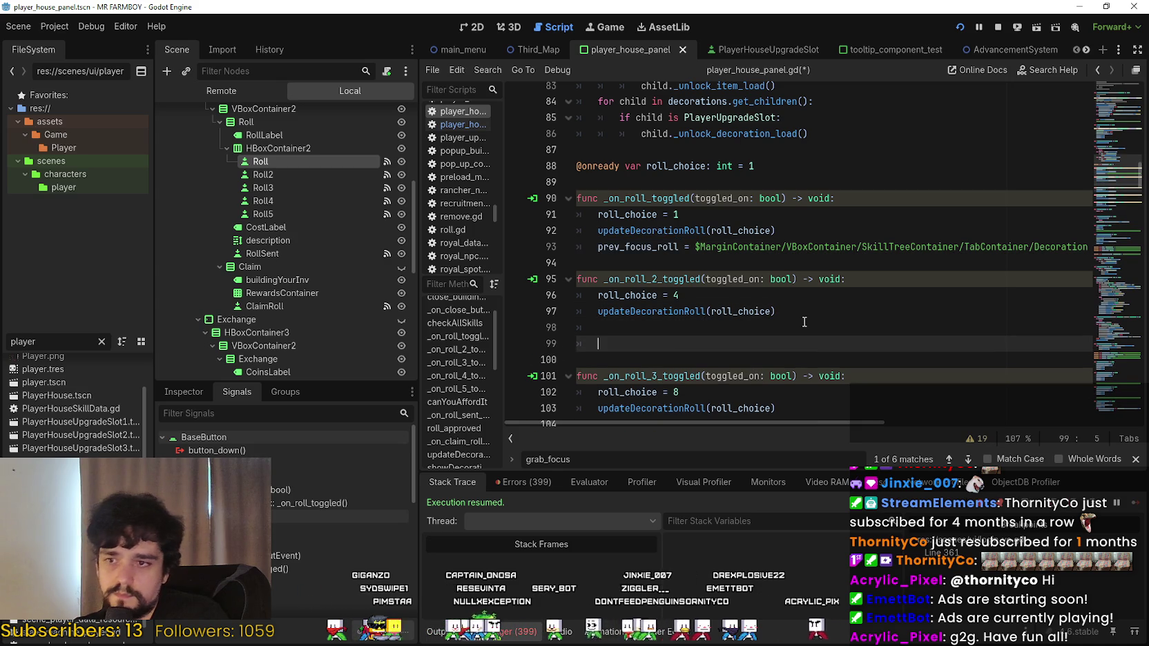
{"action": "key", "text": "BackSpace"}
{"action": "key", "text": "BackSpace"}
{"action": "key", "text": "ctrl+v"}
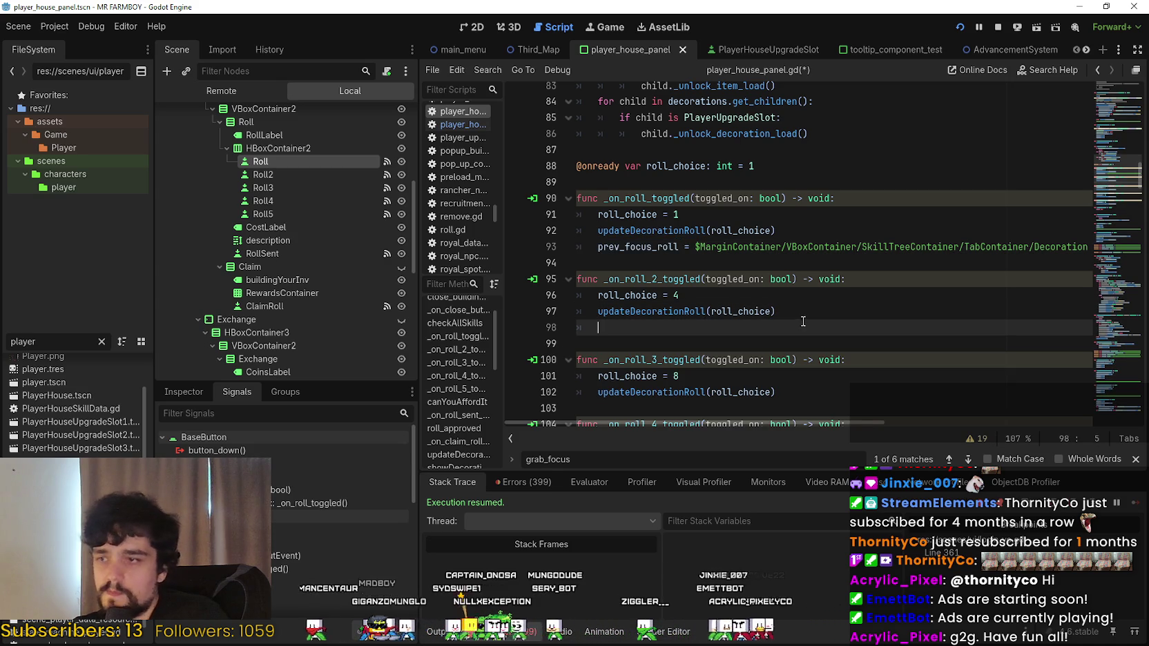
{"action": "type", "text": "="}
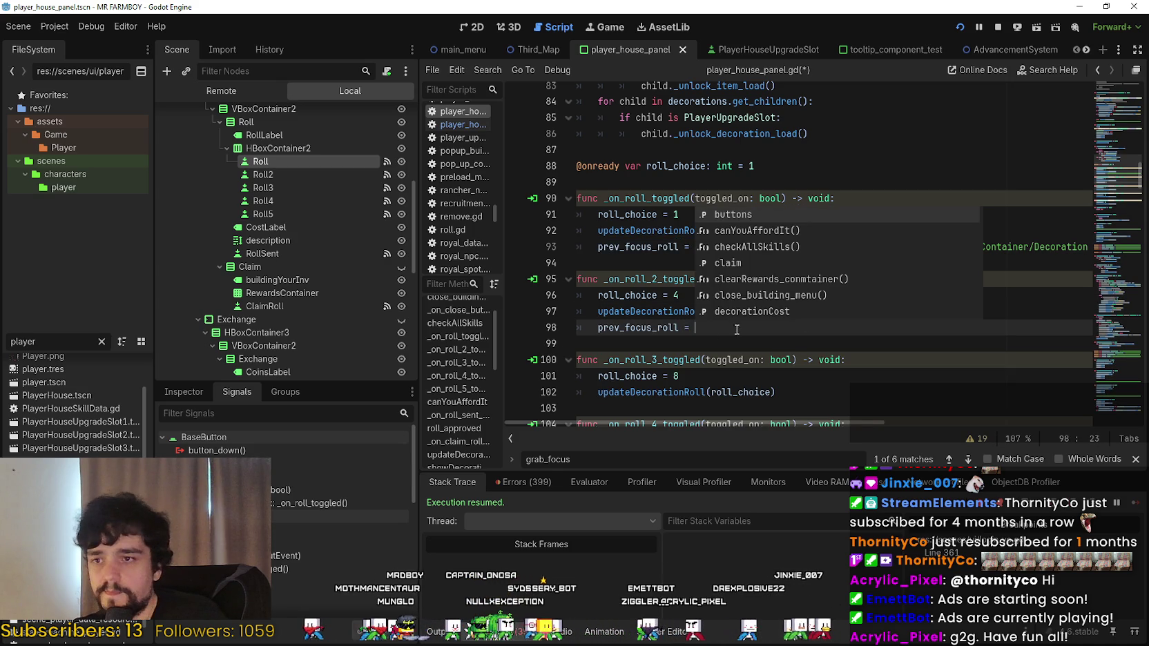
{"action": "mouse_move", "coordinate": [275, 174]}
{"action": "left_mouse_down"}
{"action": "mouse_move", "coordinate": [799, 319]}
{"action": "mouse_move", "coordinate": [793, 334]}
{"action": "mouse_move", "coordinate": [776, 313]}
{"action": "mouse_move", "coordinate": [628, 295]}
{"action": "left_mouse_up"}
Add prev_focus_roll = the Roll3 node path in _on_roll_3_toggled.
{"action": "scroll", "coordinate": [787, 322], "scroll_direction": "down", "scroll_amount": 1}
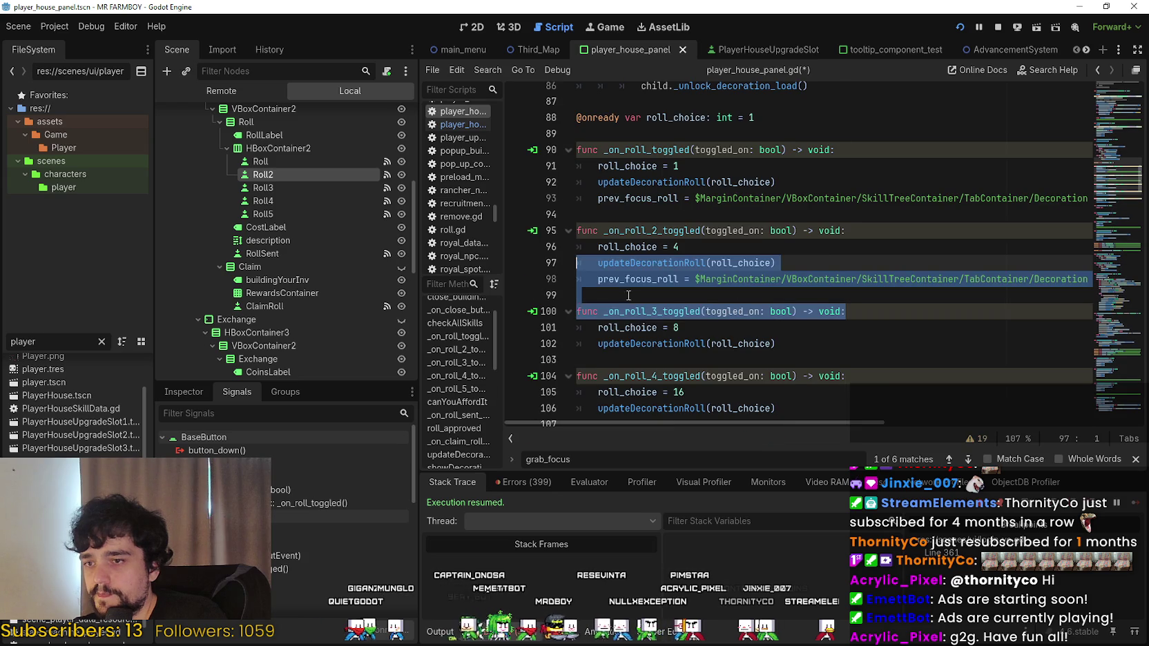
{"action": "left_click", "coordinate": [841, 349]}
{"action": "key", "text": "Return"}
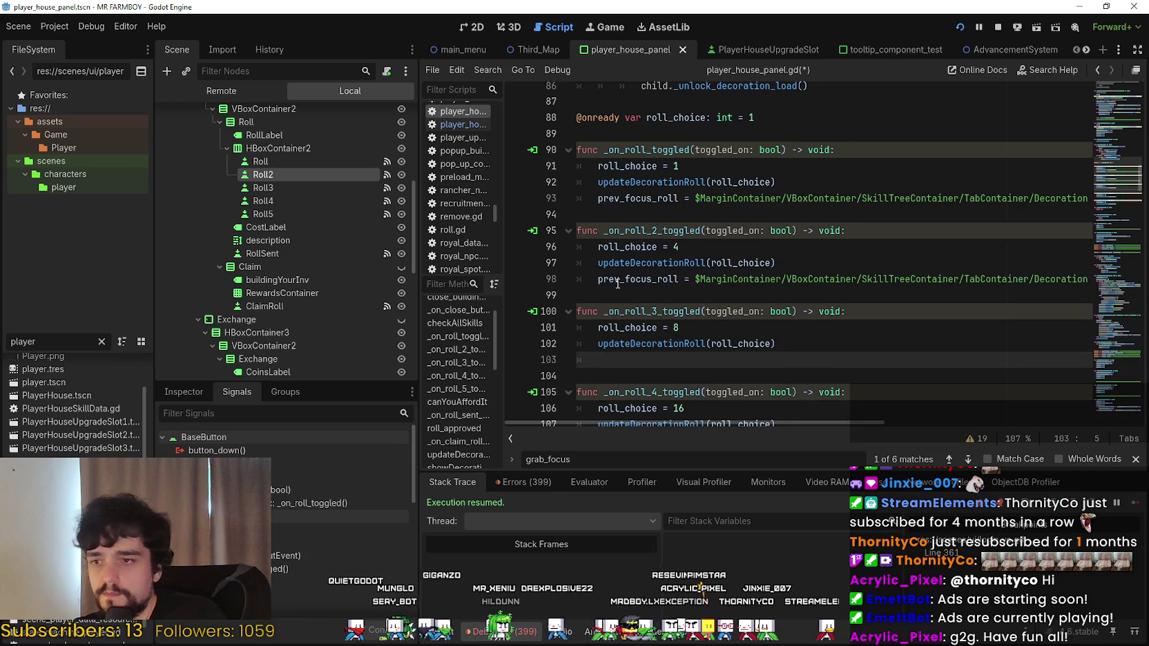
{"action": "mouse_move", "coordinate": [310, 185]}
{"action": "left_mouse_down"}
{"action": "mouse_move", "coordinate": [324, 207]}
{"action": "mouse_move", "coordinate": [675, 347]}
{"action": "mouse_move", "coordinate": [621, 280]}
{"action": "mouse_move", "coordinate": [366, 195]}
{"action": "mouse_move", "coordinate": [311, 193]}
{"action": "left_mouse_up"}
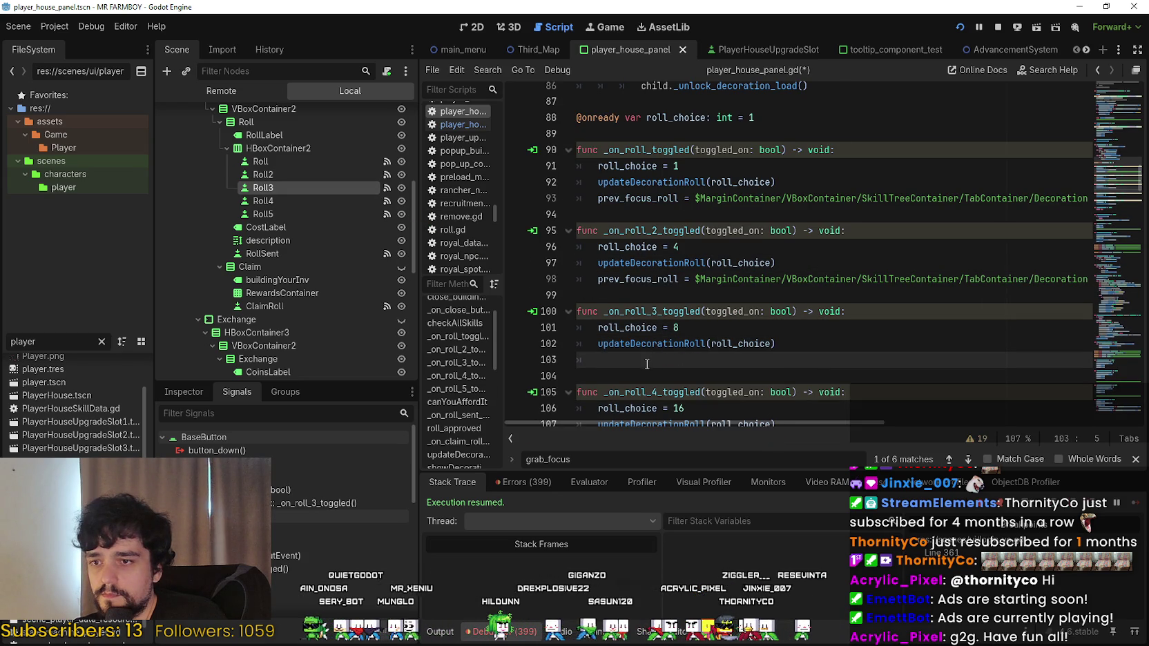
{"action": "type", "text": "roll"}
{"action": "key", "text": "BackSpace"}
{"action": "key", "text": "BackSpace"}
{"action": "key", "text": "BackSpace"}
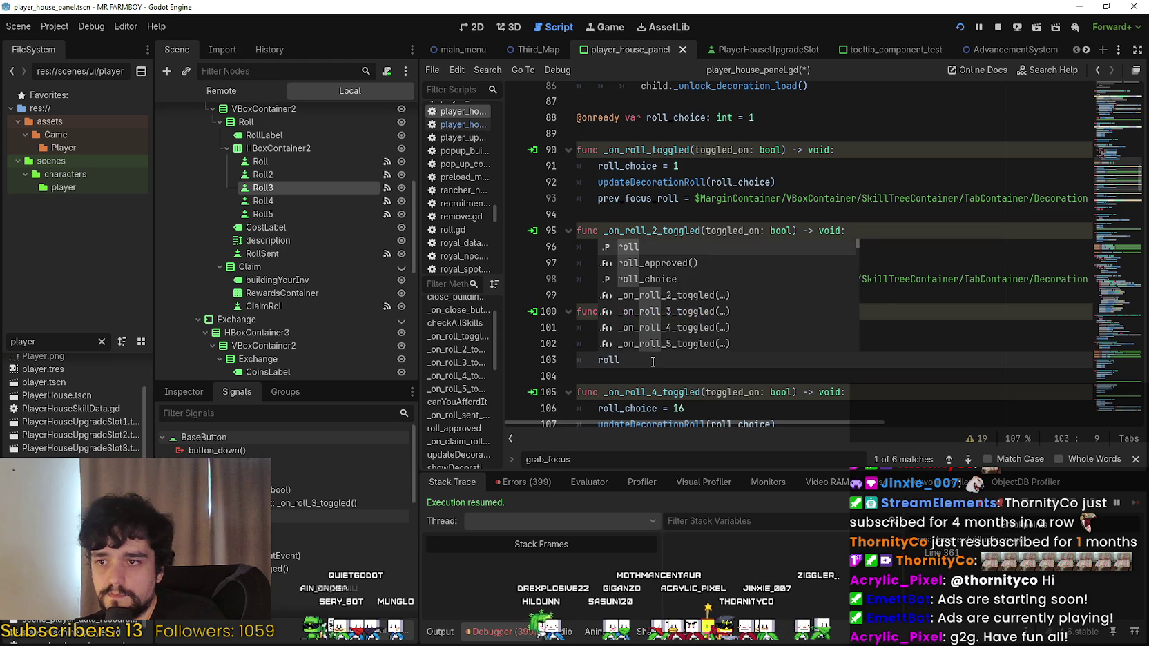
{"action": "type", "text": "prev"}
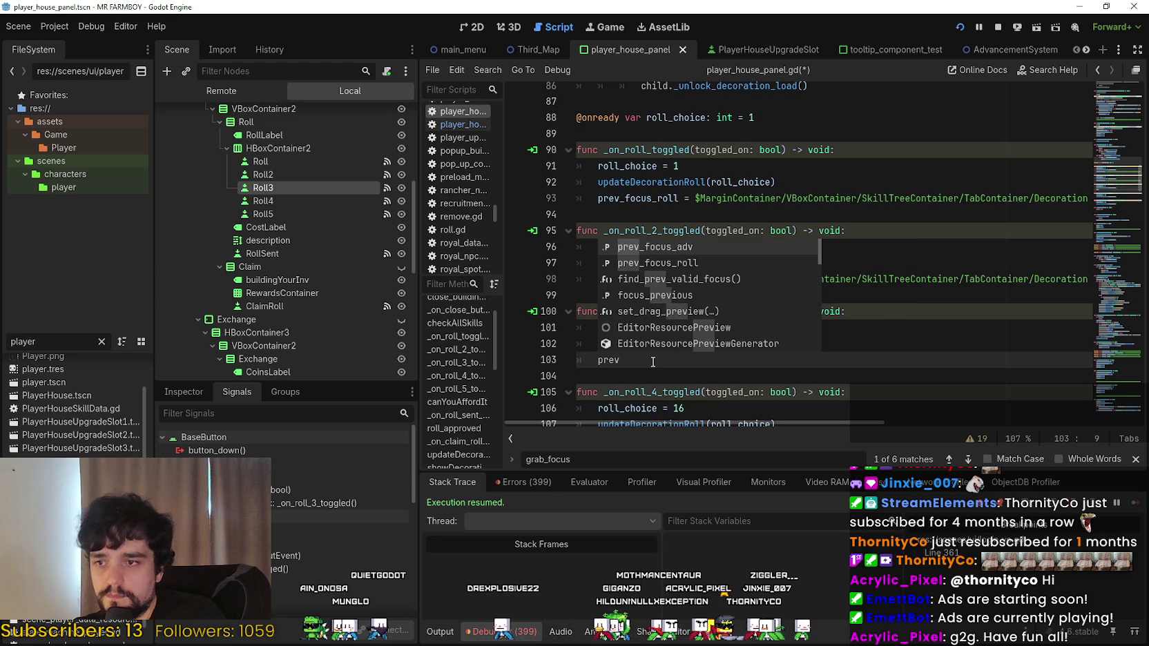
{"action": "key", "text": "Down"}
{"action": "key", "text": "Return"}
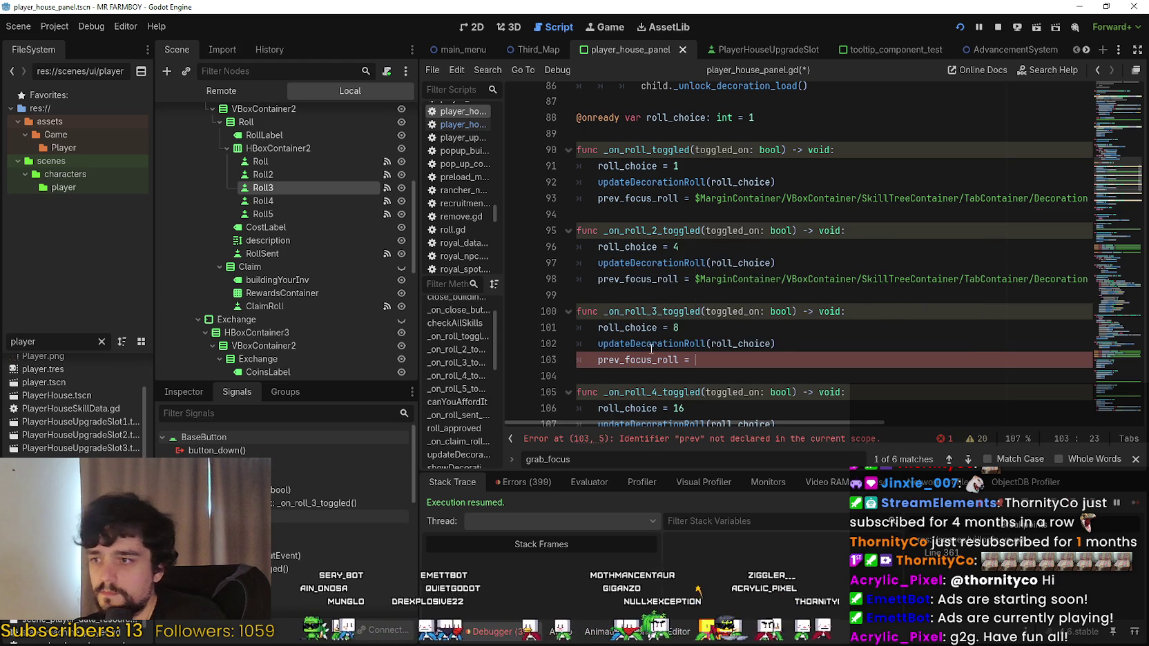
{"action": "mouse_move", "coordinate": [327, 189]}
{"action": "left_mouse_down"}
{"action": "mouse_move", "coordinate": [831, 416]}
{"action": "mouse_move", "coordinate": [756, 342]}
{"action": "left_mouse_up"}
Add prev_focus_roll = the Roll4 node path in _on_roll_4_toggled.
{"action": "scroll", "coordinate": [756, 342], "scroll_direction": "down", "scroll_amount": 3}
{"action": "left_click", "coordinate": [667, 263]}
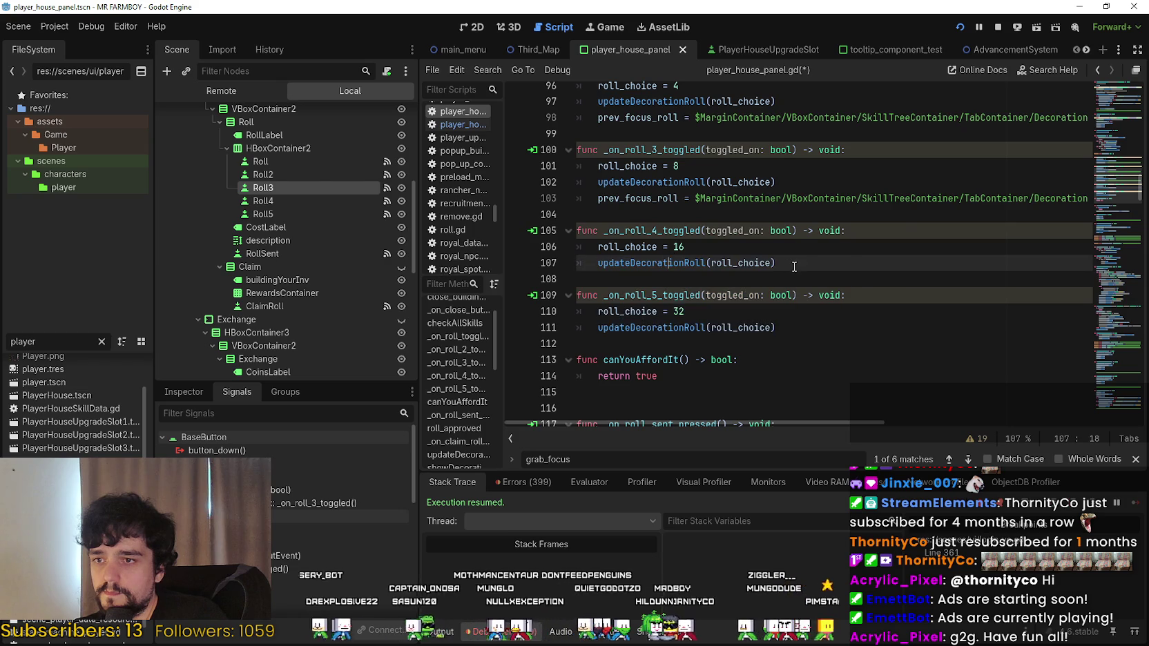
{"action": "key", "text": "Return"}
{"action": "key", "text": "Return"}
{"action": "type", "text": "pre"}
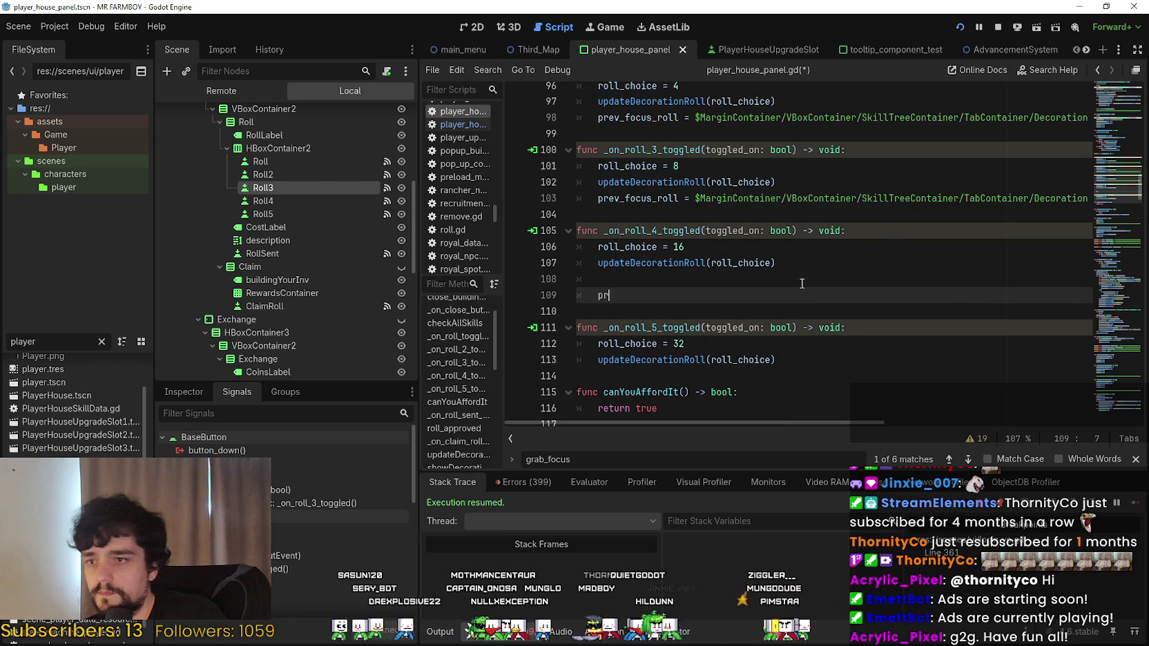
{"action": "key", "text": "BackSpace"}
{"action": "key", "text": "BackSpace"}
{"action": "key", "text": "BackSpace"}
{"action": "key", "text": "BackSpace"}
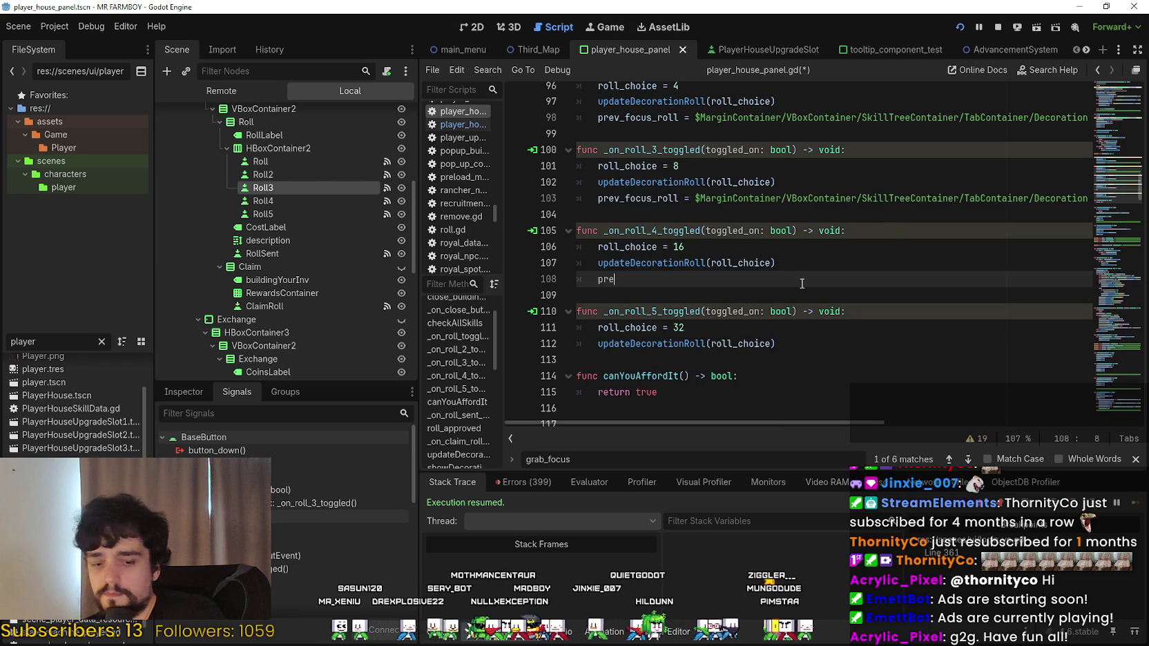
{"action": "key", "text": "Down"}
{"action": "key", "text": "Return"}
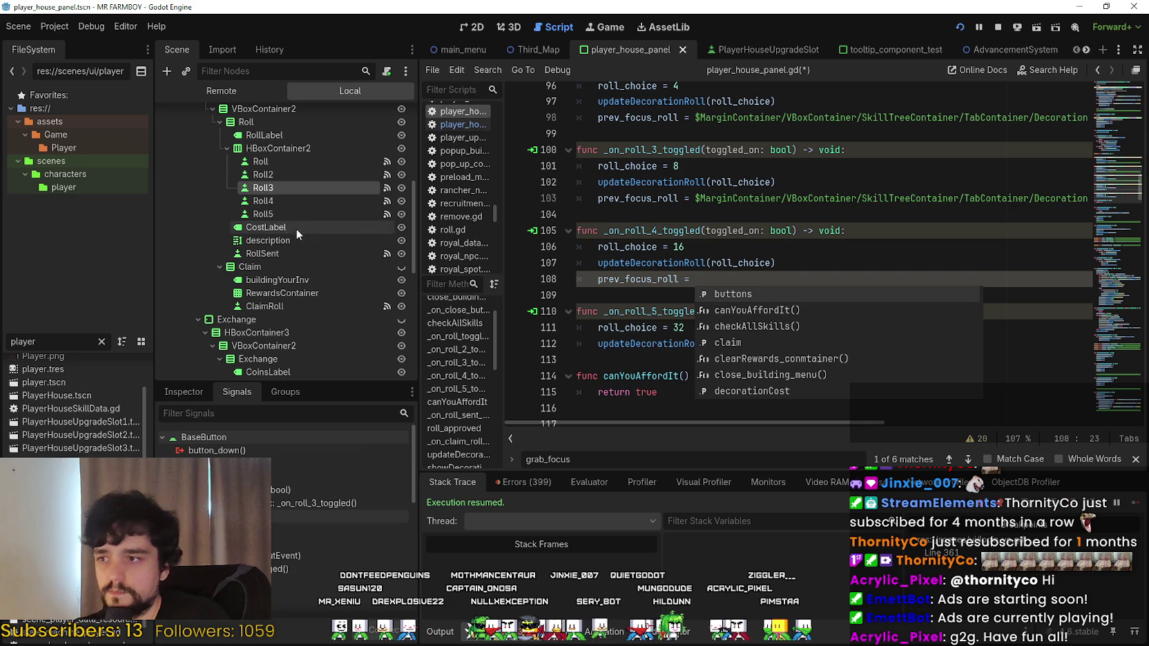
{"action": "left_click_drag", "start_coordinate": [277, 197], "coordinate": [745, 280]}
{"action": "left_click_drag", "start_coordinate": [845, 311], "coordinate": [435, 297]}
Add prev_focus_roll = the Roll5 node path in _on_roll_5_toggled and save the script.
{"action": "left_click", "coordinate": [845, 351]}
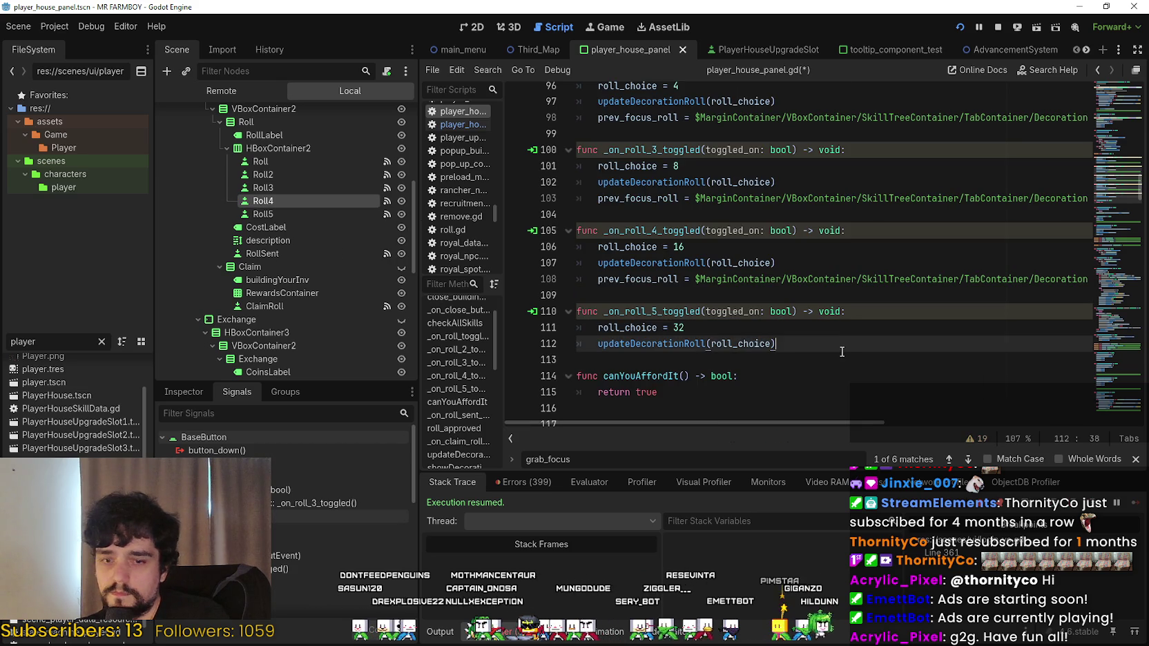
{"action": "key", "text": "Return"}
{"action": "type", "text": "prev"}
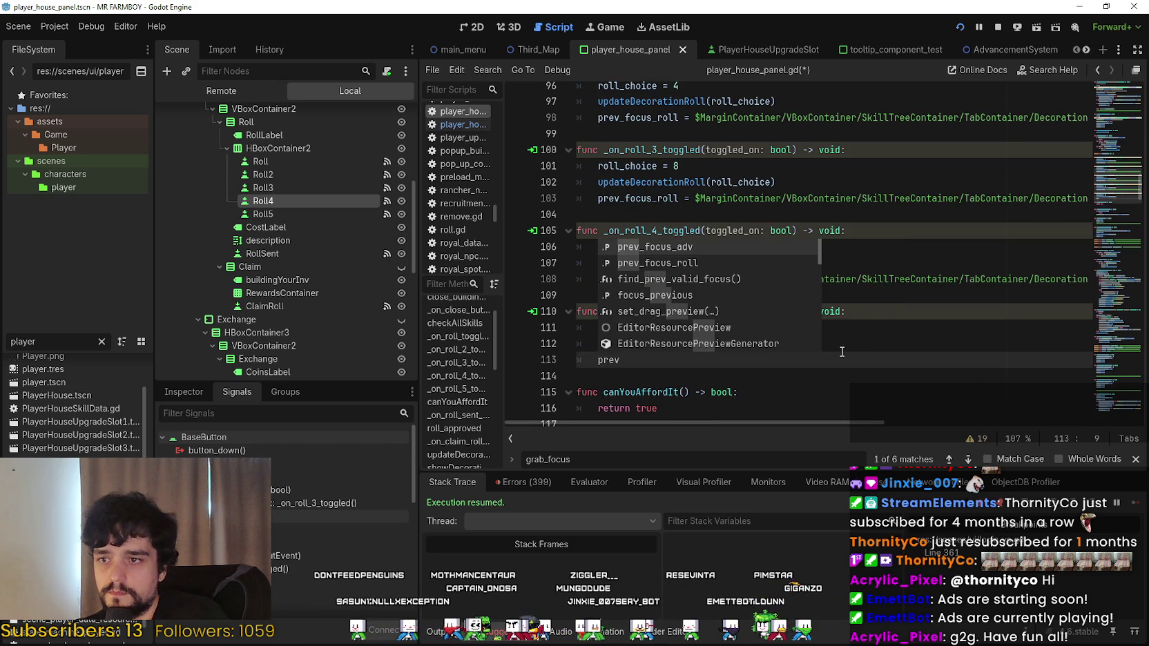
{"action": "type", "text": "_"}
{"action": "key", "text": "Down"}
{"action": "key", "text": "Return"}
{"action": "left_click_drag", "start_coordinate": [324, 213], "coordinate": [800, 360]}
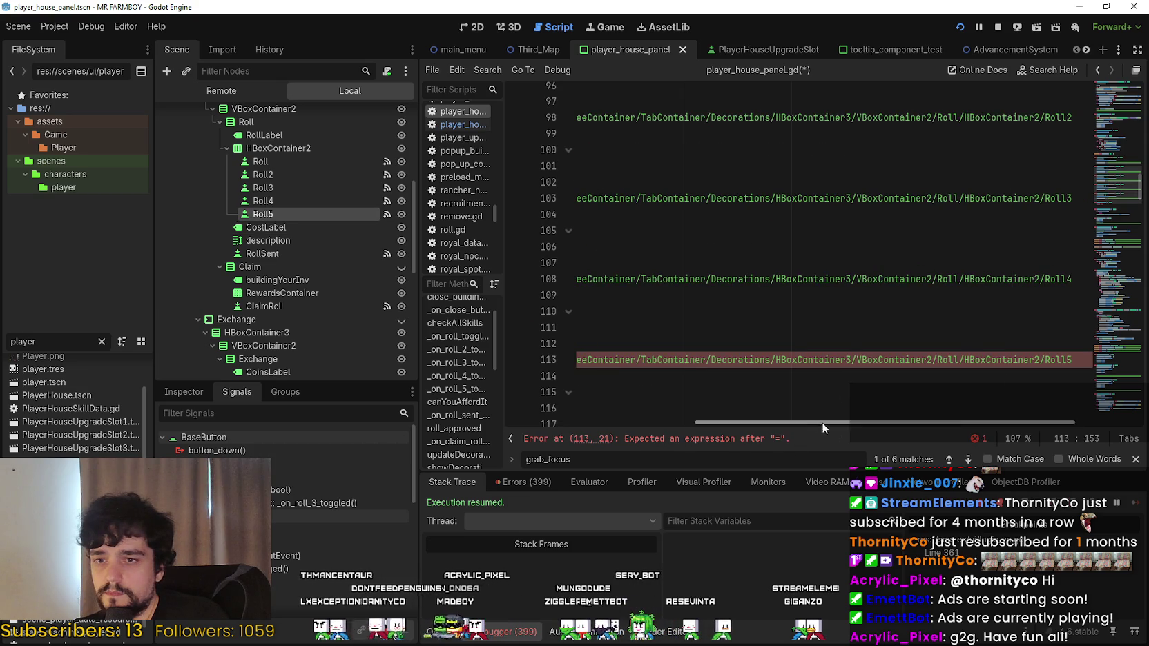
{"action": "left_click_drag", "start_coordinate": [904, 425], "coordinate": [716, 423]}
{"action": "left_click", "coordinate": [647, 376]}
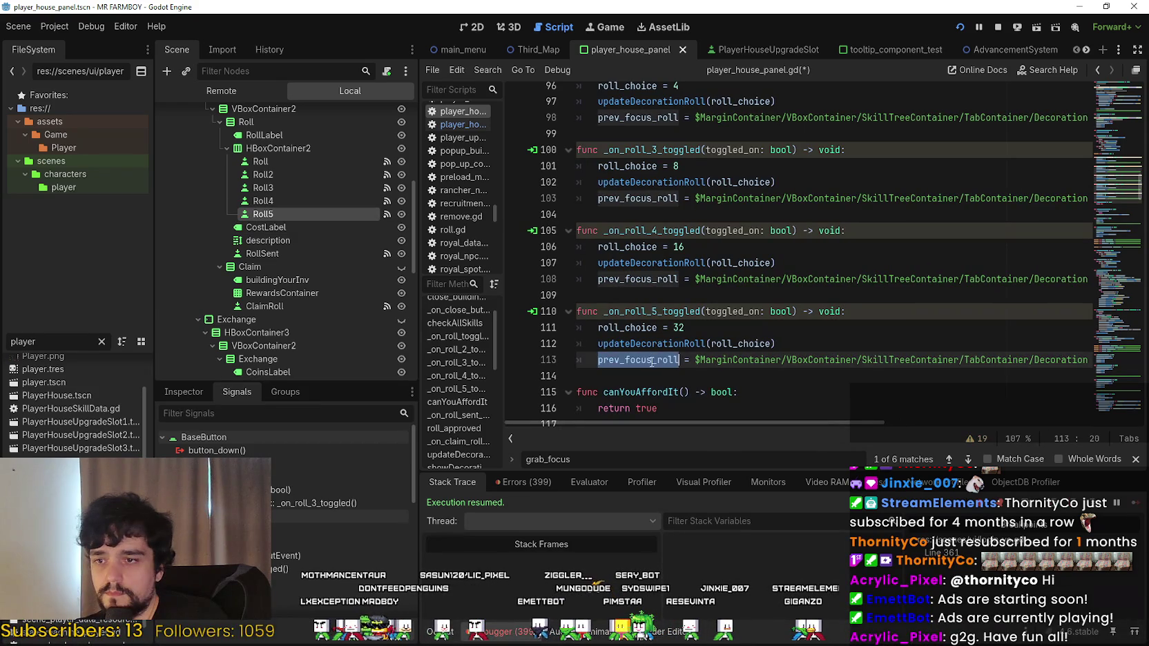
{"action": "key", "text": "ctrl+s"}
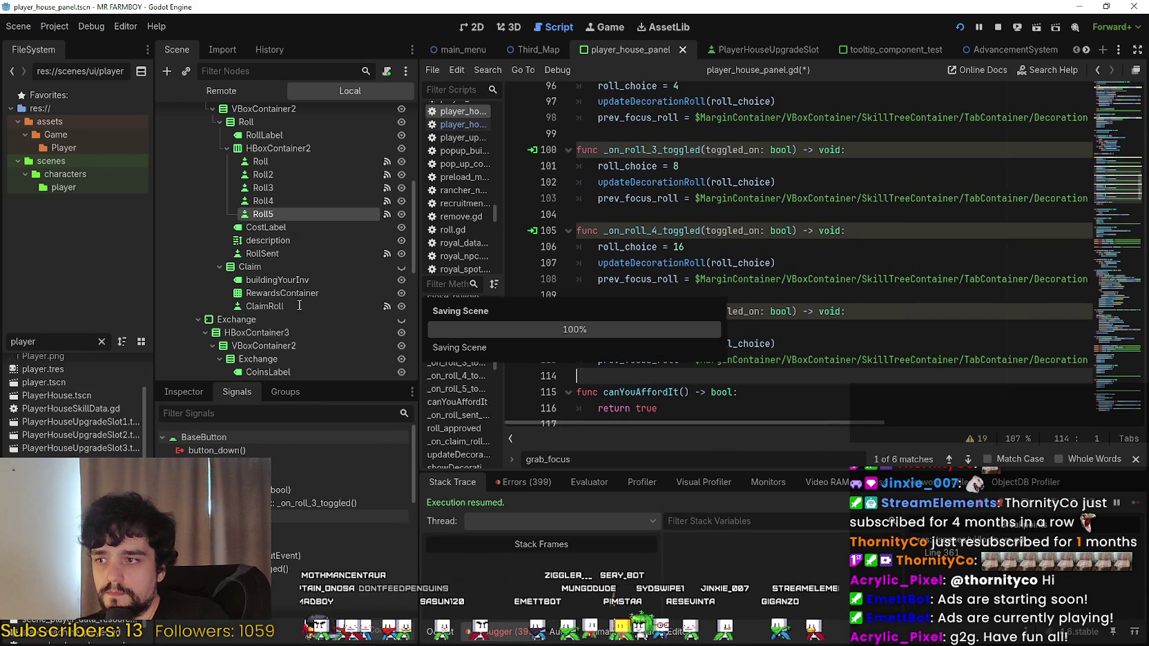
{"action": "left_click", "coordinate": [276, 307]}
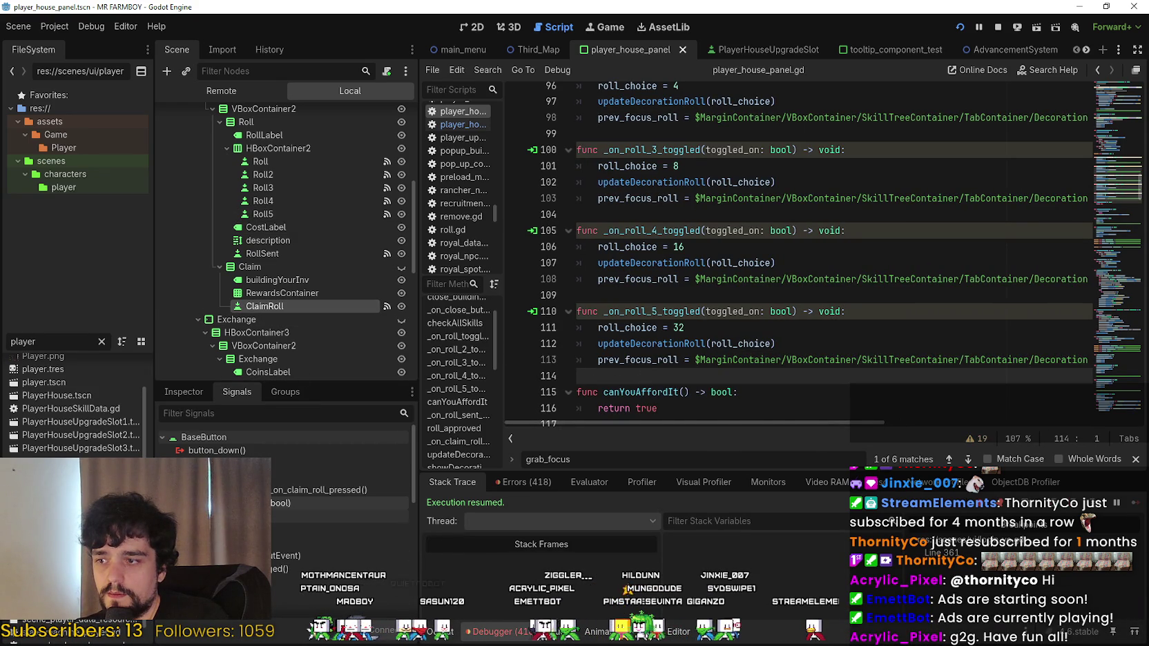
After roll.show() in _on_claim_roll_pressed, add 'if prev_focus_roll:' calling prev_focus_roll.grab_focus().
{"action": "double_click", "coordinate": [319, 489]}
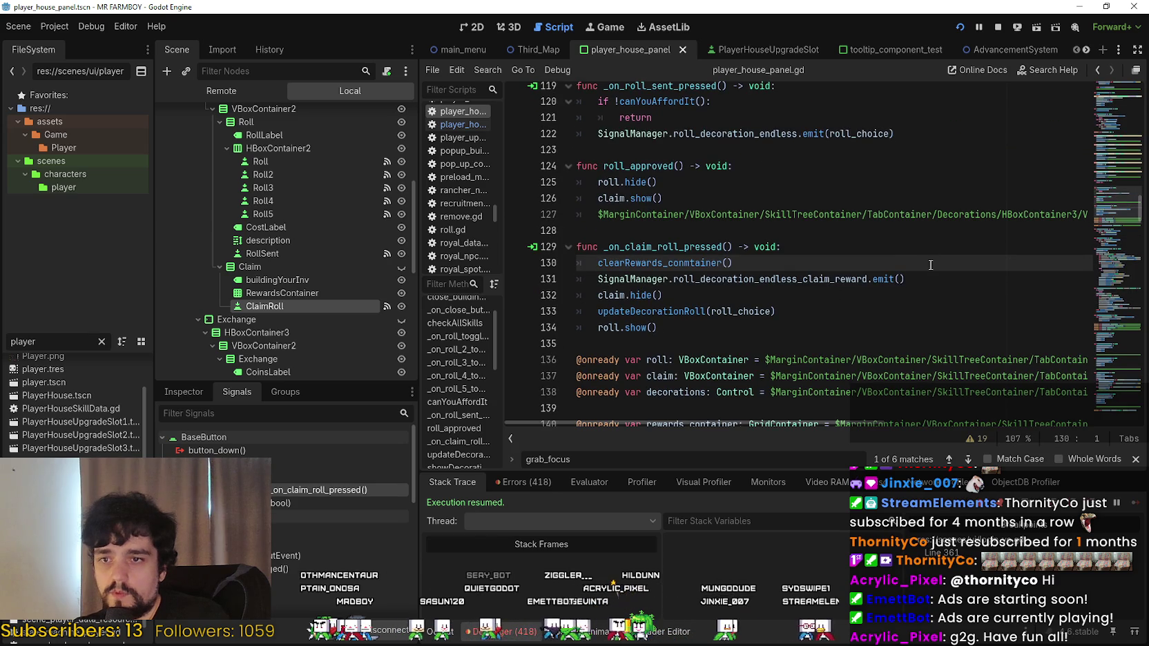
{"action": "left_click", "coordinate": [686, 330]}
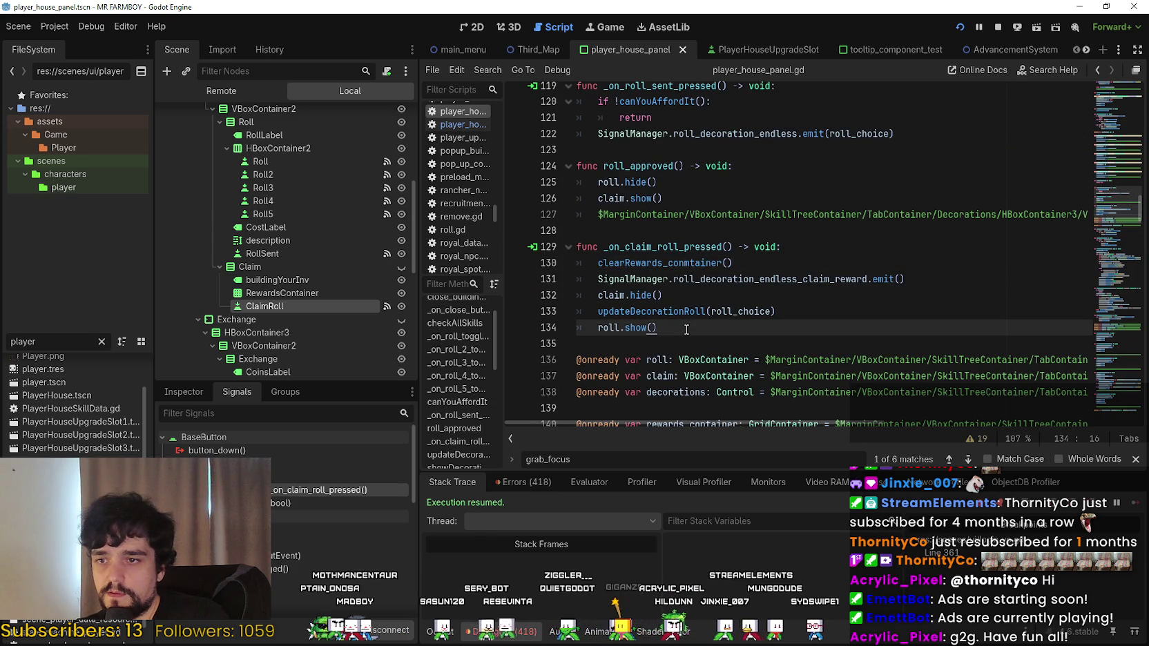
{"action": "key", "text": "Return"}
{"action": "type", "text": "if prev_focus_roll"}
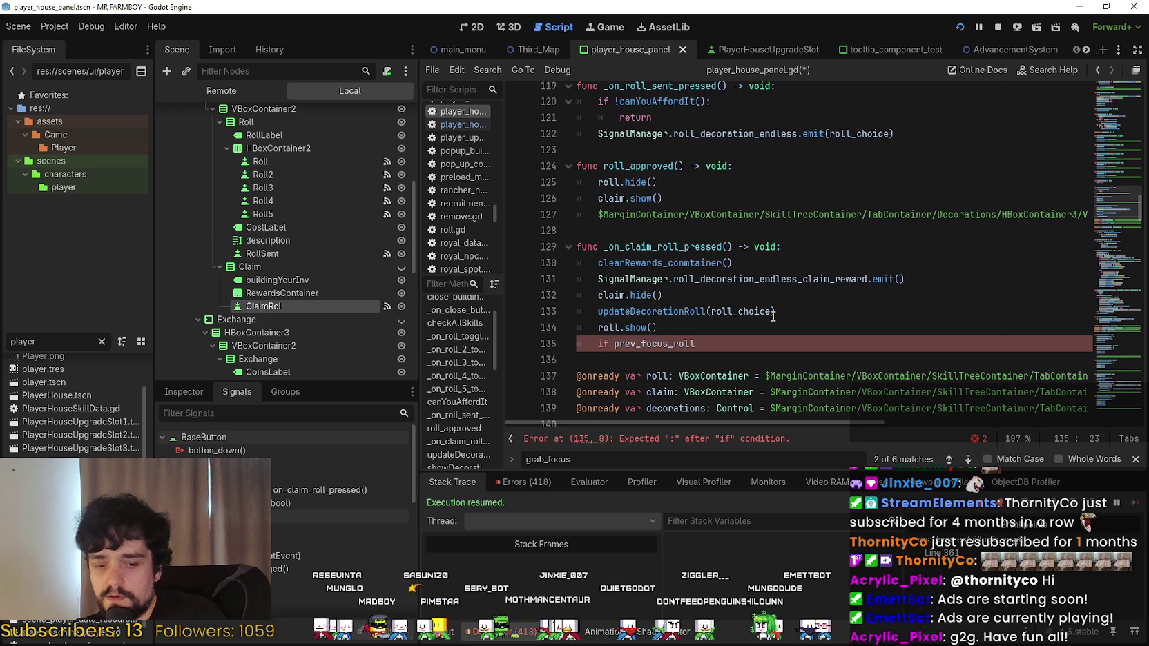
{"action": "type", "text": ":"}
{"action": "key", "text": "Return"}
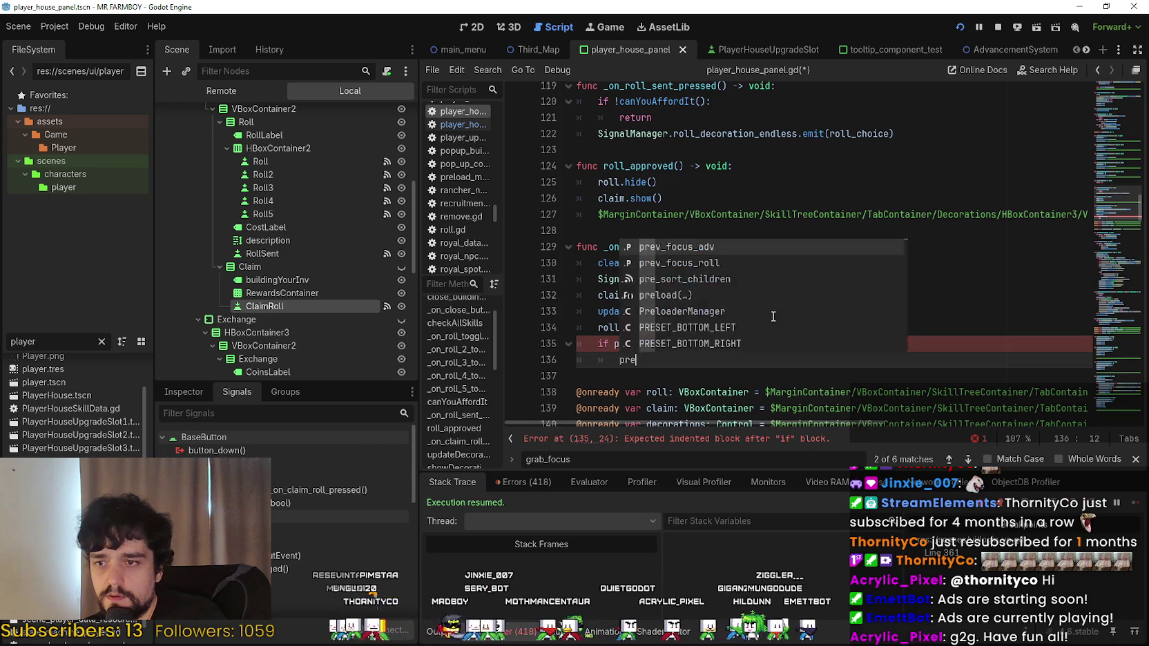
{"action": "type", "text": "v"}
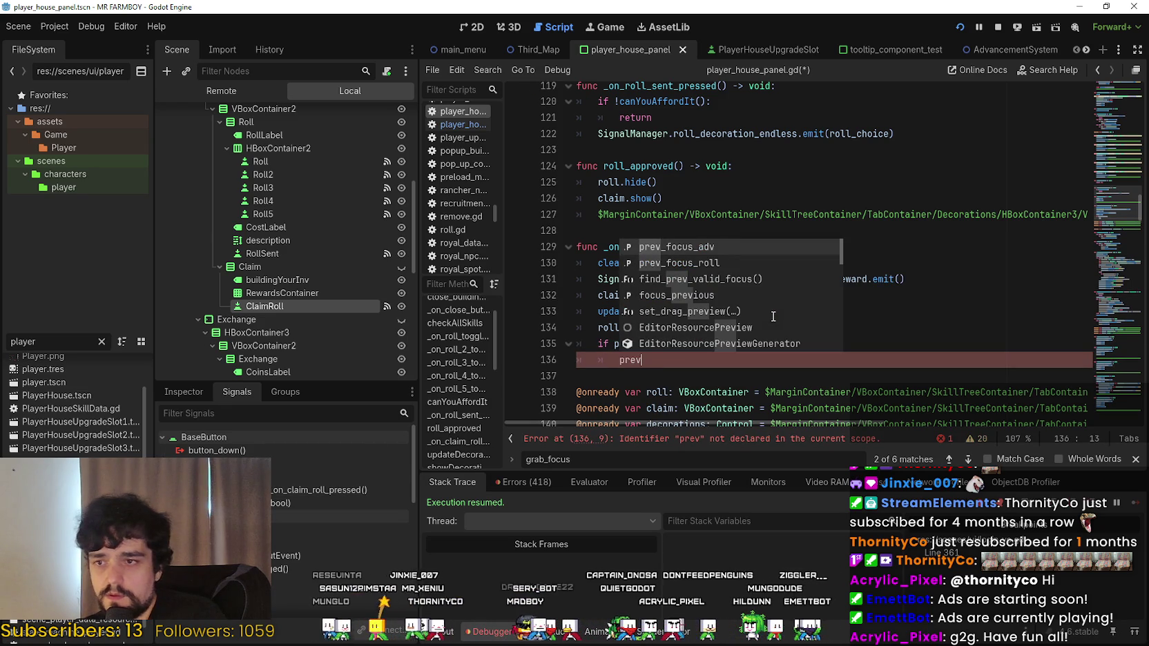
{"action": "key", "text": "Down"}
{"action": "key", "text": "Return"}
{"action": "type", "text": ".grab"}
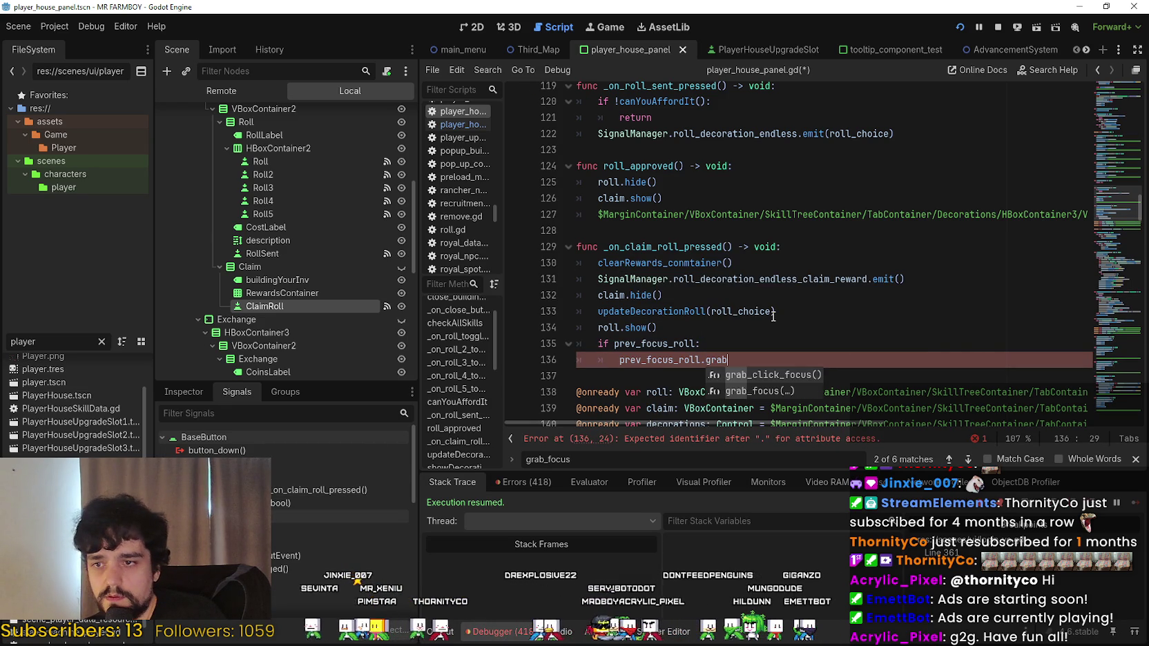
{"action": "key", "text": "Down"}
{"action": "key", "text": "Return"}
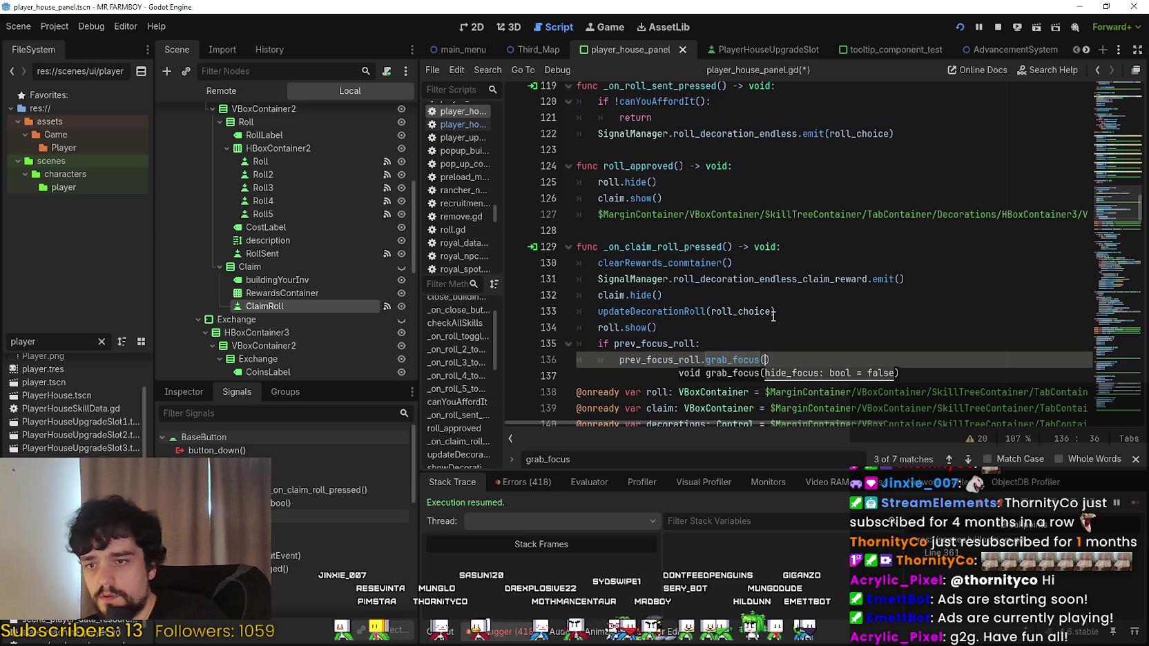
{"action": "key", "text": "End"}
{"action": "key", "text": "Return"}
Add an else branch calling grab_focus() on the first Roll node path, and save.
{"action": "type", "text": ":"}
{"action": "key", "text": "Return"}
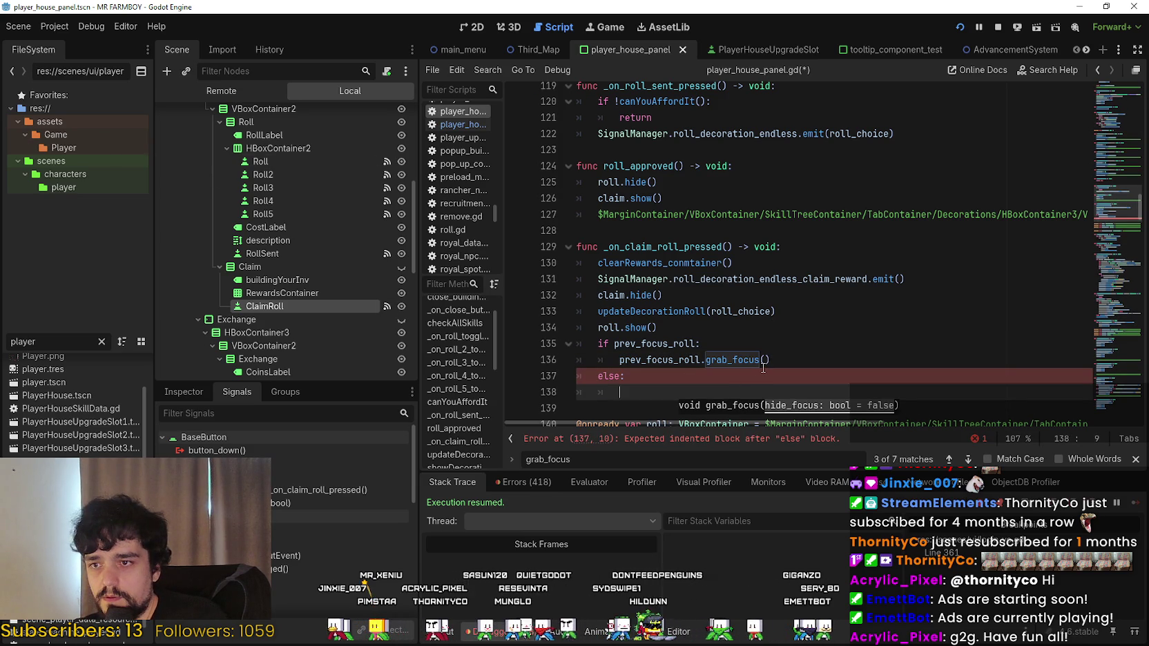
{"action": "scroll", "coordinate": [763, 368], "scroll_direction": "down", "scroll_amount": 2}
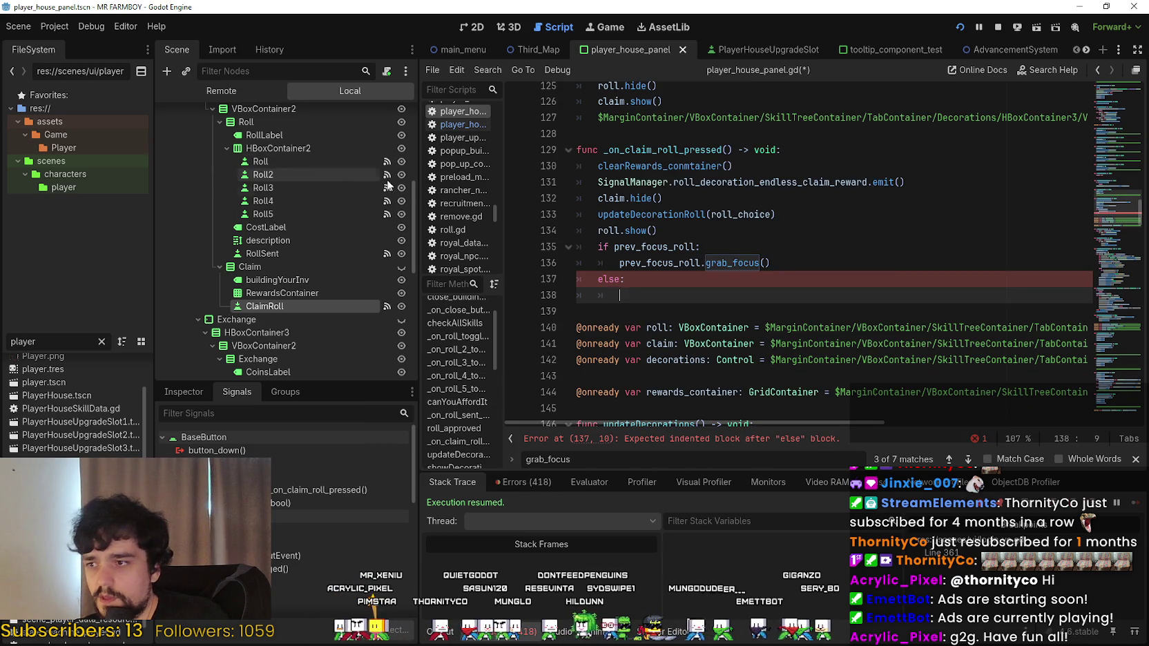
{"action": "mouse_move", "coordinate": [261, 160]}
{"action": "left_mouse_down"}
{"action": "mouse_move", "coordinate": [545, 257]}
{"action": "mouse_move", "coordinate": [604, 301]}
{"action": "mouse_move", "coordinate": [691, 305]}
{"action": "left_mouse_up"}
{"action": "type", "text": ".grab"}
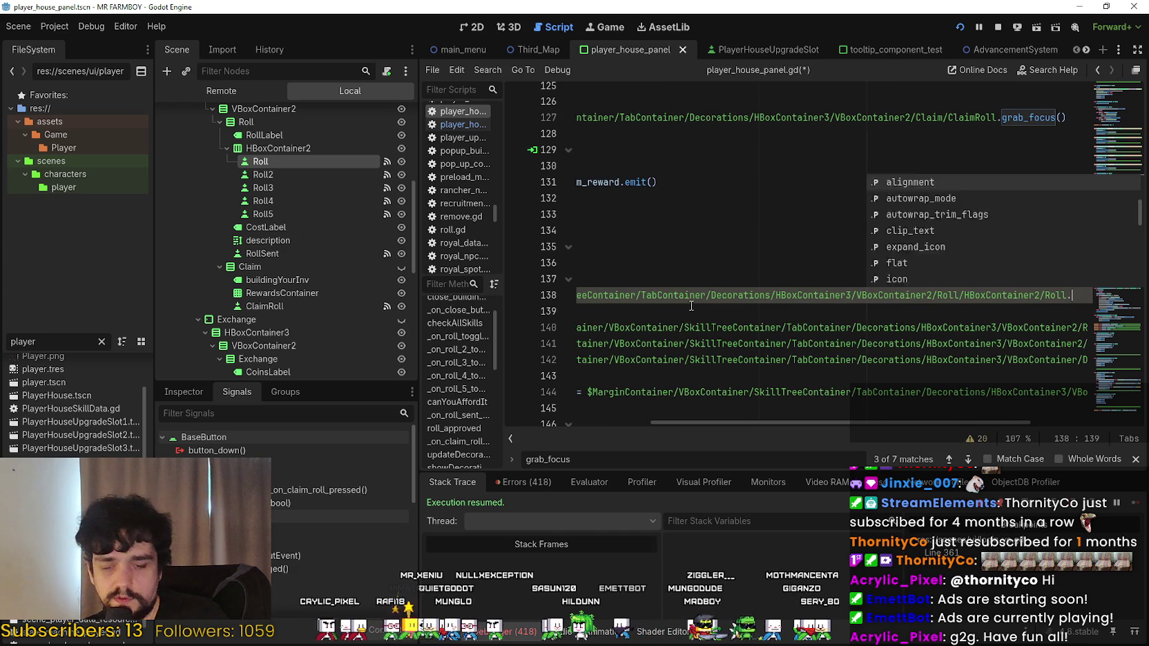
{"action": "key", "text": "Down"}
{"action": "key", "text": "Return"}
{"action": "left_click", "coordinate": [676, 302]}
{"action": "left_click", "coordinate": [657, 305]}
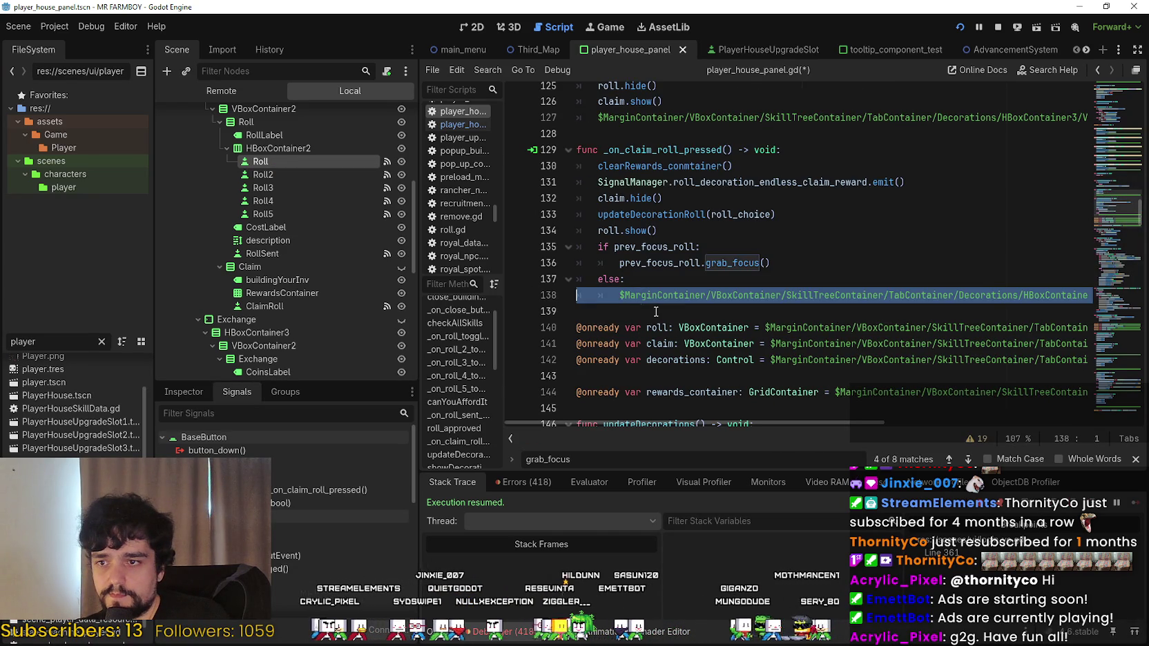
{"action": "key", "text": "ctrl+s"}
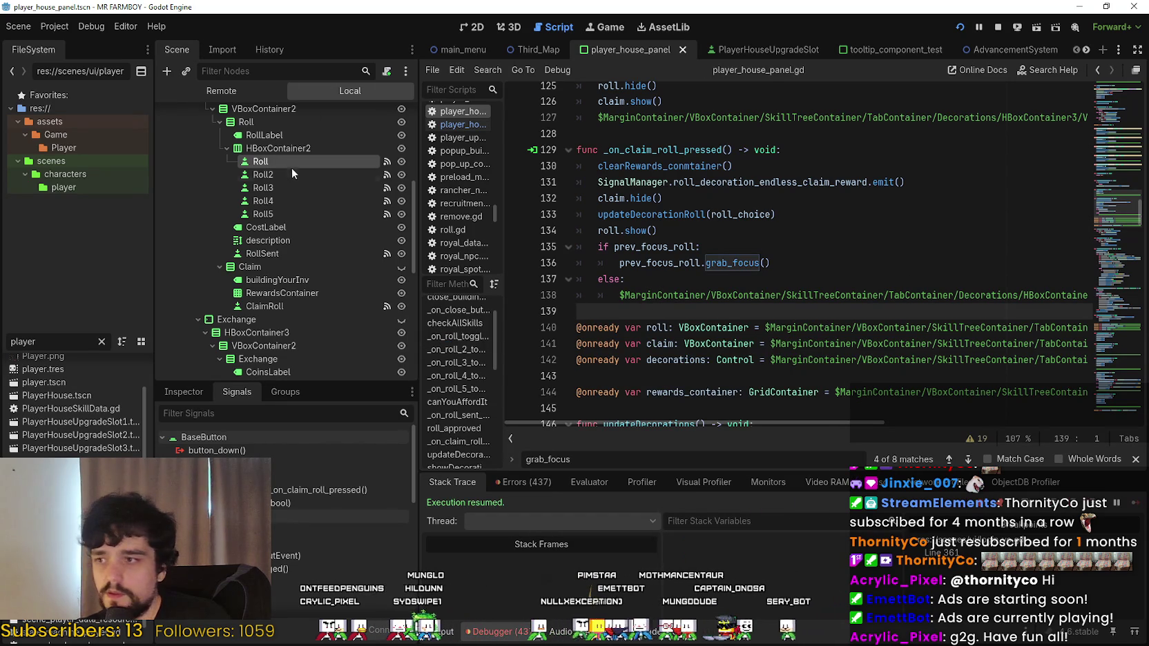
{"action": "scroll", "coordinate": [338, 343], "scroll_direction": "up", "scroll_amount": 5}
Expand Decorations, select small_tree_1 and inspect one of its signal connections.
{"action": "scroll", "coordinate": [295, 295], "scroll_direction": "down", "scroll_amount": 5}
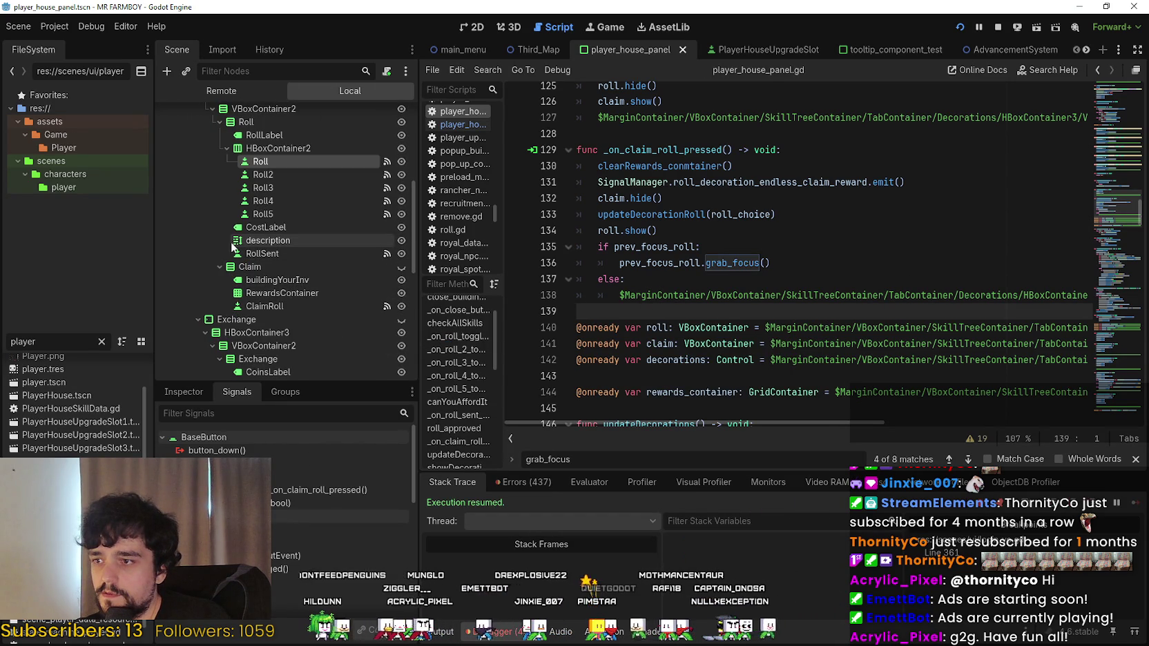
{"action": "scroll", "coordinate": [194, 249], "scroll_direction": "up", "scroll_amount": 5}
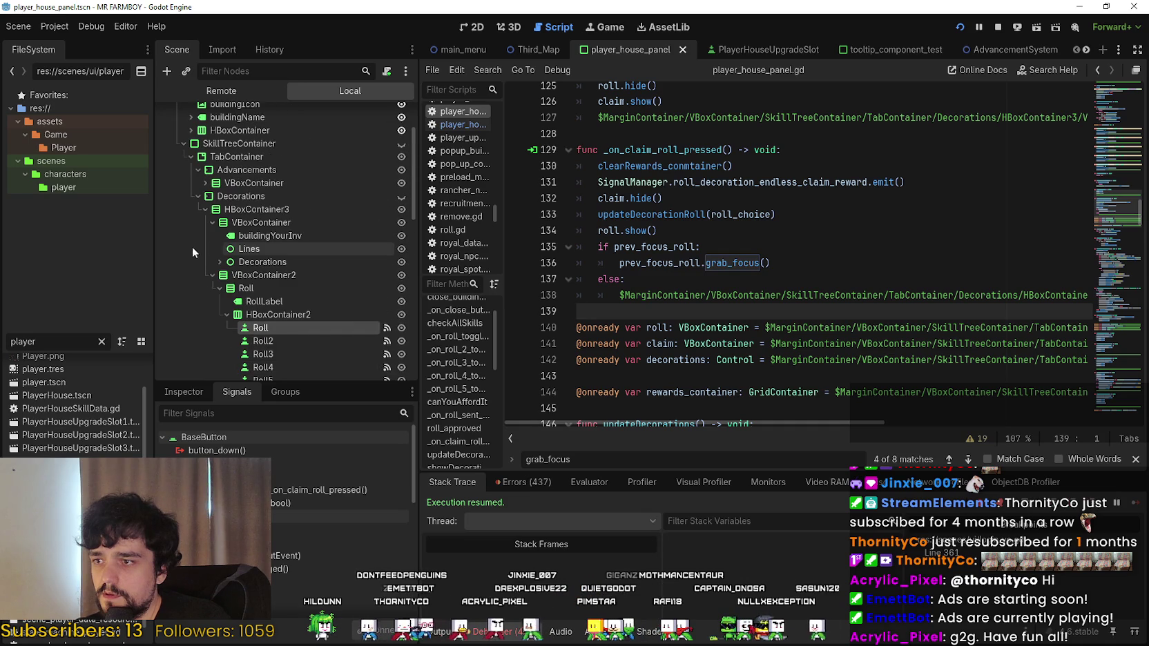
{"action": "left_click", "coordinate": [220, 261]}
{"action": "left_click", "coordinate": [266, 275]}
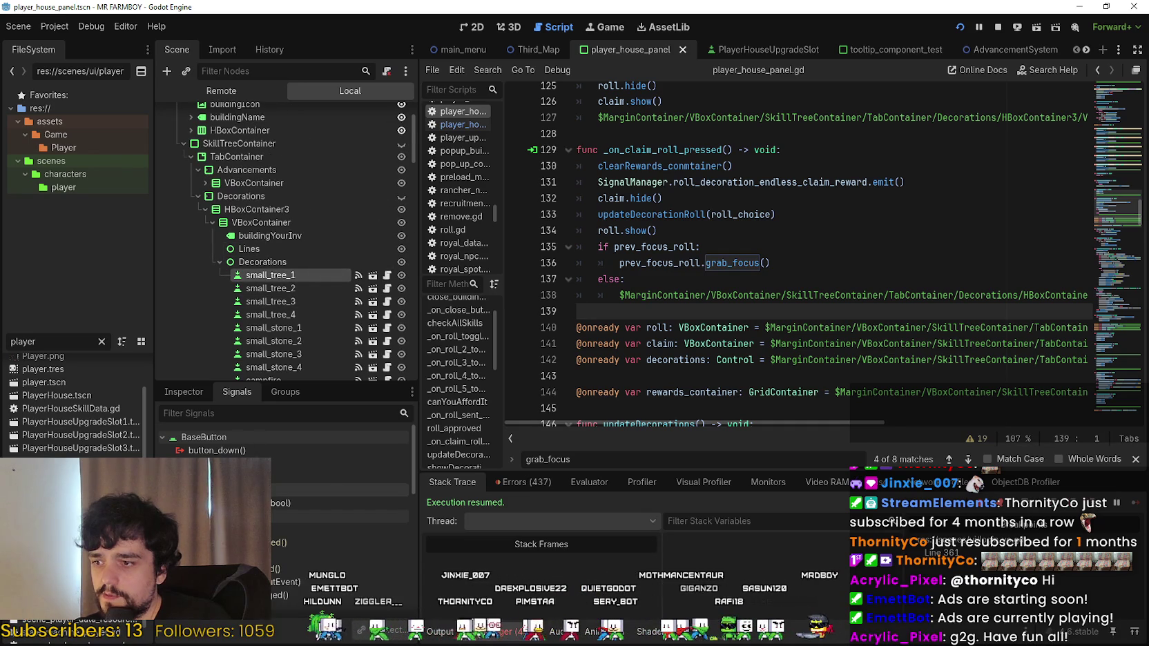
{"action": "right_click", "coordinate": [266, 498]}
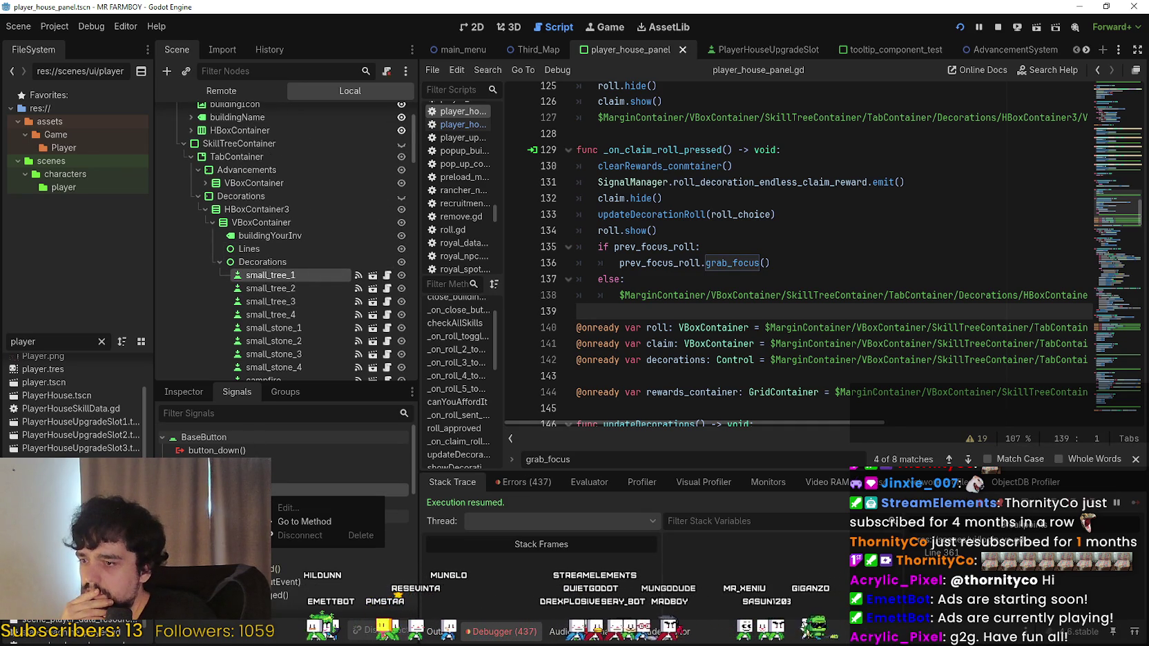
{"action": "left_click", "coordinate": [314, 517]}
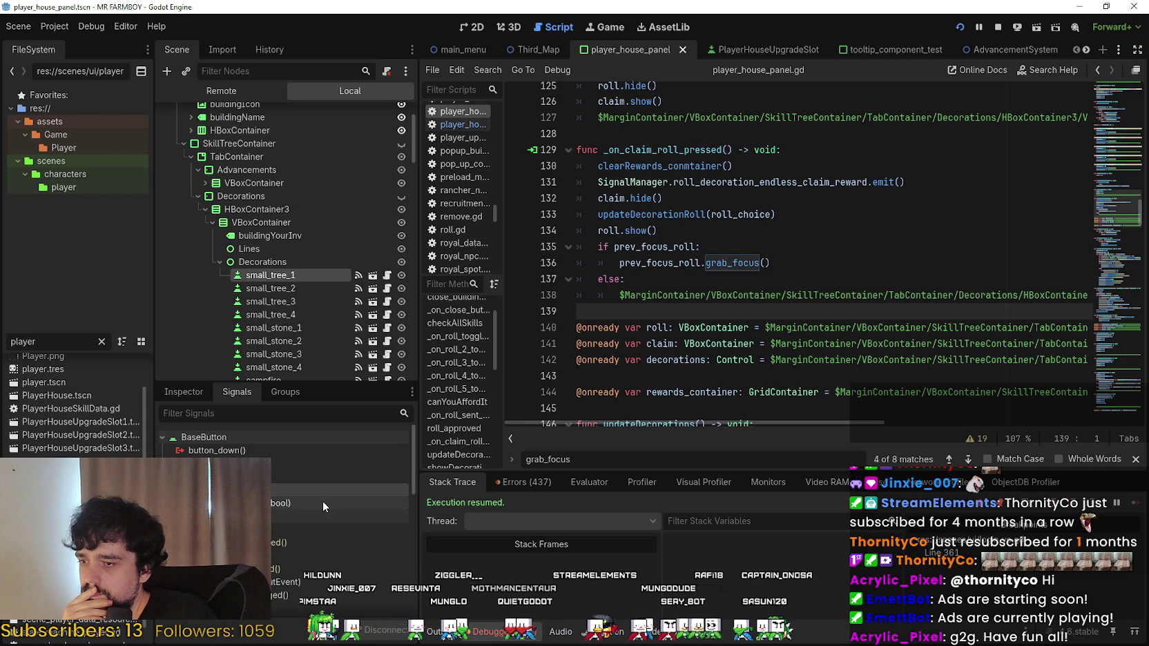
Review small_tree_1's Inspector properties, leaving the dictionary key item as Nothing.
{"action": "left_click", "coordinate": [182, 393]}
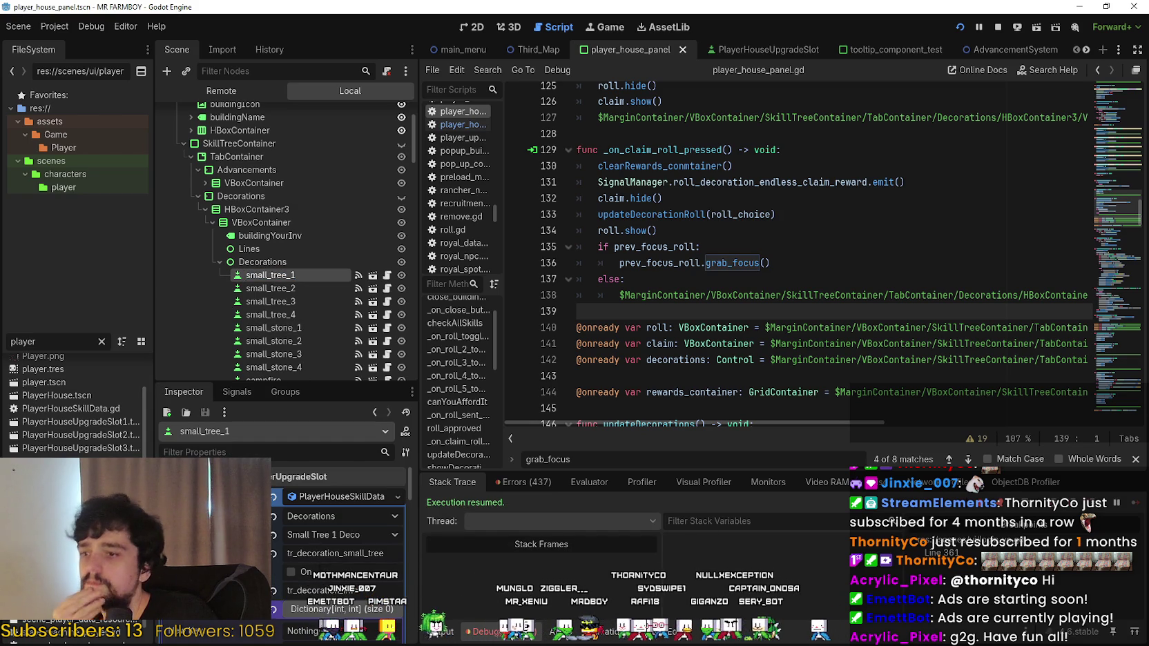
{"action": "scroll", "coordinate": [391, 607], "scroll_direction": "down", "scroll_amount": 2}
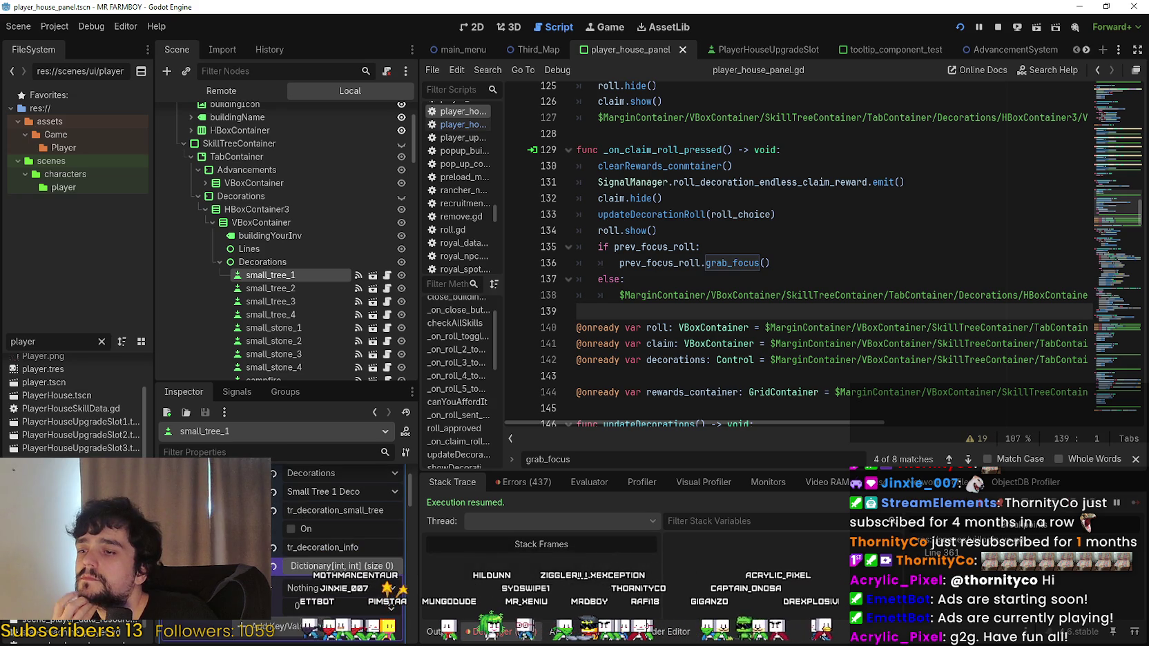
{"action": "left_click_drag", "start_coordinate": [410, 484], "coordinate": [410, 489]}
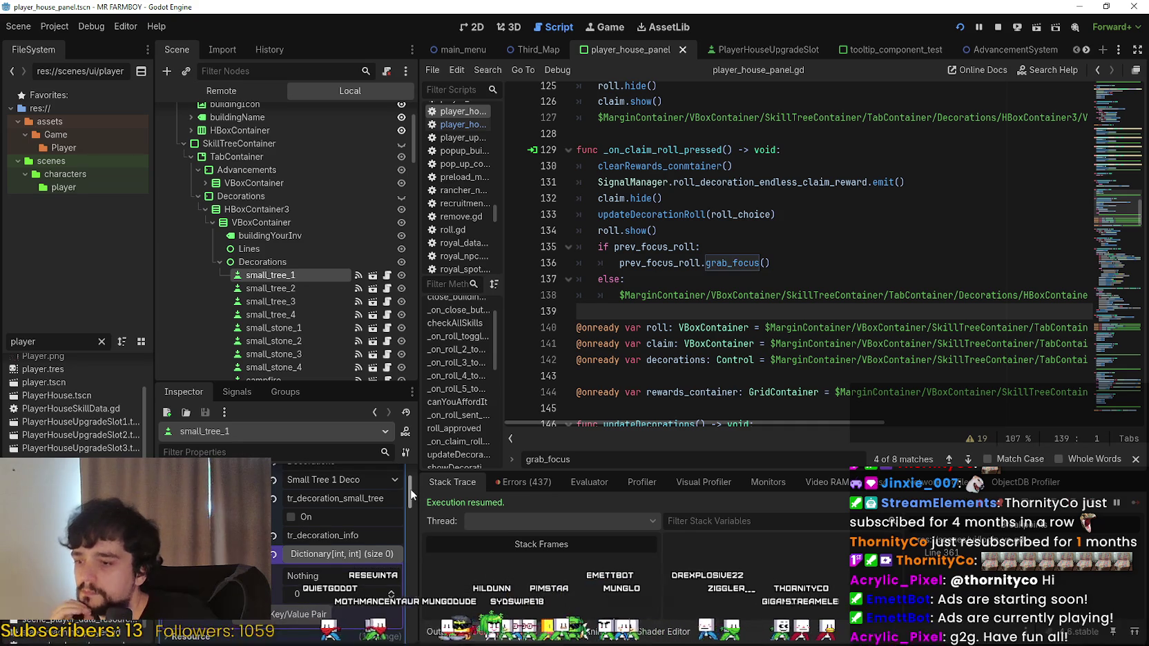
{"action": "scroll", "coordinate": [402, 494], "scroll_direction": "down", "scroll_amount": 3}
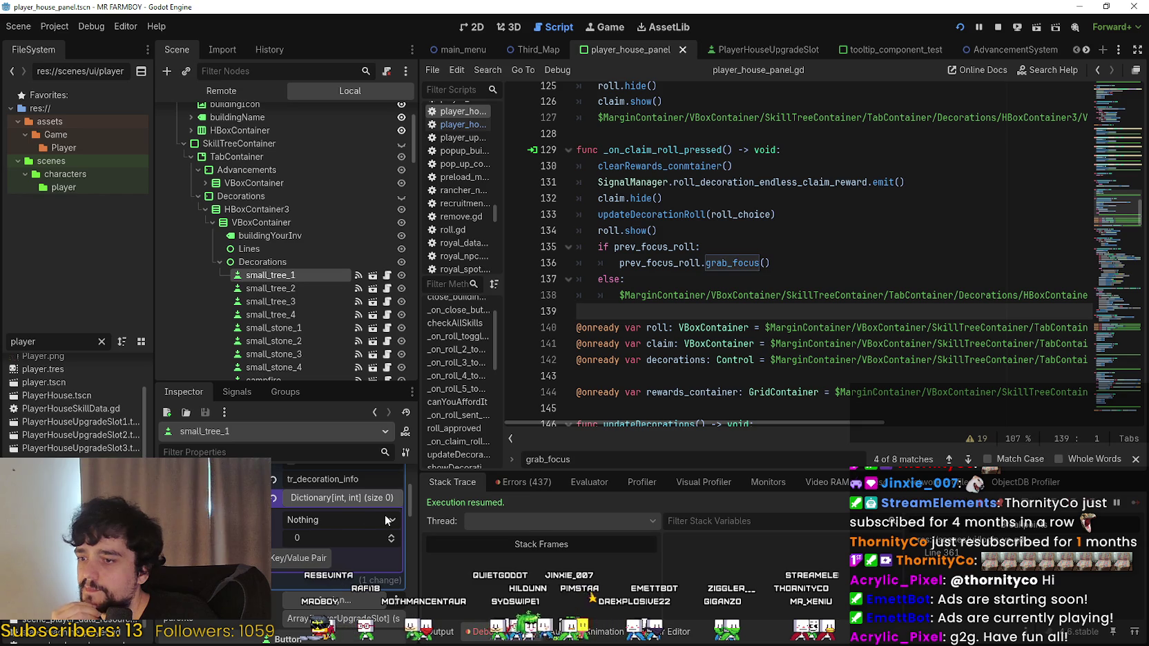
{"action": "left_click", "coordinate": [383, 516]}
{"action": "scroll", "coordinate": [423, 22], "scroll_direction": "down", "scroll_amount": 1}
{"action": "mouse_move", "coordinate": [427, 40]}
{"action": "left_mouse_down"}
{"action": "mouse_move", "coordinate": [447, 471]}
{"action": "mouse_move", "coordinate": [464, 581]}
{"action": "mouse_move", "coordinate": [432, 21]}
{"action": "left_mouse_up"}
{"action": "left_click", "coordinate": [317, 12]}
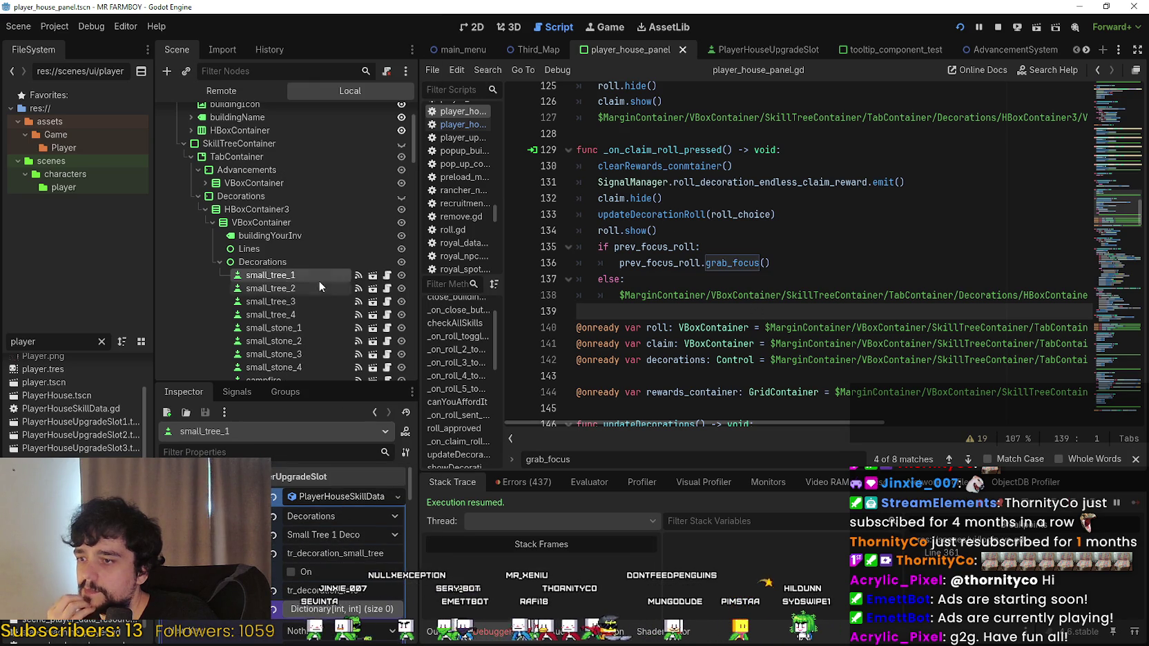
Return to small_tree_1's signals and jump to the connected _on_pressed method.
{"action": "left_click", "coordinate": [237, 391]}
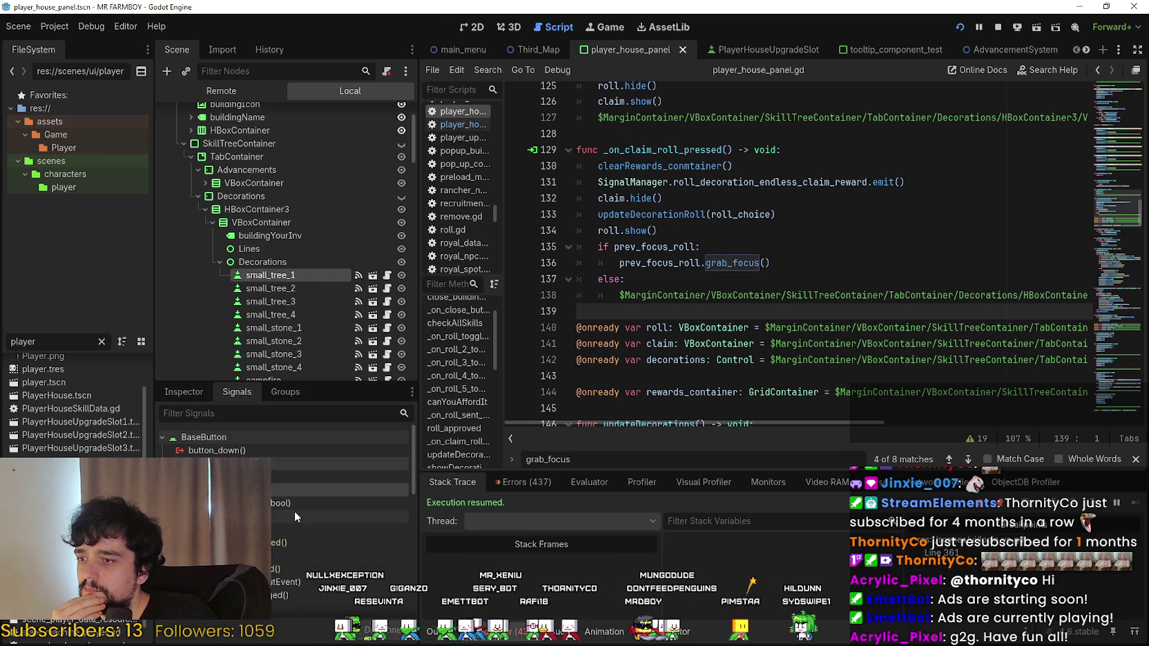
{"action": "scroll", "coordinate": [320, 563], "scroll_direction": "down", "scroll_amount": 3}
{"action": "scroll", "coordinate": [321, 562], "scroll_direction": "up", "scroll_amount": 5}
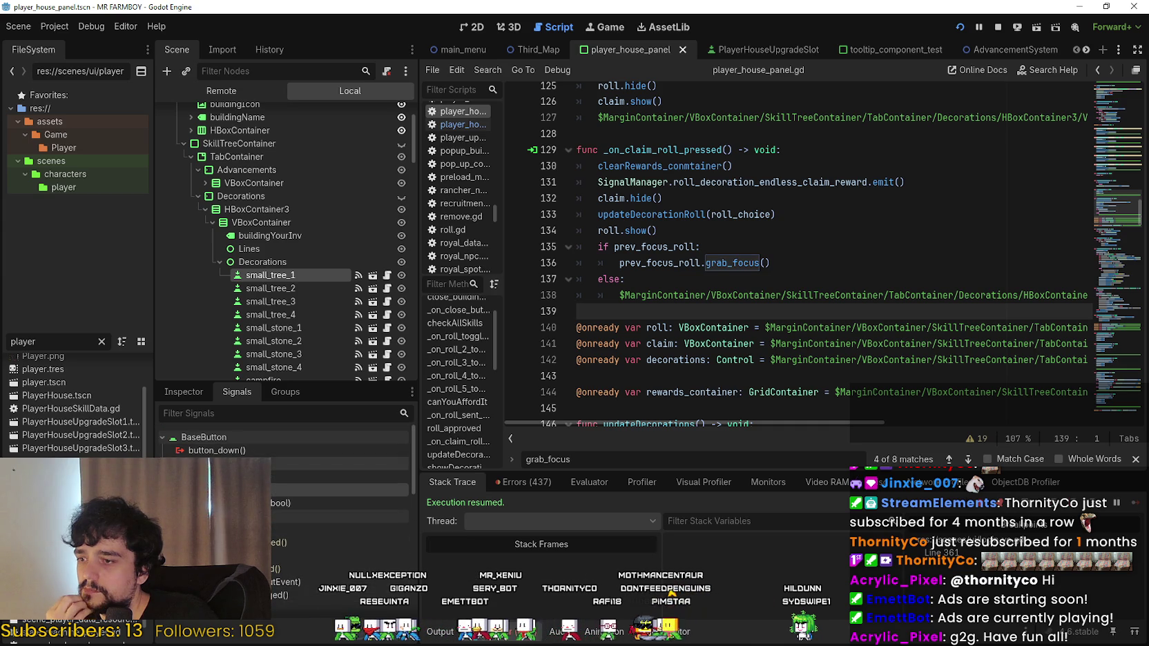
{"action": "right_click", "coordinate": [235, 477]}
{"action": "left_click", "coordinate": [235, 490]}
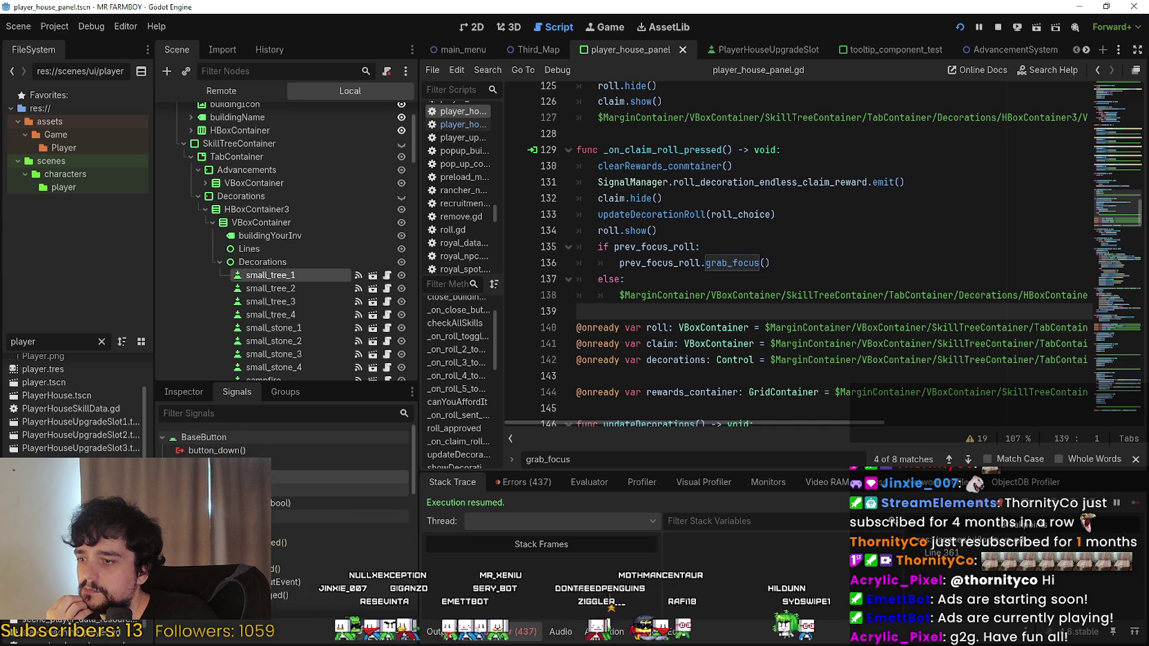
{"action": "right_click", "coordinate": [234, 490]}
{"action": "key", "text": "Escape"}
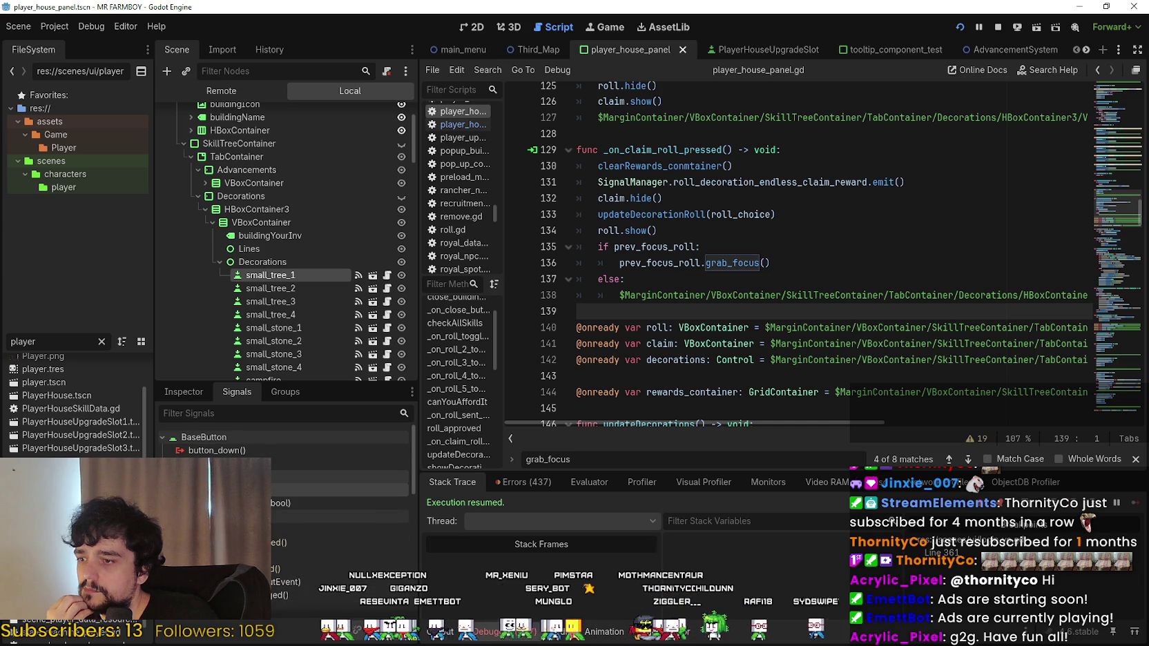
{"action": "double_click", "coordinate": [270, 499]}
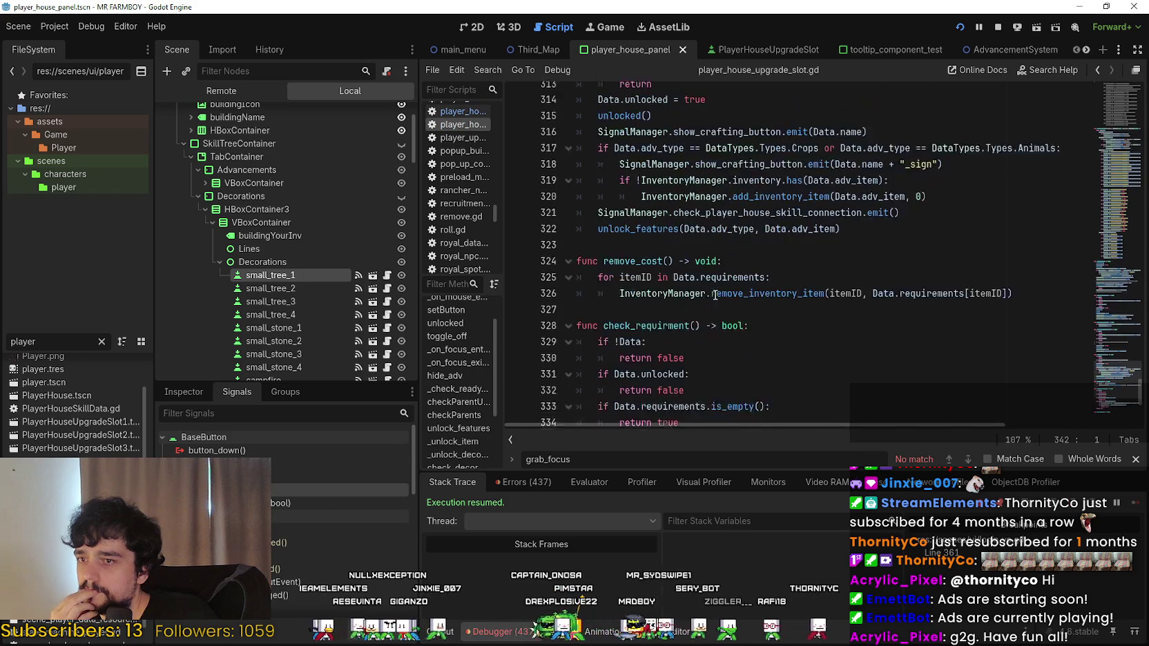
Go to the check_requirment definition and insert a blank line after the Data.unlocked return false.
{"action": "scroll", "coordinate": [828, 361], "scroll_direction": "down", "scroll_amount": 1}
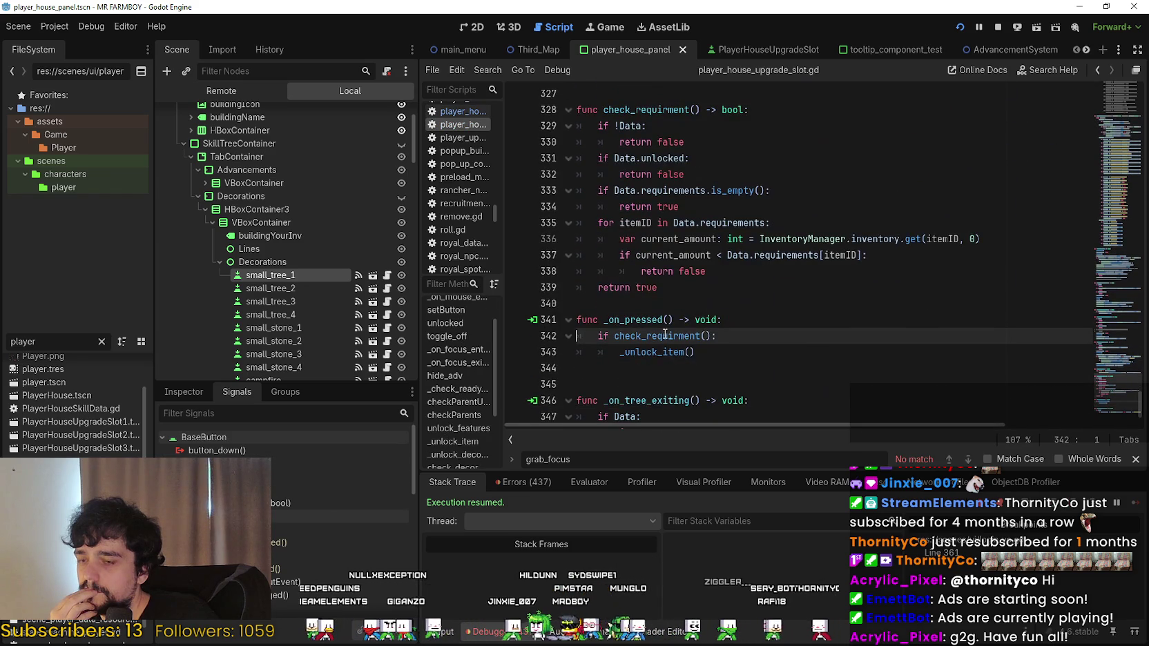
{"action": "scroll", "coordinate": [664, 334], "scroll_direction": "down", "scroll_amount": 2}
{"action": "double_click", "coordinate": [687, 256]}
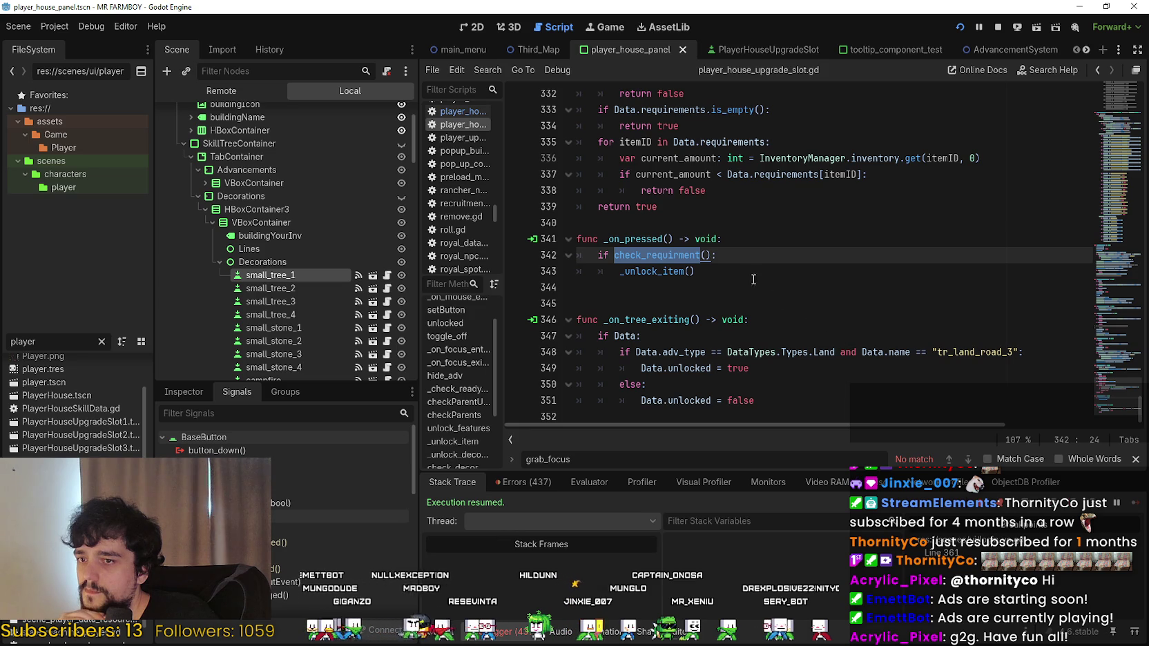
{"action": "left_click", "coordinate": [669, 257]}
{"action": "right_click", "coordinate": [669, 256]}
{"action": "left_click", "coordinate": [740, 457]}
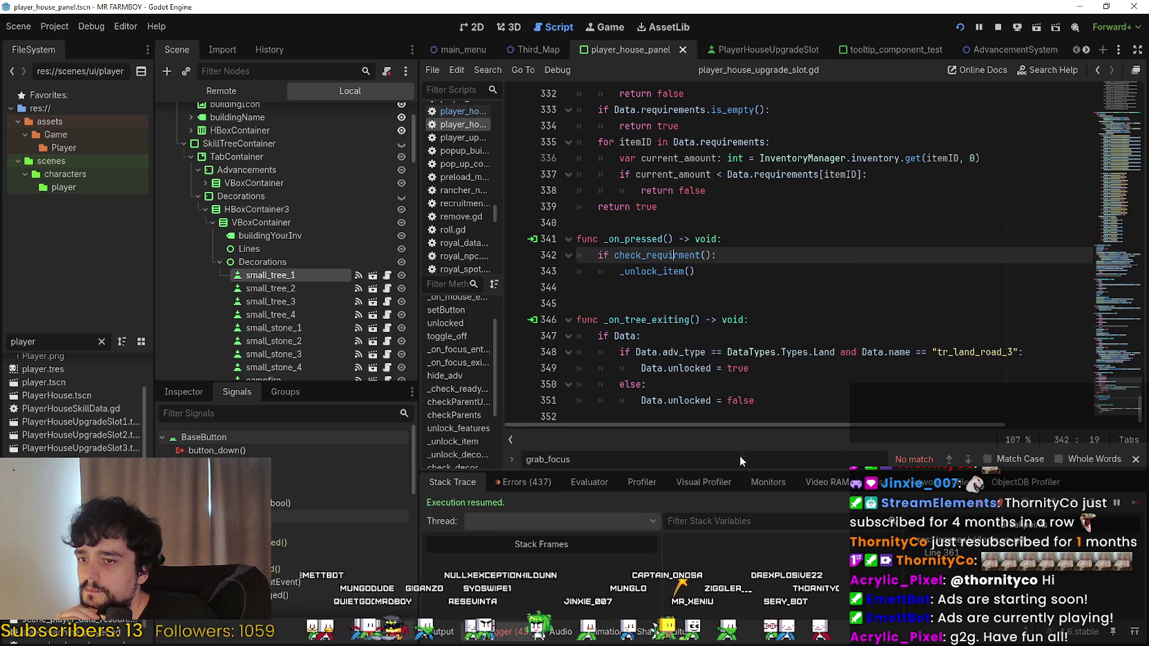
{"action": "scroll", "coordinate": [704, 269], "scroll_direction": "down", "scroll_amount": 1}
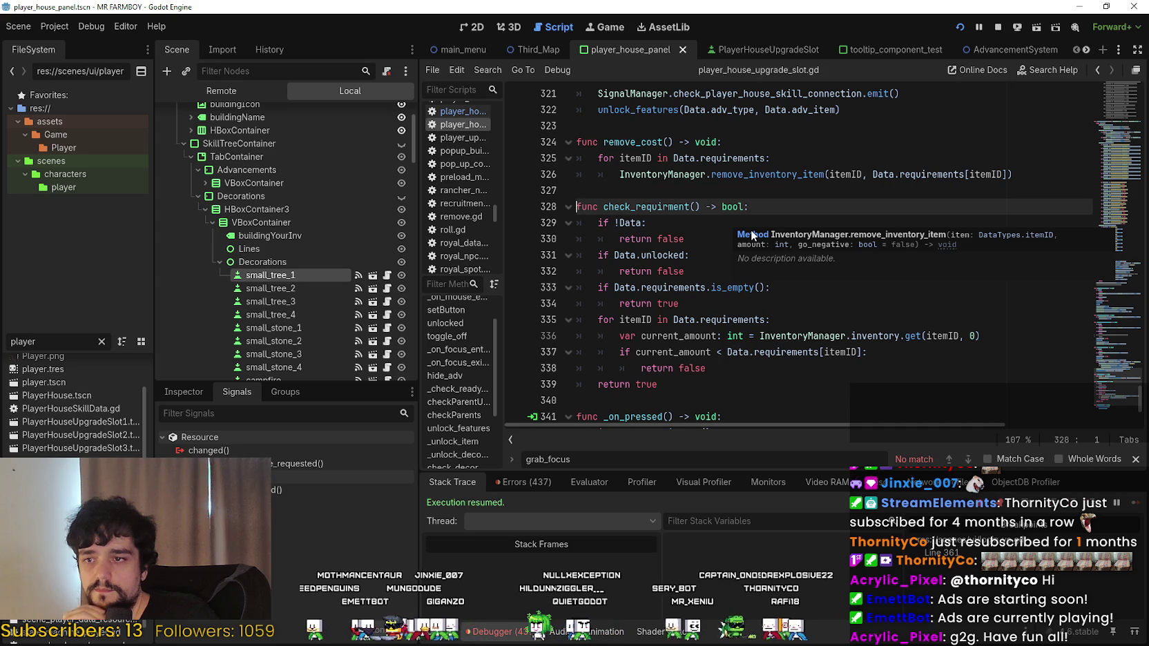
{"action": "left_click", "coordinate": [822, 304]}
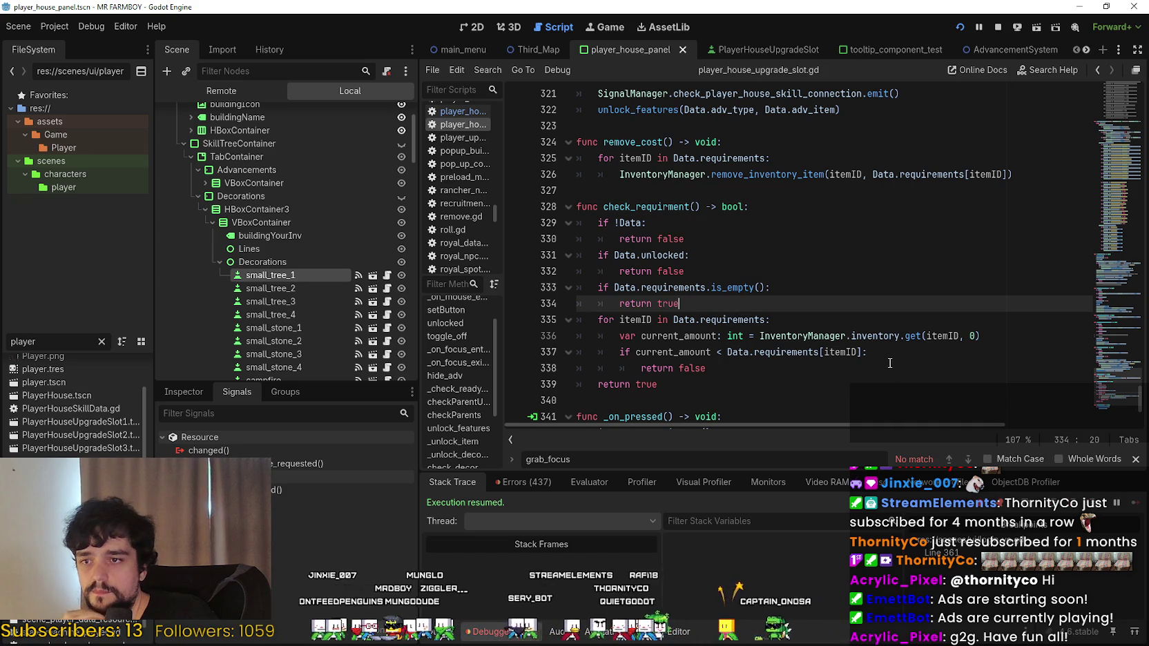
{"action": "left_click", "coordinate": [755, 271]}
{"action": "key", "text": "Return"}
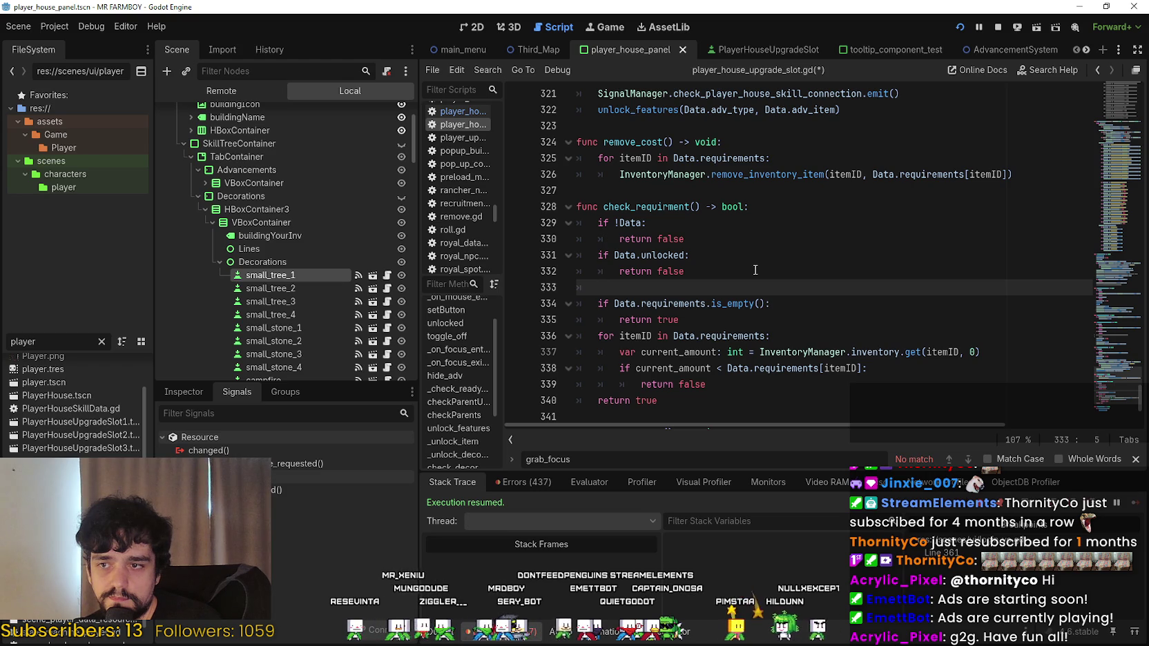
Start line 333's condition comparing Data.adv_type against DataTypes.
{"action": "type", "text": "if Data."}
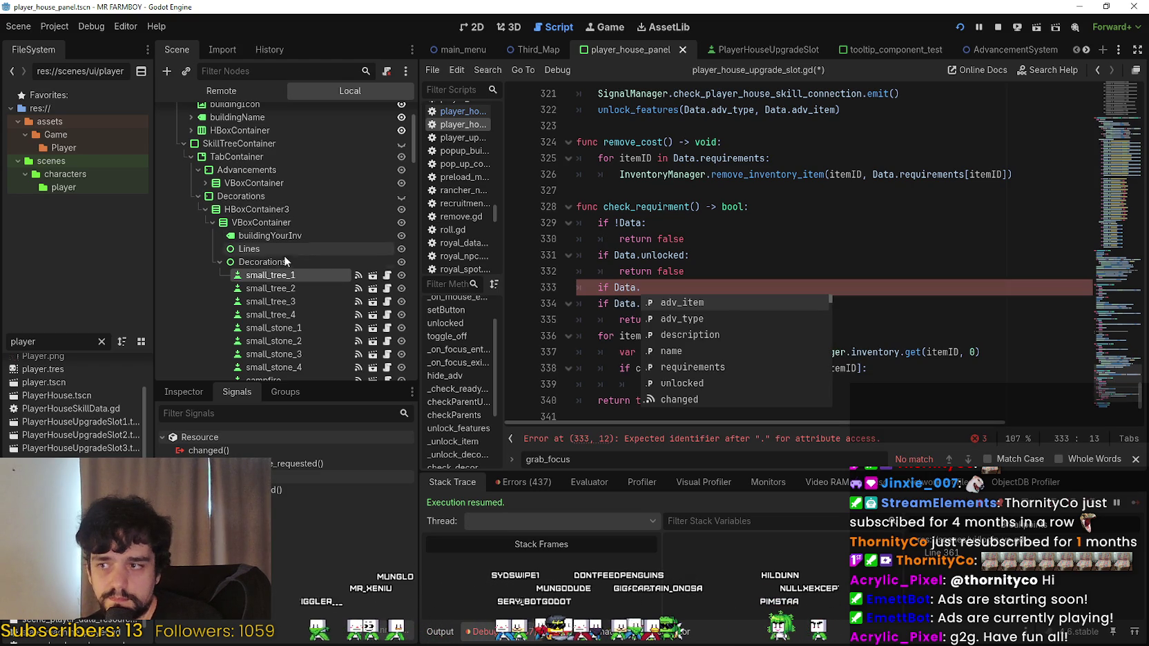
{"action": "left_click", "coordinate": [284, 275]}
{"action": "left_click", "coordinate": [184, 392]}
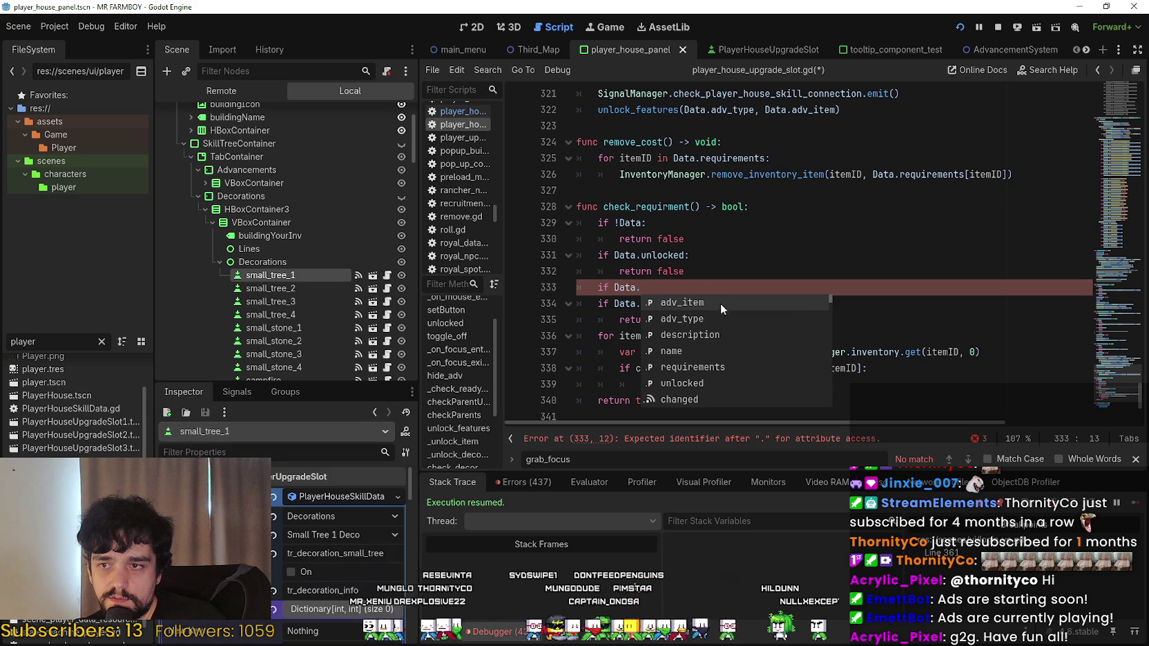
{"action": "type", "text": "adv"}
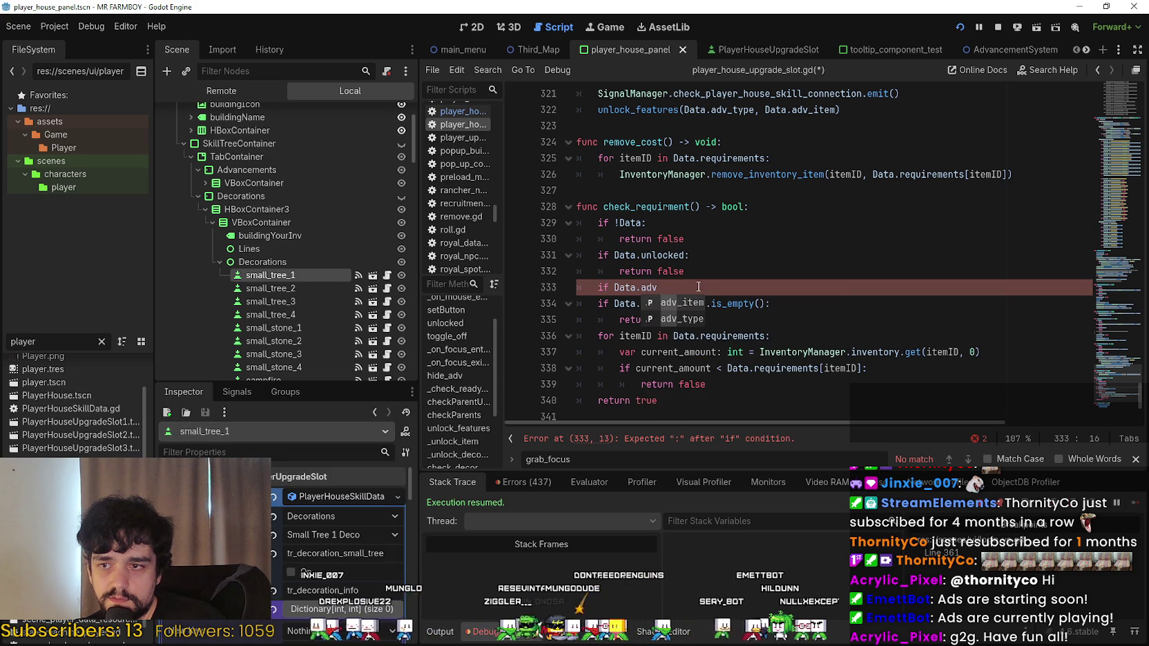
{"action": "key", "text": "Down"}
{"action": "key", "text": "Return"}
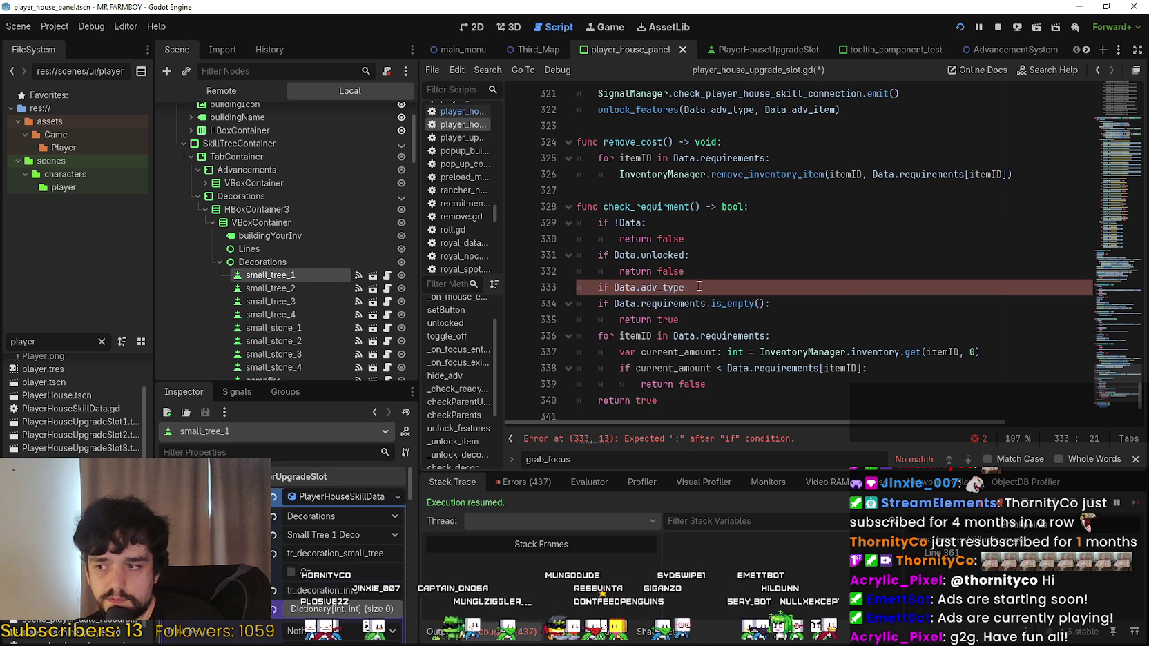
{"action": "type", "text": "== Data"}
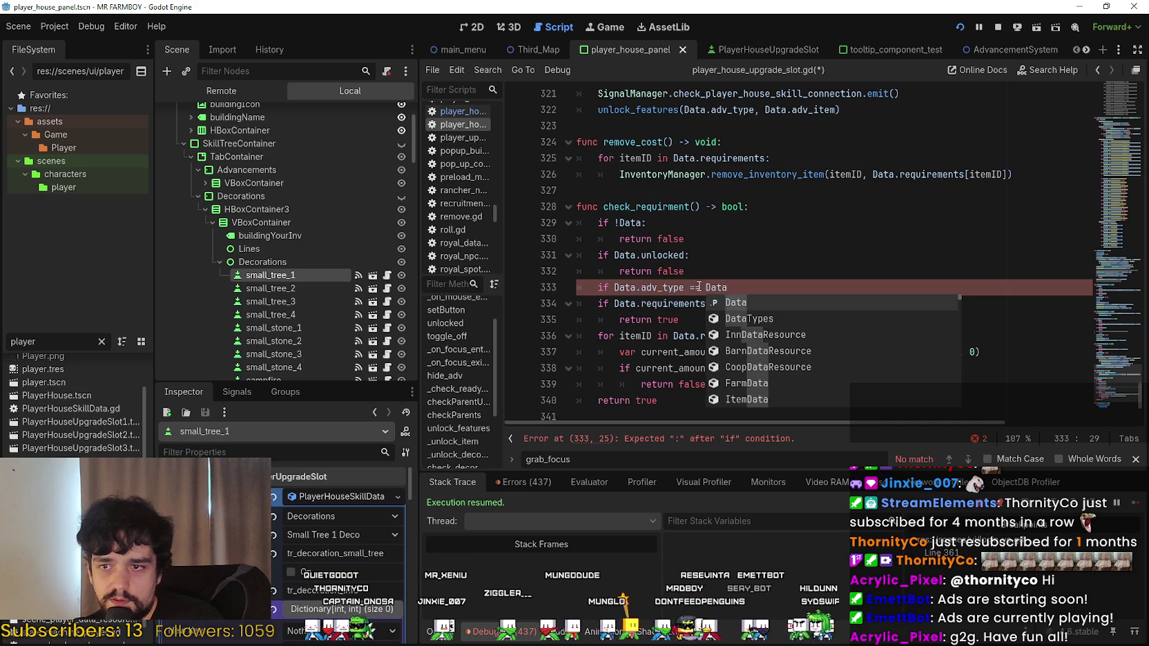
{"action": "type", "text": "."}
{"action": "key", "text": "BackSpace"}
{"action": "key", "text": "BackSpace"}
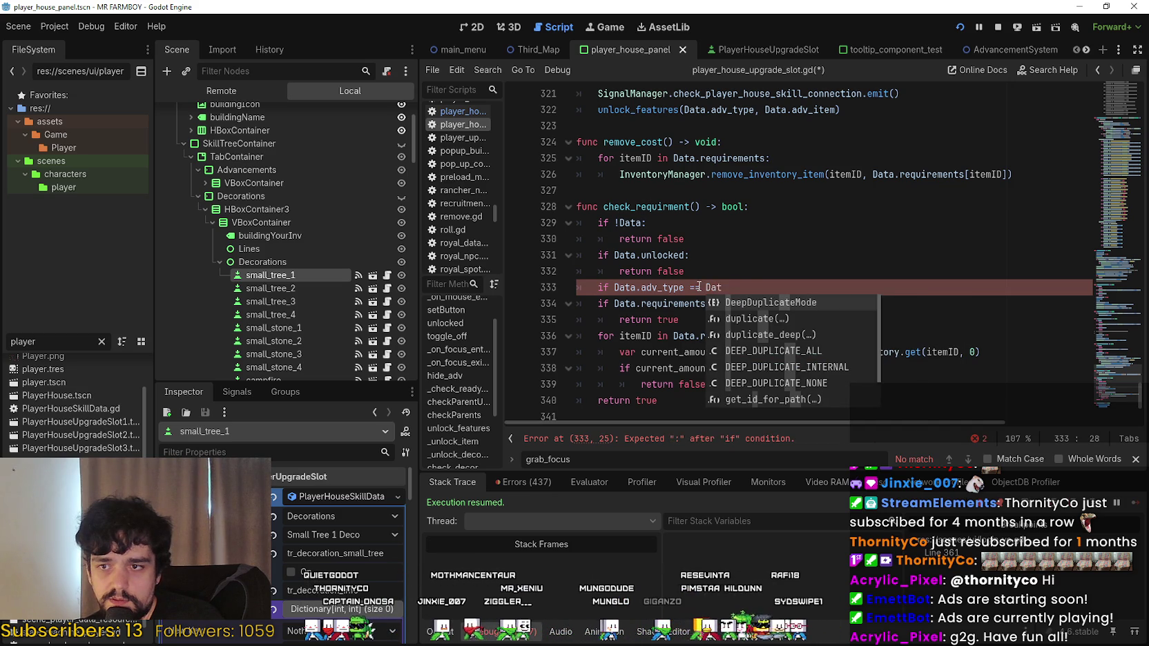
{"action": "key", "text": "BackSpace"}
{"action": "key", "text": "BackSpace"}
{"action": "key", "text": "BackSpace"}
{"action": "type", "text": "data"}
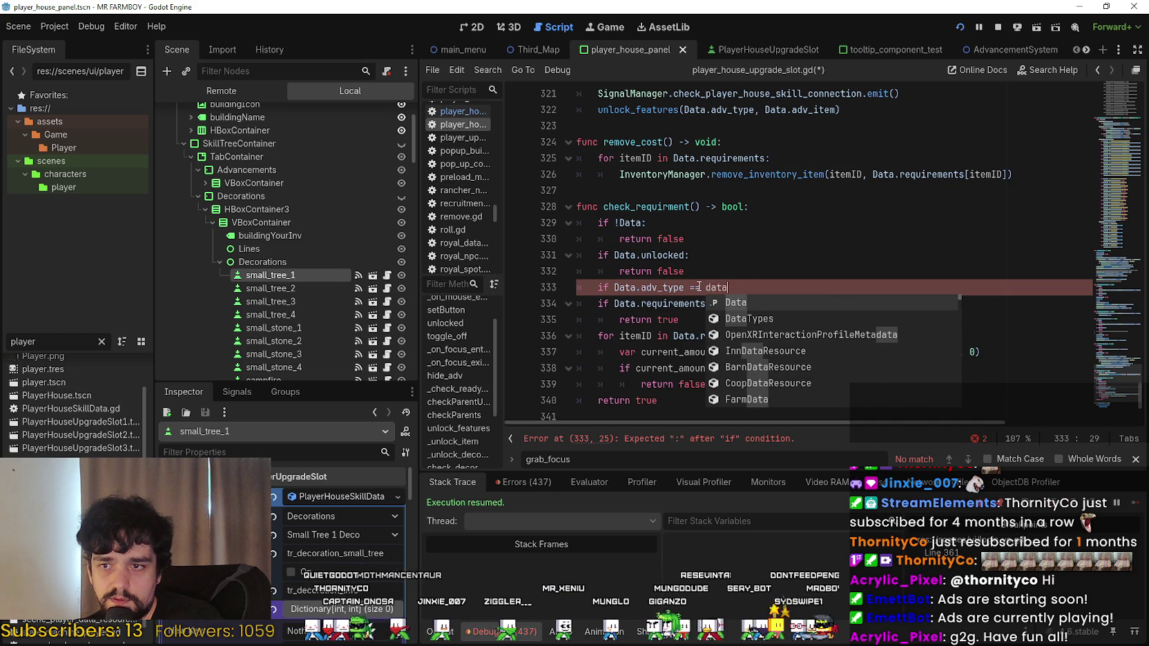
{"action": "key", "text": "Down"}
{"action": "key", "text": "Return"}
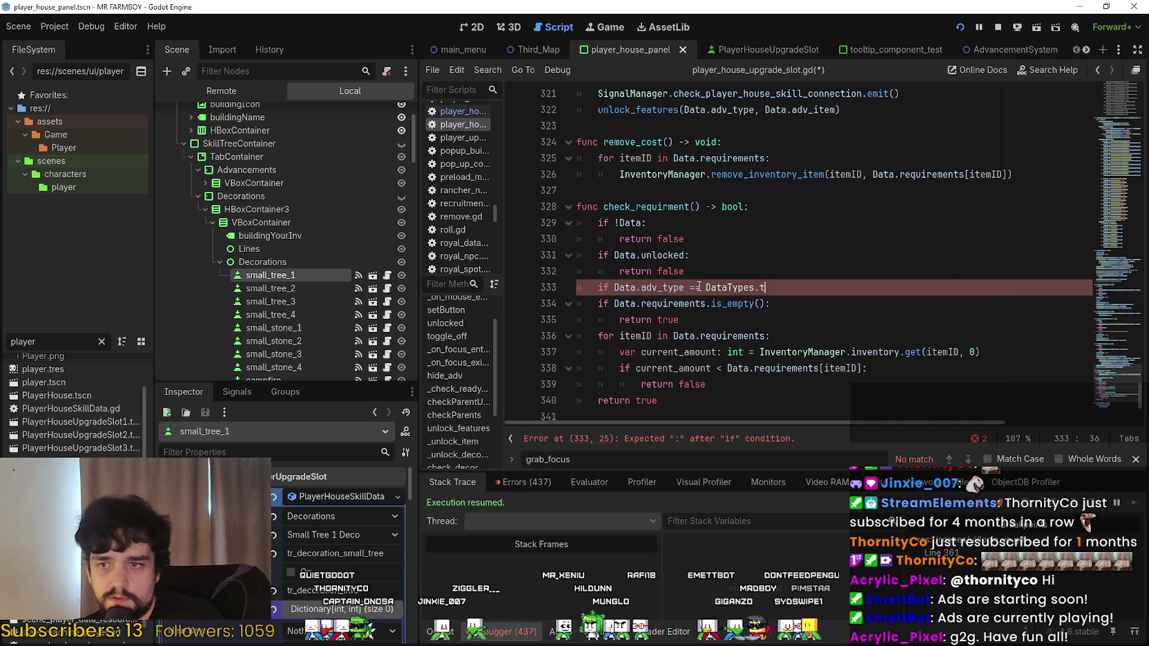
Finish it as 'if Data.adv_type == DataTypes.Types.Decorations:' with return false below, and save.
{"action": "key", "text": "Return"}
{"action": "type", "text": ".de"}
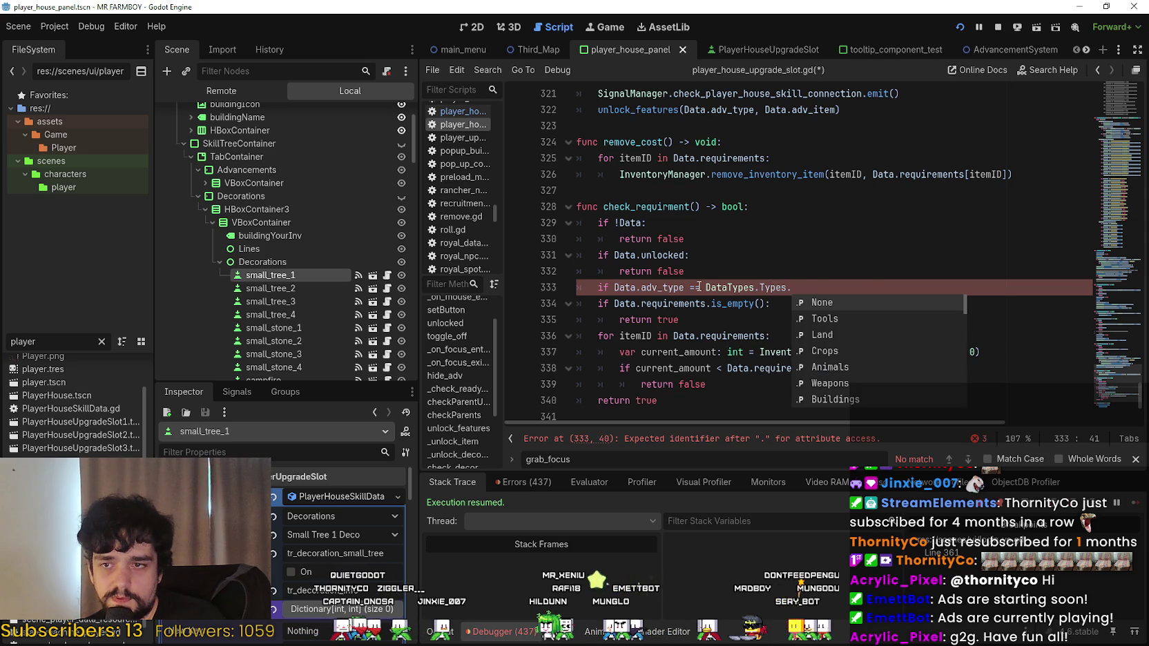
{"action": "key", "text": "Return"}
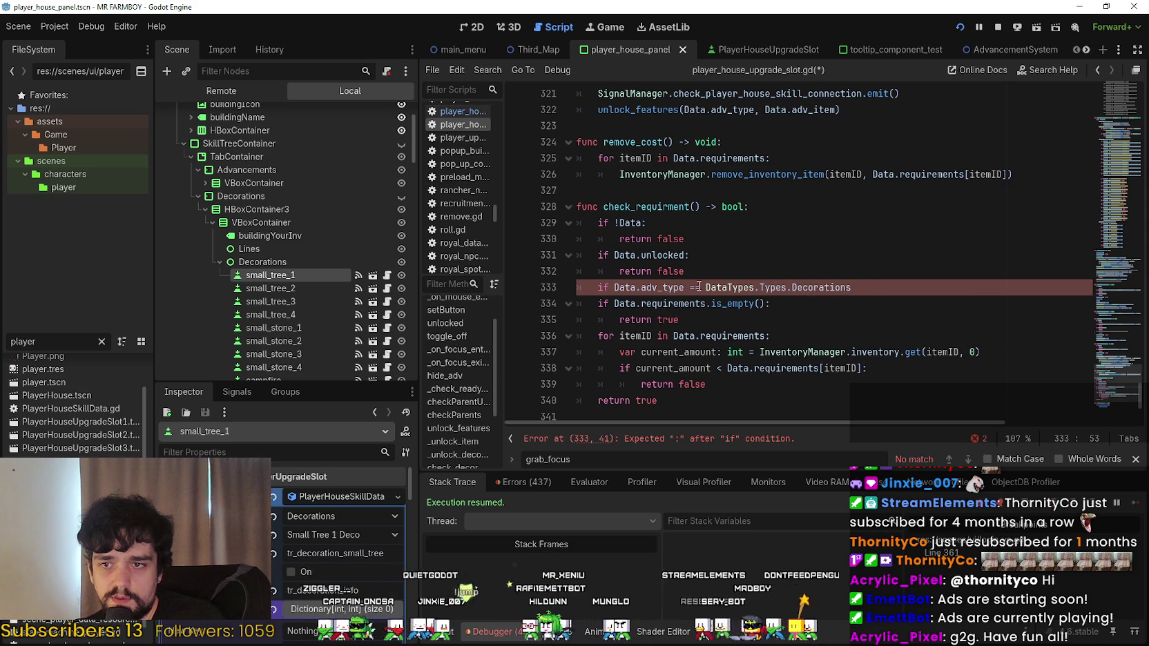
{"action": "key", "text": "BackSpace"}
{"action": "key", "text": "BackSpace"}
{"action": "type", "text": ":"}
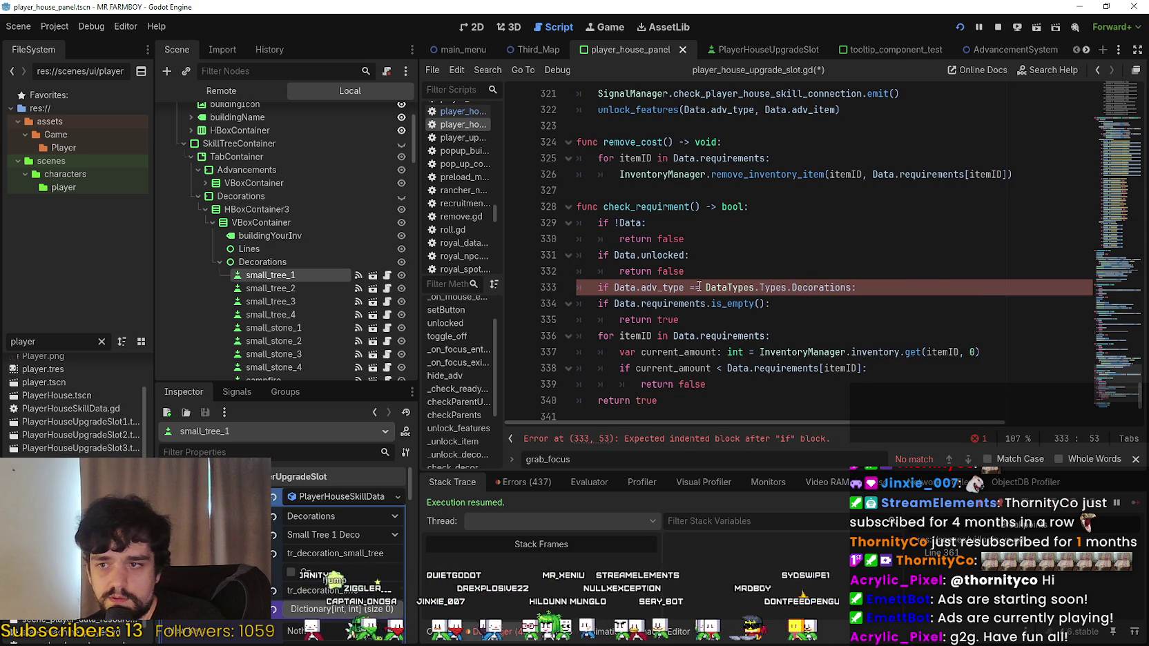
{"action": "key", "text": "Return"}
{"action": "type", "text": "return false"}
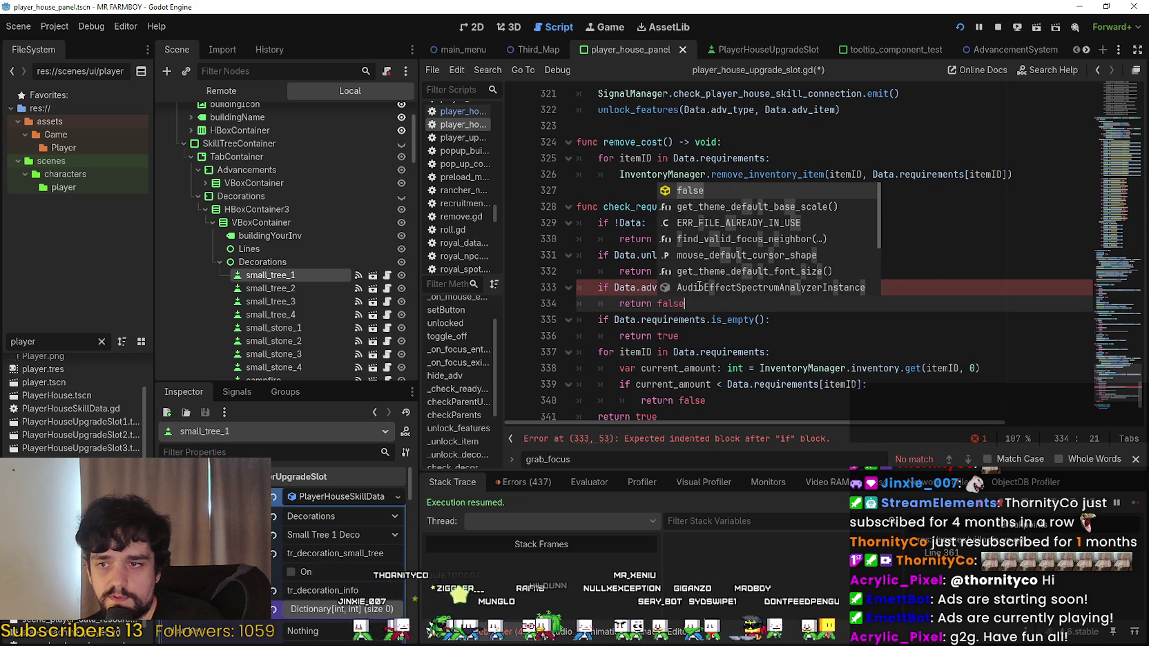
{"action": "key", "text": "Return"}
{"action": "key", "text": "ctrl+s"}
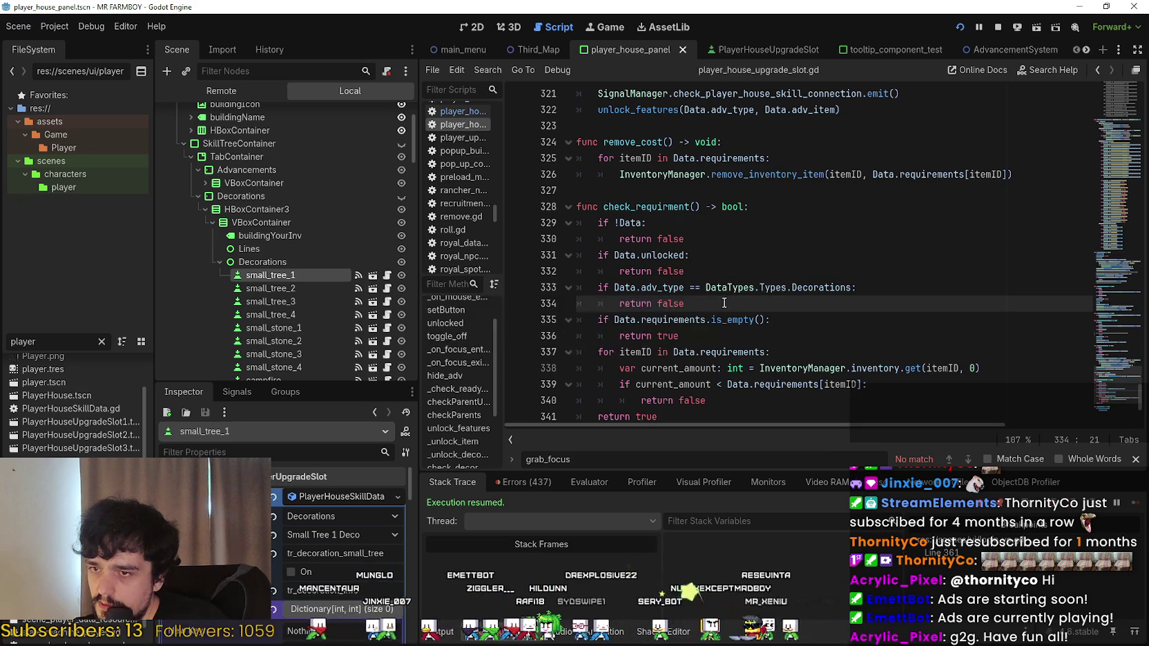
Collapse Decorations, select the Fence skill slot and save the scene.
{"action": "scroll", "coordinate": [299, 277], "scroll_direction": "up", "scroll_amount": 3}
{"action": "scroll", "coordinate": [301, 262], "scroll_direction": "down", "scroll_amount": 5}
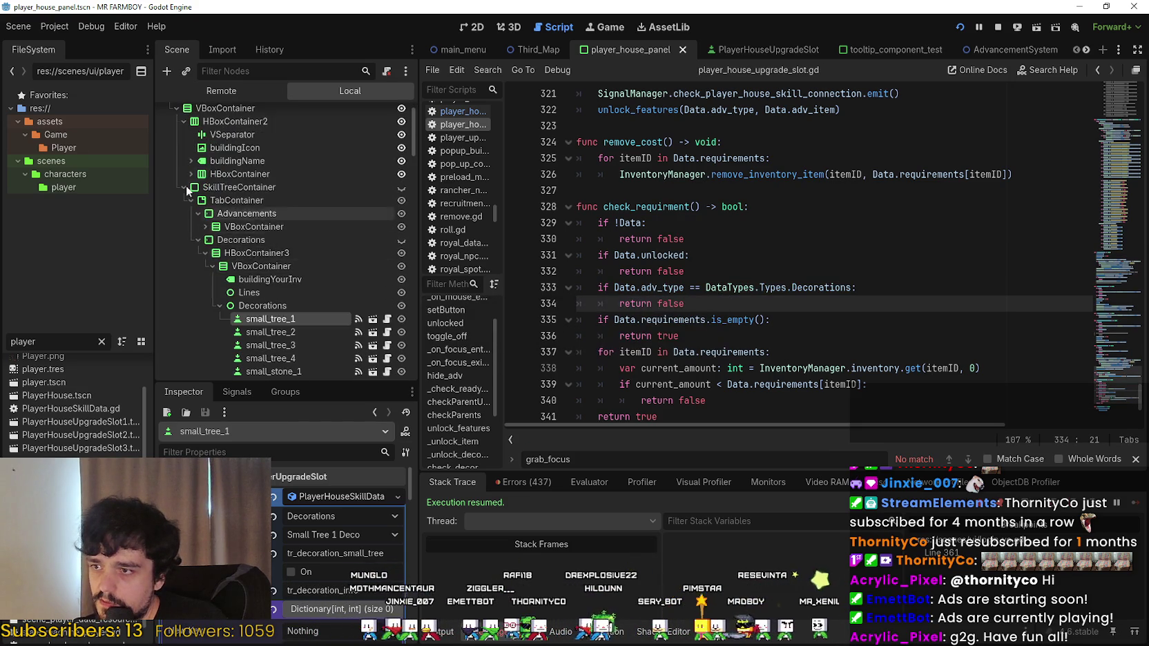
{"action": "scroll", "coordinate": [296, 232], "scroll_direction": "up", "scroll_amount": 4}
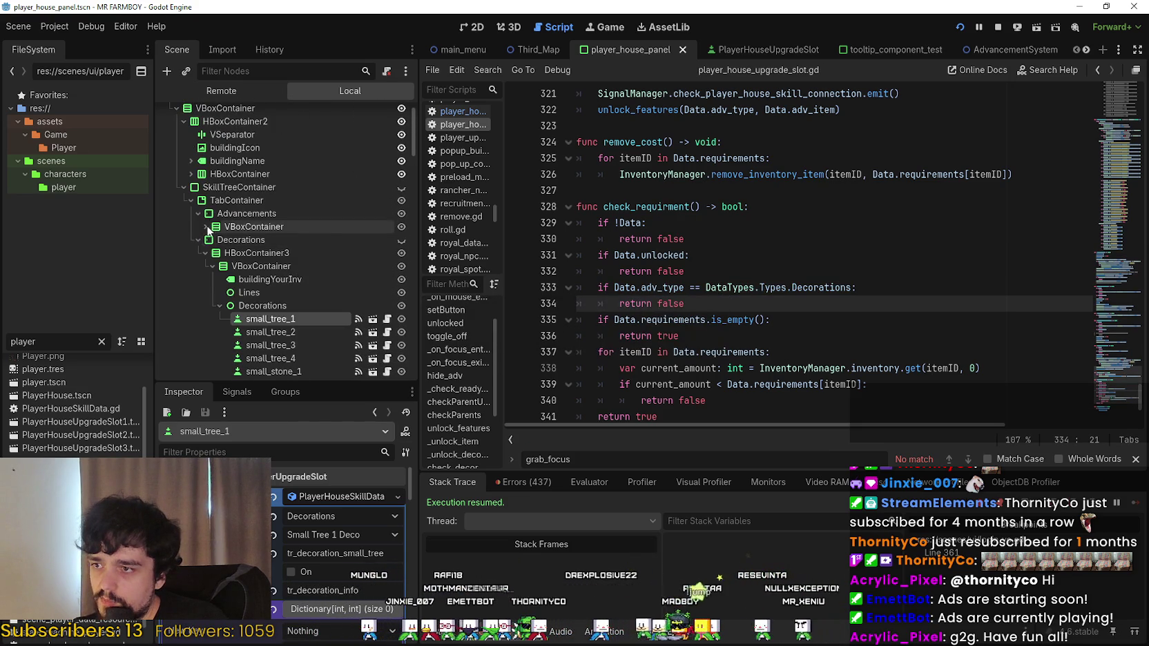
{"action": "left_click", "coordinate": [198, 240]}
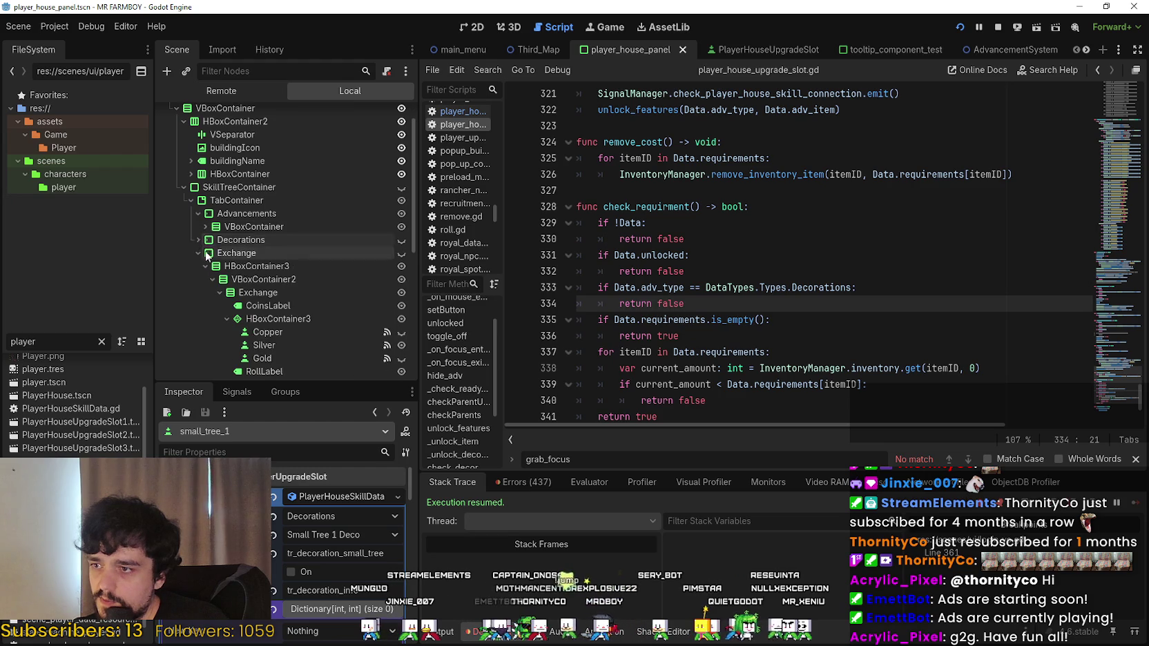
{"action": "scroll", "coordinate": [291, 348], "scroll_direction": "down", "scroll_amount": 5}
{"action": "left_click", "coordinate": [280, 191]}
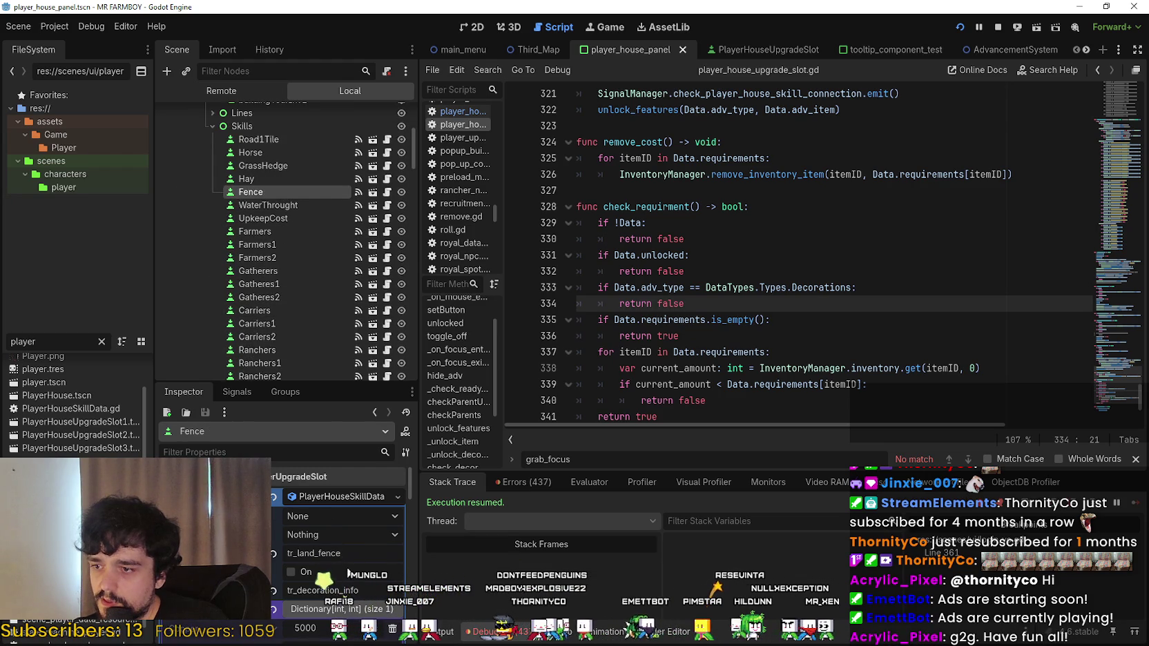
{"action": "key", "text": "ctrl+s"}
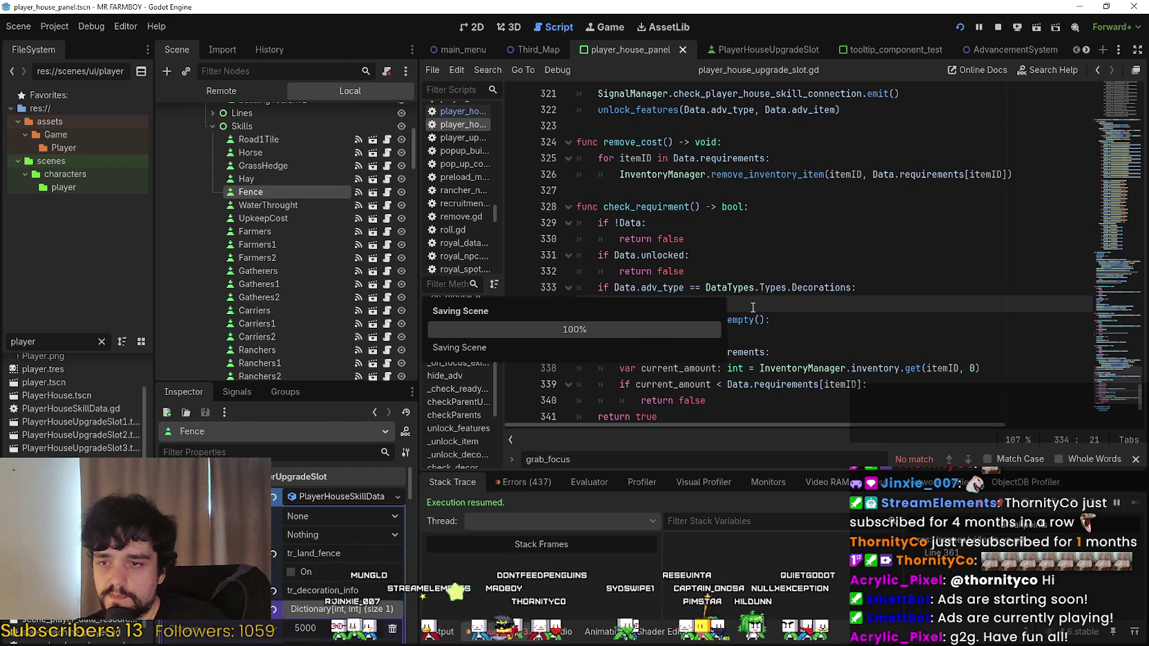
Collapse the Skills branch and stop the running game.
{"action": "left_click", "coordinate": [211, 126]}
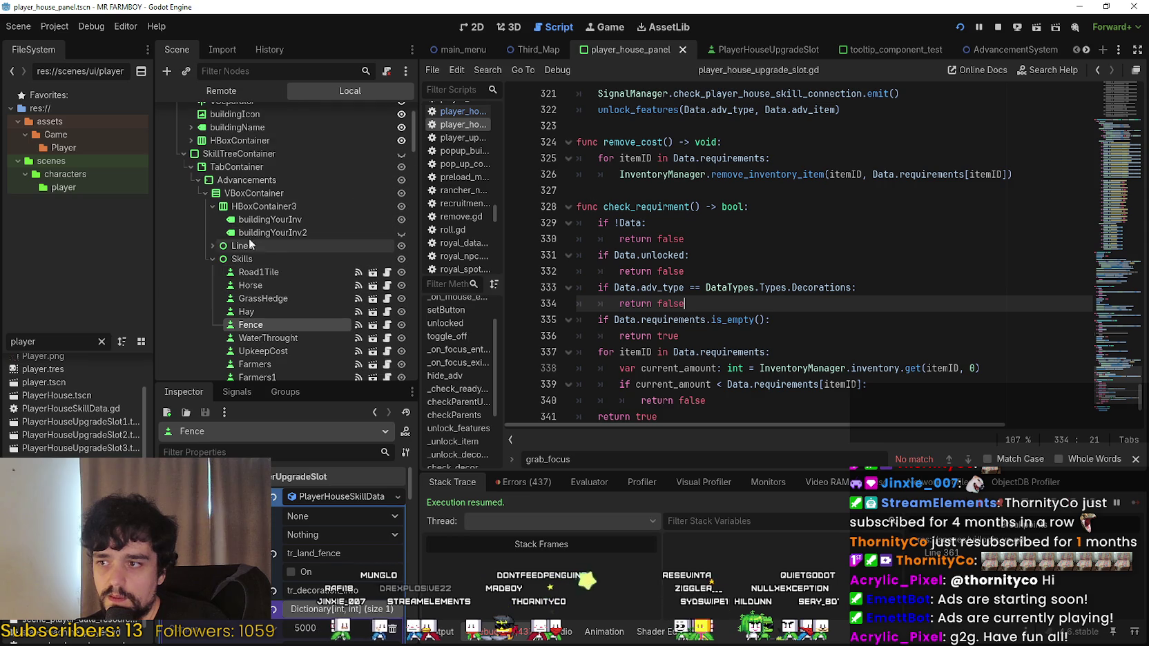
{"action": "scroll", "coordinate": [288, 339], "scroll_direction": "up", "scroll_amount": 1}
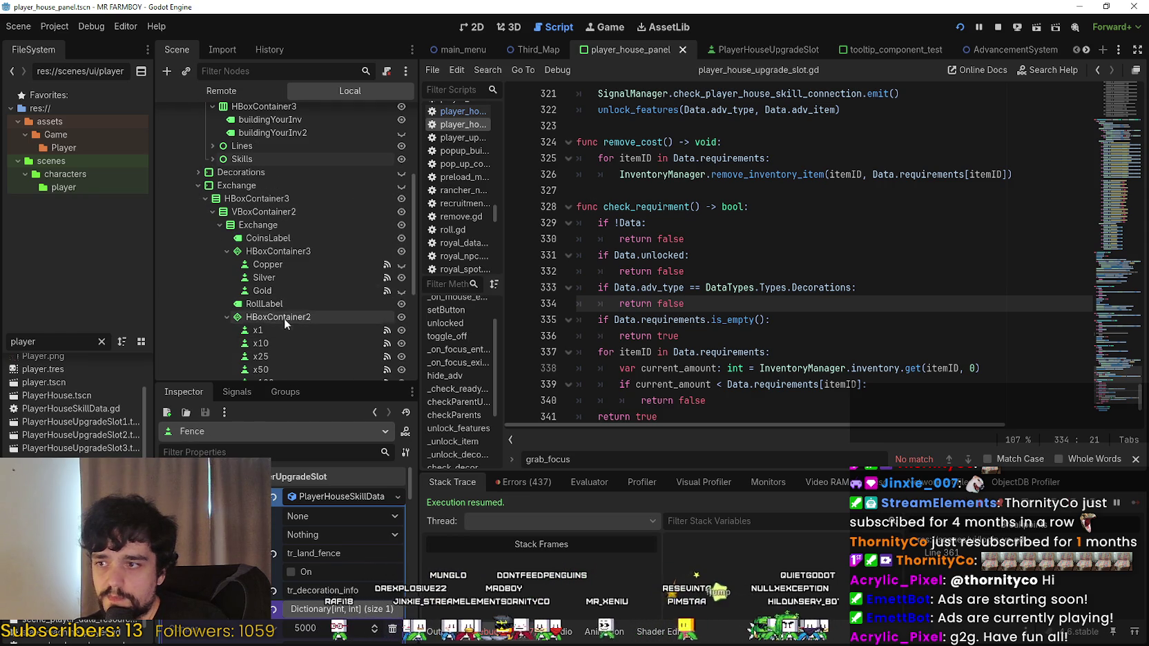
{"action": "left_click", "coordinate": [1000, 29]}
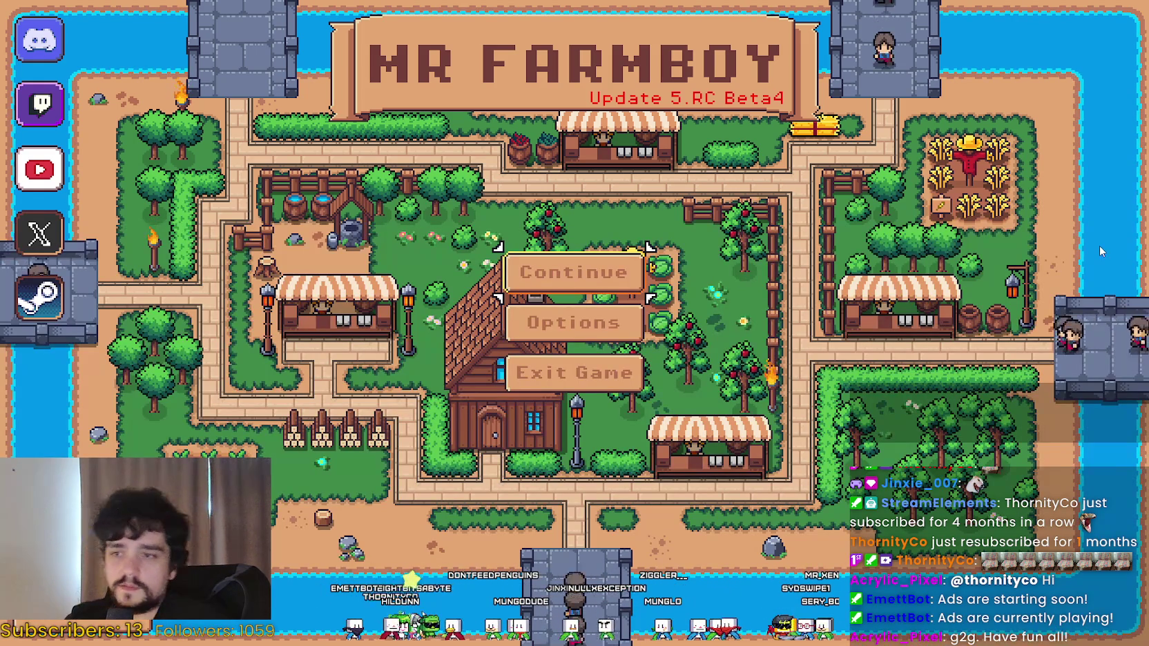
Load the Save 3 (Incremental) game from the save list.
{"action": "key", "text": "Return"}
{"action": "key", "text": "Down"}
{"action": "key", "text": "Down"}
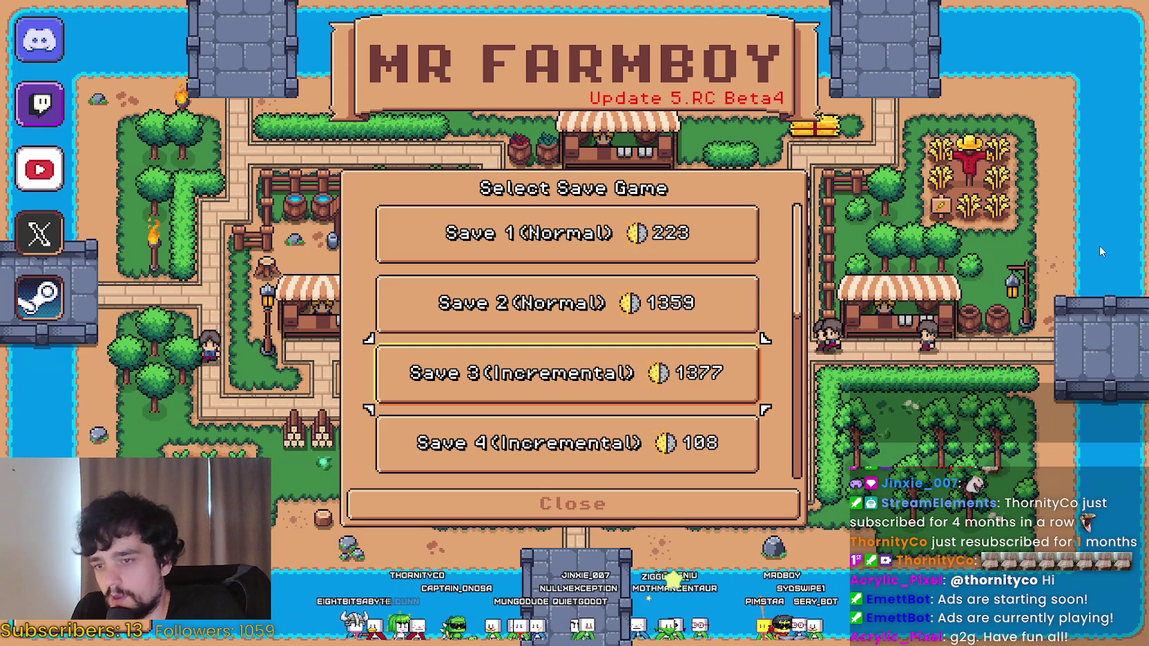
{"action": "key", "text": "Return"}
{"action": "key", "text": "Return"}
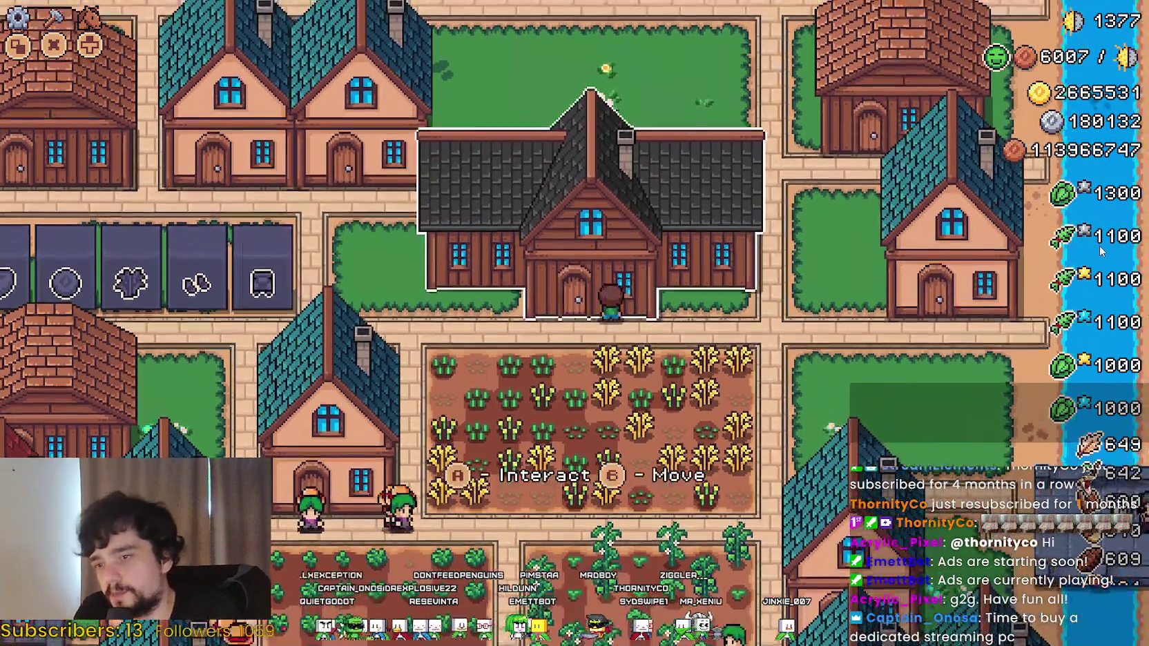
Open the Player House advancement tree and browse the Chickens, Road Tile and Decorations slots.
{"action": "key", "text": "Return"}
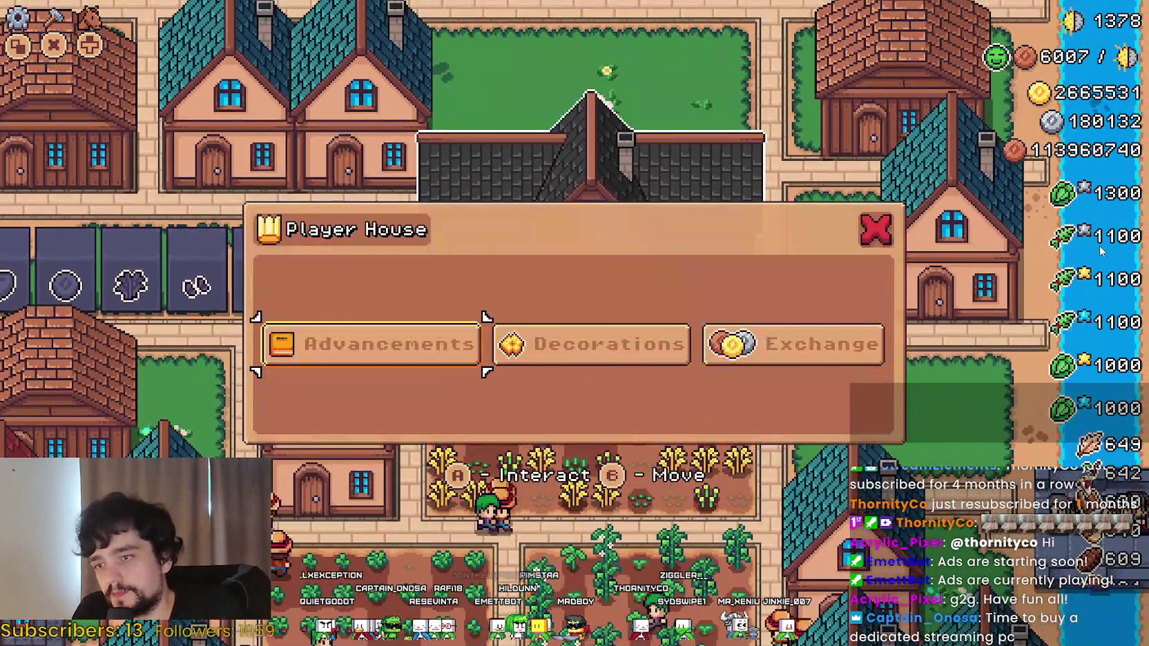
{"action": "key", "text": "Return"}
{"action": "key", "text": "Up"}
{"action": "key", "text": "Right"}
{"action": "key", "text": "Down"}
{"action": "key", "text": "Up"}
{"action": "key", "text": "Down"}
{"action": "key", "text": "Down"}
{"action": "key", "text": "Down"}
{"action": "key", "text": "Down"}
Browse the Wood Fence, Market Upgrade 1, Manure, Island Expansion 3 and Warehouse Upgrade 2 slots.
{"action": "key", "text": "Up"}
{"action": "key", "text": "Right"}
{"action": "key", "text": "Up"}
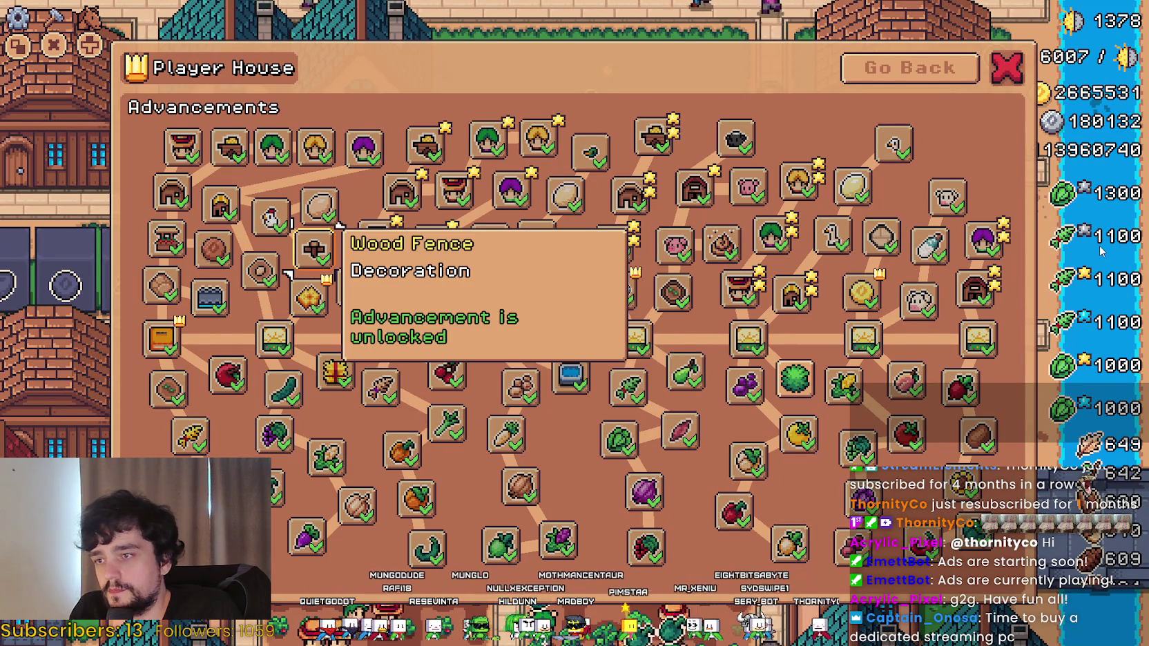
{"action": "key", "text": "Down"}
{"action": "key", "text": "Down"}
{"action": "key", "text": "Up"}
{"action": "key", "text": "Right"}
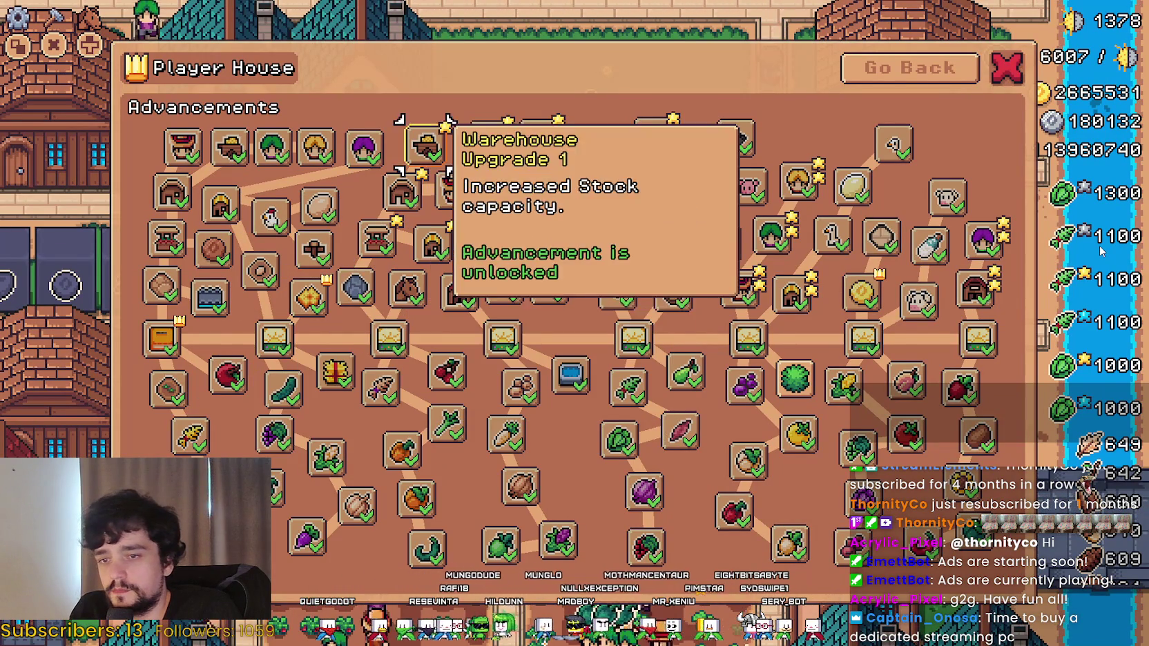
{"action": "key", "text": "Right"}
{"action": "key", "text": "Right"}
{"action": "key", "text": "Right"}
{"action": "key", "text": "Down"}
{"action": "key", "text": "Up"}
{"action": "key", "text": "Up"}
{"action": "key", "text": "Up"}
Leave the advancement tree and open the Decorations page.
{"action": "key", "text": "Escape"}
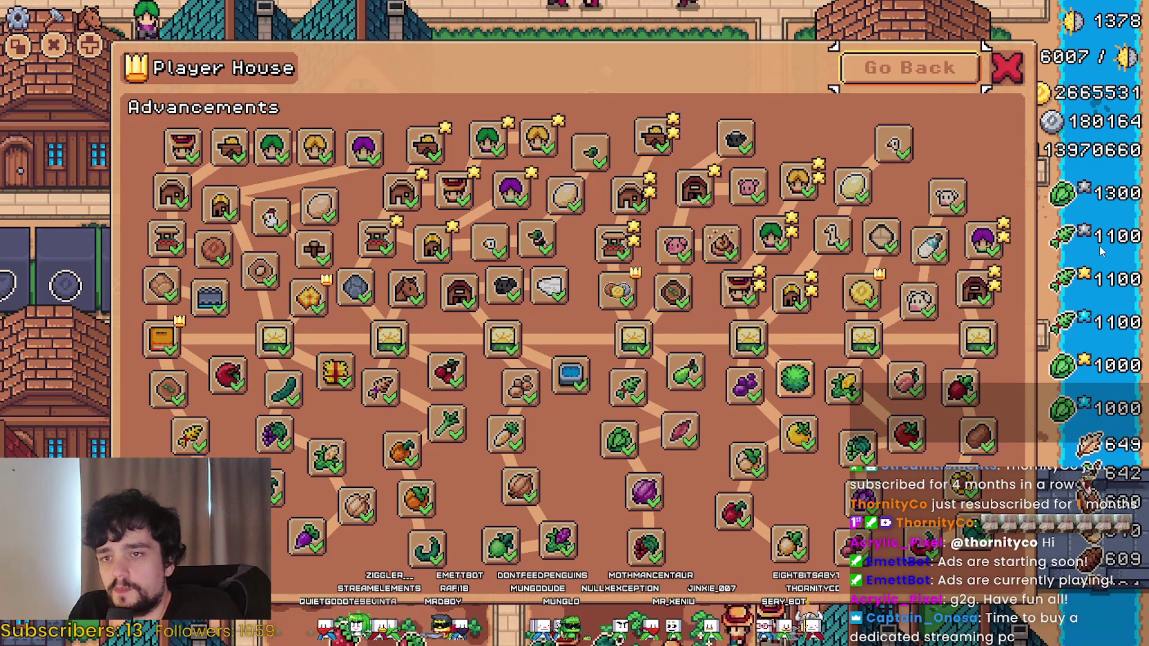
{"action": "key", "text": "Right"}
{"action": "key", "text": "Return"}
Browse the roll amounts and decoration slots, checking whether focus lands on locked decorations.
{"action": "key", "text": "Right"}
{"action": "key", "text": "Right"}
{"action": "key", "text": "Left"}
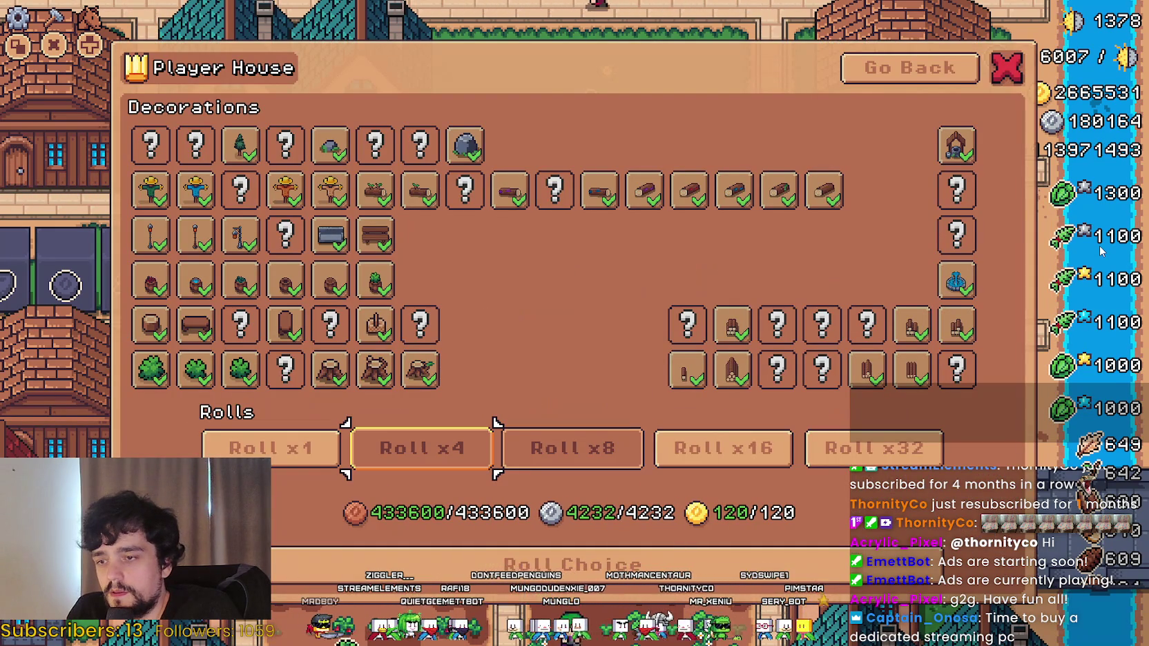
{"action": "key", "text": "Down"}
{"action": "key", "text": "Up"}
{"action": "key", "text": "Up"}
{"action": "key", "text": "Down"}
{"action": "key", "text": "Down"}
{"action": "key", "text": "Down"}
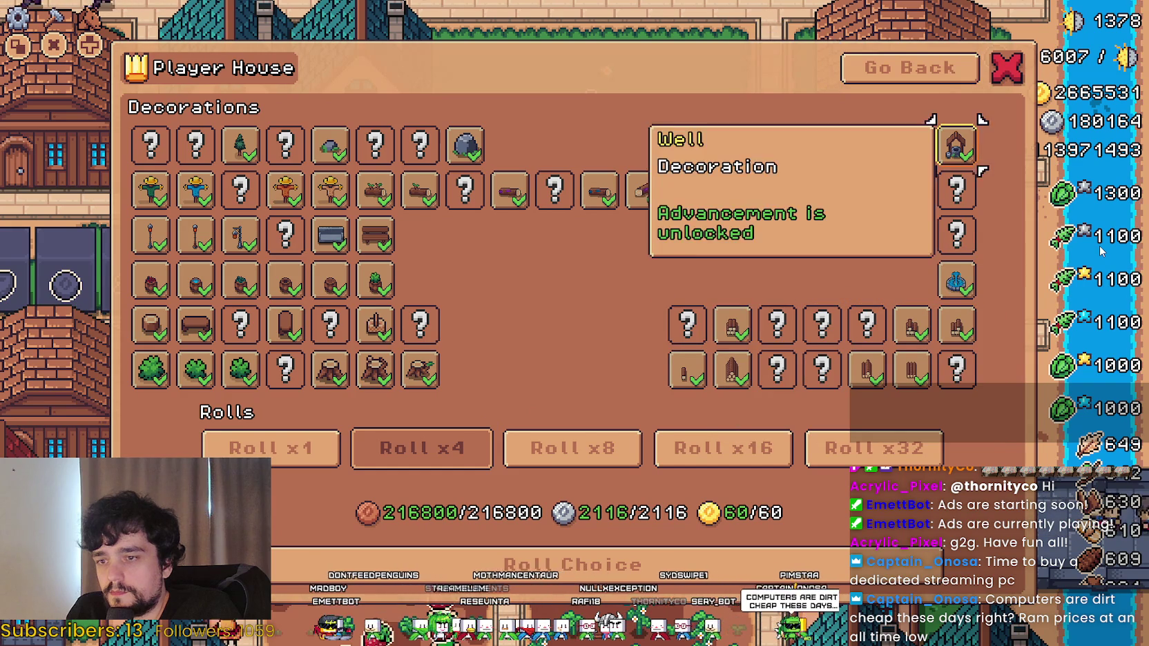
{"action": "key", "text": "Up"}
{"action": "key", "text": "Up"}
{"action": "key", "text": "Down"}
{"action": "key", "text": "Down"}
{"action": "key", "text": "Right"}
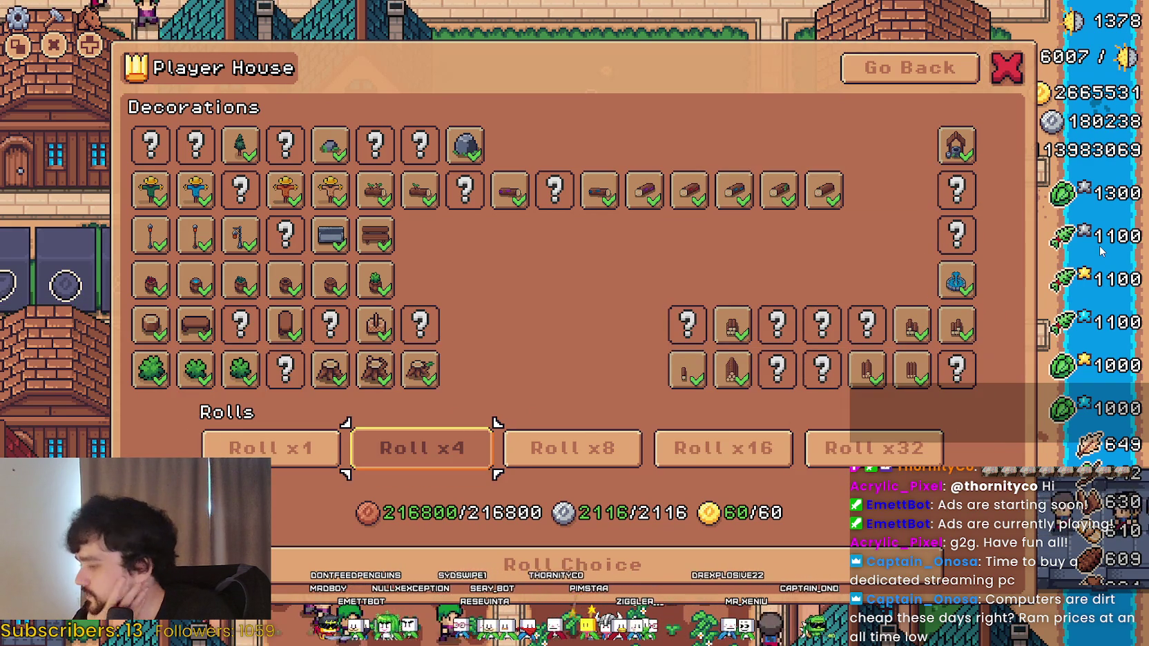
Roll x4 and x8 decorations, claim both rewards, and leave the Decorations page.
{"action": "key", "text": "Return"}
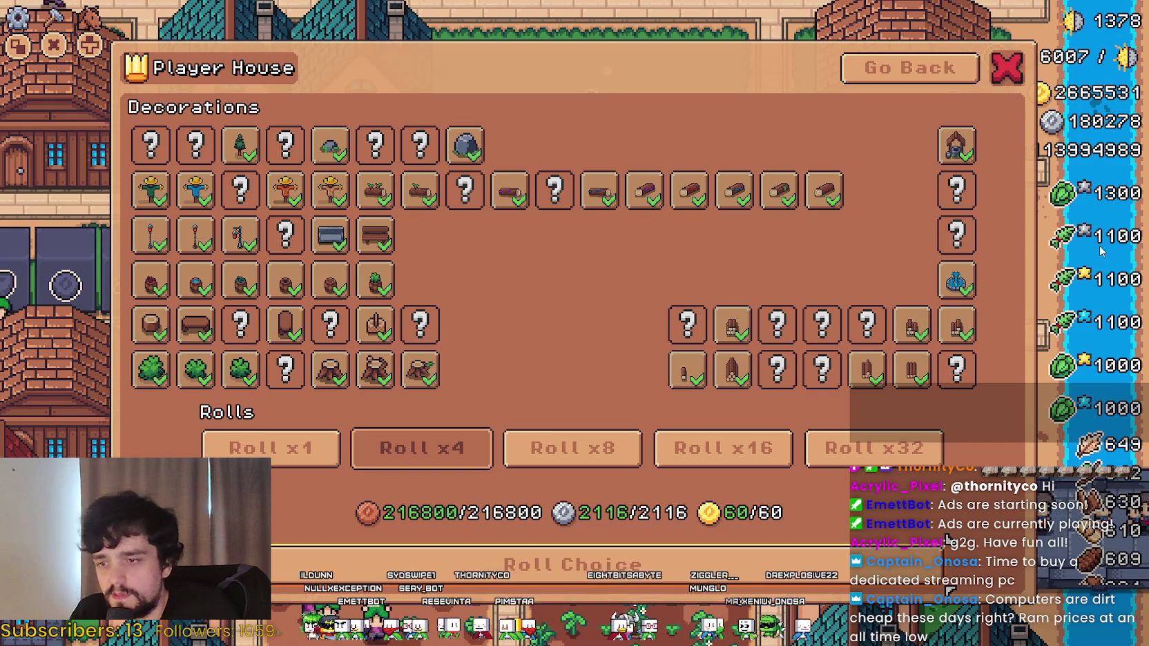
{"action": "key", "text": "Return"}
{"action": "key", "text": "Right"}
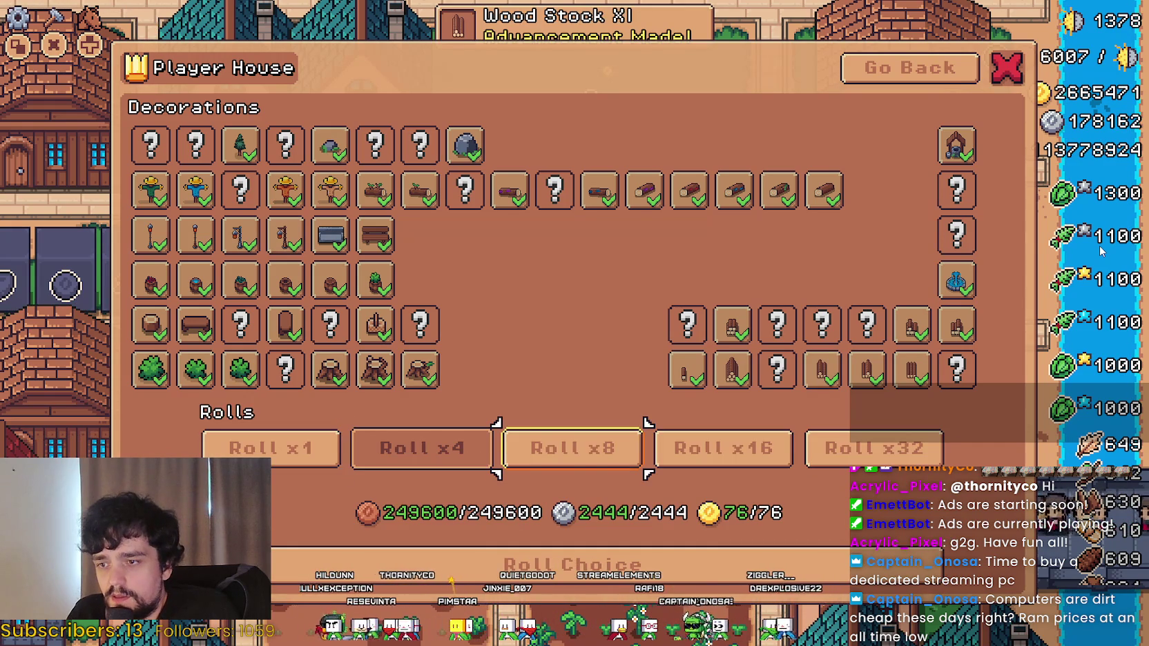
{"action": "key", "text": "Return"}
{"action": "key", "text": "Return"}
{"action": "key", "text": "Up"}
{"action": "key", "text": "Up"}
{"action": "key", "text": "Return"}
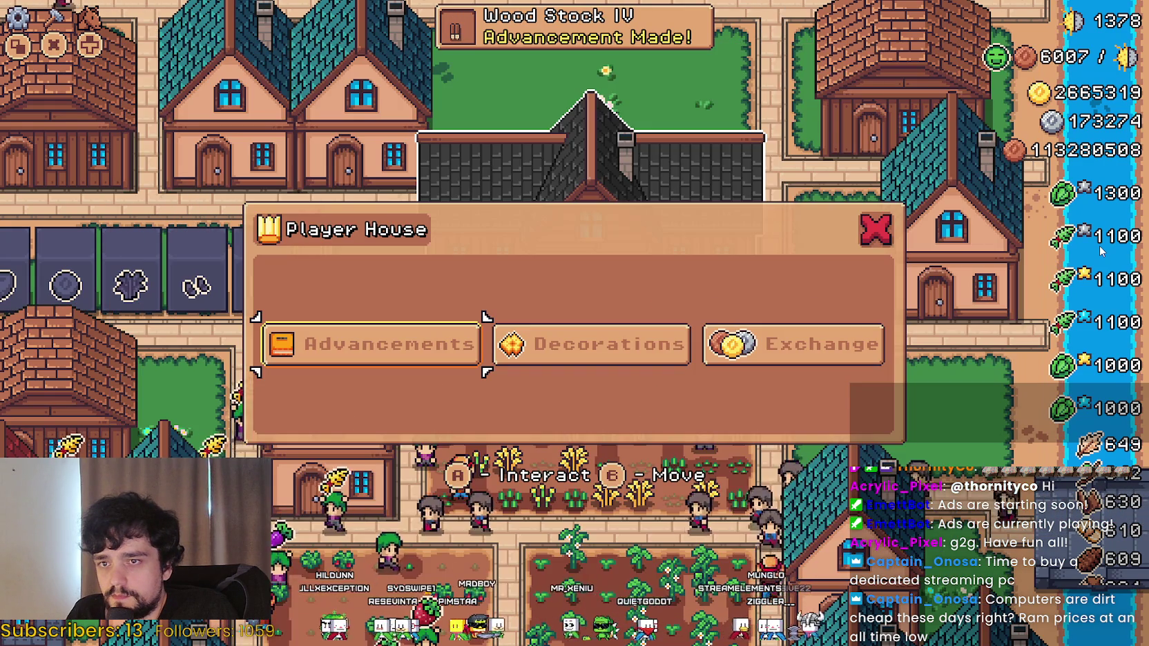
Browse the Decorations and Exchange options, then close the Player House menu.
{"action": "key", "text": "Right"}
{"action": "key", "text": "Right"}
{"action": "key", "text": "Left"}
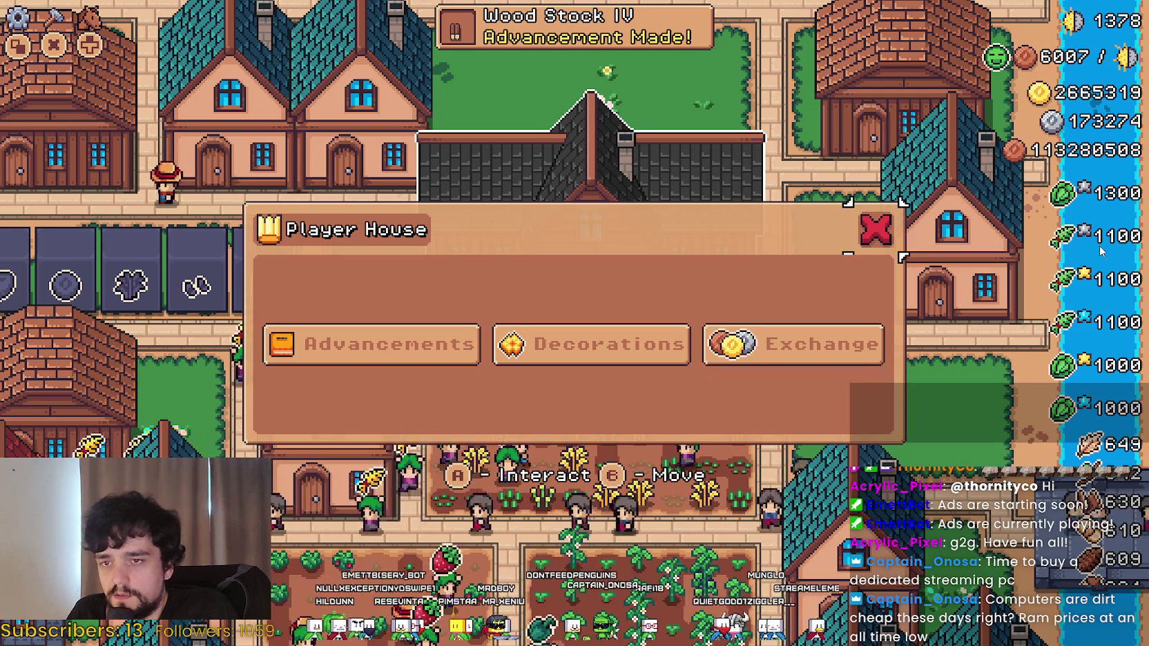
{"action": "key", "text": "Right"}
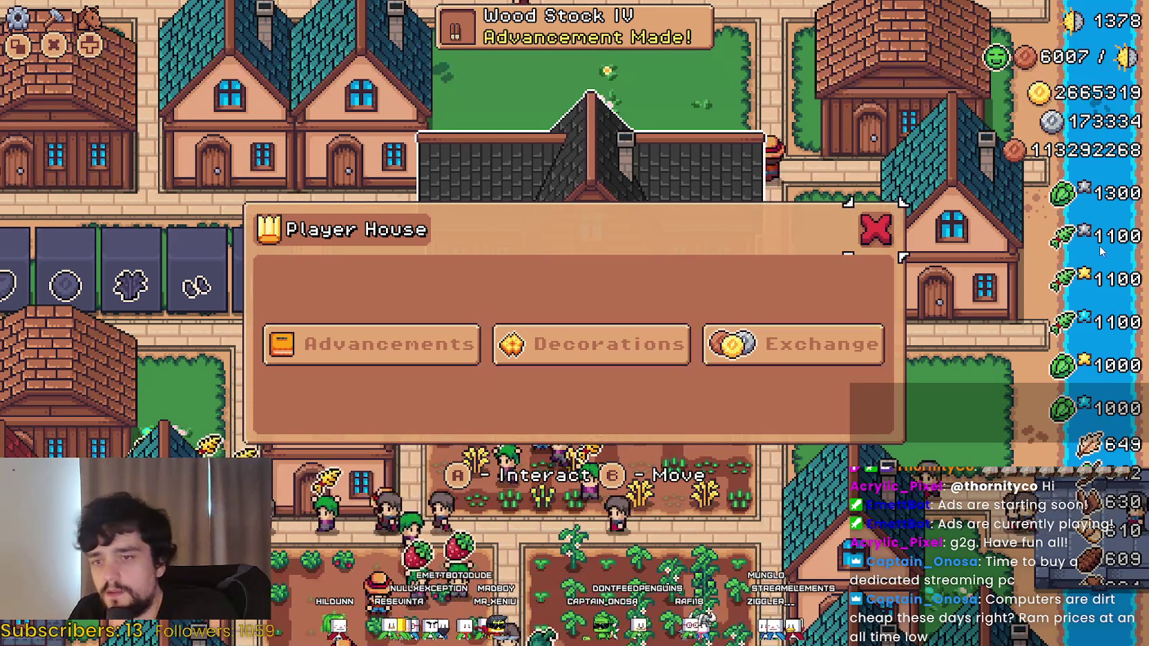
{"action": "key", "text": "Left"}
{"action": "key", "text": "Escape"}
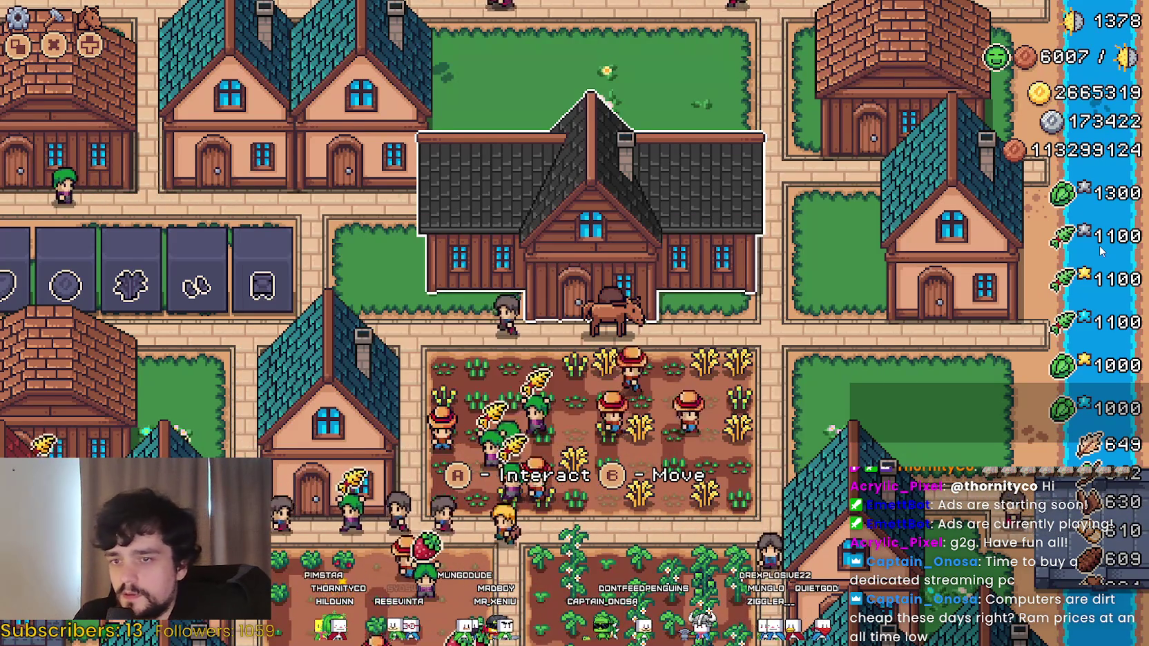
Review the House's hirable workers, item priority and Upgrade 1, then close it and pause.
{"action": "key", "text": "Down"}
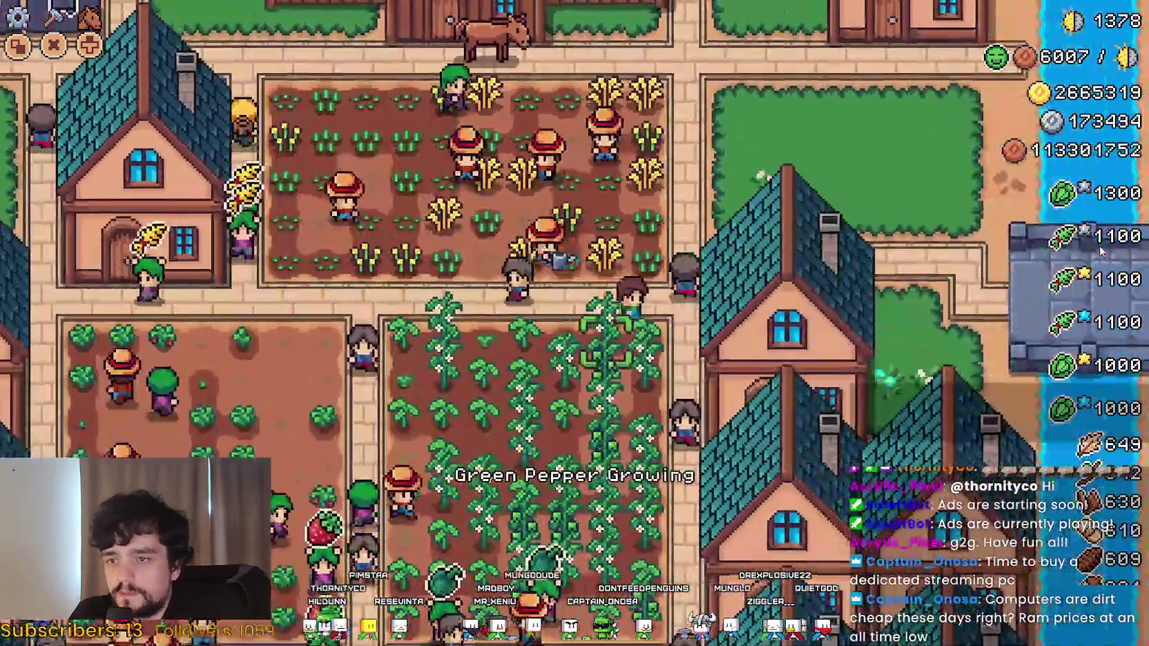
{"action": "key", "text": "Up"}
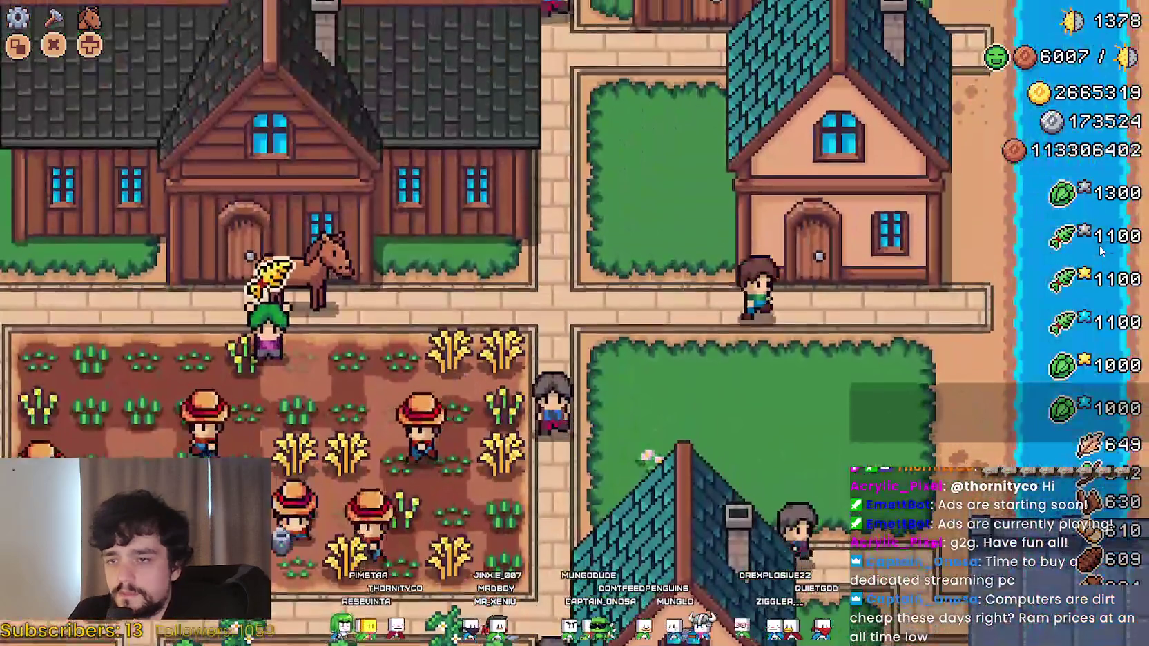
{"action": "key", "text": "e"}
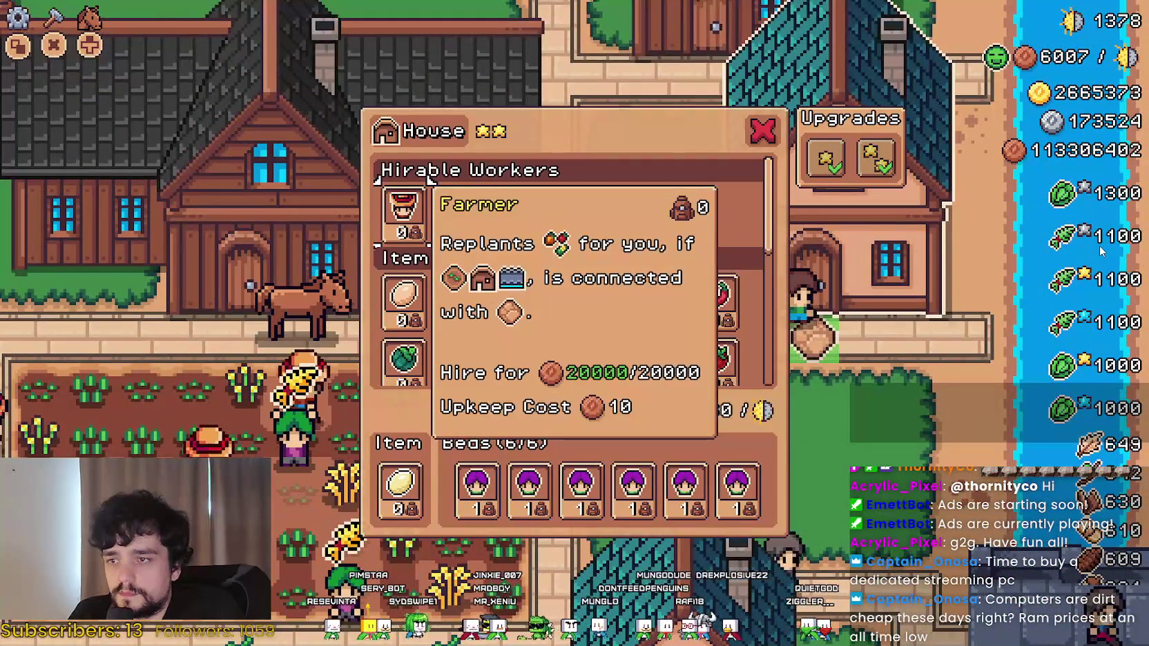
{"action": "key", "text": "Right"}
{"action": "key", "text": "Down"}
{"action": "key", "text": "Right"}
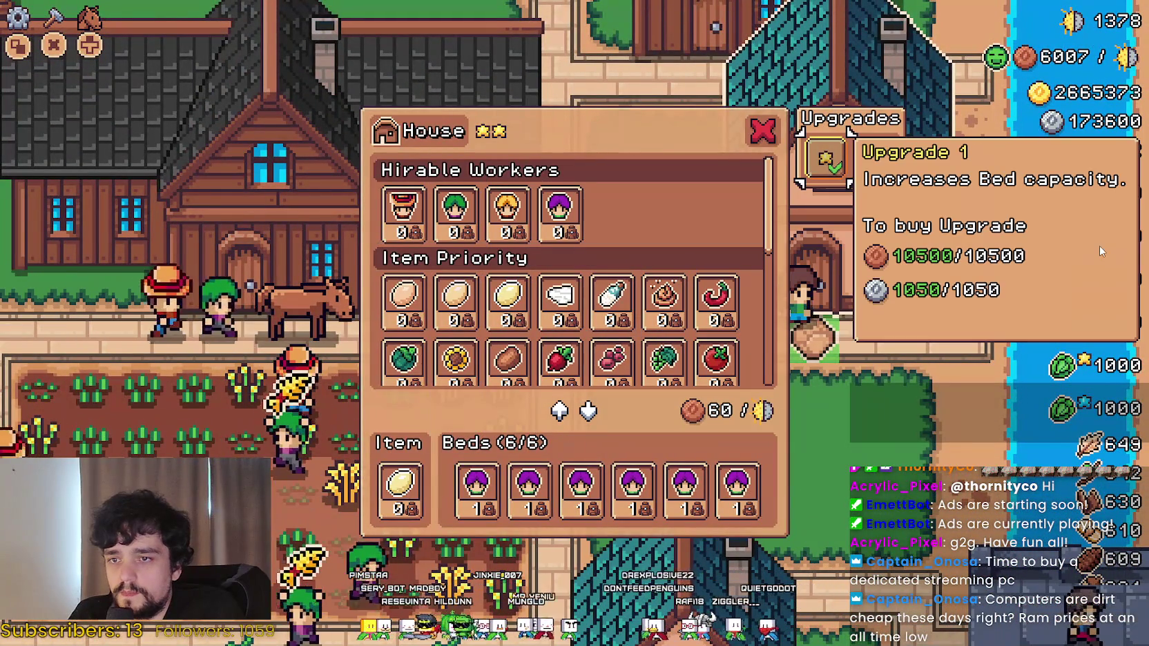
{"action": "key", "text": "Up"}
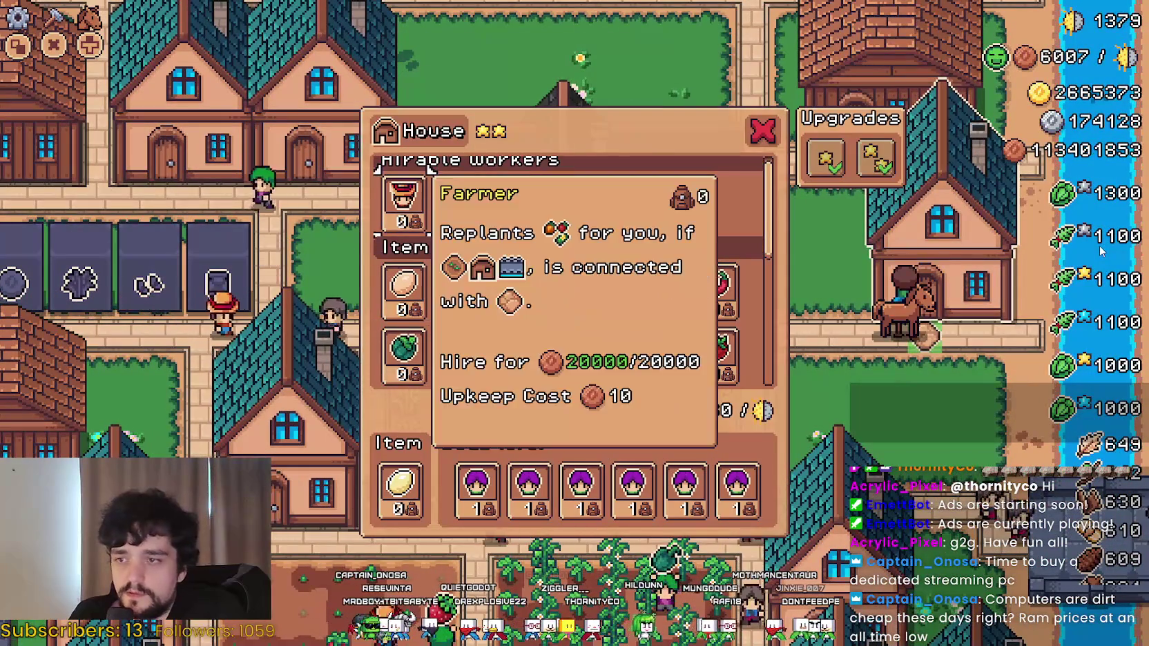
{"action": "key", "text": "Escape"}
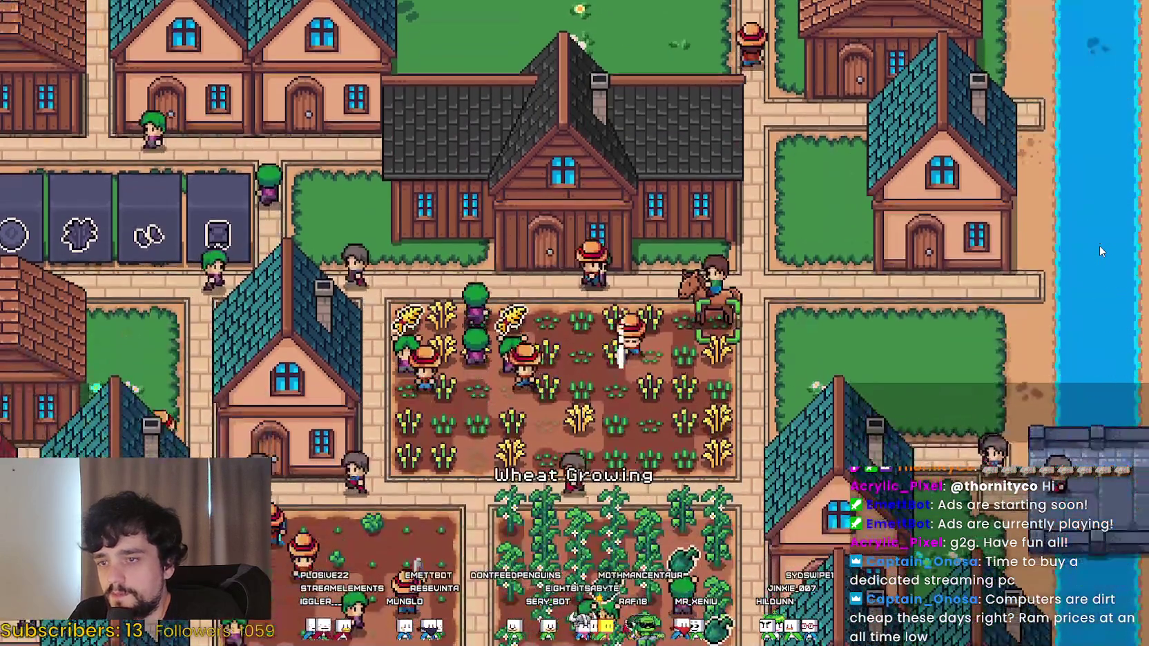
{"action": "key", "text": "Escape"}
Return to the title screen and load Save 4 (Incremental) via Continue.
{"action": "key", "text": "Down"}
{"action": "key", "text": "Down"}
{"action": "key", "text": "Down"}
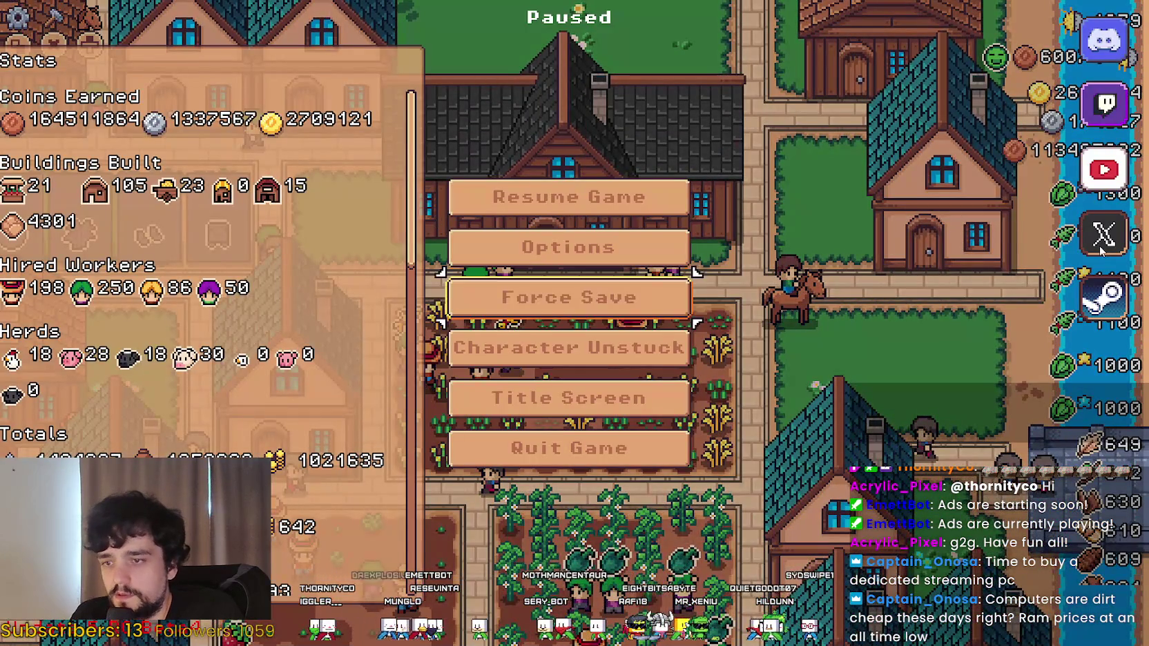
{"action": "key", "text": "Return"}
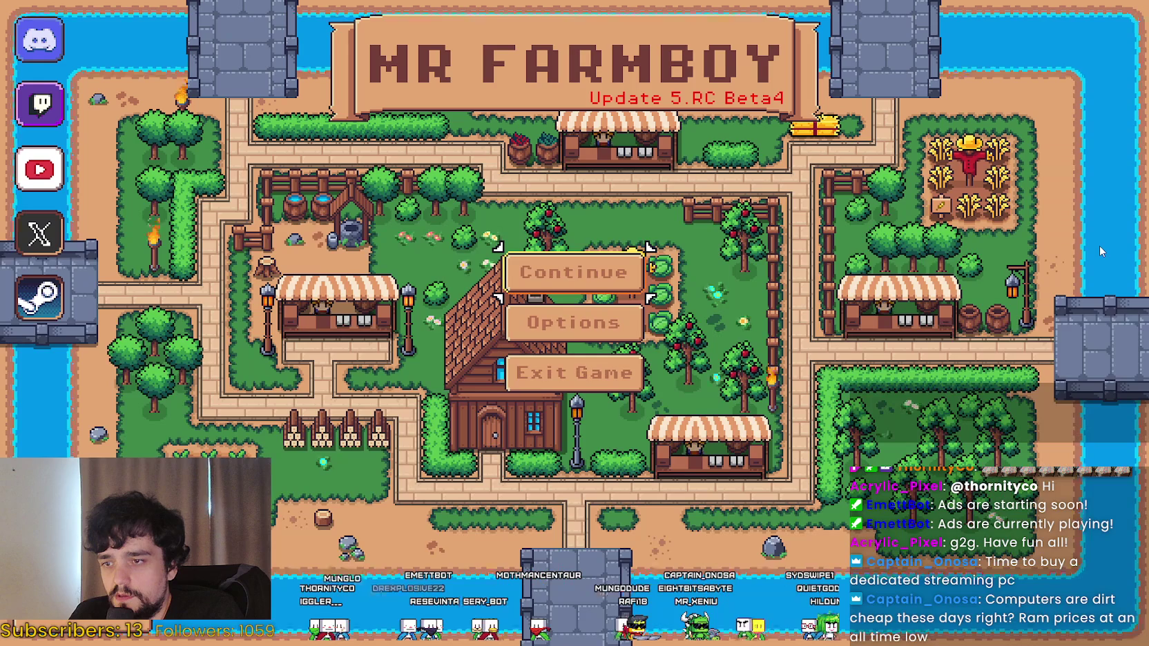
{"action": "key", "text": "Return"}
{"action": "key", "text": "Down"}
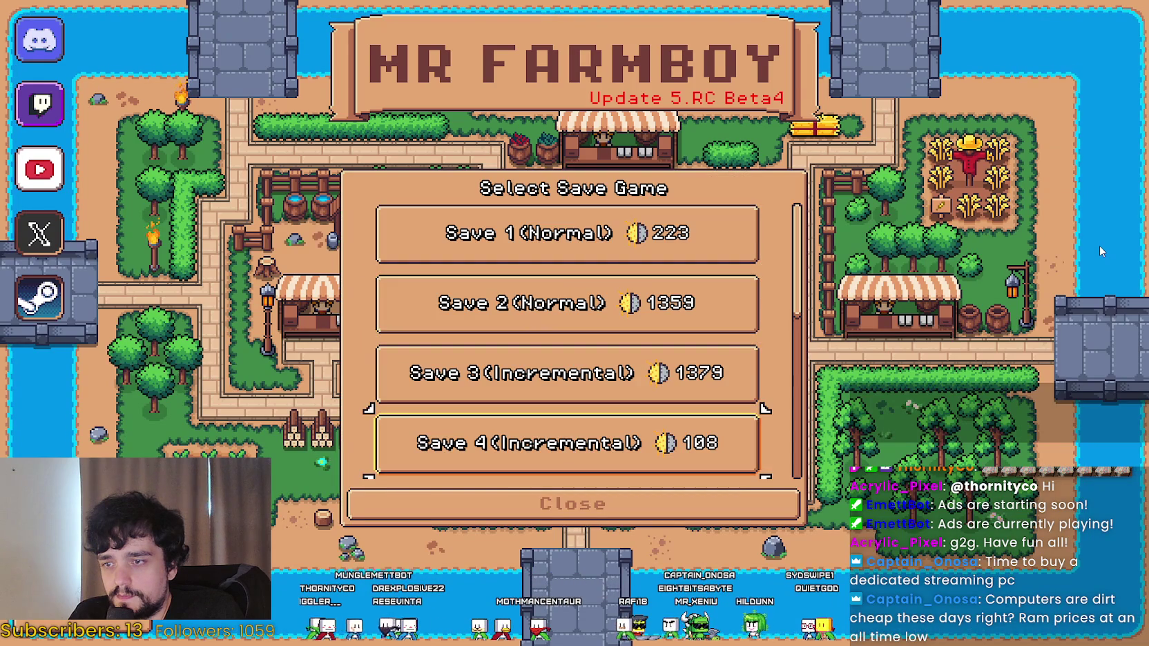
{"action": "key", "text": "Down"}
{"action": "key", "text": "Return"}
{"action": "key", "text": "Return"}
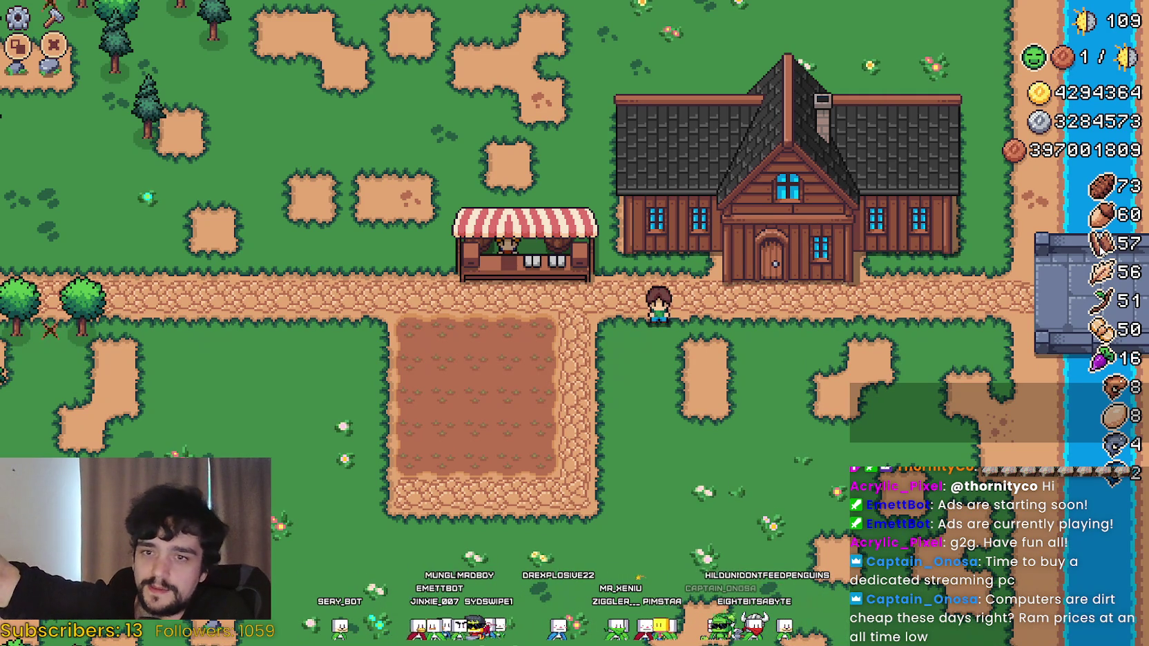
Walk to the market stall, view its Upgrade 1 details, and close the Market.
{"action": "key", "text": "Left"}
{"action": "key", "text": "Up"}
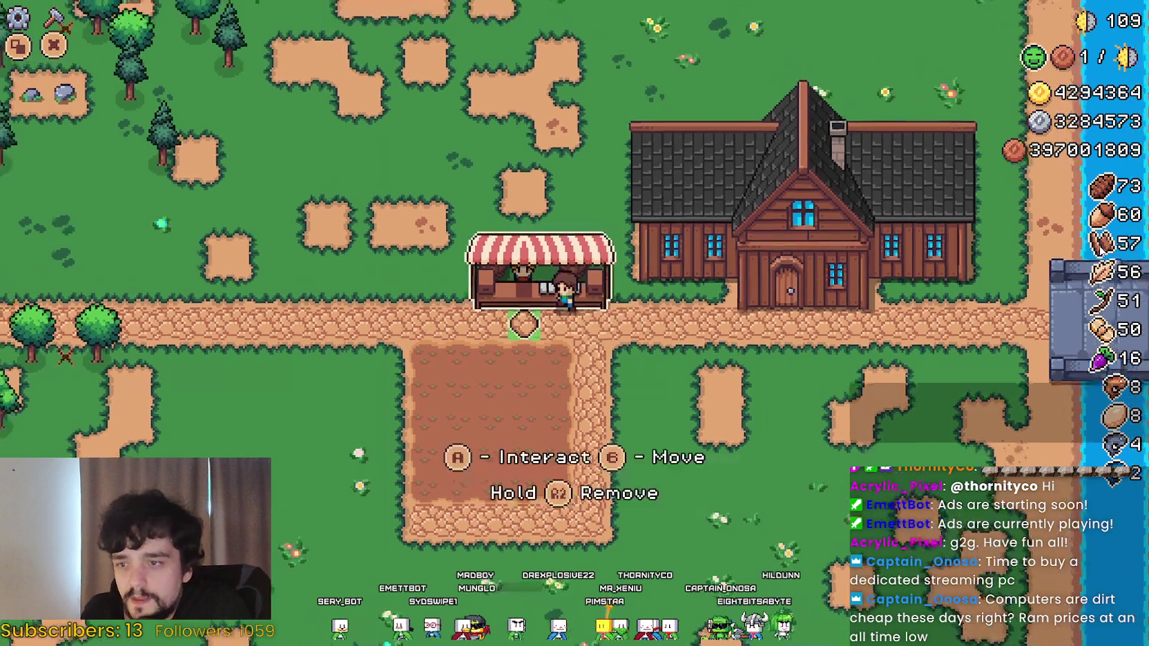
{"action": "key", "text": "e"}
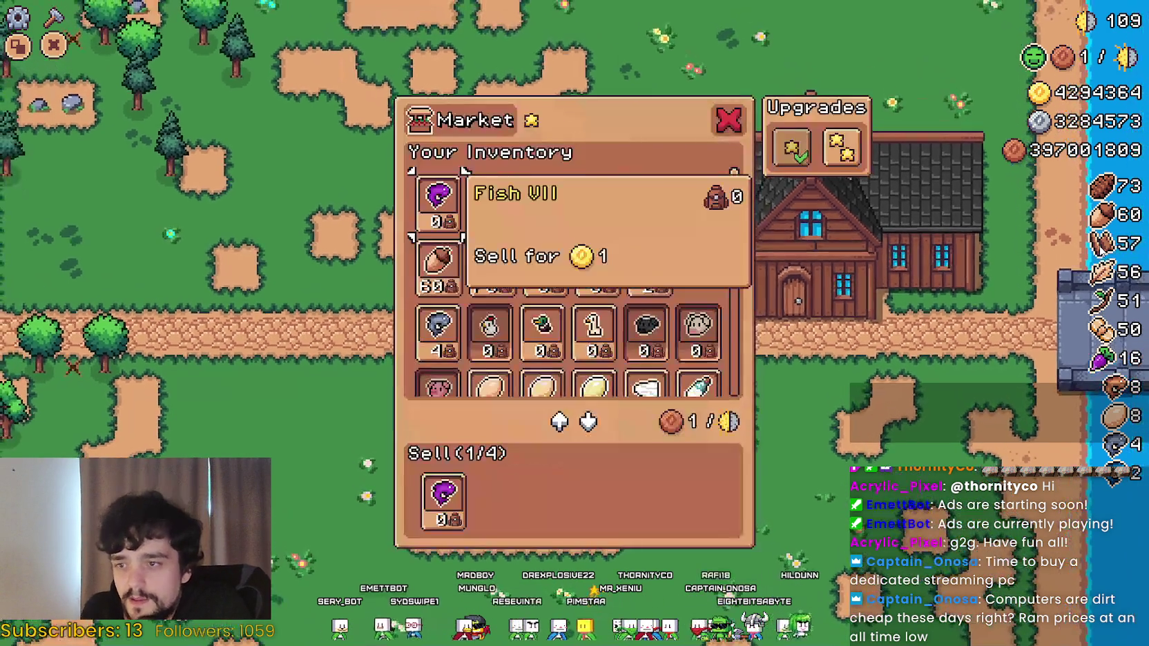
{"action": "key", "text": "Right"}
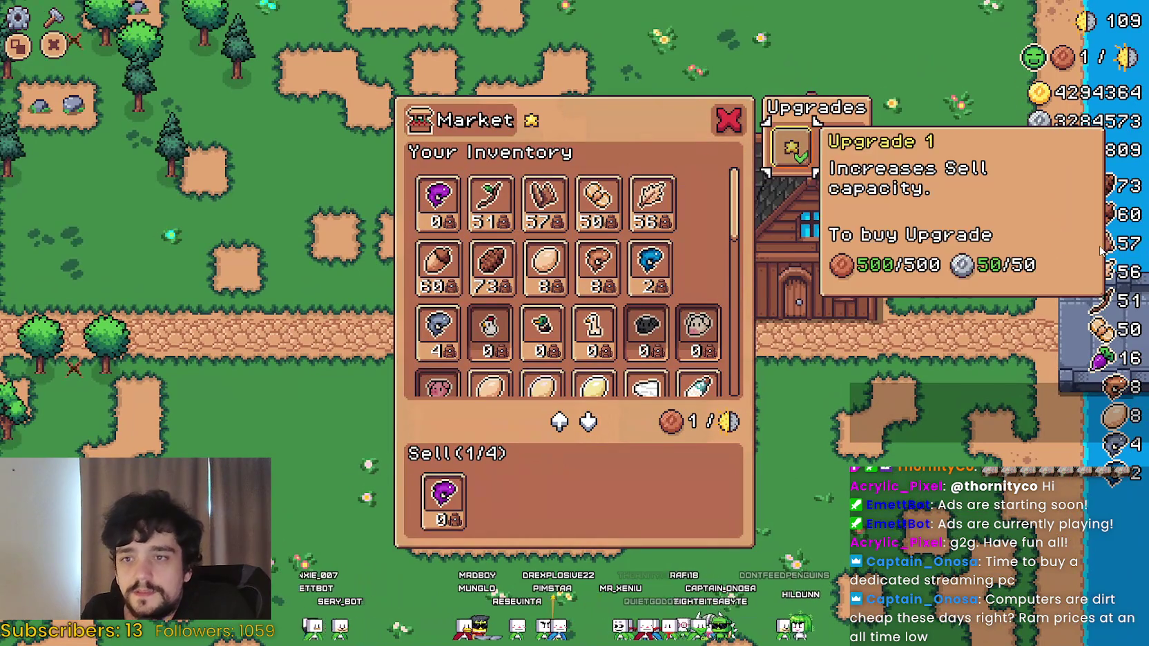
{"action": "key", "text": "Left"}
{"action": "key", "text": "e"}
Walk to the house, open the Exchange panel, and browse the coin amounts up to x10000.
{"action": "key", "text": "Right"}
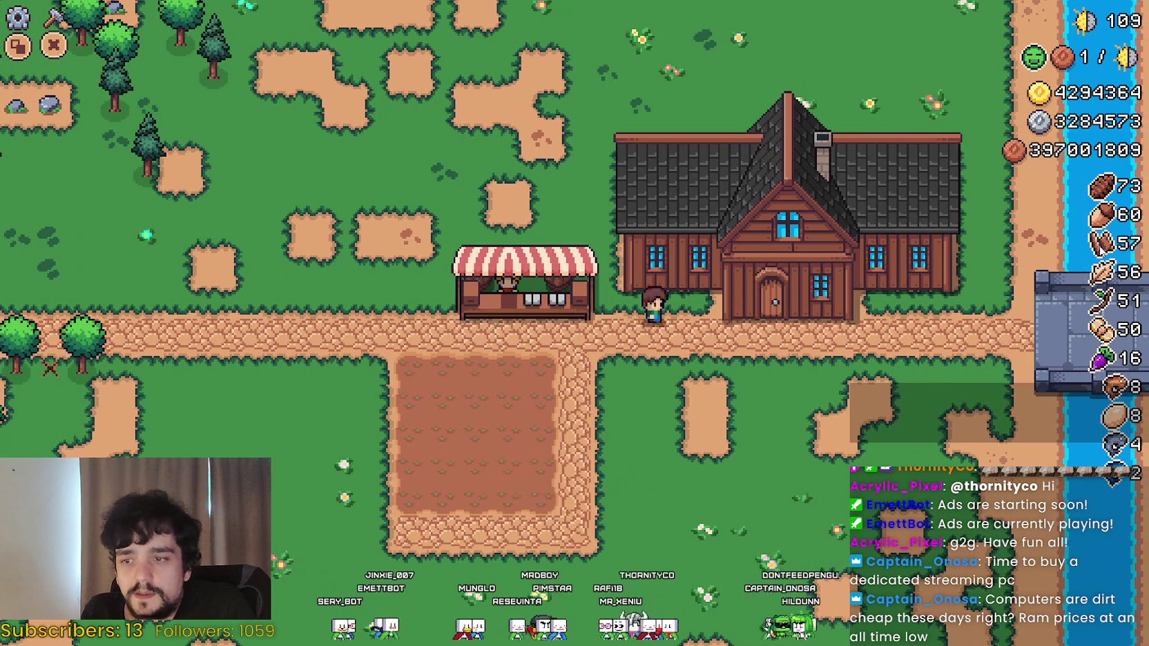
{"action": "key", "text": "e"}
{"action": "key", "text": "Left"}
{"action": "key", "text": "e"}
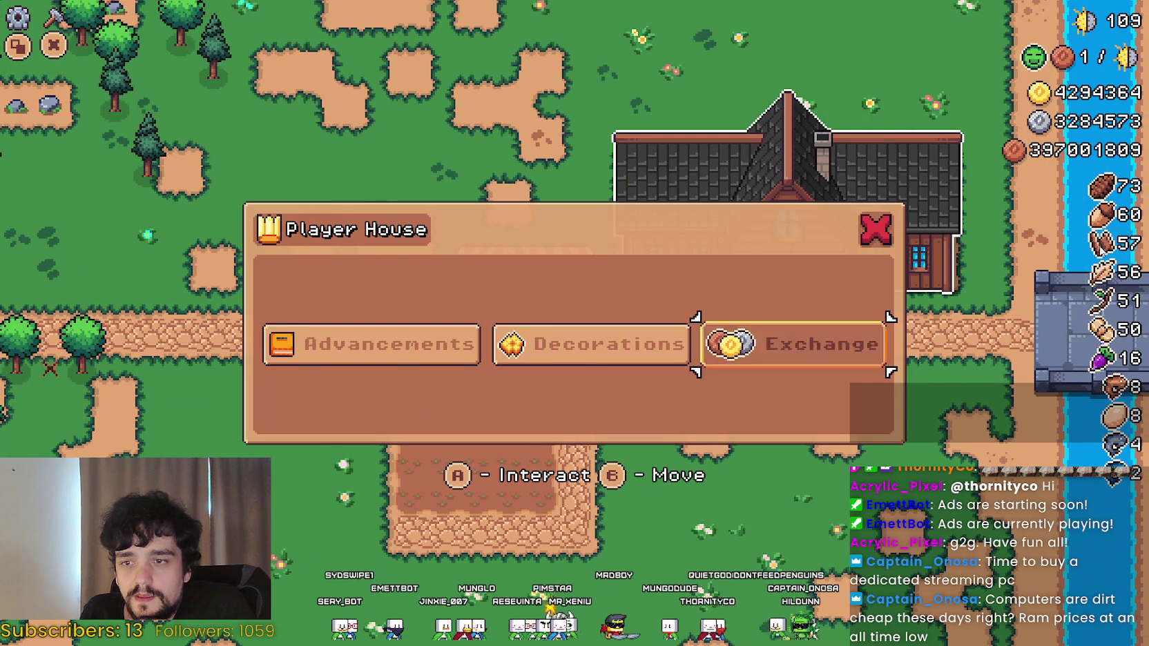
{"action": "key", "text": "Up"}
{"action": "key", "text": "Down"}
{"action": "key", "text": "Left"}
{"action": "key", "text": "Up"}
{"action": "key", "text": "Down"}
{"action": "key", "text": "Down"}
Try the x10 and x100 amounts and Silver and Gold coins without buying anything.
{"action": "key", "text": "Down"}
{"action": "key", "text": "Down"}
{"action": "key", "text": "Up"}
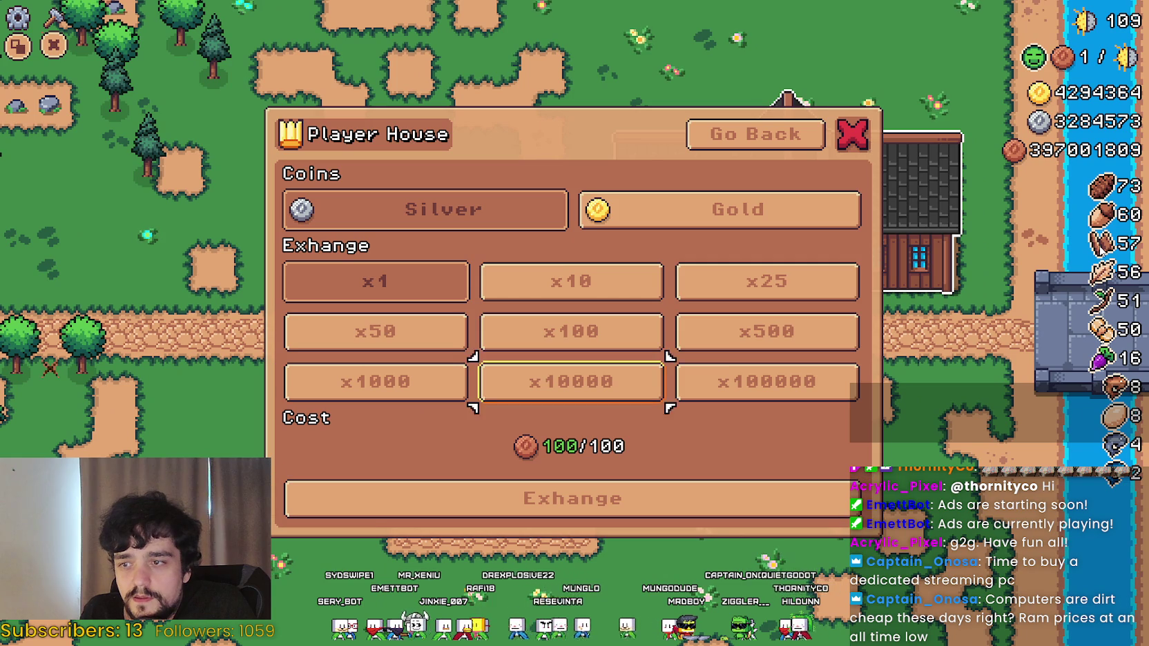
{"action": "key", "text": "e"}
{"action": "key", "text": "Down"}
{"action": "key", "text": "Down"}
{"action": "key", "text": "Down"}
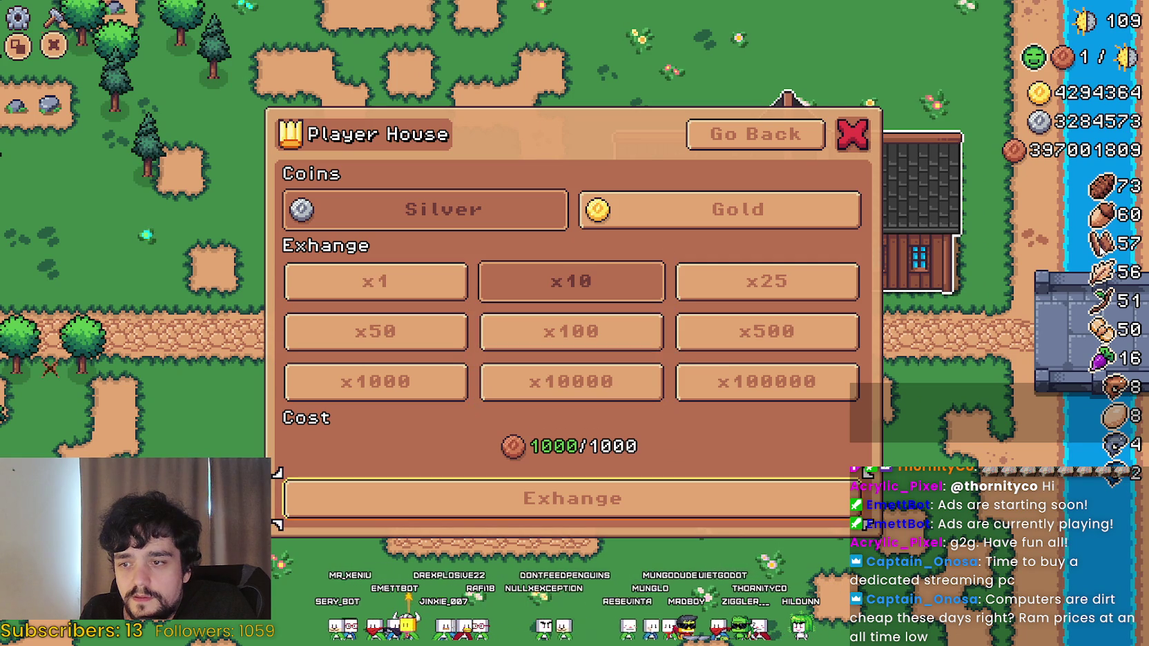
{"action": "key", "text": "Up"}
{"action": "key", "text": "Up"}
{"action": "key", "text": "Up"}
{"action": "key", "text": "Up"}
{"action": "key", "text": "Down"}
{"action": "key", "text": "e"}
{"action": "key", "text": "Left"}
{"action": "key", "text": "e"}
{"action": "key", "text": "Right"}
{"action": "key", "text": "Up"}
Return to the house menu, open Decorations, and buy eight decoration rolls.
{"action": "key", "text": "e"}
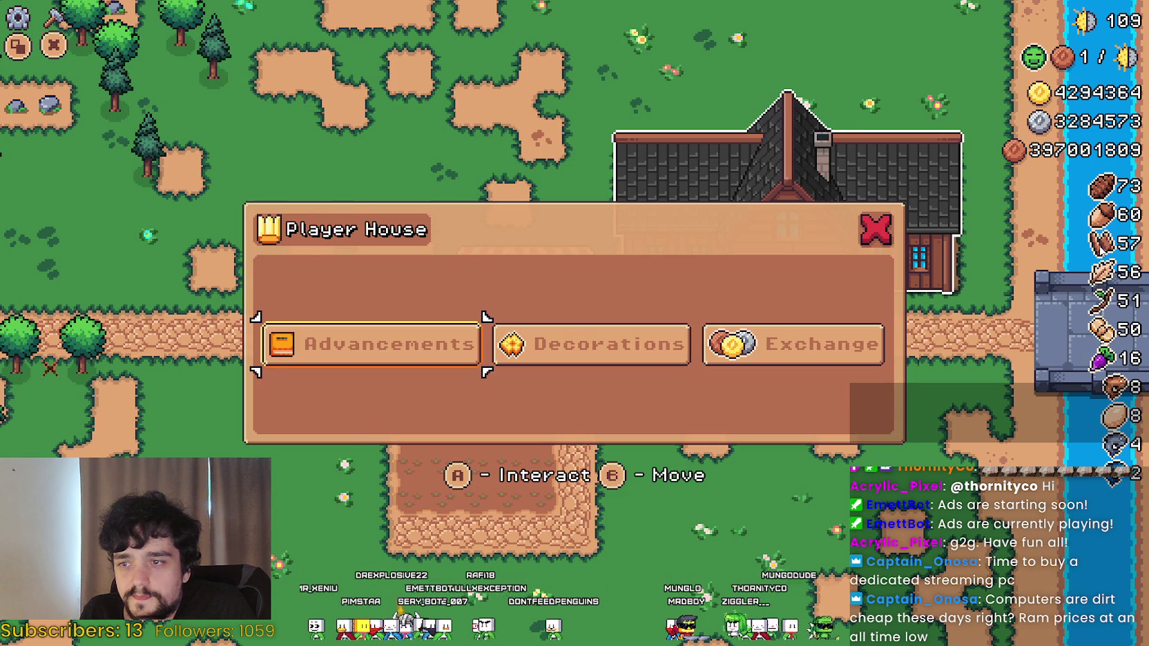
{"action": "key", "text": "Right"}
{"action": "key", "text": "e"}
{"action": "key", "text": "e"}
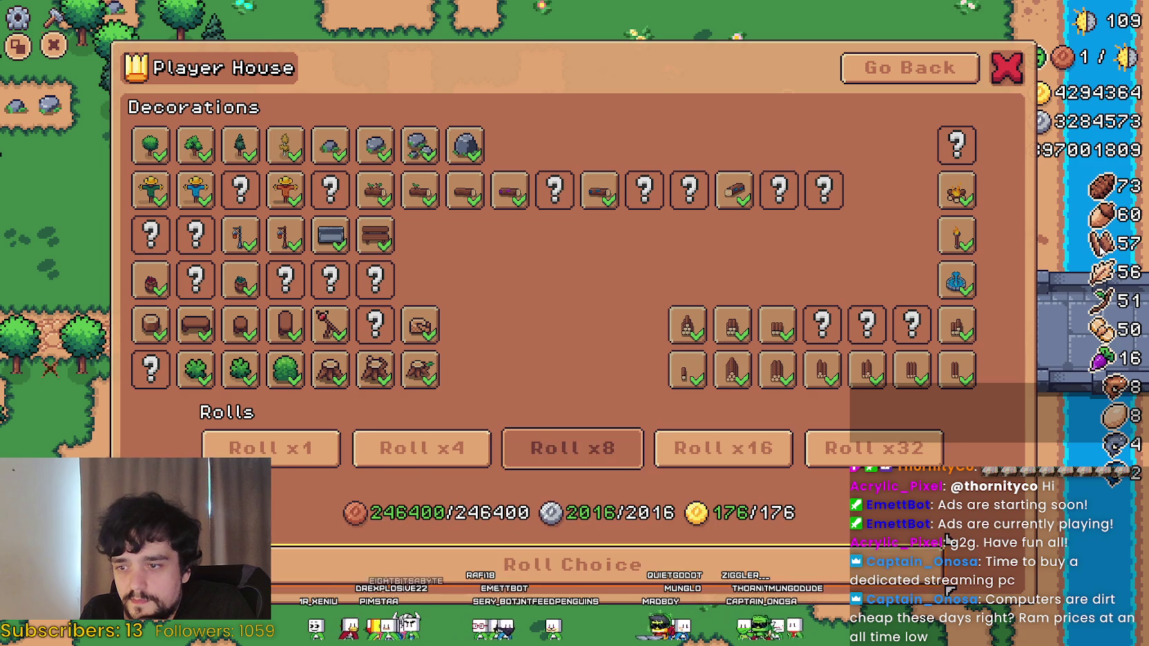
{"action": "key", "text": "e"}
Inspect the Wood Stock, Log, Torch, Well and Campfire decoration tooltips.
{"action": "key", "text": "Up"}
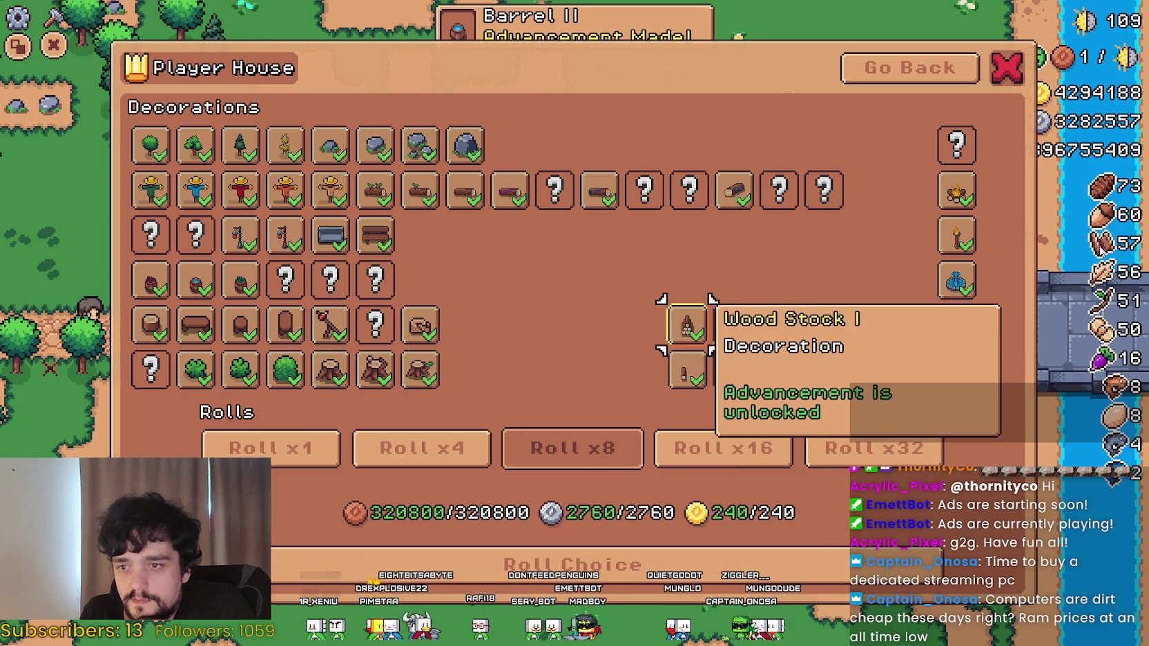
{"action": "key", "text": "Up"}
{"action": "key", "text": "Down"}
{"action": "key", "text": "Right"}
{"action": "key", "text": "Right"}
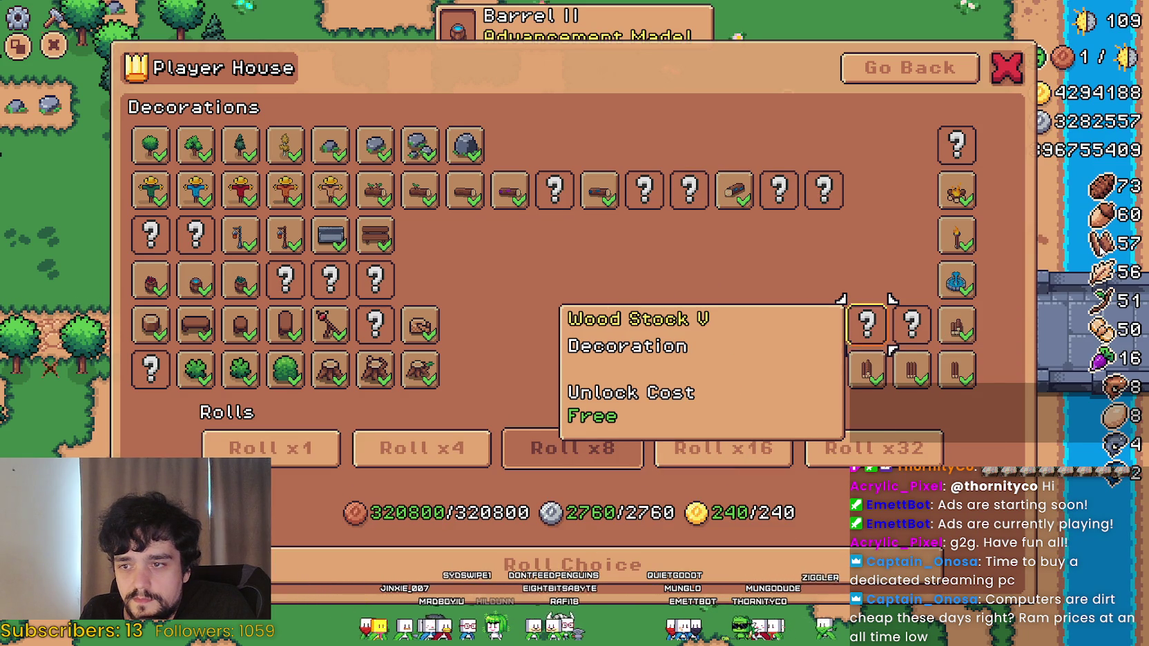
{"action": "key", "text": "Right"}
{"action": "key", "text": "Up"}
{"action": "key", "text": "Up"}
{"action": "key", "text": "Up"}
{"action": "key", "text": "Up"}
{"action": "key", "text": "Down"}
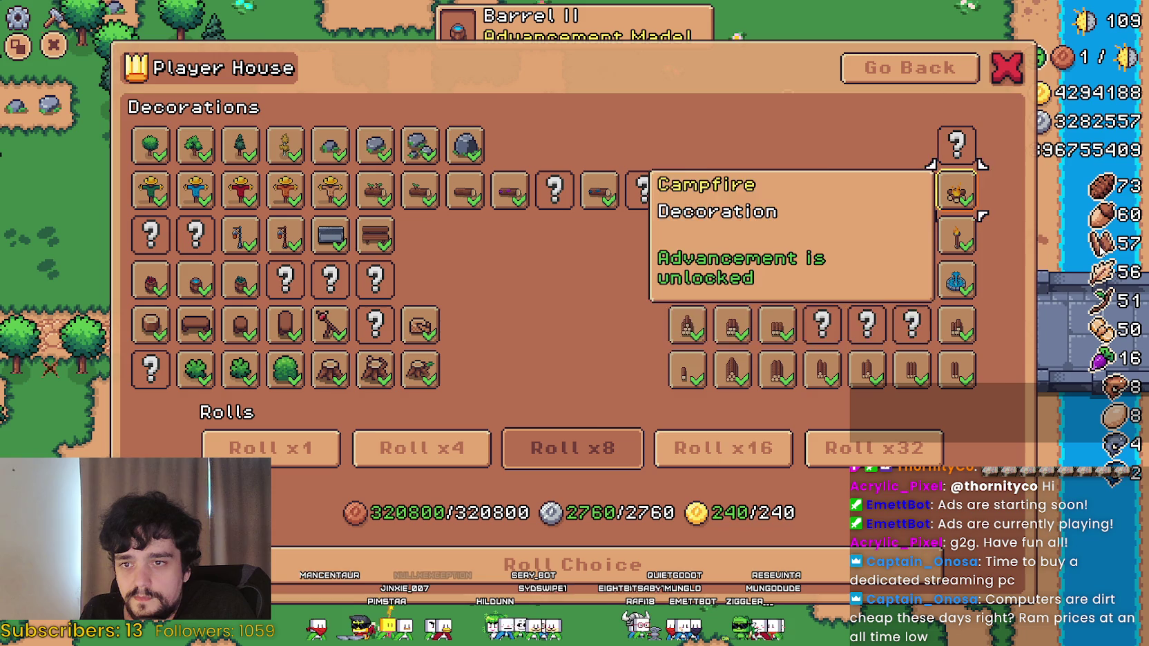
Close the Decorations collection and switch back to the Godot editor.
{"action": "key", "text": "Escape"}
{"action": "key", "text": "Right"}
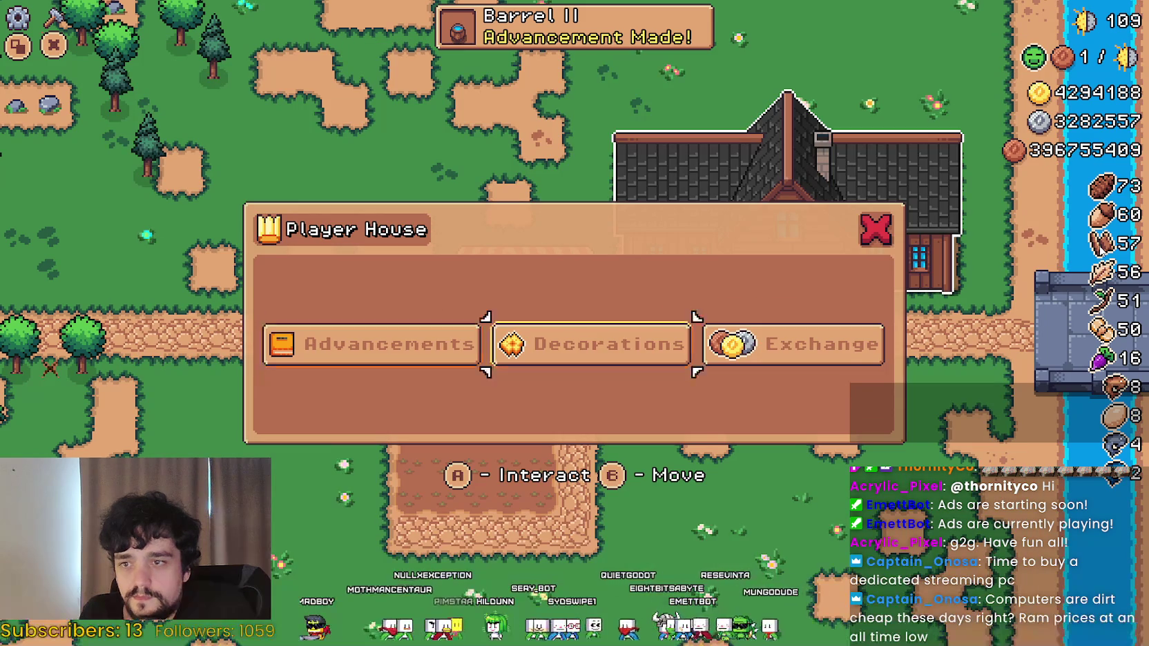
{"action": "key", "text": "Right"}
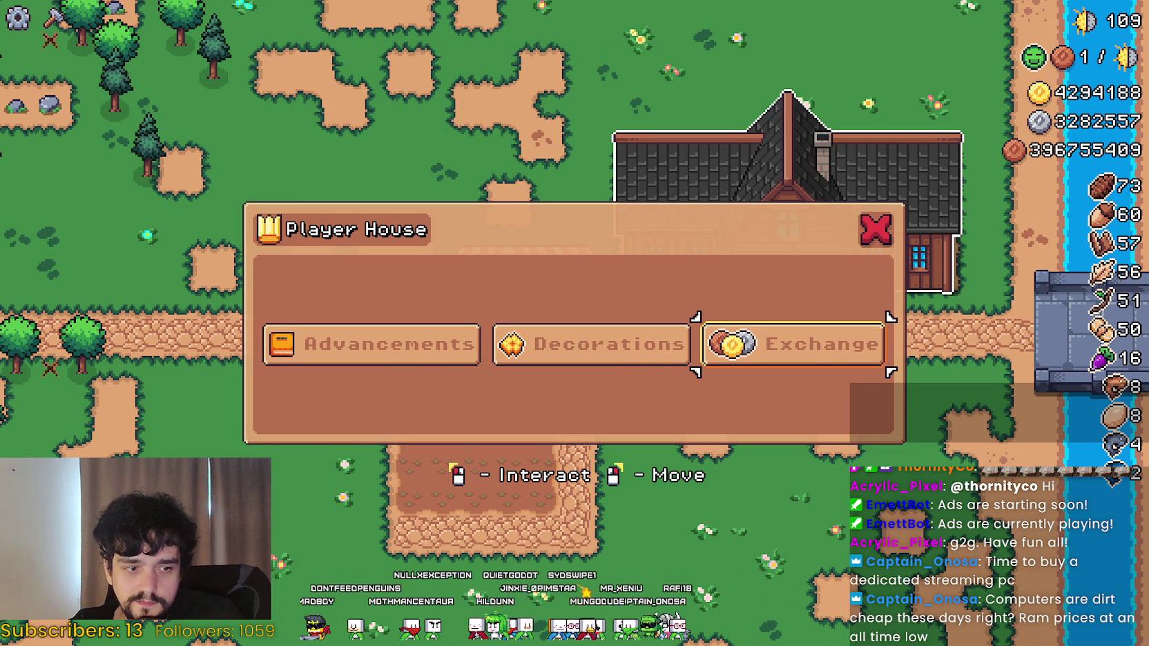
{"action": "key", "text": "alt+Tab"}
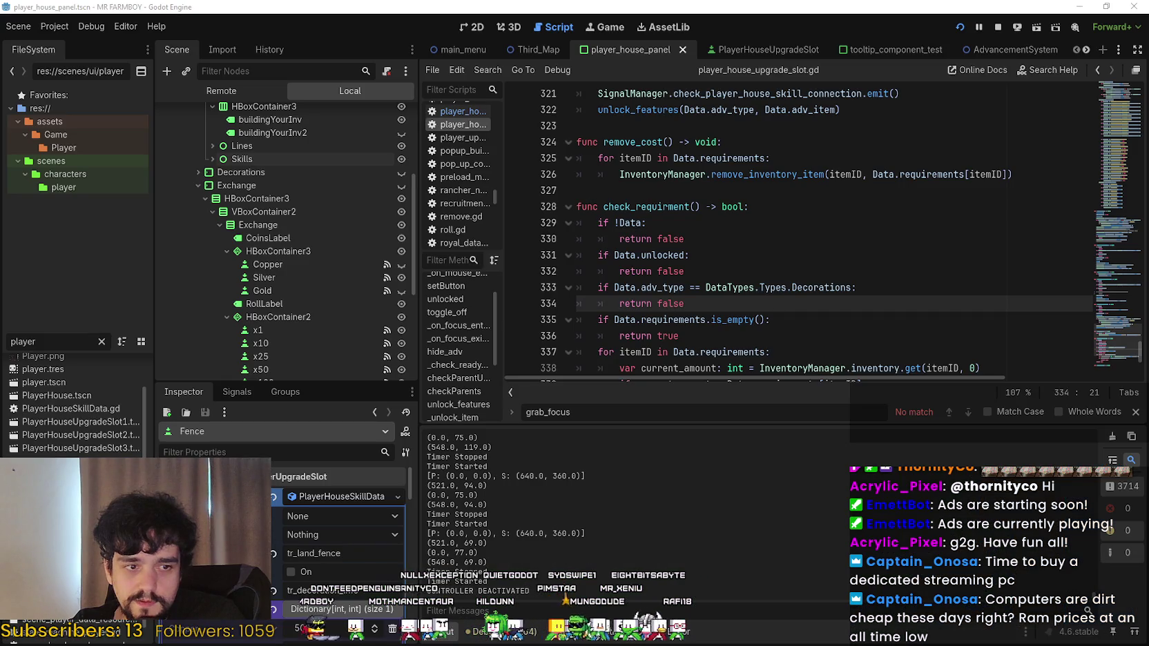
Inspect the Decorations node's signal connections and jump to its _on_focus_entered handler.
{"action": "scroll", "coordinate": [249, 259], "scroll_direction": "down", "scroll_amount": 5}
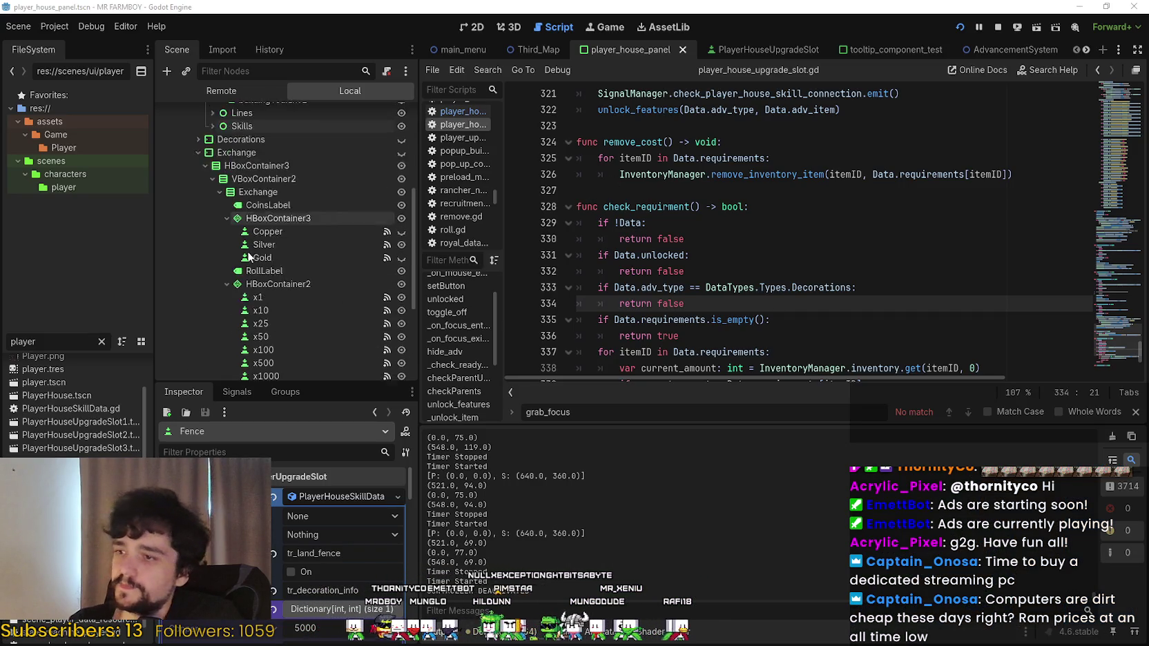
{"action": "scroll", "coordinate": [250, 259], "scroll_direction": "down", "scroll_amount": 1}
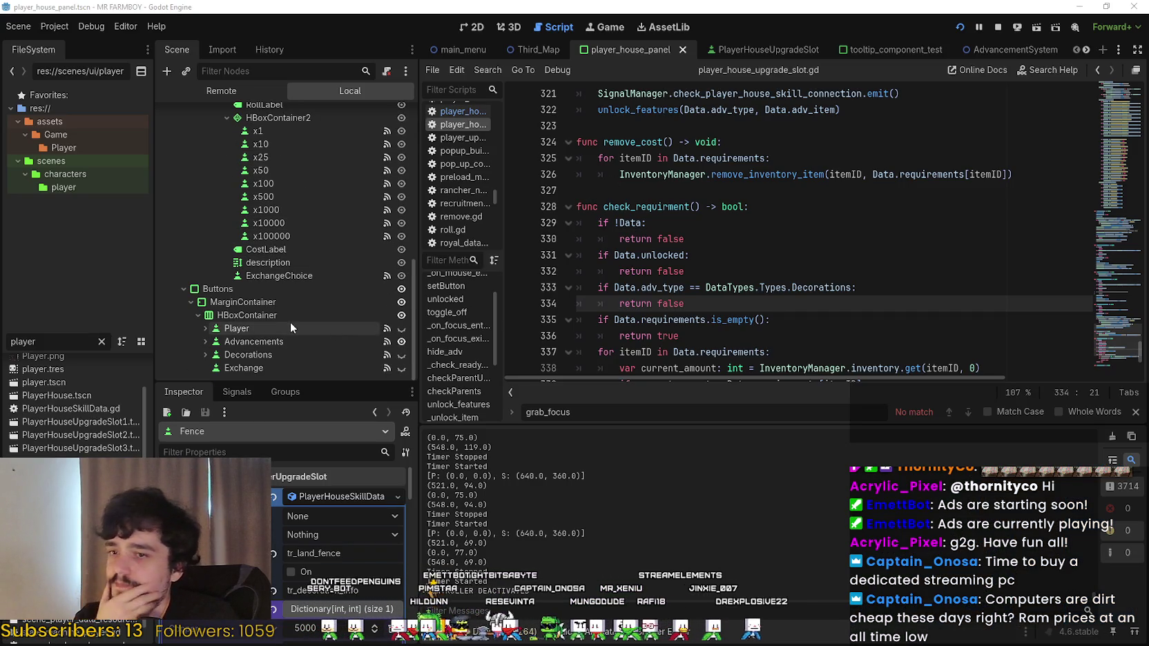
{"action": "left_click", "coordinate": [691, 255]}
{"action": "scroll", "coordinate": [347, 255], "scroll_direction": "up", "scroll_amount": 6}
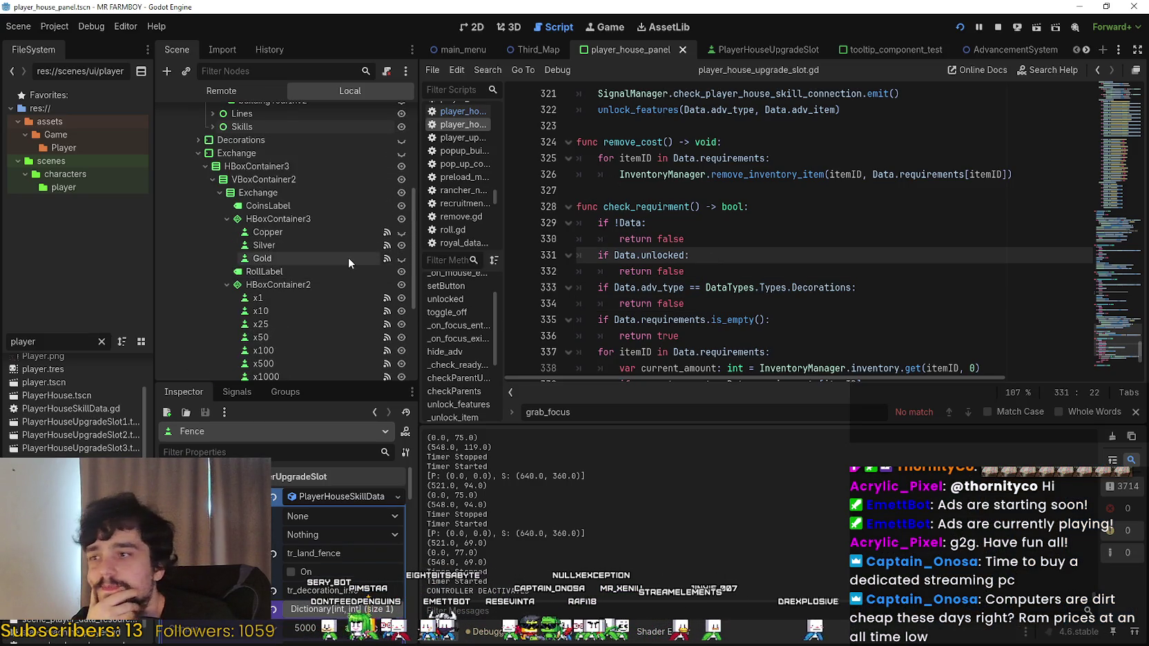
{"action": "scroll", "coordinate": [345, 253], "scroll_direction": "up", "scroll_amount": 1}
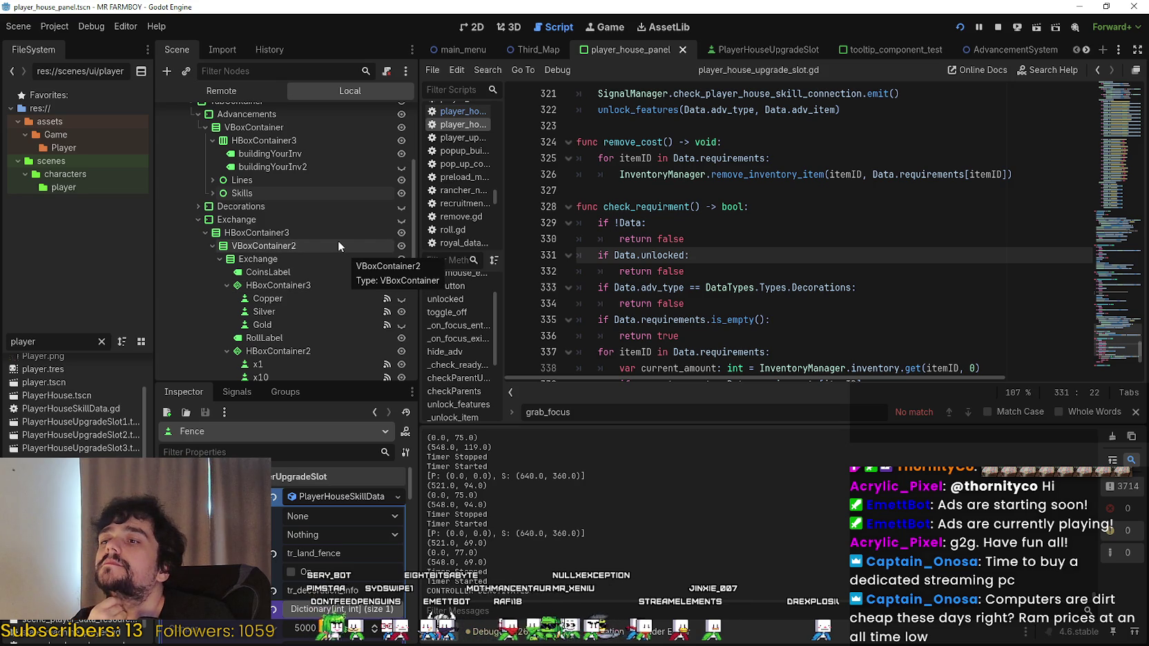
{"action": "left_click", "coordinate": [198, 205]}
{"action": "scroll", "coordinate": [316, 268], "scroll_direction": "down", "scroll_amount": 3}
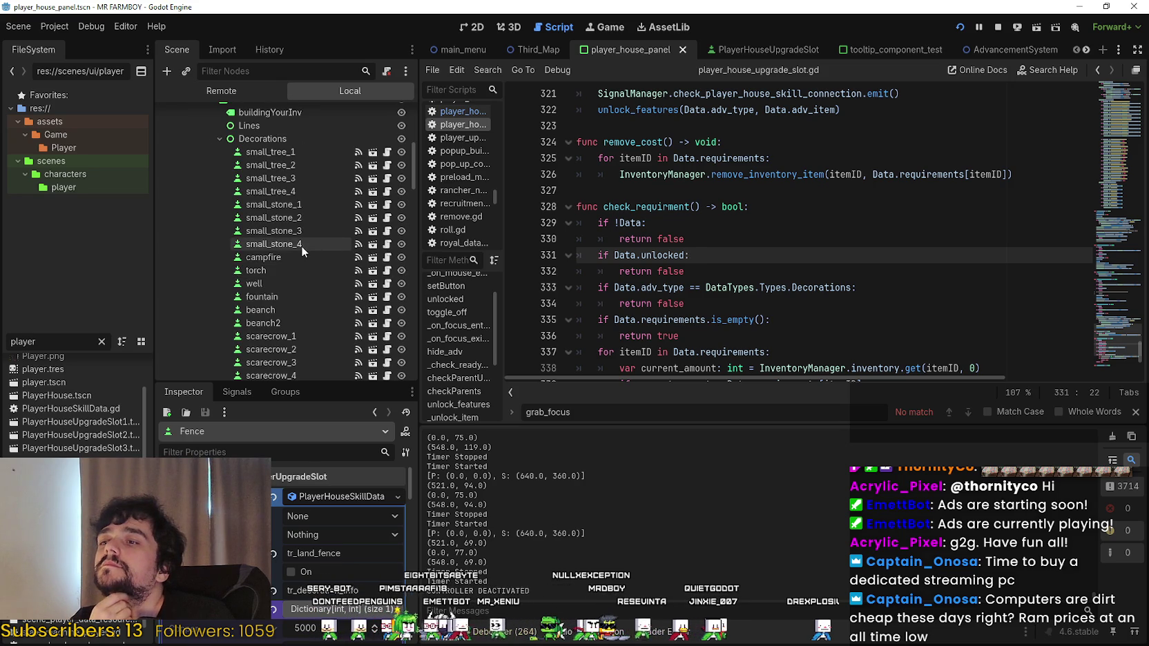
{"action": "left_click", "coordinate": [237, 393]}
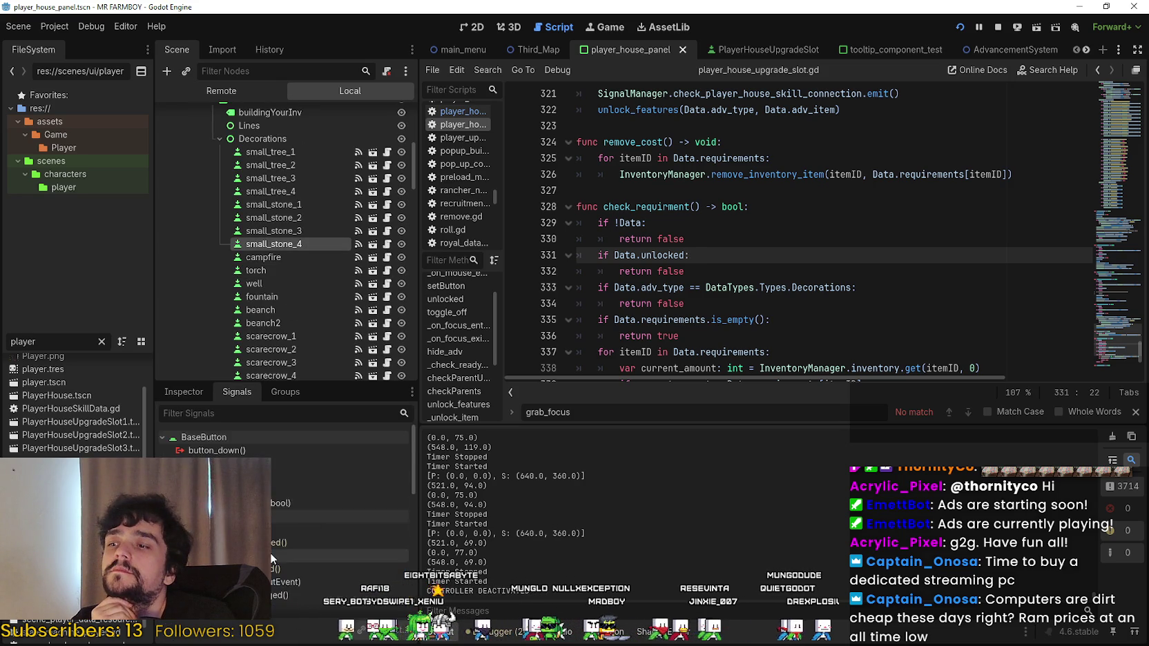
{"action": "double_click", "coordinate": [269, 452]}
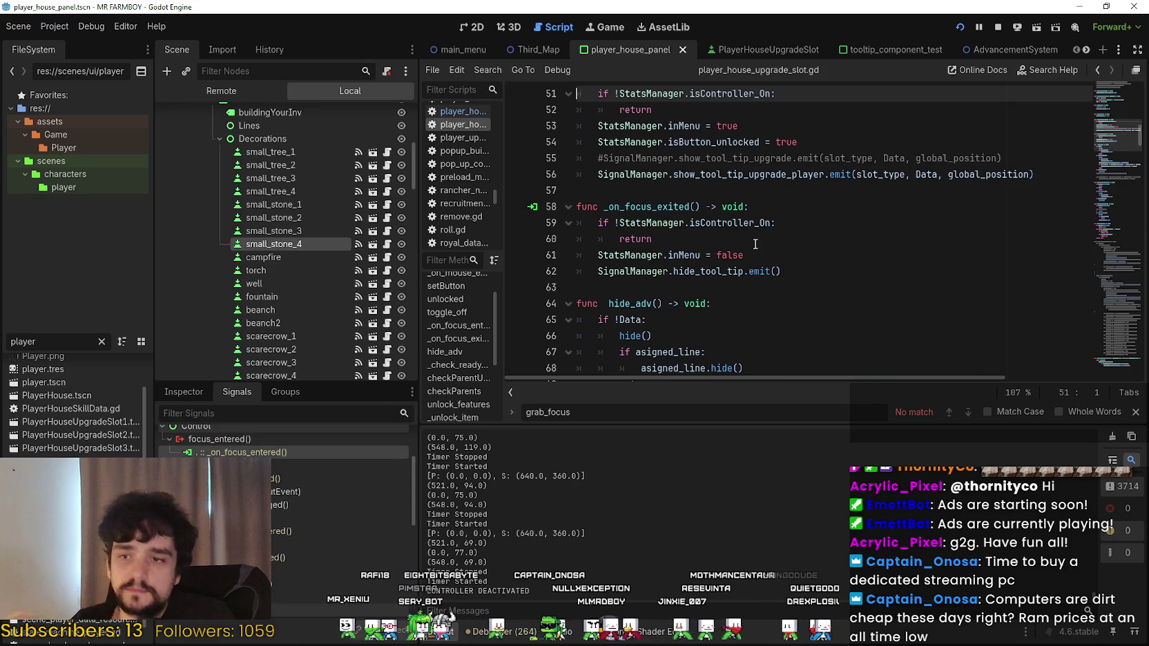
{"action": "left_click", "coordinate": [1135, 412]}
Select the locked-Decorations check in the _on_mouse_entered handler.
{"action": "scroll", "coordinate": [708, 254], "scroll_direction": "up", "scroll_amount": 4}
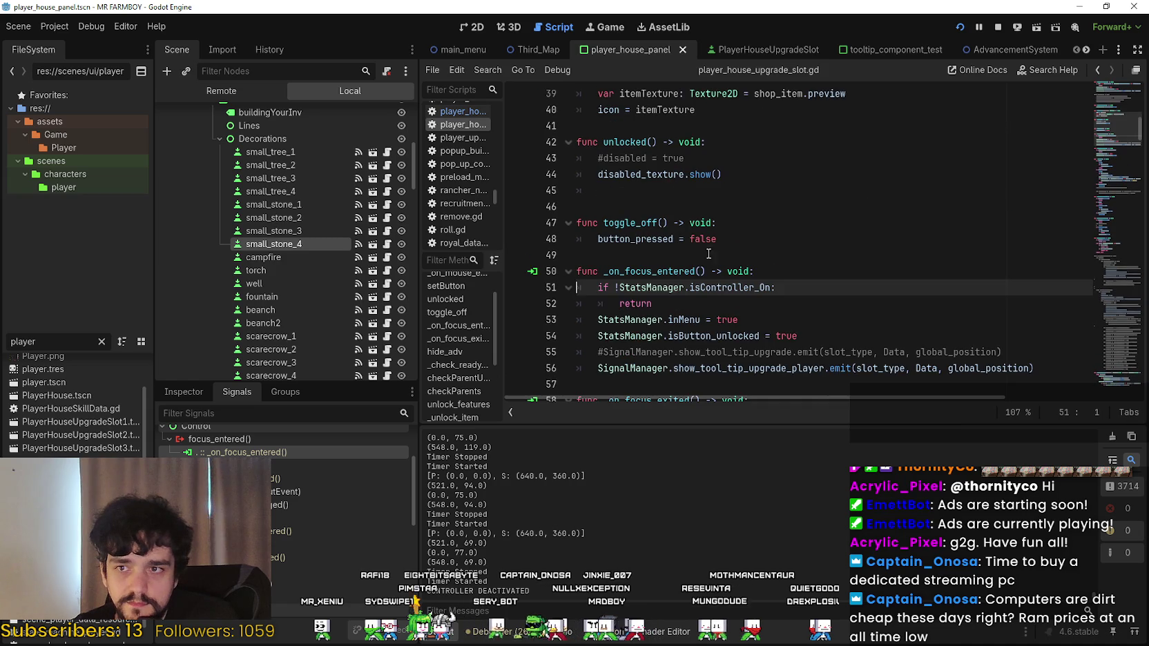
{"action": "left_click", "coordinate": [670, 302]}
{"action": "scroll", "coordinate": [892, 278], "scroll_direction": "up", "scroll_amount": 2}
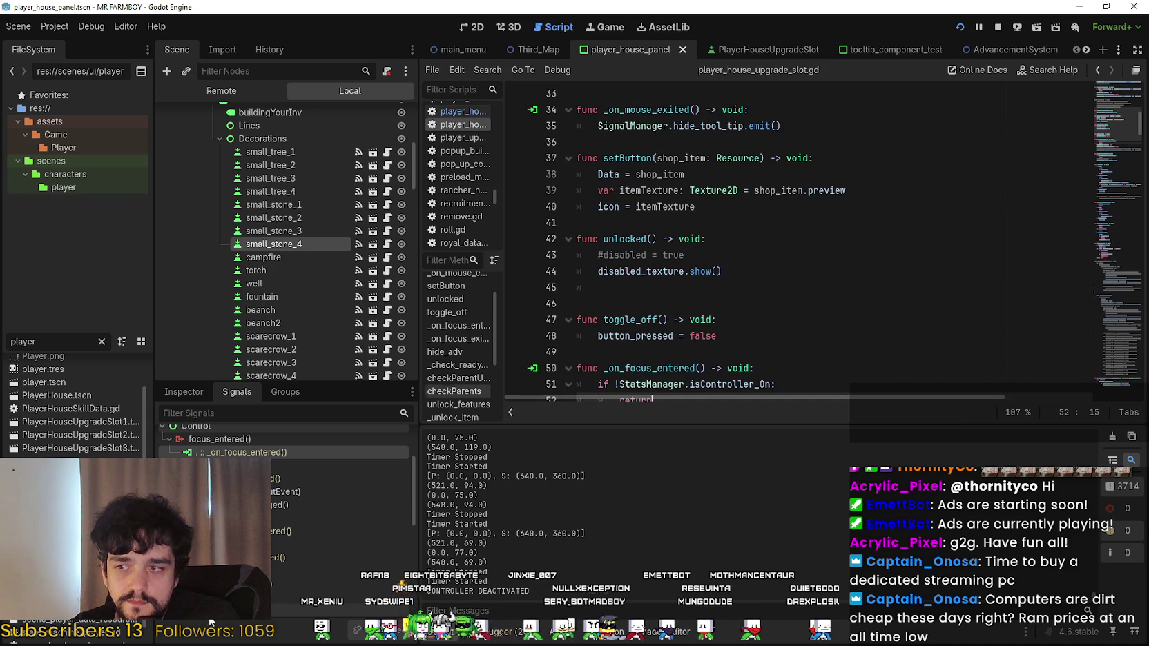
{"action": "double_click", "coordinate": [280, 530]}
{"action": "scroll", "coordinate": [858, 289], "scroll_direction": "up", "scroll_amount": 3}
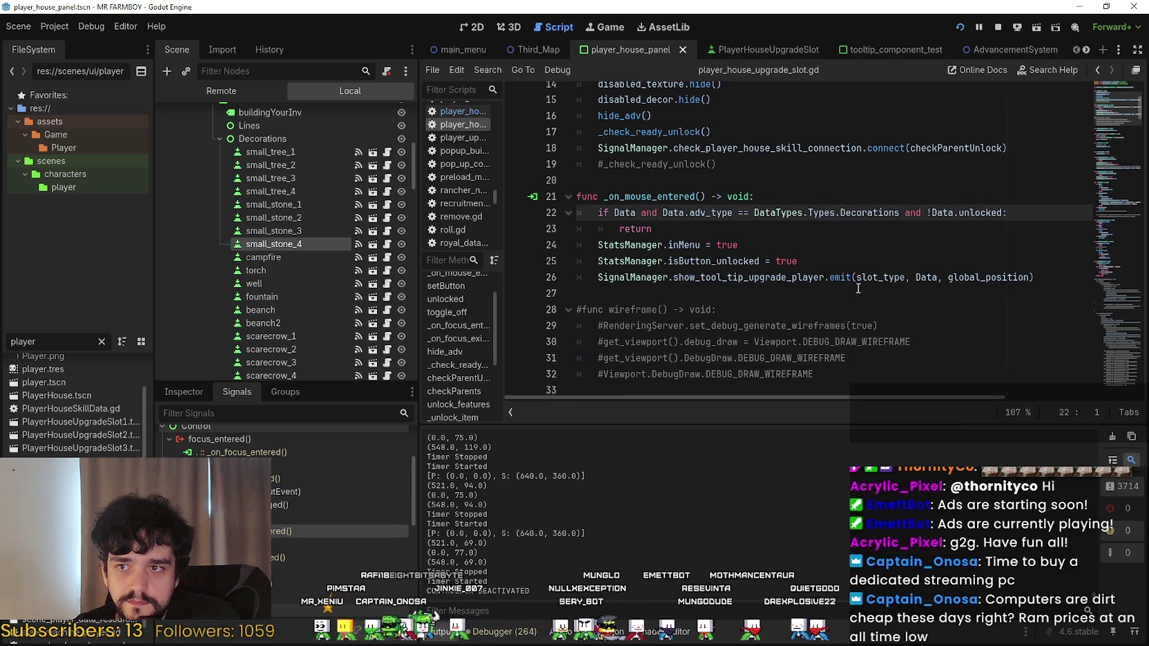
{"action": "left_click_drag", "start_coordinate": [691, 222], "coordinate": [533, 209]}
{"action": "key", "text": "ctrl+c"}
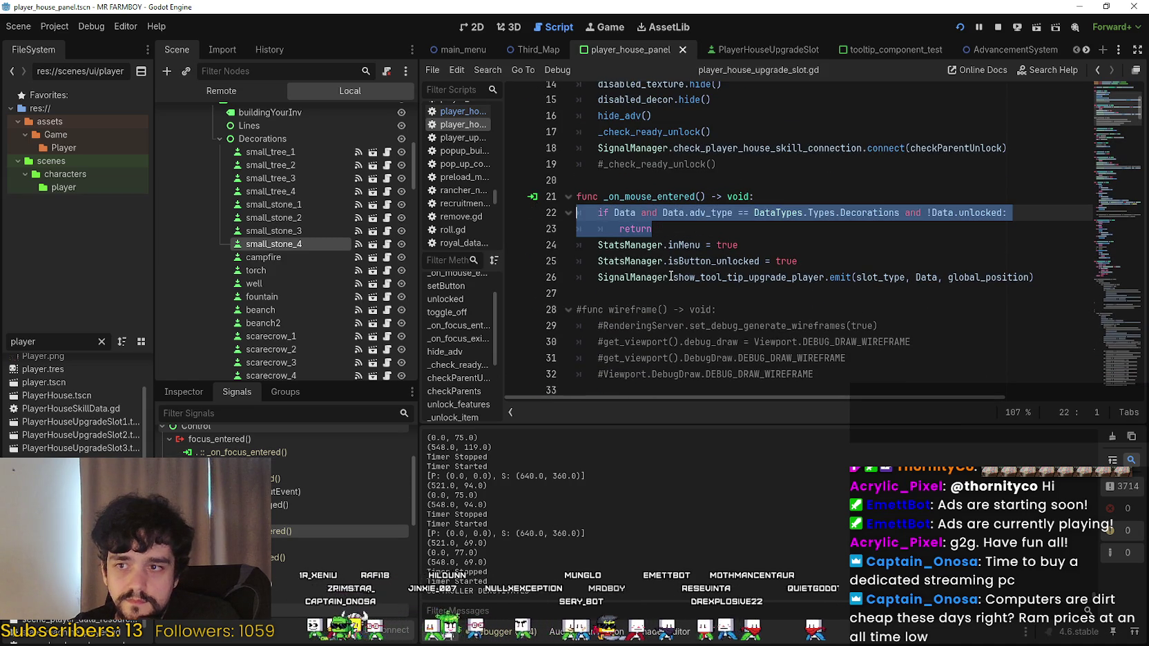
Paste the locked-Decorations check into _on_focus_entered after the controller check.
{"action": "double_click", "coordinate": [283, 453]}
{"action": "scroll", "coordinate": [707, 303], "scroll_direction": "down", "scroll_amount": 2}
{"action": "left_click", "coordinate": [708, 304]}
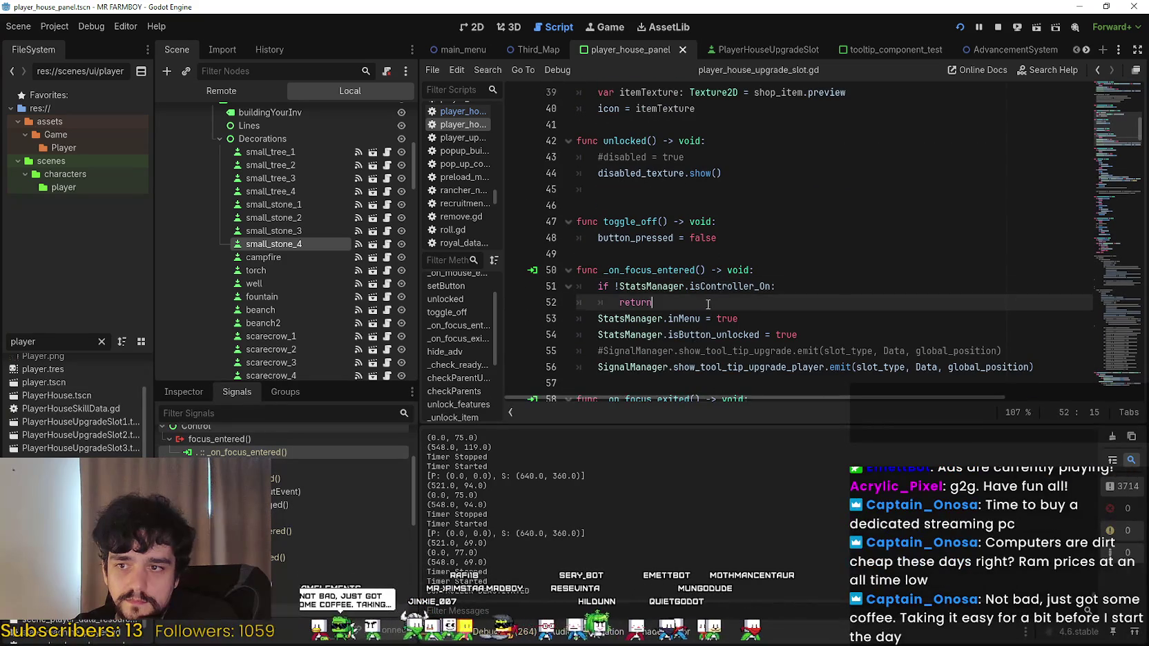
{"action": "key", "text": "Return"}
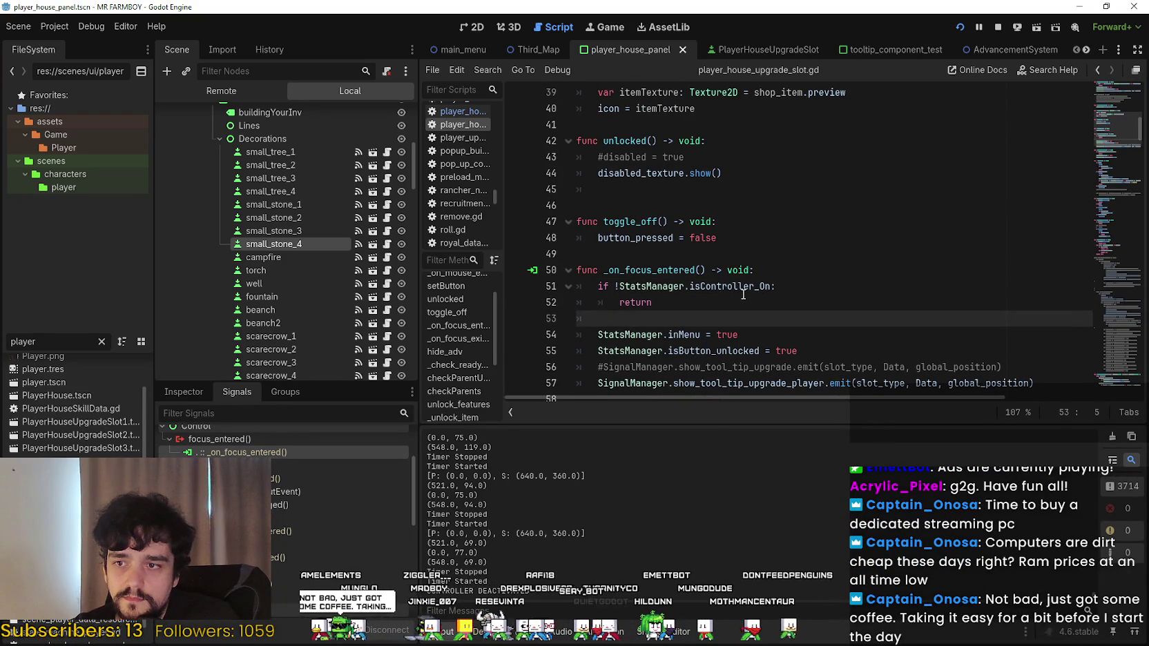
{"action": "key", "text": "ctrl+v"}
Save the scene and run the game with F5 to test the change.
{"action": "key", "text": "ctrl+s"}
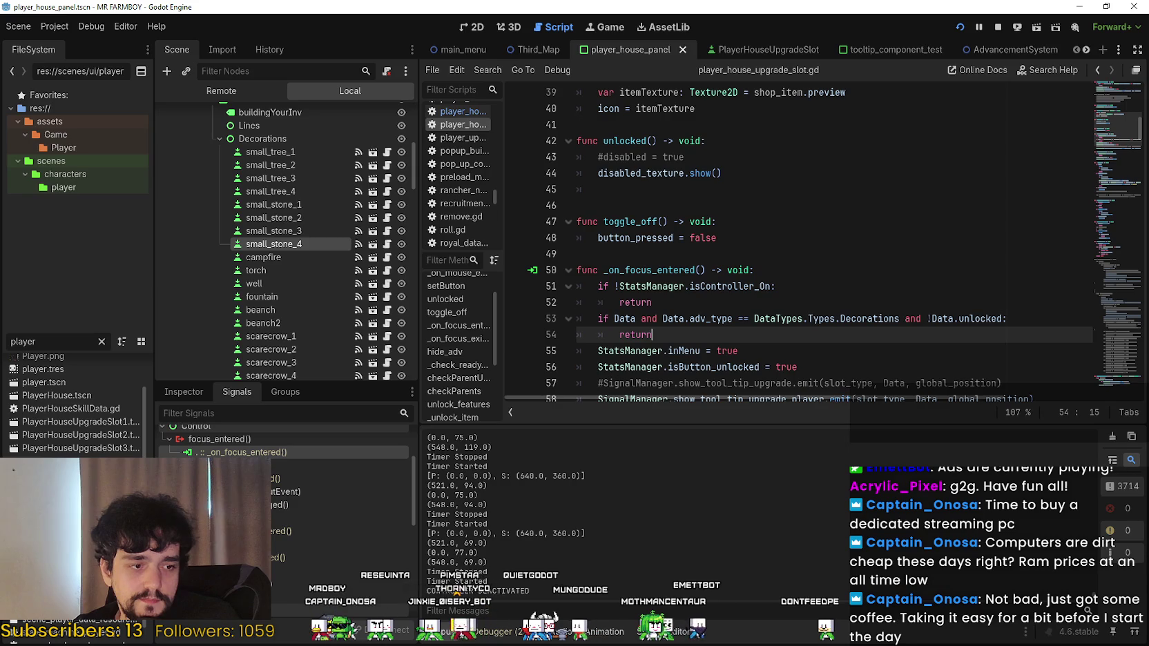
{"action": "key", "text": "F5"}
{"action": "key", "text": "Left"}
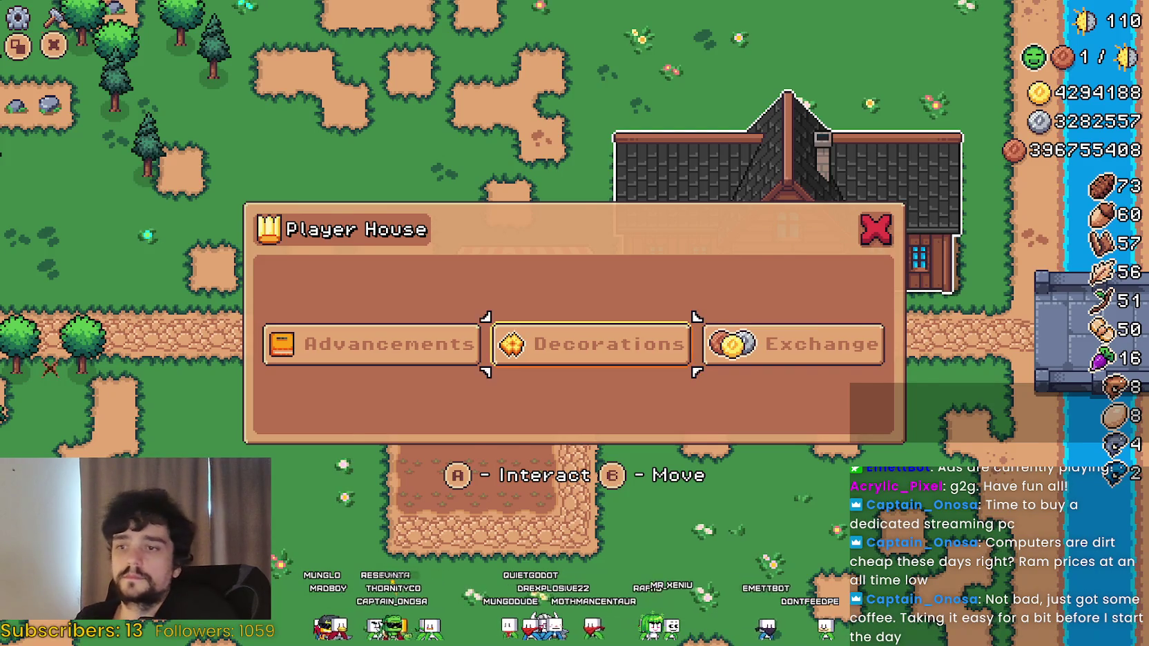
Open Decorations and check that unlocked slots show tooltips while locked slots don't.
{"action": "key", "text": "Return"}
{"action": "key", "text": "Up"}
{"action": "key", "text": "Up"}
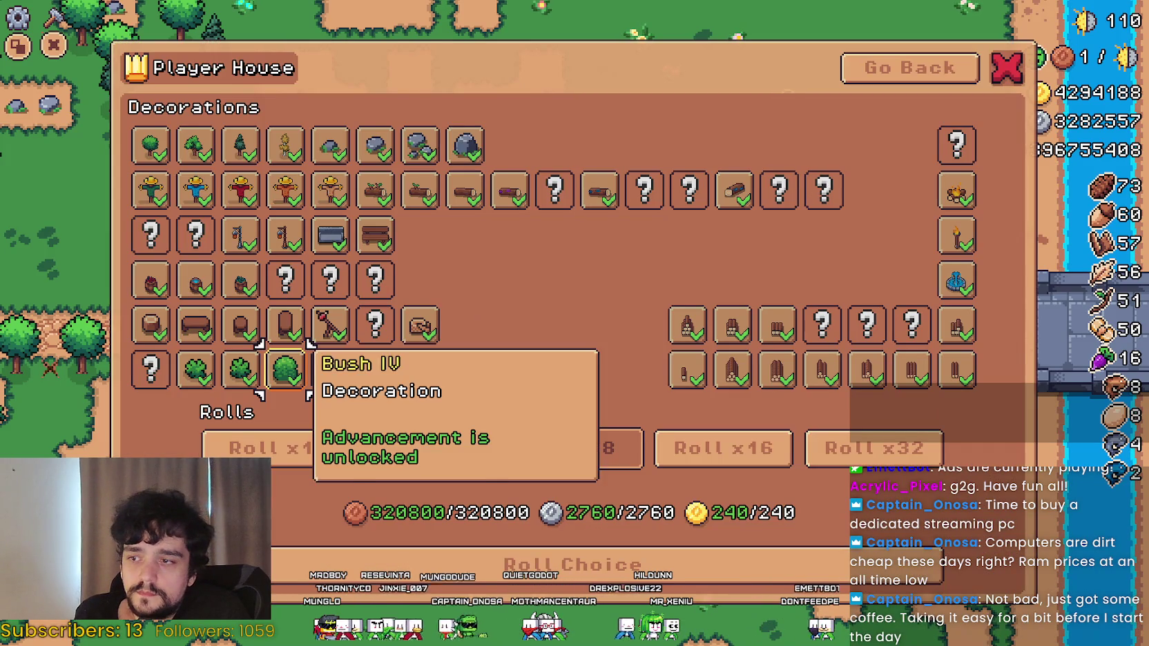
{"action": "key", "text": "Up"}
{"action": "key", "text": "Right"}
{"action": "key", "text": "Up"}
{"action": "key", "text": "Up"}
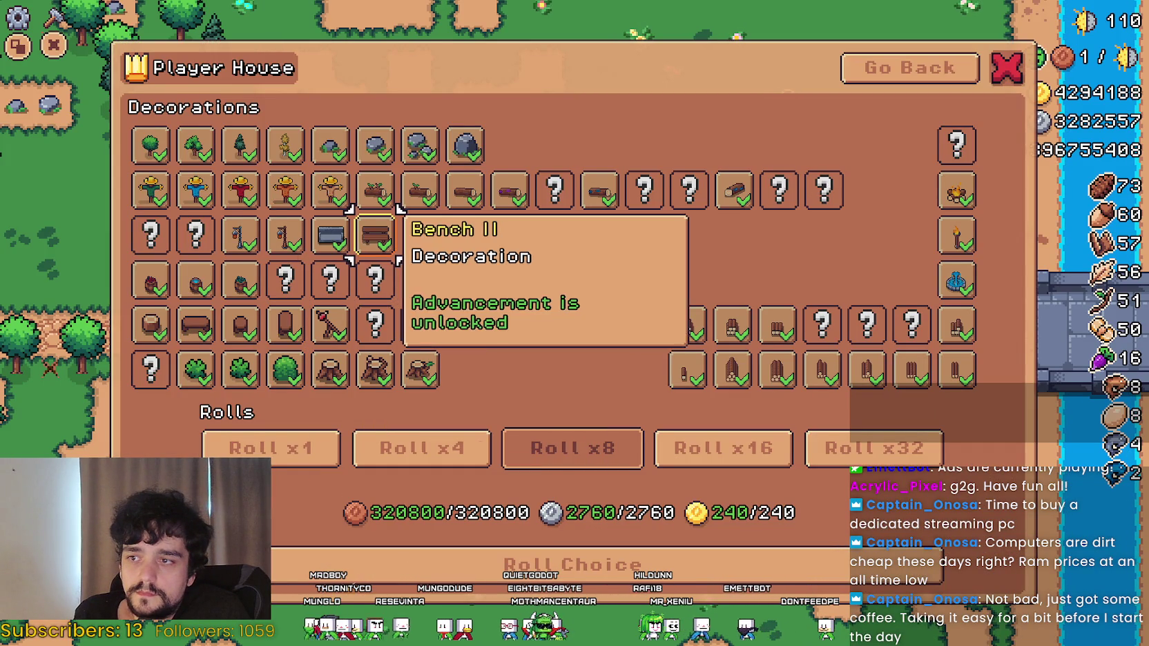
{"action": "key", "text": "Right"}
{"action": "key", "text": "Right"}
{"action": "key", "text": "Right"}
{"action": "key", "text": "Right"}
{"action": "key", "text": "Right"}
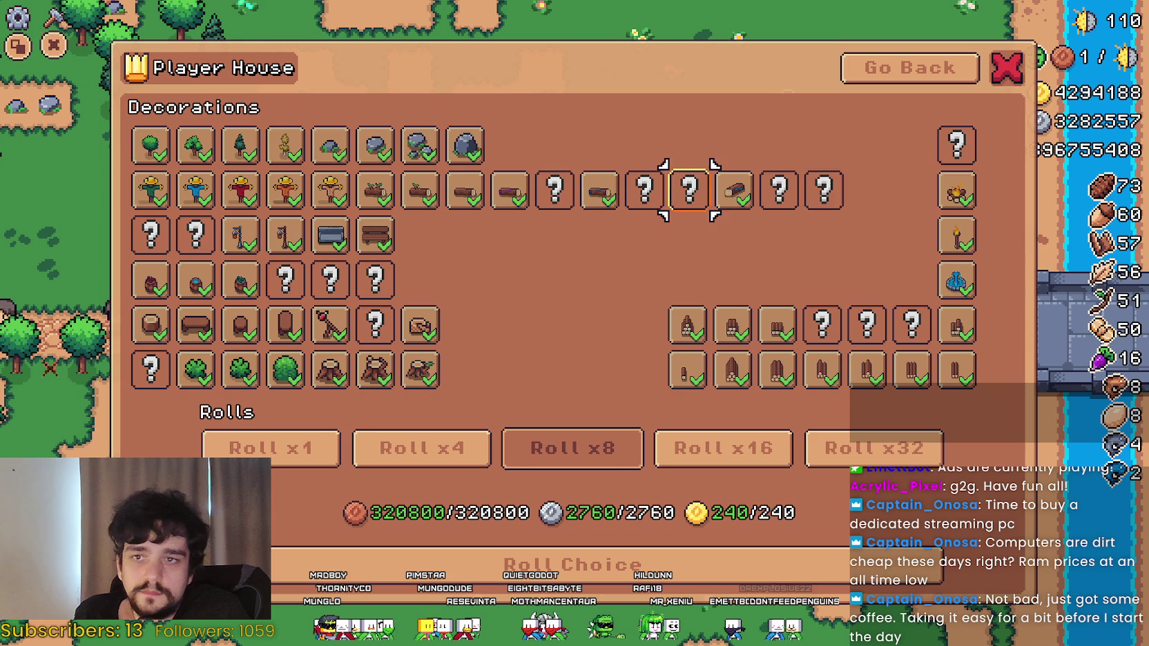
{"action": "key", "text": "Right"}
{"action": "key", "text": "Right"}
{"action": "key", "text": "Escape"}
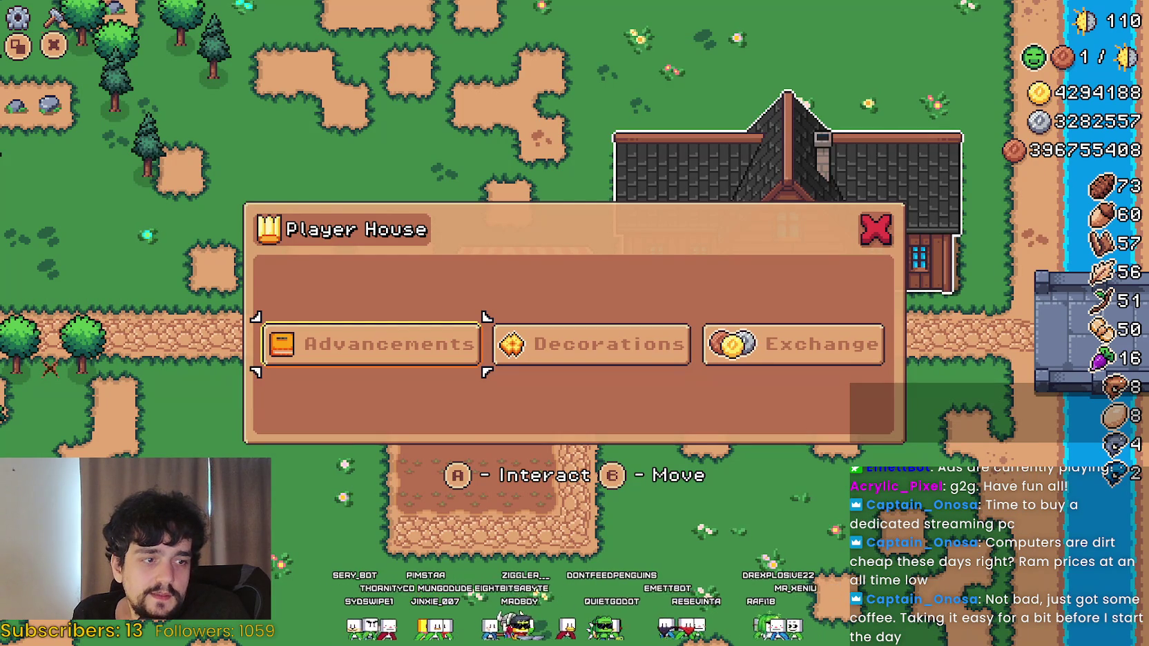
Reopen Decorations, step through the roll options and right-hand slots, then go back.
{"action": "key", "text": "Right"}
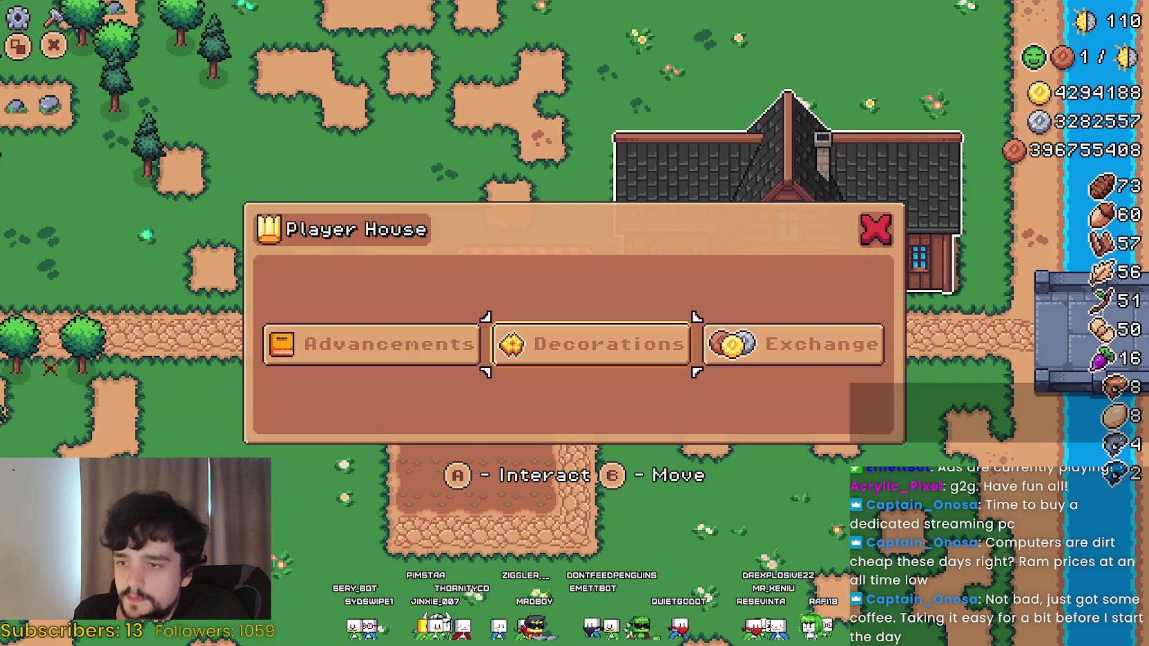
{"action": "key", "text": "Left"}
{"action": "key", "text": "Left"}
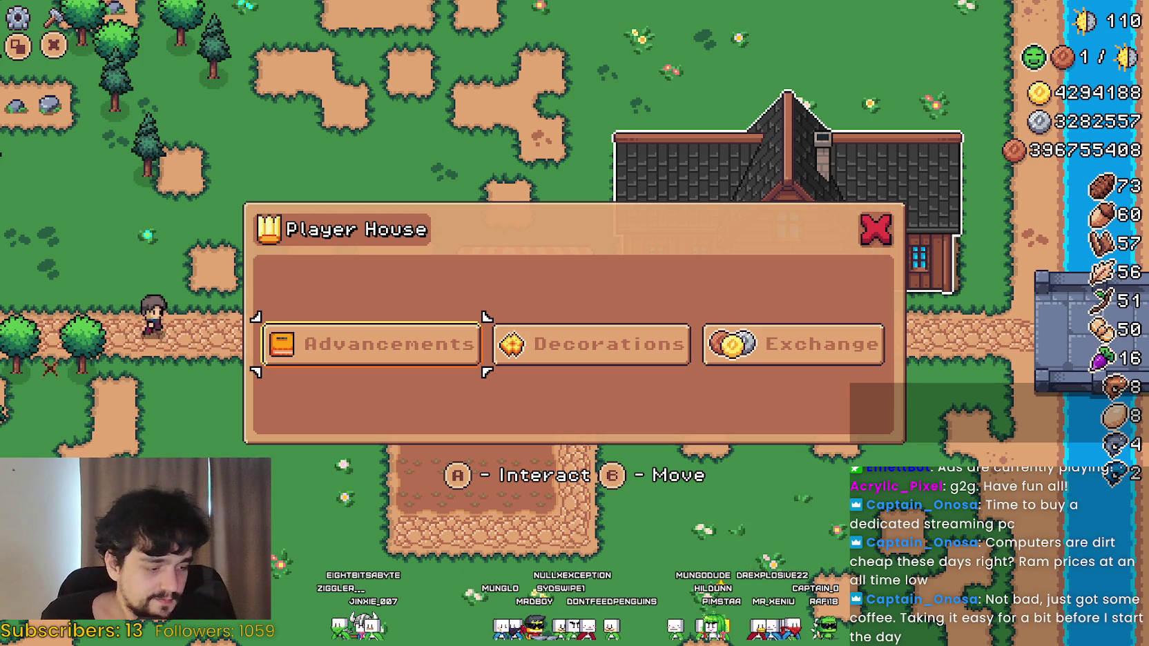
{"action": "key", "text": "Right"}
{"action": "key", "text": "Return"}
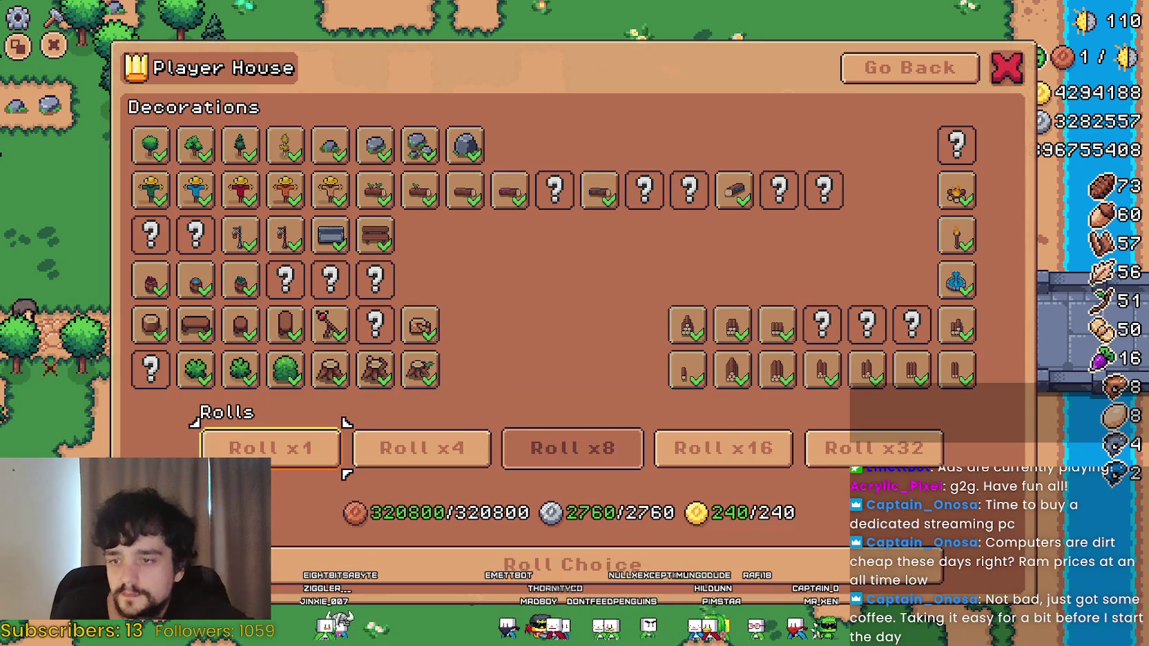
{"action": "key", "text": "Right"}
{"action": "key", "text": "Right"}
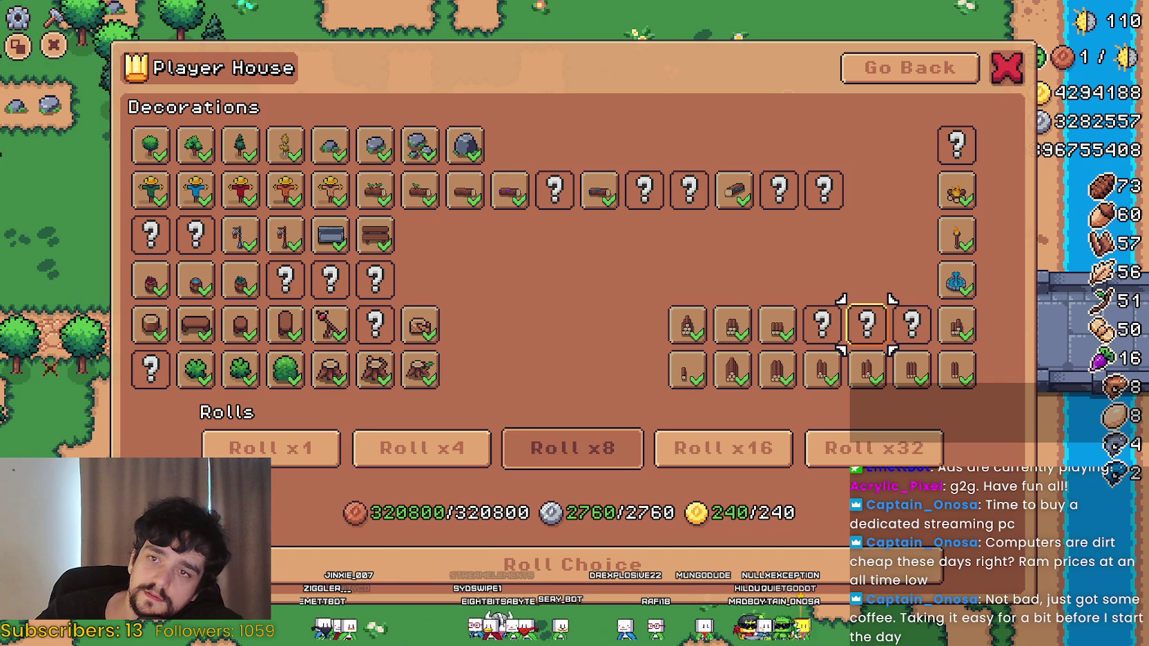
{"action": "key", "text": "Up"}
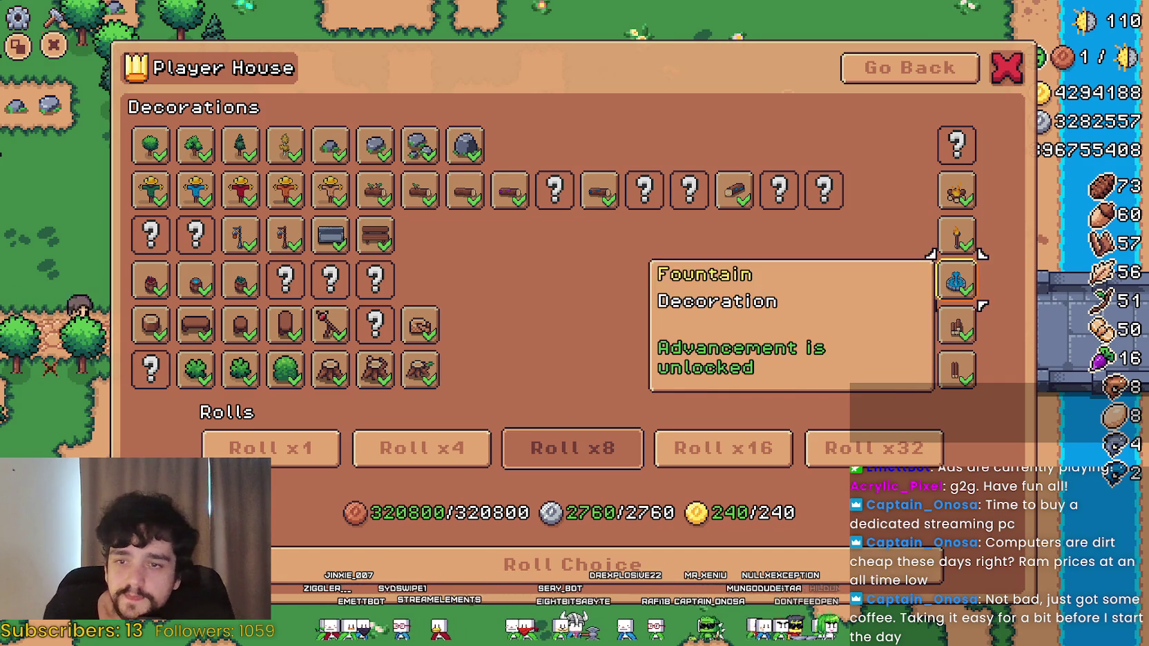
{"action": "key", "text": "Up"}
{"action": "key", "text": "Up"}
{"action": "key", "text": "Up"}
{"action": "key", "text": "Return"}
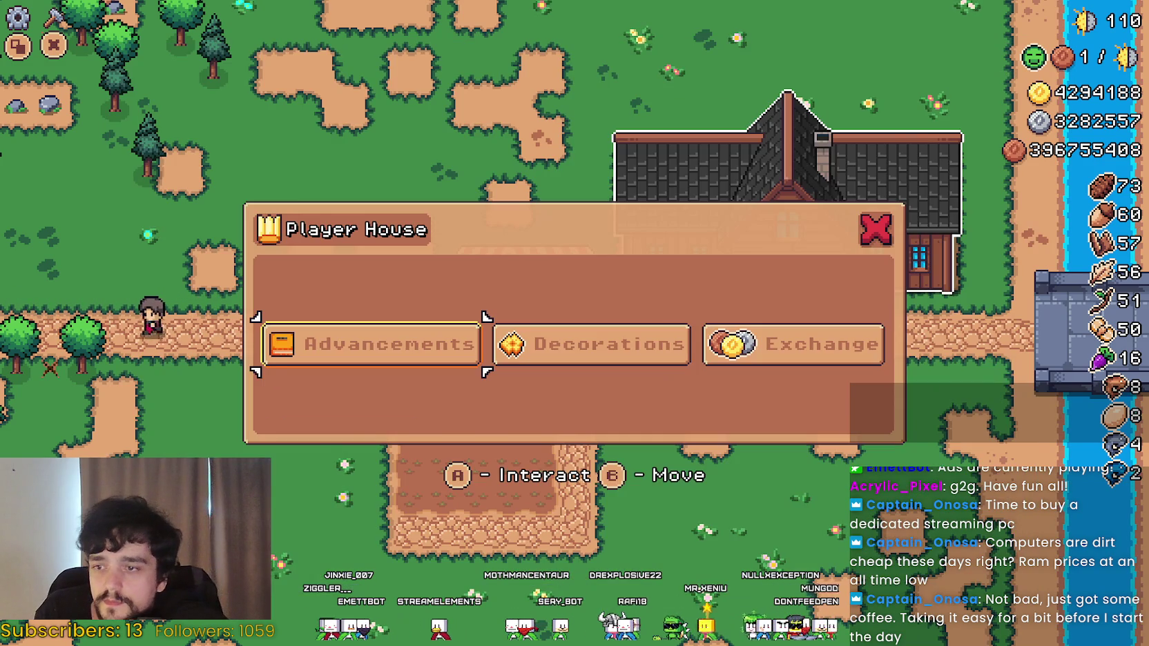
Close the Player House menu and reopen it.
{"action": "key", "text": "Right"}
{"action": "key", "text": "Right"}
{"action": "key", "text": "Up"}
{"action": "key", "text": "Return"}
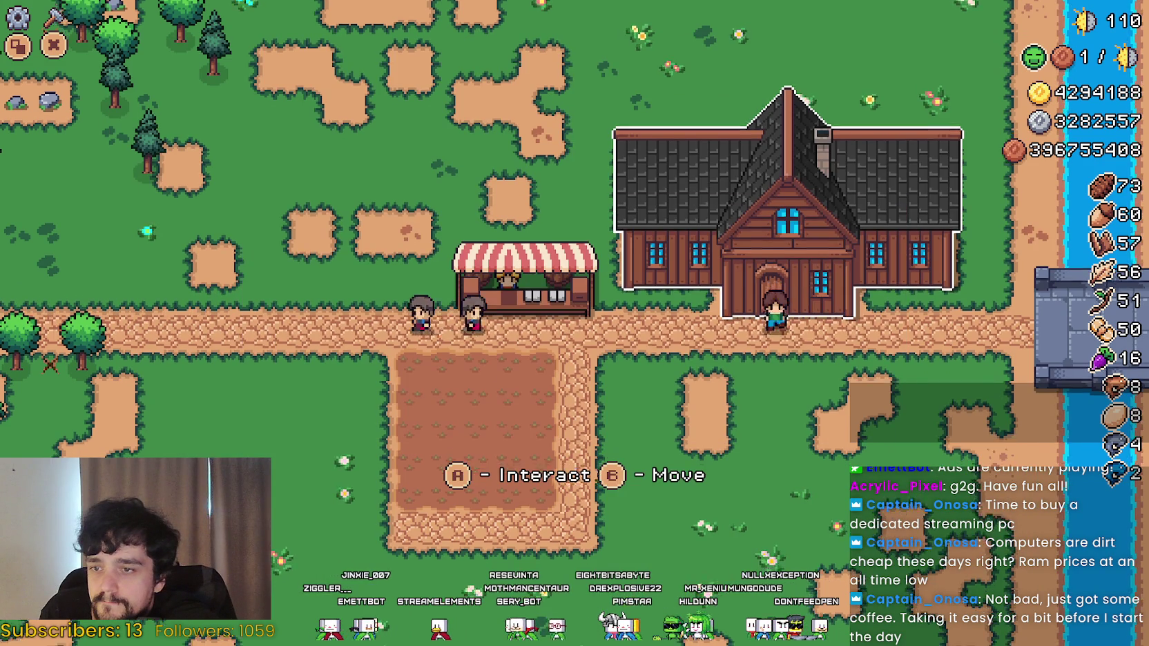
{"action": "key", "text": "Return"}
Open the coin Exchange and trade copper for silver twice at x10 (1000 copper each).
{"action": "key", "text": "Right"}
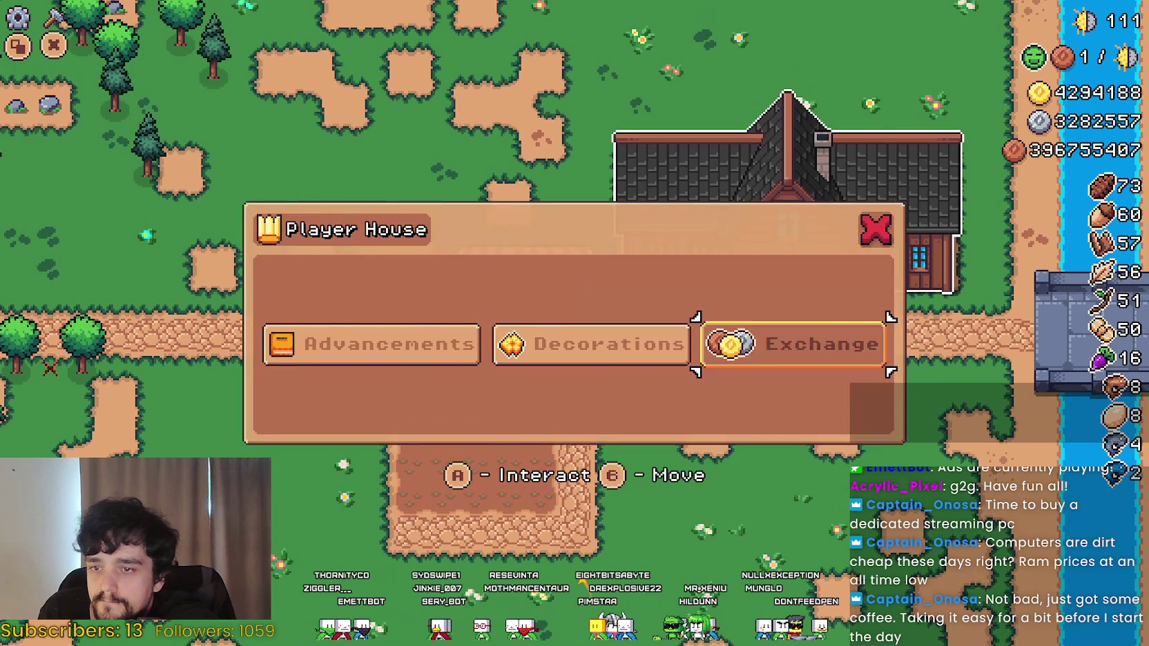
{"action": "key", "text": "Return"}
{"action": "key", "text": "Down"}
{"action": "key", "text": "Right"}
{"action": "key", "text": "Up"}
{"action": "key", "text": "Right"}
{"action": "key", "text": "Down"}
{"action": "key", "text": "Down"}
{"action": "key", "text": "Down"}
{"action": "key", "text": "Down"}
{"action": "key", "text": "Up"}
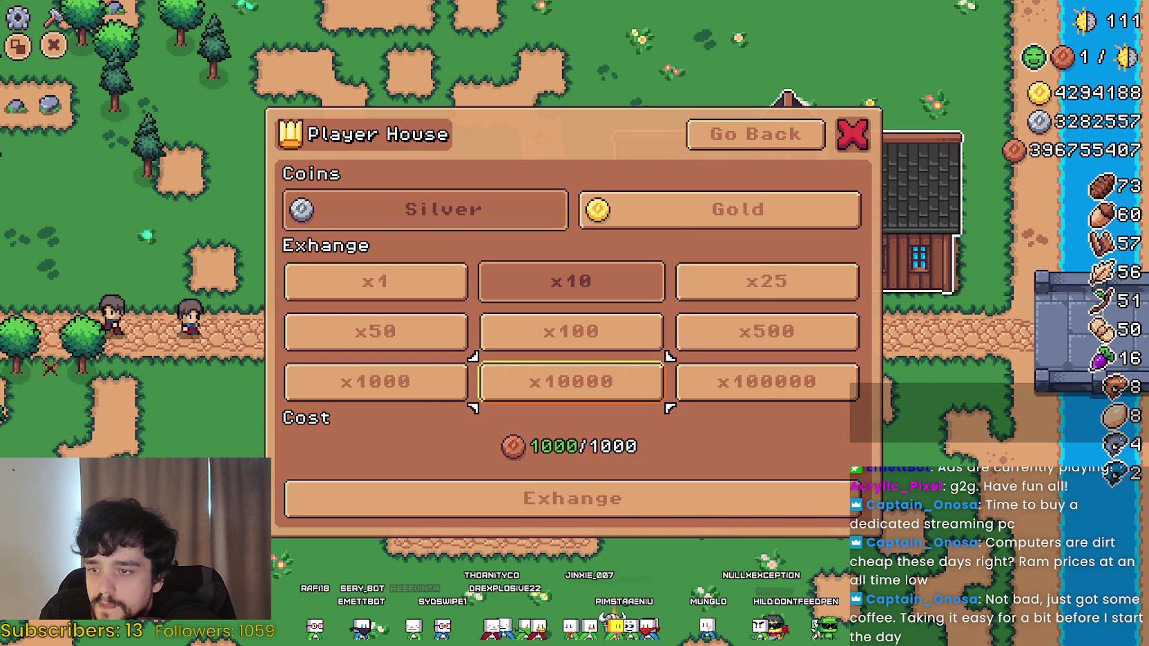
{"action": "key", "text": "Return"}
{"action": "key", "text": "Up"}
{"action": "key", "text": "Up"}
{"action": "key", "text": "Return"}
{"action": "key", "text": "Down"}
{"action": "key", "text": "Down"}
{"action": "key", "text": "Down"}
{"action": "key", "text": "Return"}
{"action": "key", "text": "Return"}
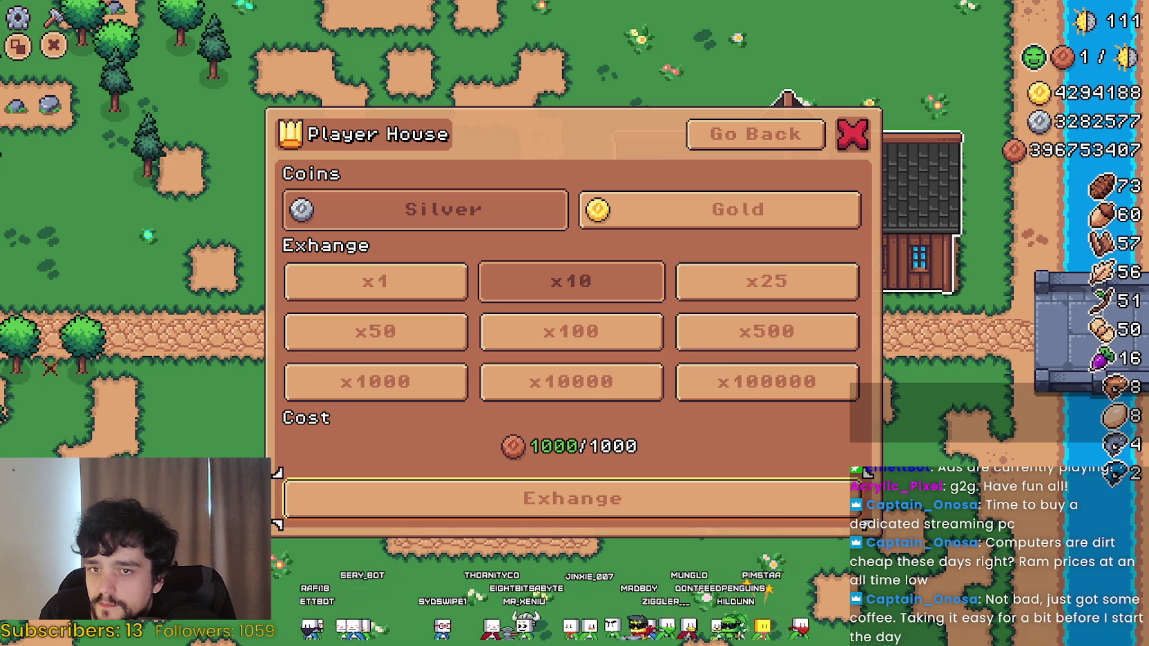
Switch the Exchange to Gold and trade 50000 silver for 500 gold at x500.
{"action": "key", "text": "Return"}
{"action": "key", "text": "Return"}
{"action": "key", "text": "Up"}
{"action": "key", "text": "Up"}
{"action": "key", "text": "Right"}
{"action": "key", "text": "Return"}
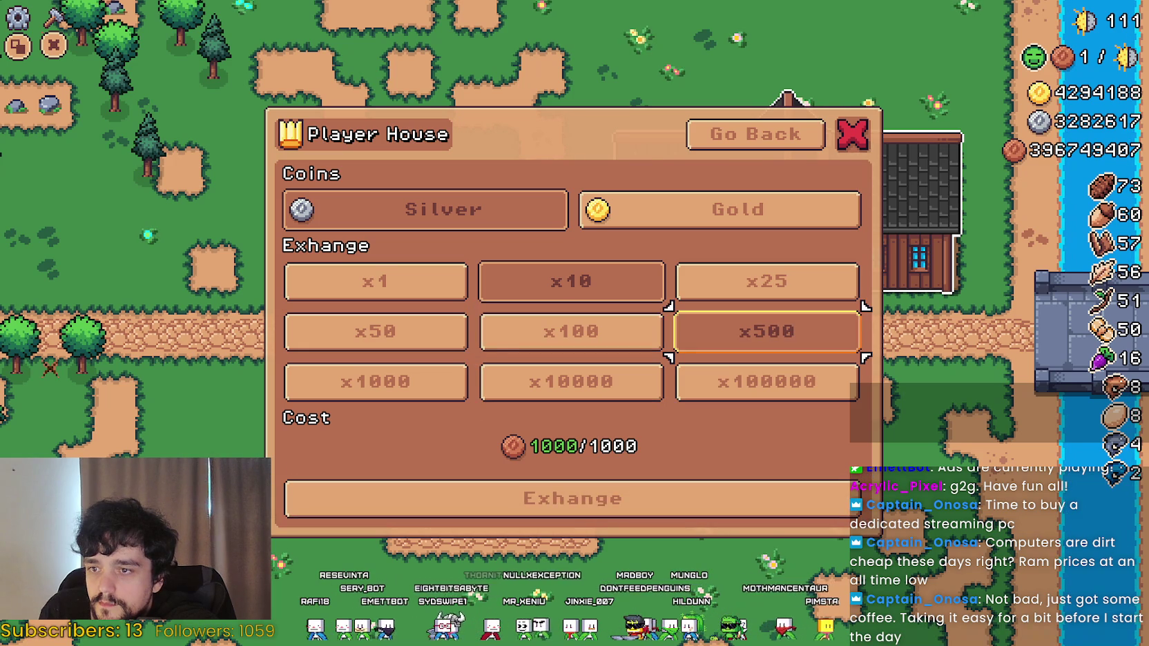
{"action": "key", "text": "Down"}
{"action": "key", "text": "Down"}
{"action": "key", "text": "Return"}
{"action": "key", "text": "Return"}
{"action": "key", "text": "Return"}
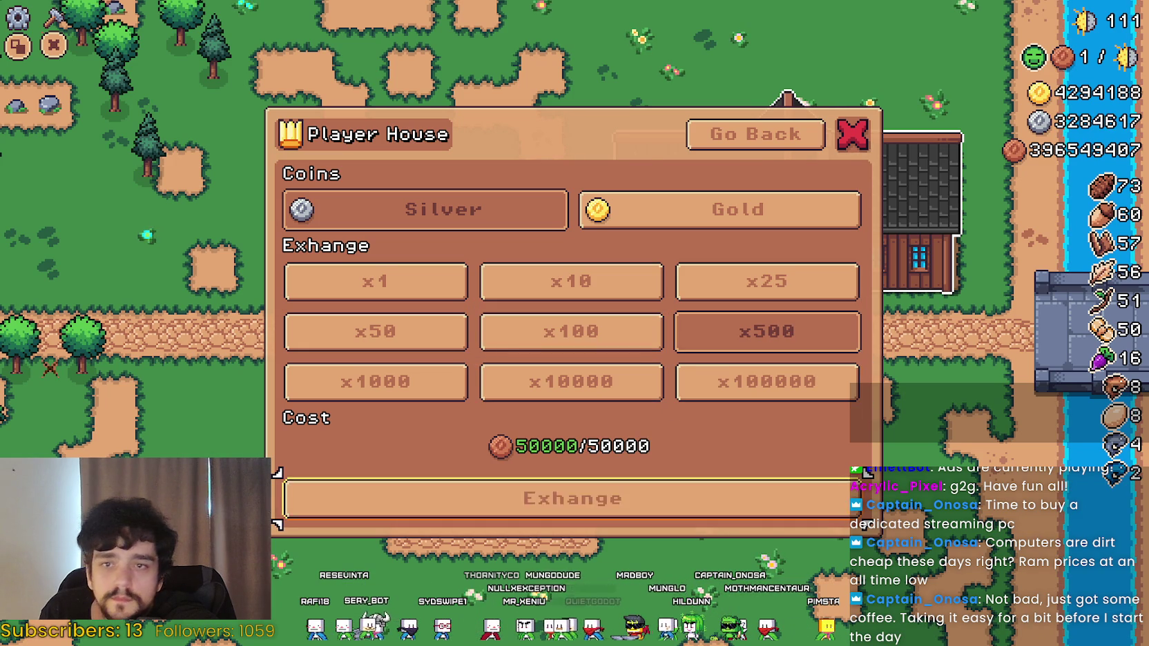
{"action": "key", "text": "Up"}
{"action": "key", "text": "Up"}
{"action": "key", "text": "Up"}
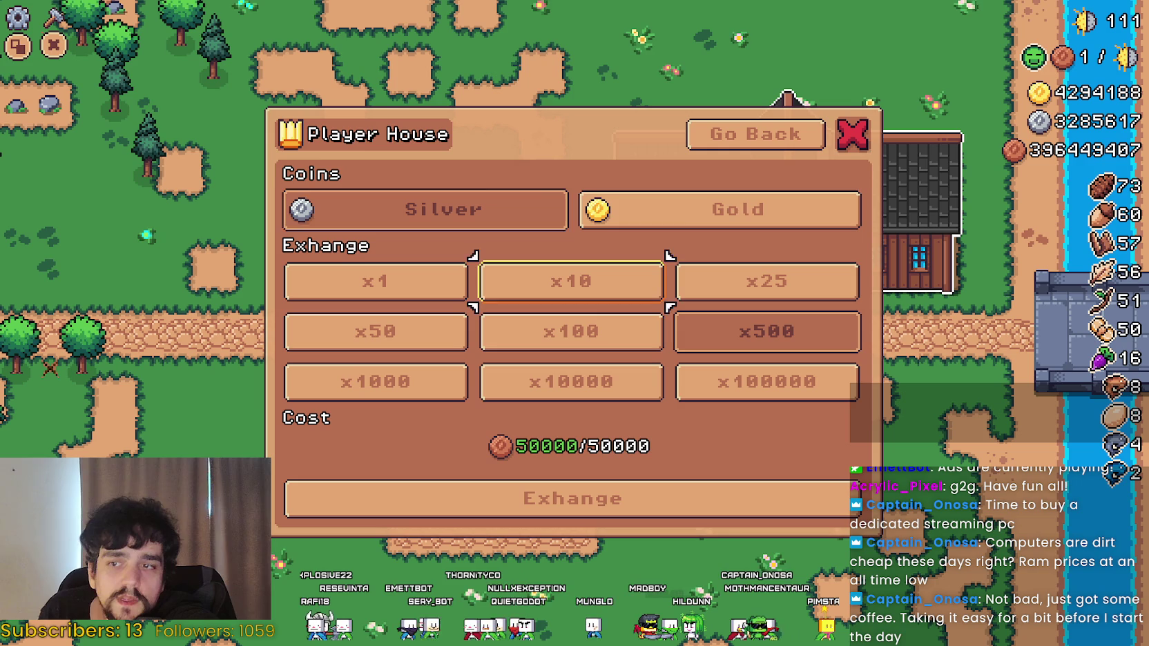
{"action": "key", "text": "Up"}
{"action": "key", "text": "Right"}
{"action": "key", "text": "Return"}
{"action": "key", "text": "Down"}
{"action": "key", "text": "Down"}
{"action": "key", "text": "Down"}
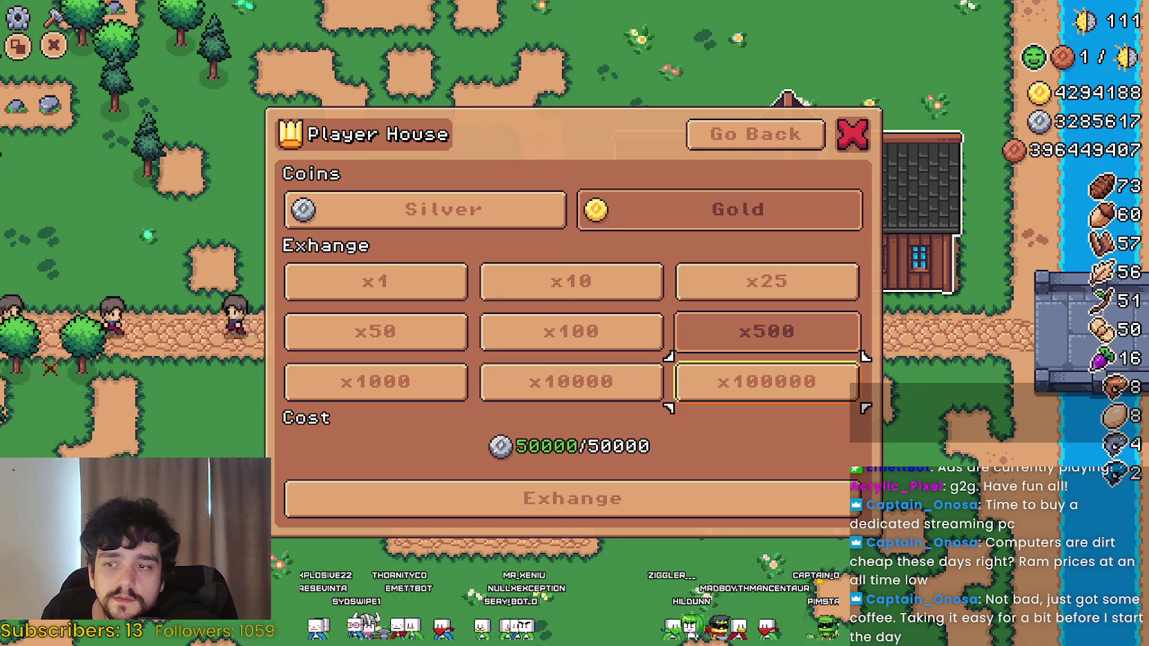
{"action": "key", "text": "Return"}
{"action": "key", "text": "Return"}
{"action": "key", "text": "Up"}
{"action": "key", "text": "Up"}
{"action": "key", "text": "Up"}
{"action": "key", "text": "Up"}
{"action": "key", "text": "Up"}
Reopen the Exchange and trade 5000 silver for 50 gold at x50 several times.
{"action": "key", "text": "Left"}
{"action": "key", "text": "Return"}
{"action": "key", "text": "Right"}
{"action": "key", "text": "Right"}
{"action": "key", "text": "Return"}
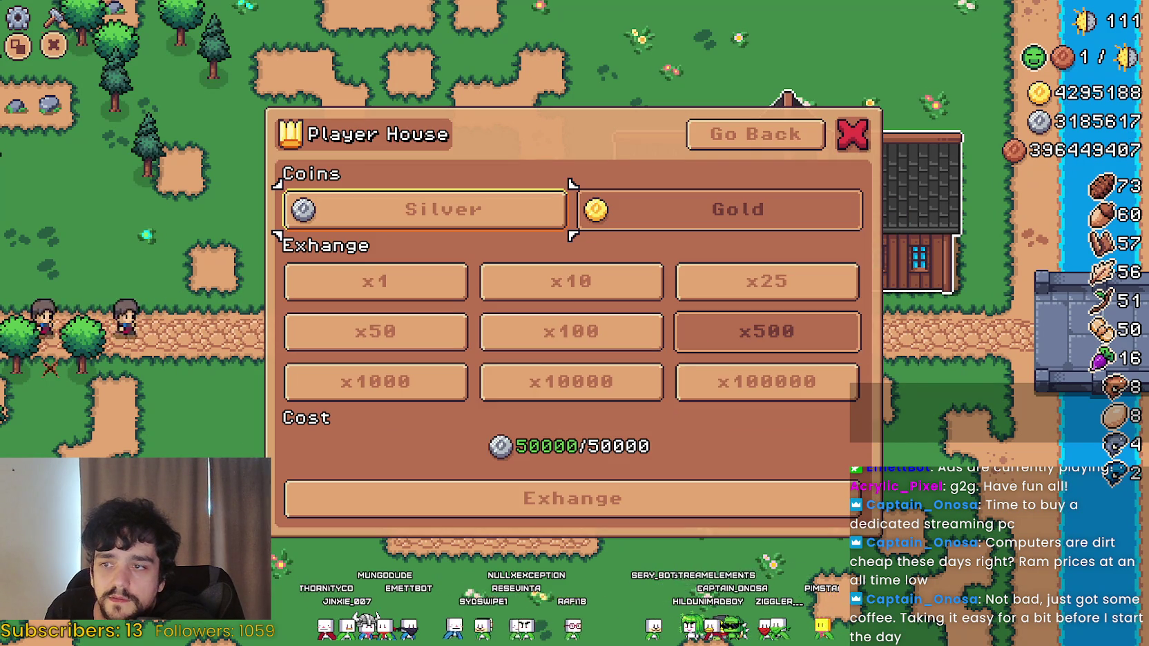
{"action": "key", "text": "Right"}
{"action": "key", "text": "Down"}
{"action": "key", "text": "Down"}
{"action": "key", "text": "Left"}
{"action": "key", "text": "Left"}
{"action": "key", "text": "Return"}
{"action": "key", "text": "Down"}
{"action": "key", "text": "Down"}
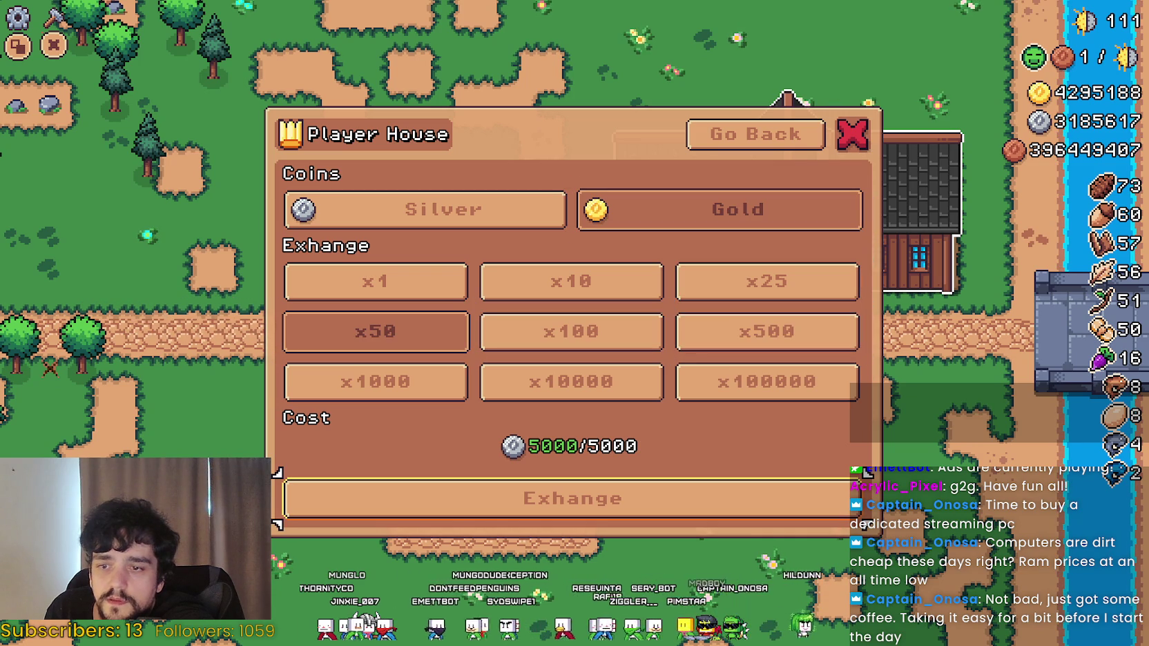
{"action": "key", "text": "Up"}
{"action": "key", "text": "Down"}
{"action": "key", "text": "Return"}
{"action": "key", "text": "Return"}
{"action": "key", "text": "Return"}
{"action": "key", "text": "Return"}
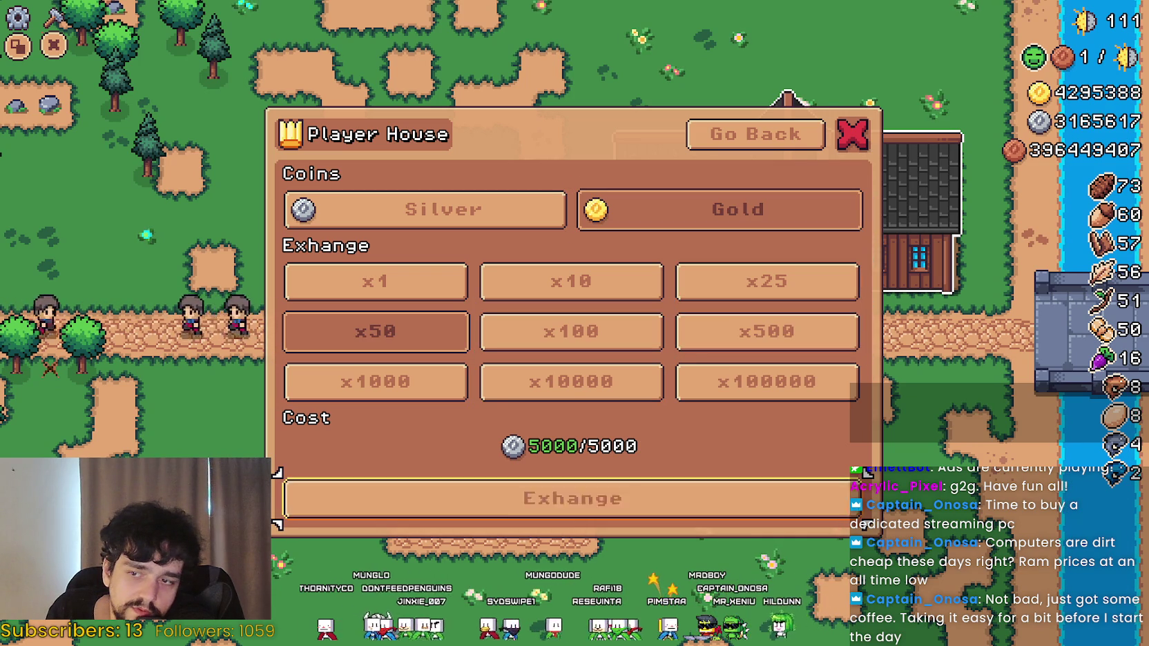
{"action": "key", "text": "Up"}
{"action": "key", "text": "Up"}
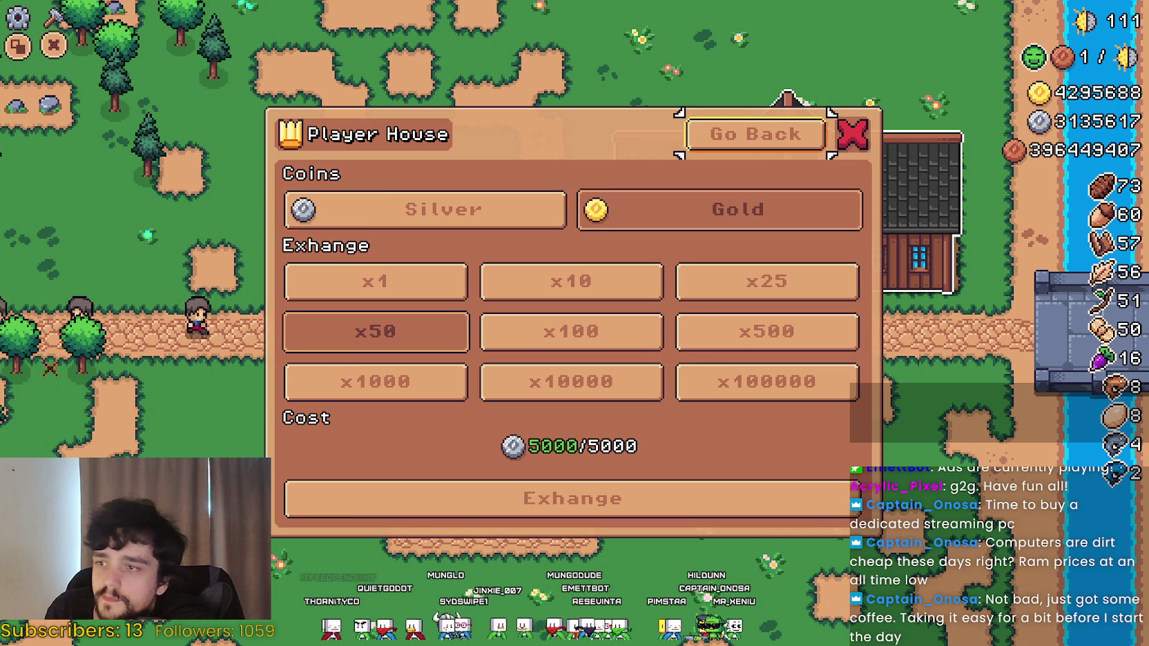
Close the Exchange and Player House menu, then walk the farmer north past the stall.
{"action": "key", "text": "Escape"}
{"action": "key", "text": "Right"}
{"action": "key", "text": "Right"}
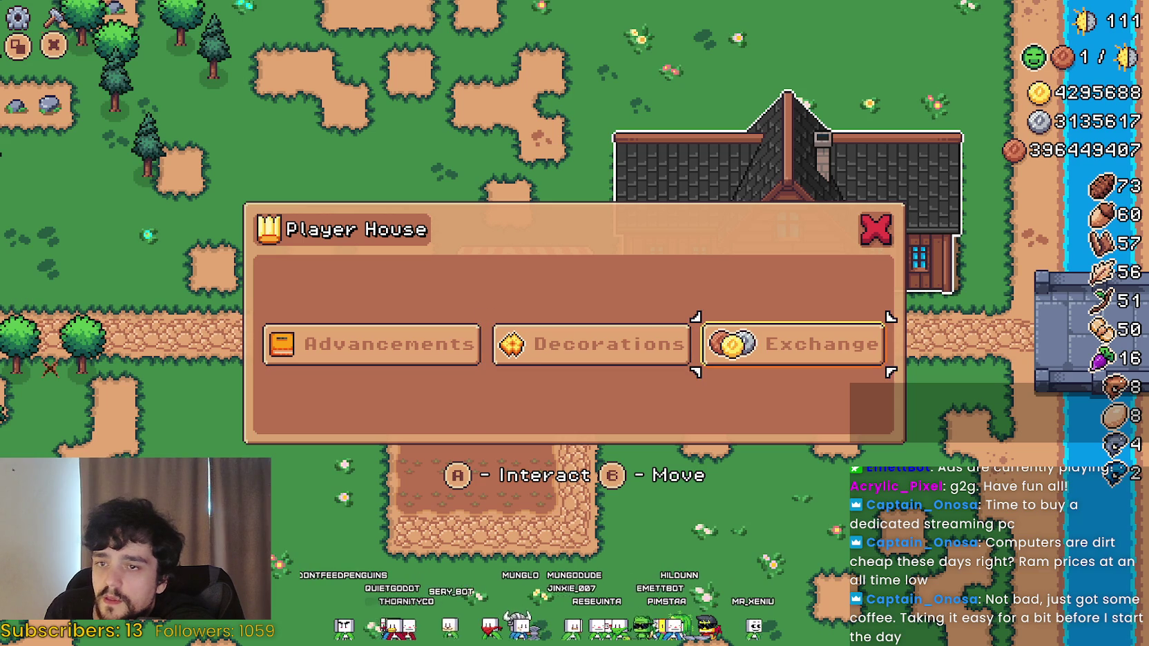
{"action": "key", "text": "Escape"}
{"action": "key", "text": "Left"}
{"action": "key", "text": "Up"}
{"action": "key", "text": "Up"}
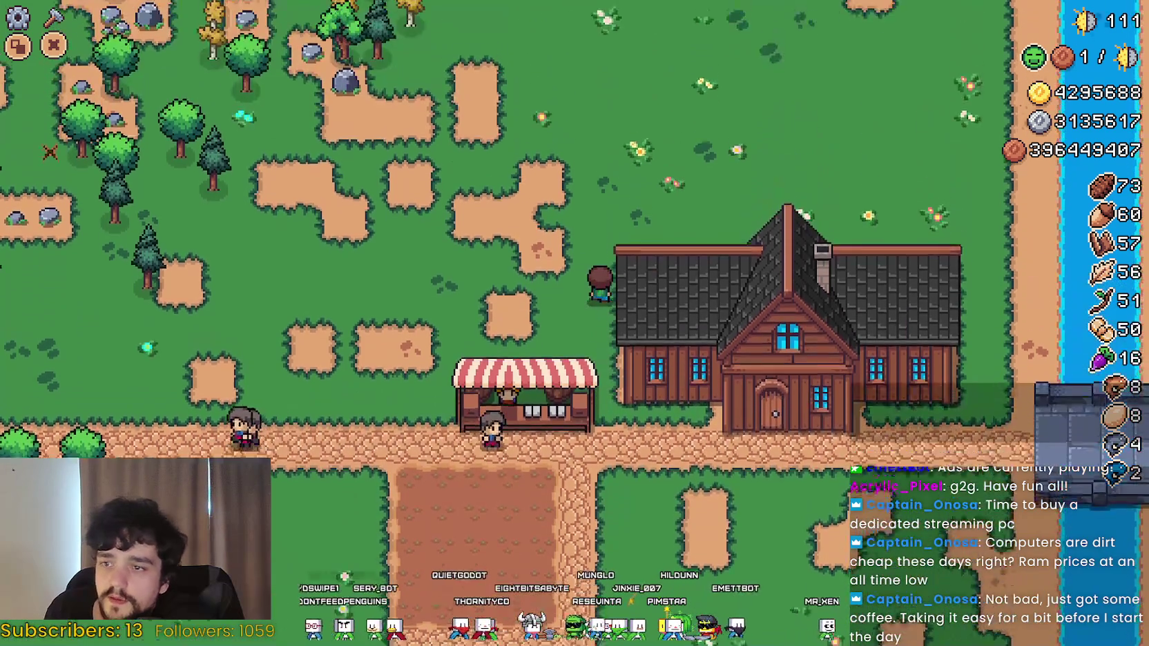
Walk to the Worker Speed Poneglyph, open its upgrade panel and inspect the wheat slot.
{"action": "key", "text": "Right"}
{"action": "key", "text": "Up"}
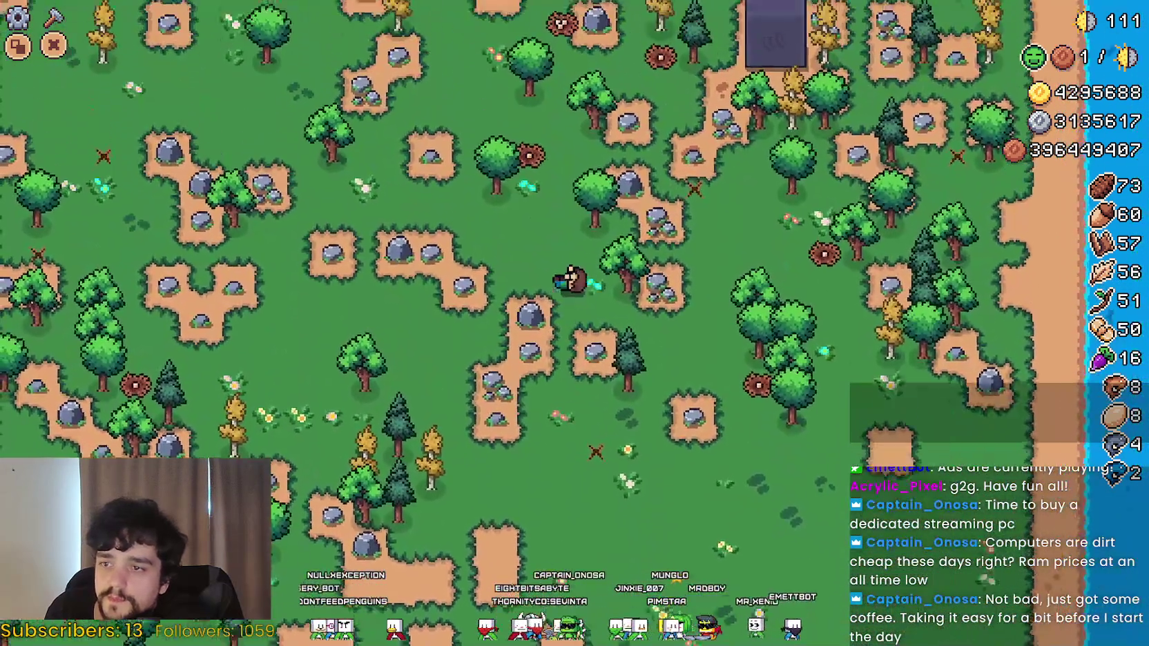
{"action": "key", "text": "w"}
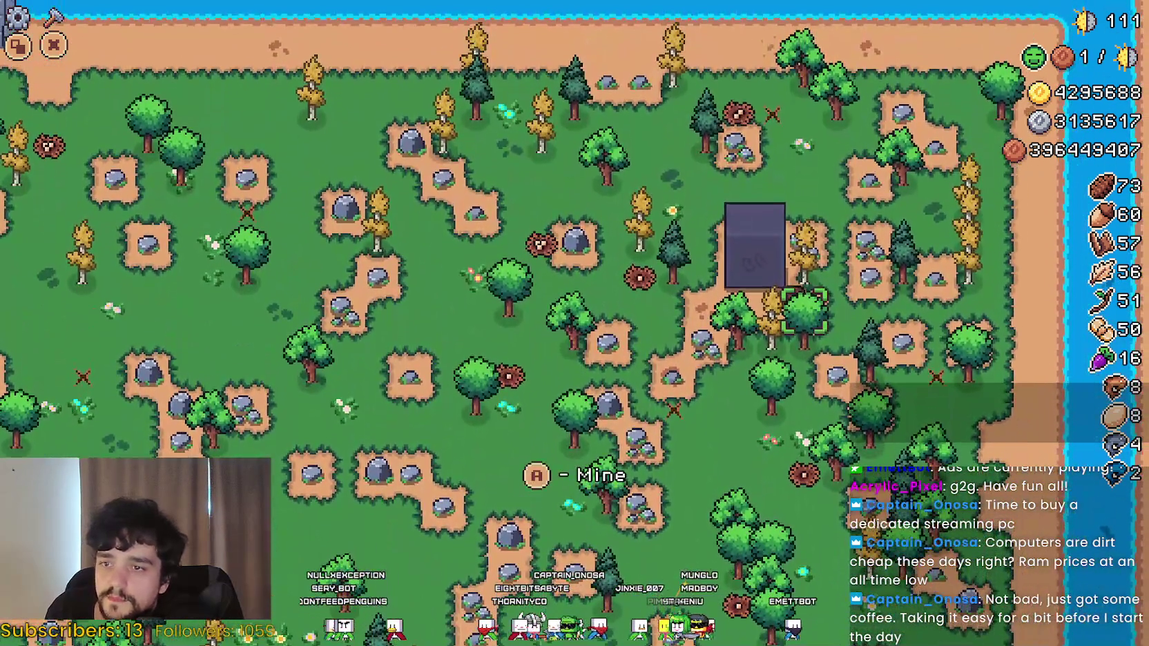
{"action": "key", "text": "e"}
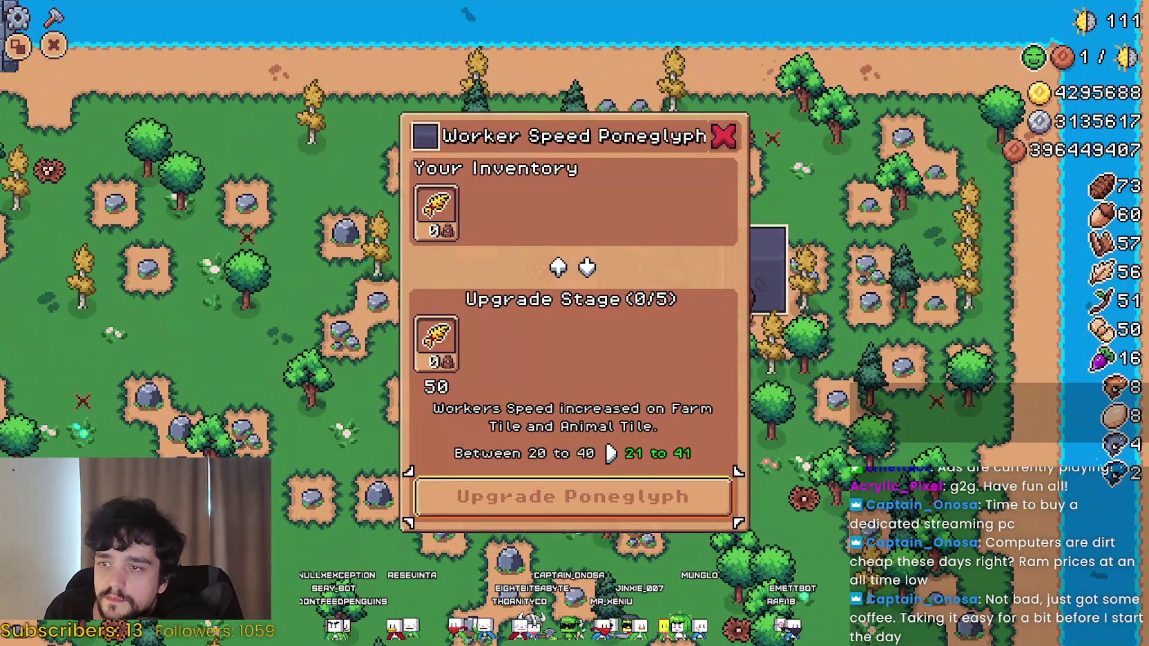
{"action": "left_click", "coordinate": [436, 343]}
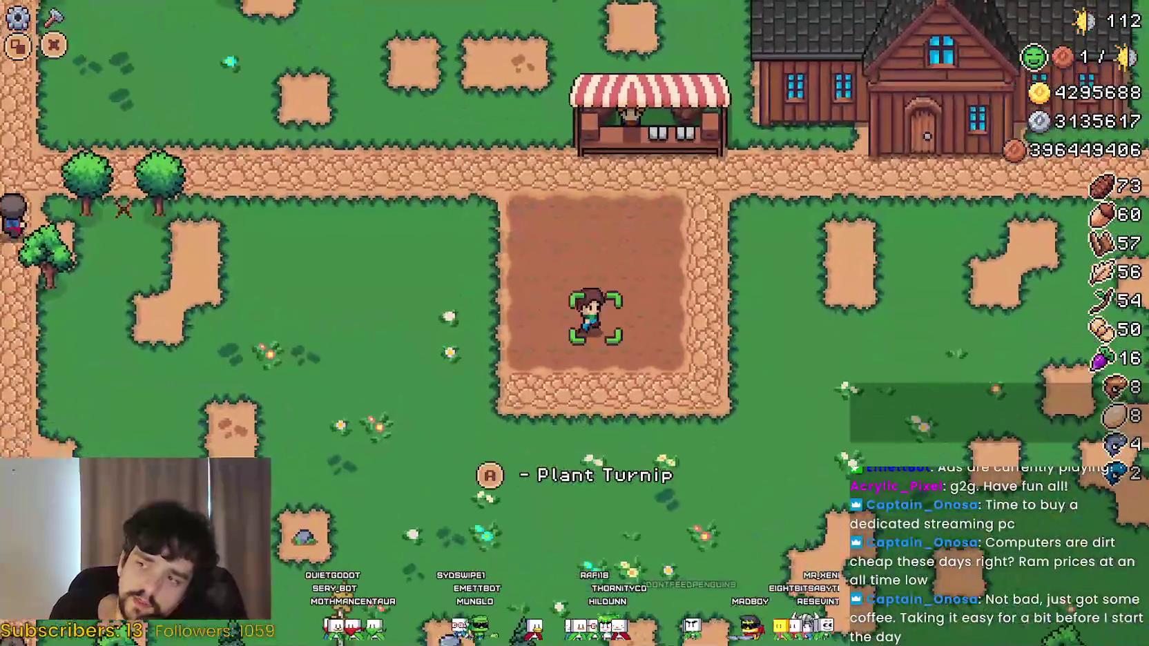
Walk down to the riverbank fishing spot and back toward the market, then switch to Steam.
{"action": "key", "text": "s"}
{"action": "key", "text": "d"}
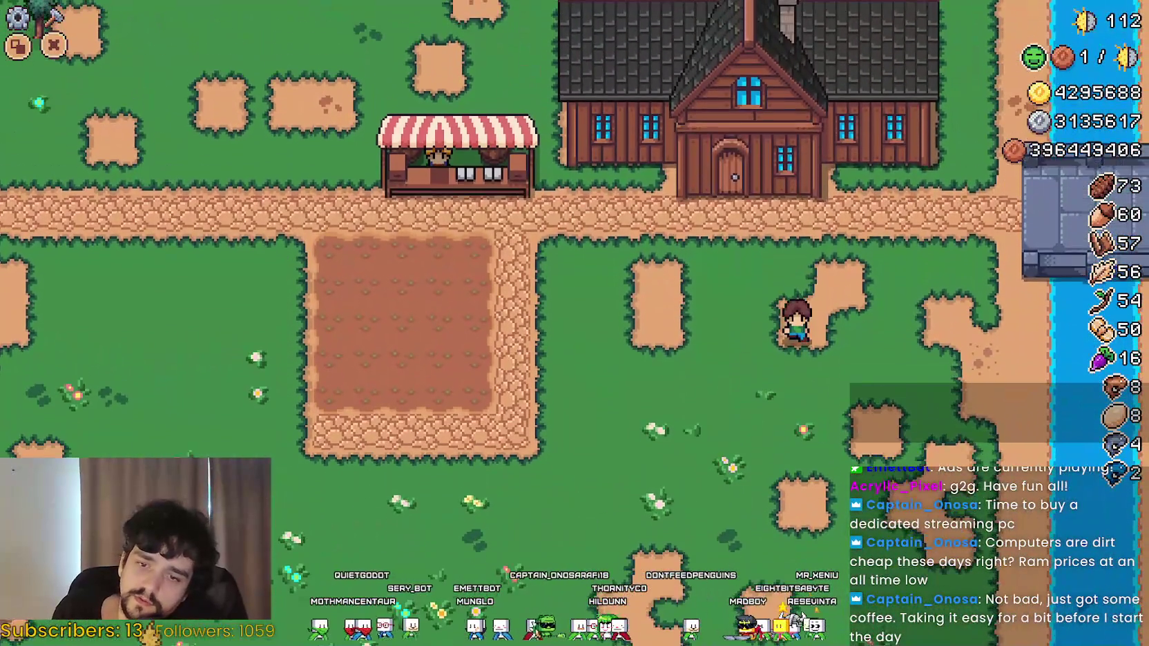
{"action": "key", "text": "s"}
{"action": "key", "text": "d"}
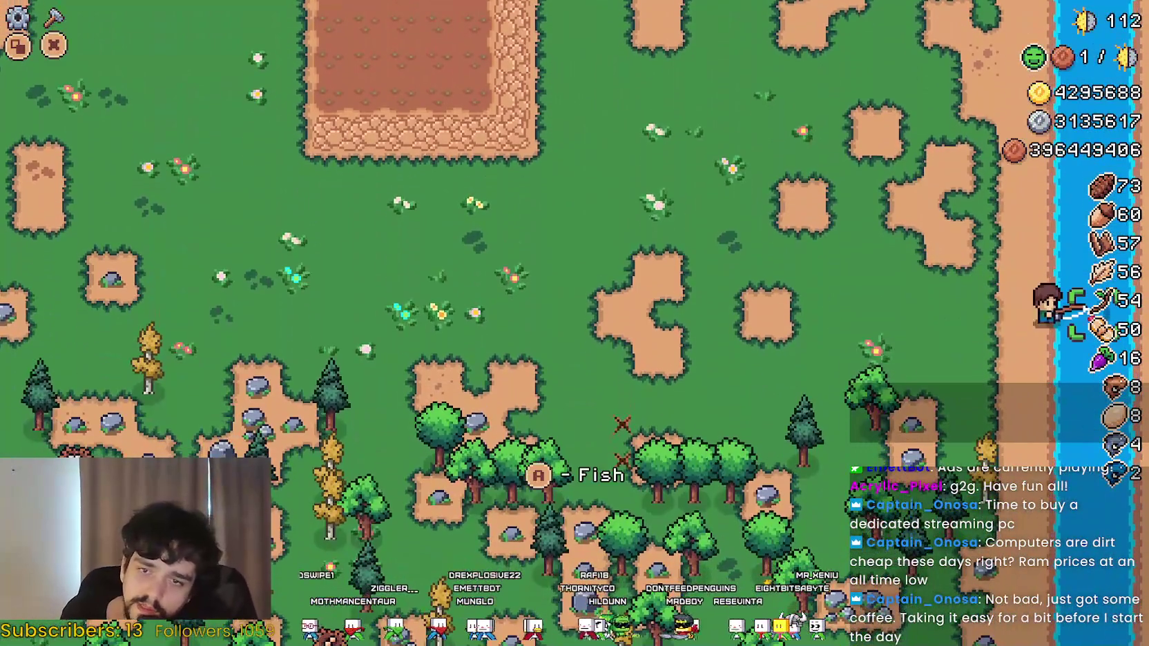
{"action": "key", "text": "w"}
{"action": "key", "text": "a"}
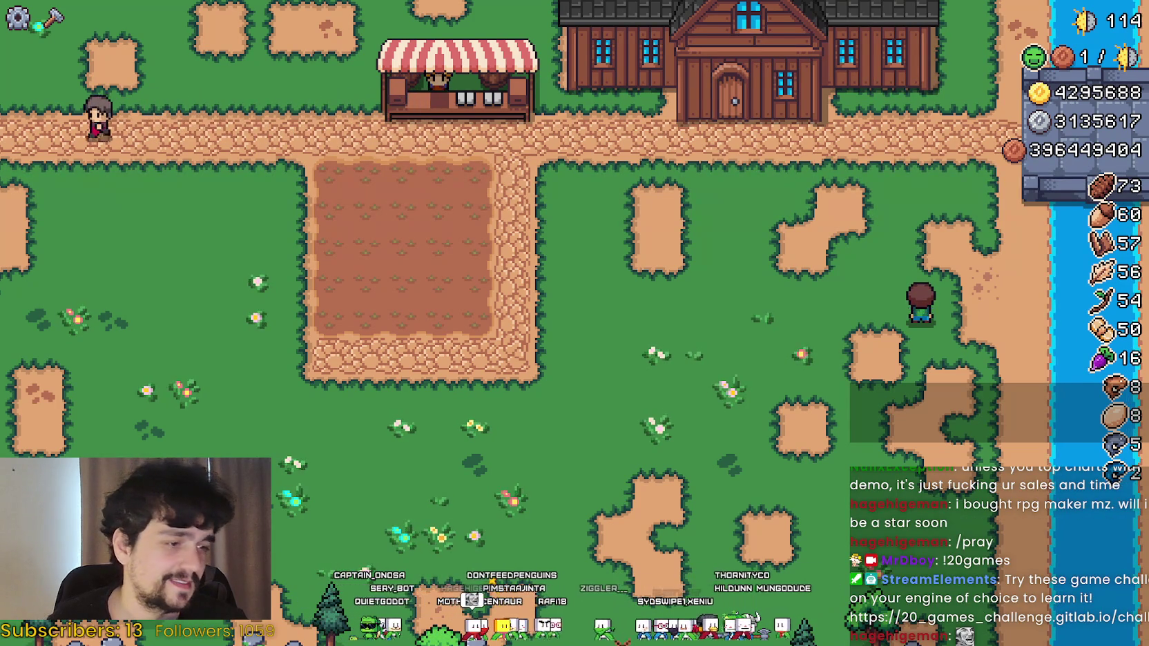
{"action": "key", "text": "alt+Tab"}
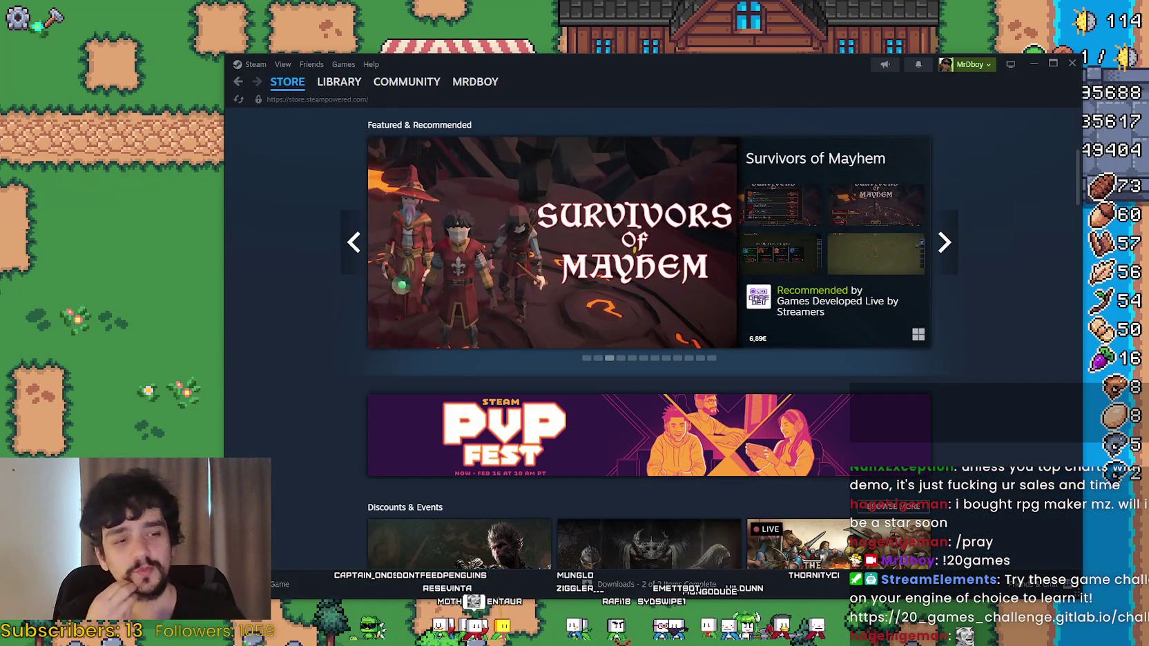
In Steam's LIBRARY, scroll the game list and open the Your Mom game page.
{"action": "key", "text": "alt+Tab"}
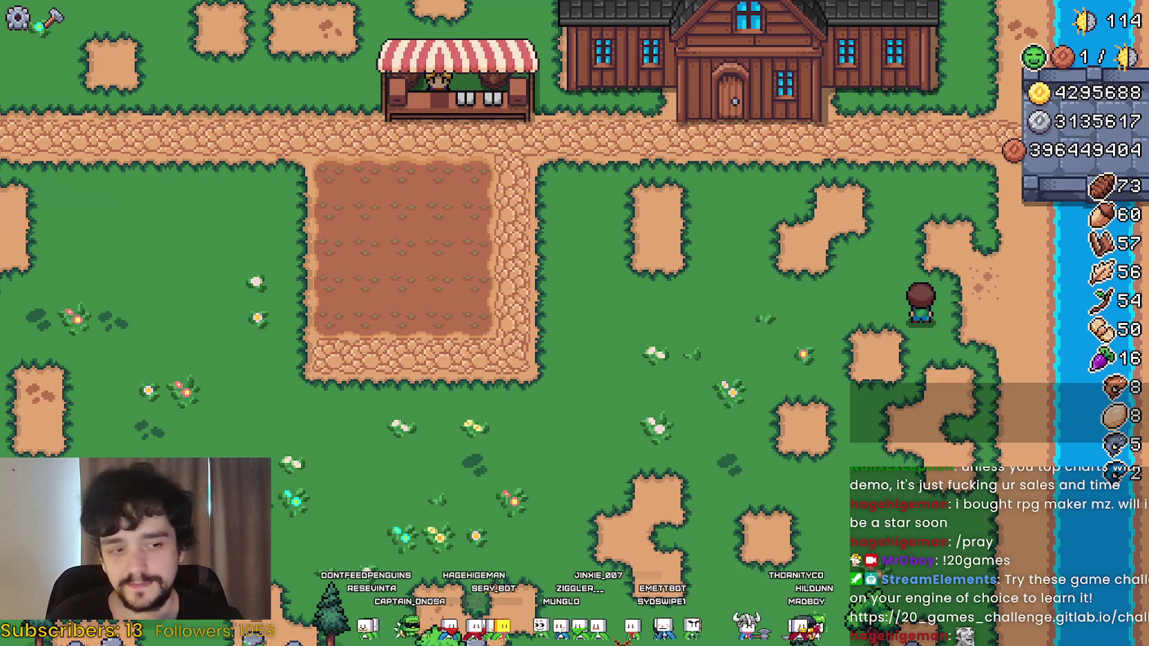
{"action": "key", "text": "alt+Tab"}
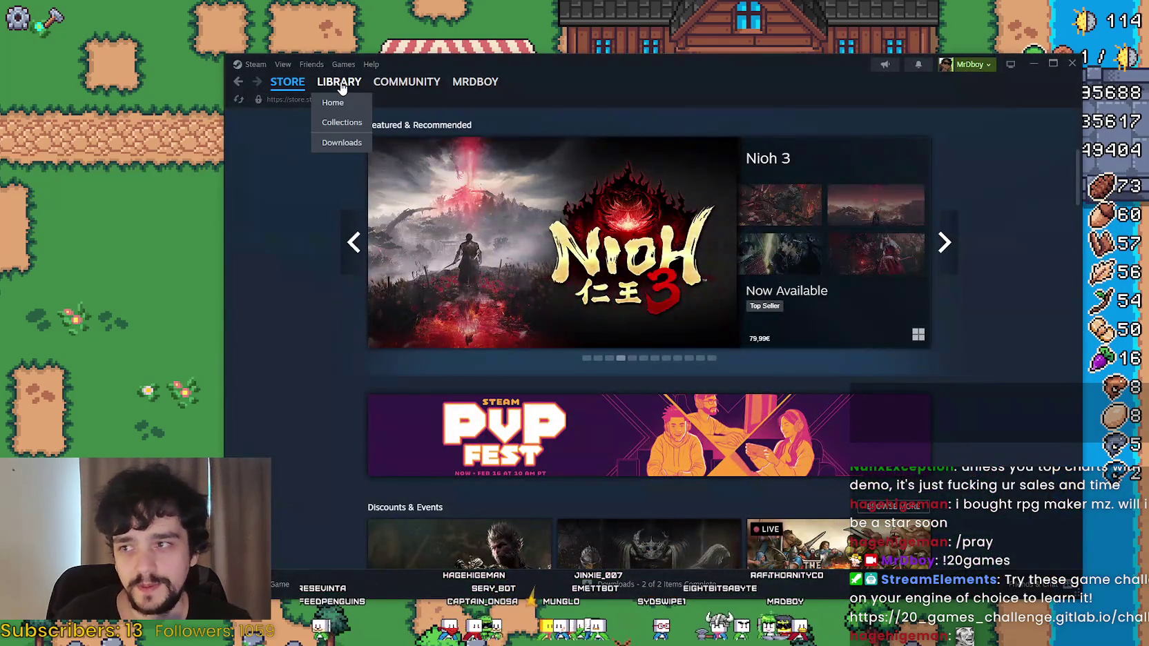
{"action": "left_click", "coordinate": [341, 86]}
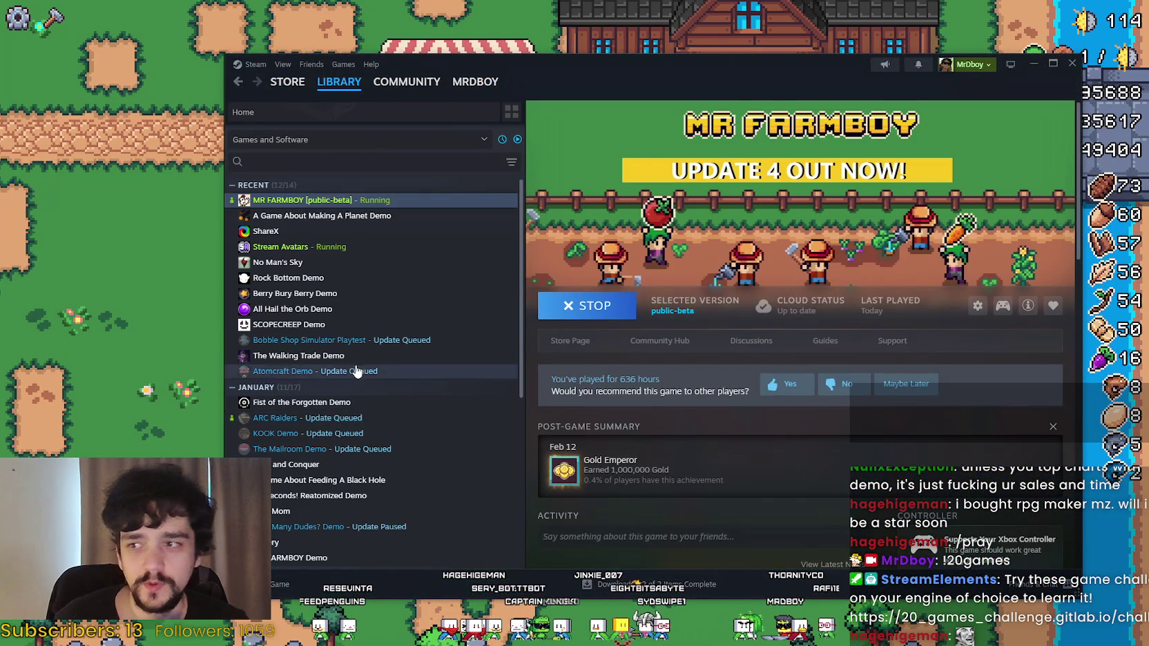
{"action": "scroll", "coordinate": [376, 407], "scroll_direction": "down", "scroll_amount": 5}
{"action": "scroll", "coordinate": [376, 407], "scroll_direction": "down", "scroll_amount": 1}
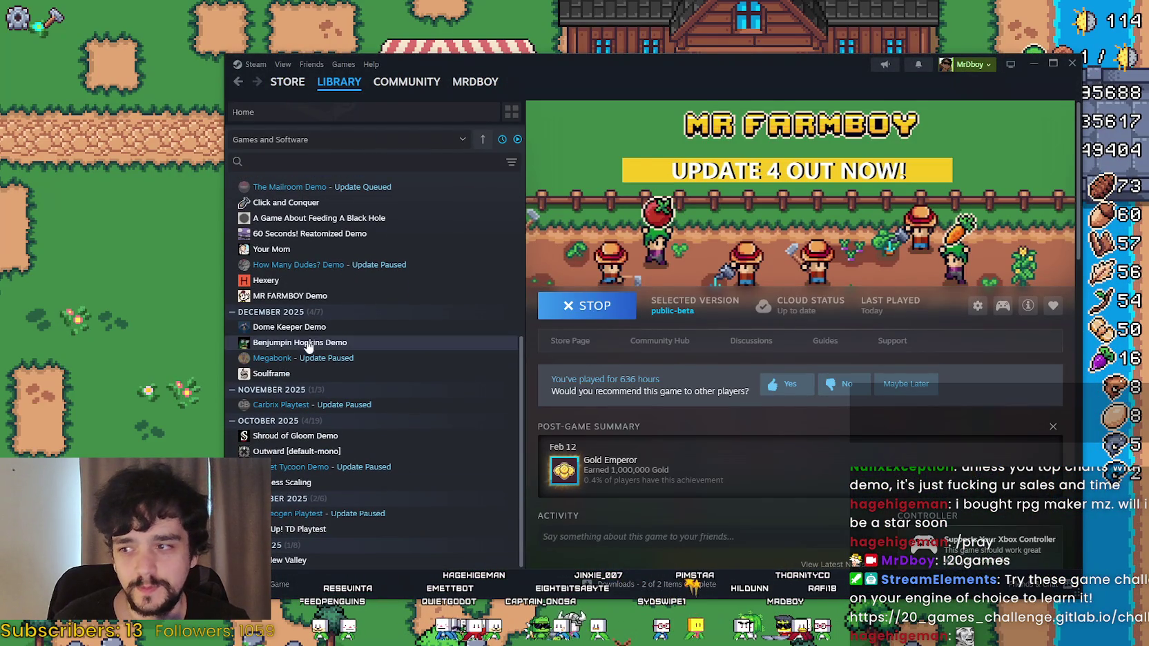
{"action": "scroll", "coordinate": [316, 453], "scroll_direction": "up", "scroll_amount": 3}
{"action": "left_click", "coordinate": [290, 369]}
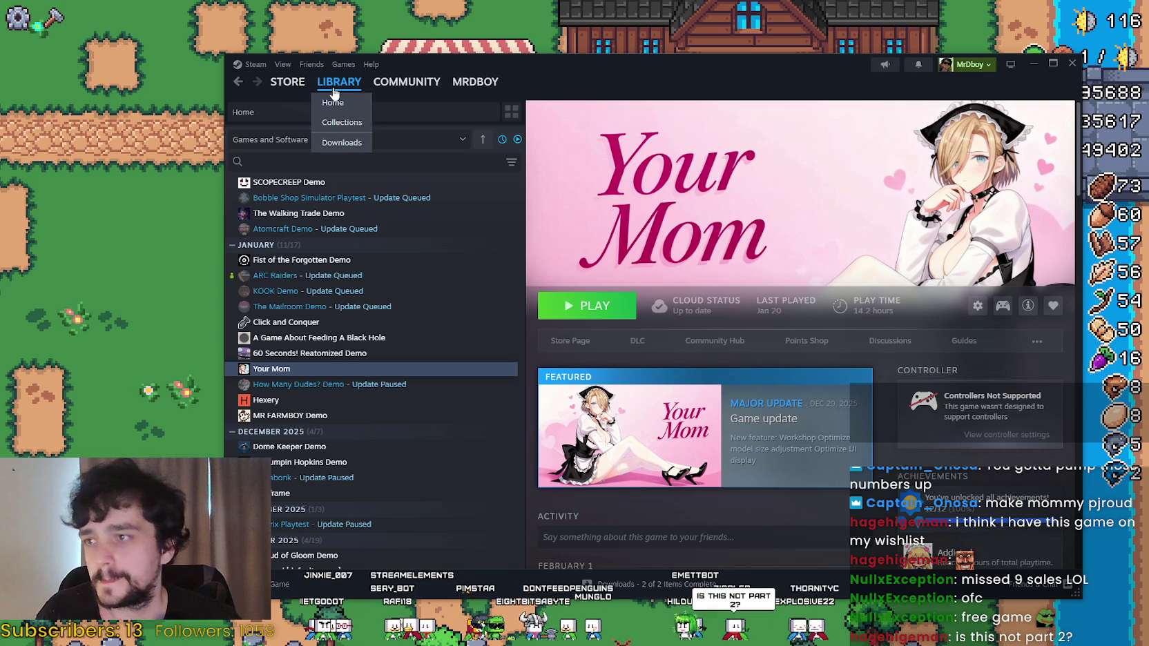
Go to the library Home and double-click MR FARMBOY [public-beta] to return to the game.
{"action": "left_click", "coordinate": [335, 97]}
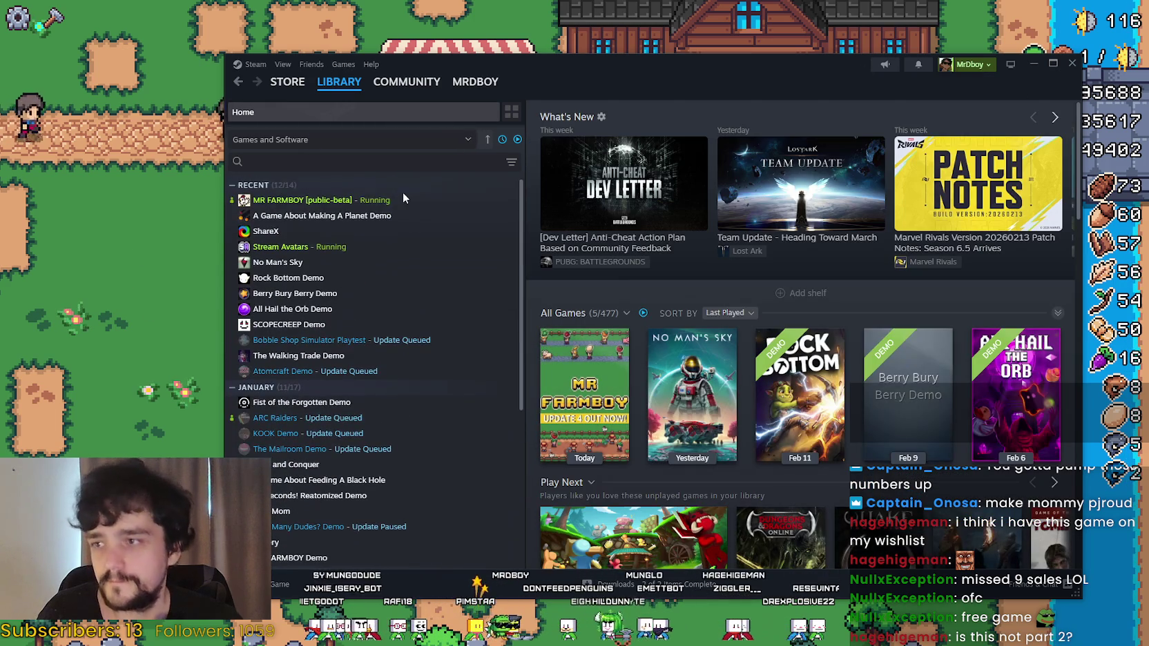
{"action": "double_click", "coordinate": [402, 196]}
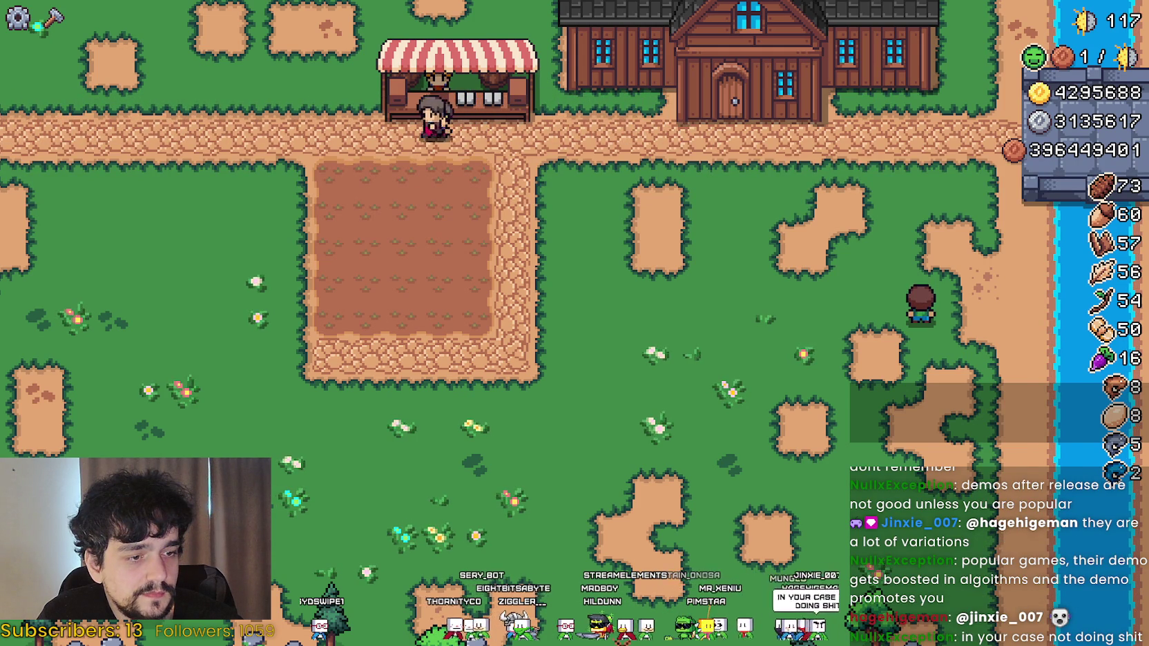
Scroll the YouTube Music Up Next queue, then click back into the Mr Farmboy window.
{"action": "key", "text": "alt+Tab"}
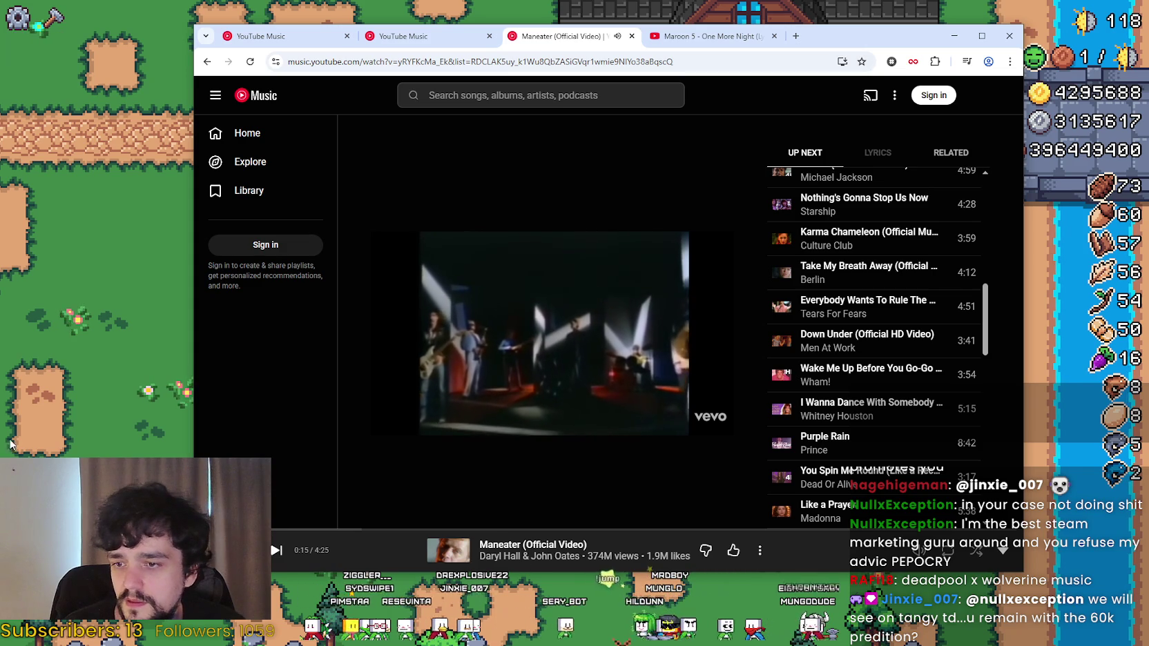
{"action": "scroll", "coordinate": [915, 414], "scroll_direction": "down", "scroll_amount": 3}
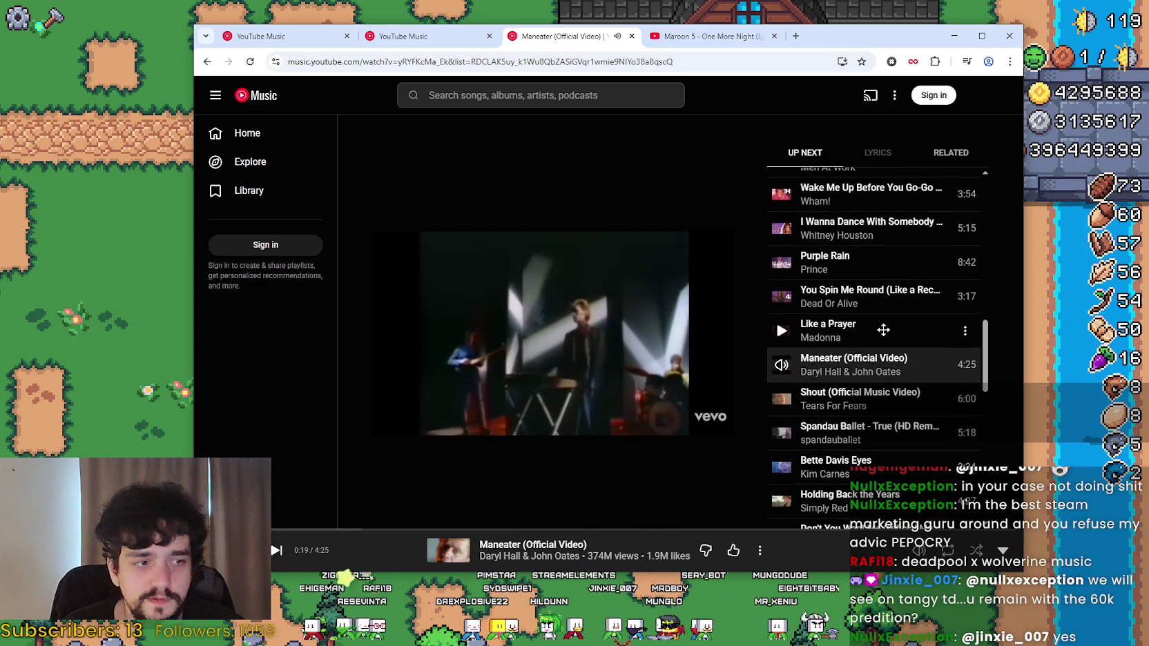
{"action": "scroll", "coordinate": [883, 328], "scroll_direction": "down", "scroll_amount": 1}
{"action": "left_click", "coordinate": [134, 402]}
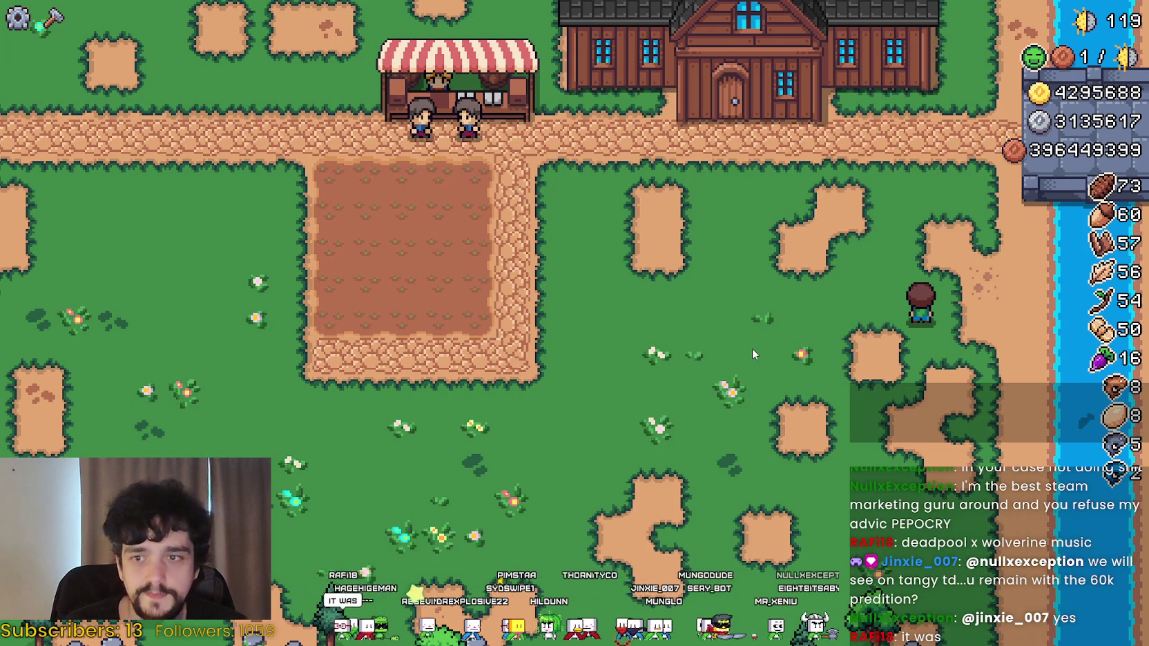
Open the Player House menu and look through the Advancements grid.
{"action": "scroll", "coordinate": [750, 349], "scroll_direction": "down", "scroll_amount": 3}
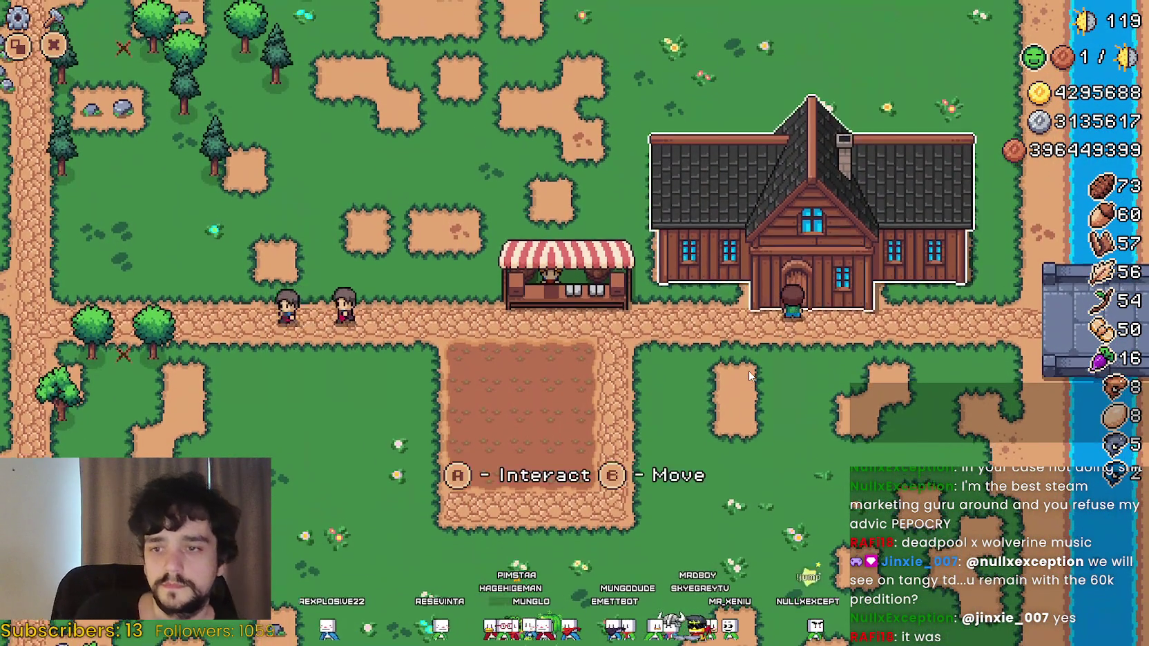
{"action": "key", "text": "e"}
{"action": "key", "text": "Right"}
{"action": "key", "text": "Right"}
{"action": "key", "text": "Right"}
{"action": "key", "text": "Left"}
{"action": "key", "text": "Left"}
{"action": "key", "text": "Left"}
{"action": "key", "text": "e"}
{"action": "key", "text": "Up"}
{"action": "key", "text": "Up"}
{"action": "key", "text": "Up"}
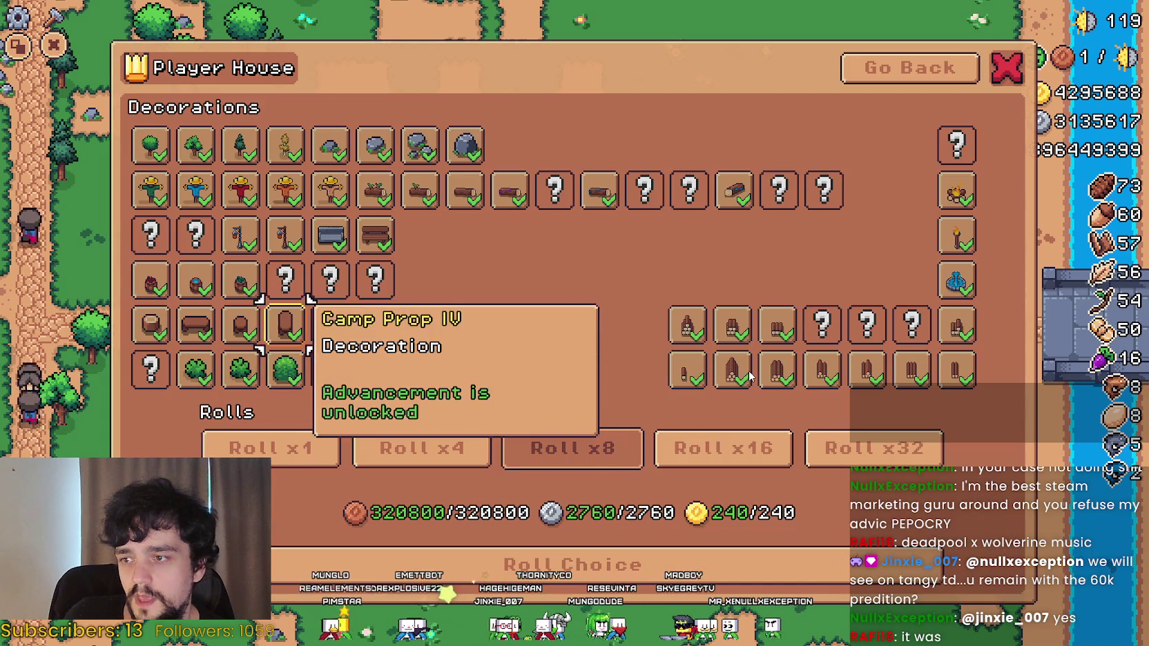
{"action": "key", "text": "Escape"}
Browse the Decorations grid to check the Wood Stock VIII tooltip, then return to the menu.
{"action": "key", "text": "Right"}
{"action": "key", "text": "e"}
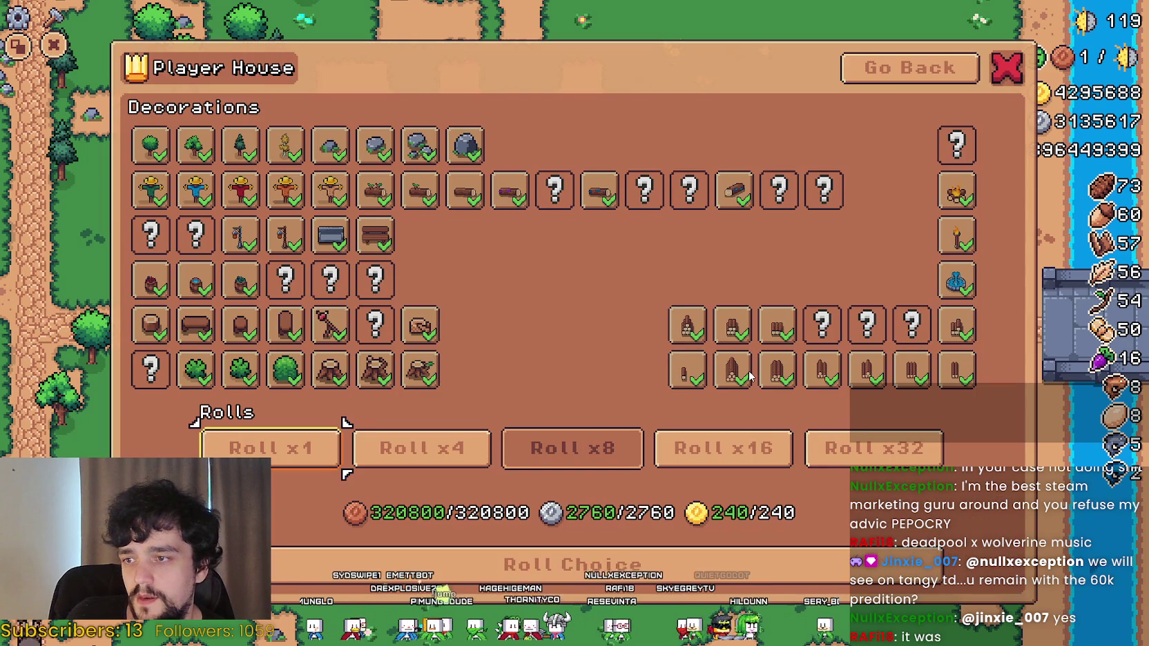
{"action": "key", "text": "Down"}
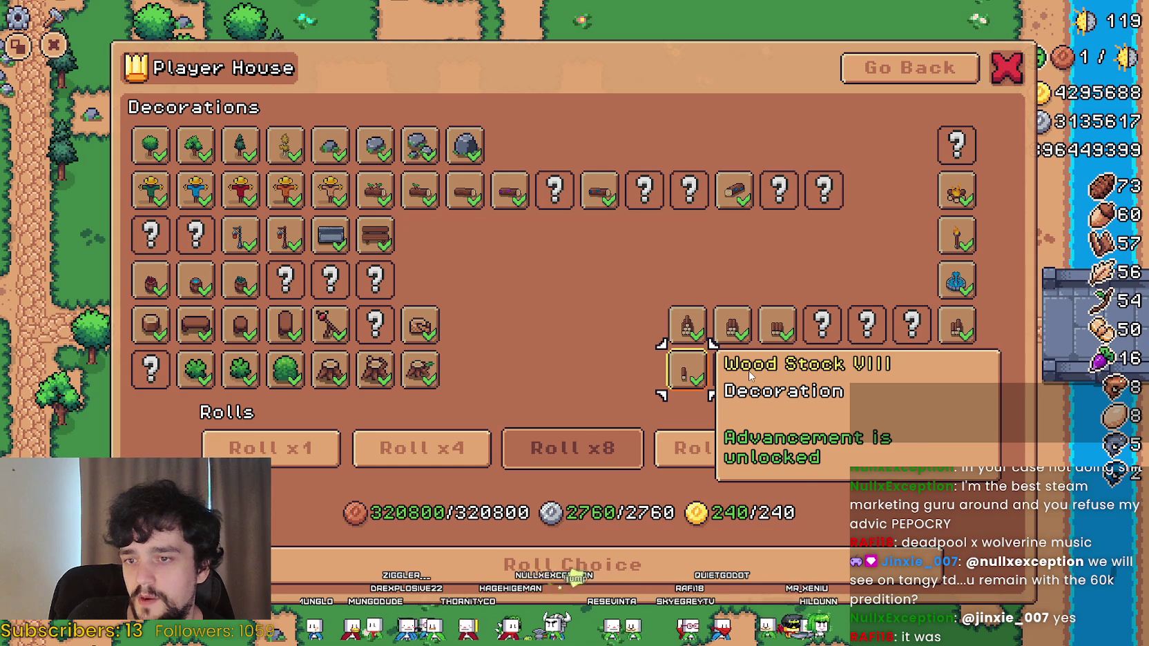
{"action": "key", "text": "Up"}
{"action": "key", "text": "Up"}
{"action": "key", "text": "Up"}
{"action": "key", "text": "e"}
{"action": "key", "text": "Right"}
{"action": "key", "text": "Right"}
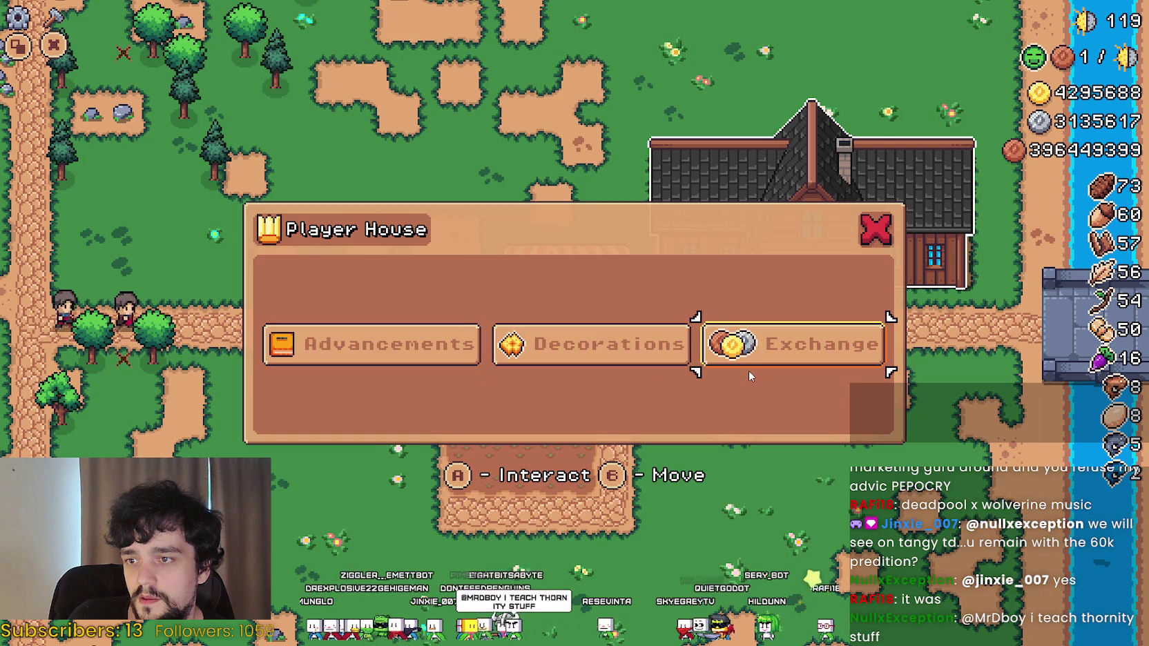
Back out of Exchange and the Player House menu, then walk to the tilled plot's corner.
{"action": "key", "text": "Return"}
{"action": "key", "text": "Escape"}
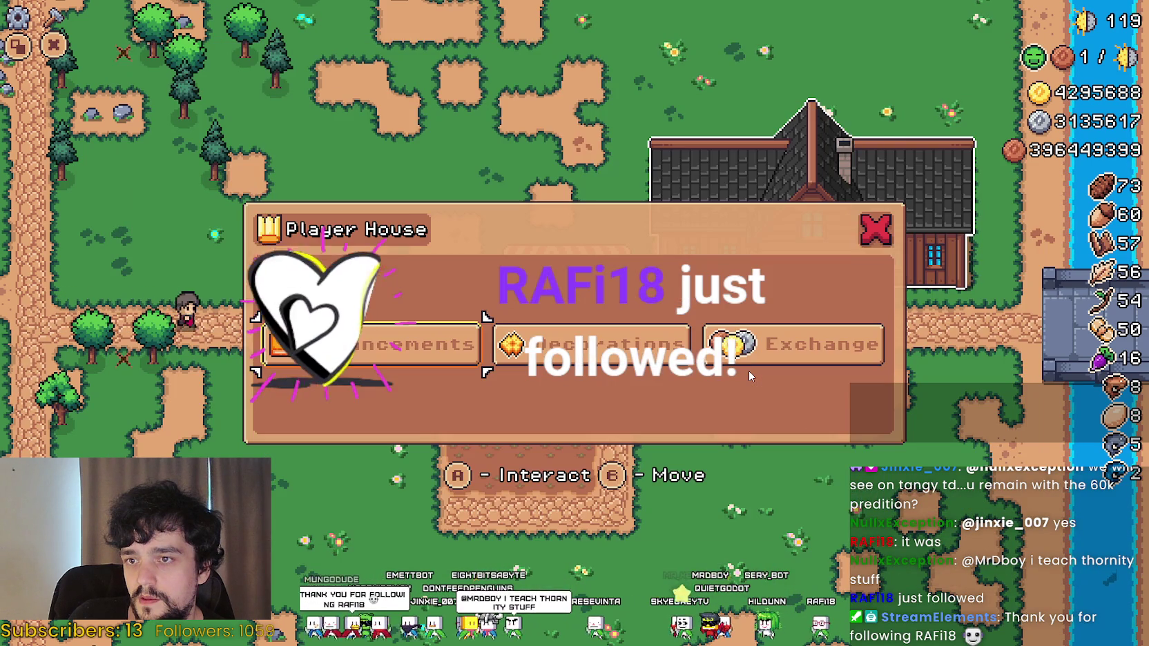
{"action": "key", "text": "Escape"}
{"action": "key", "text": "Down"}
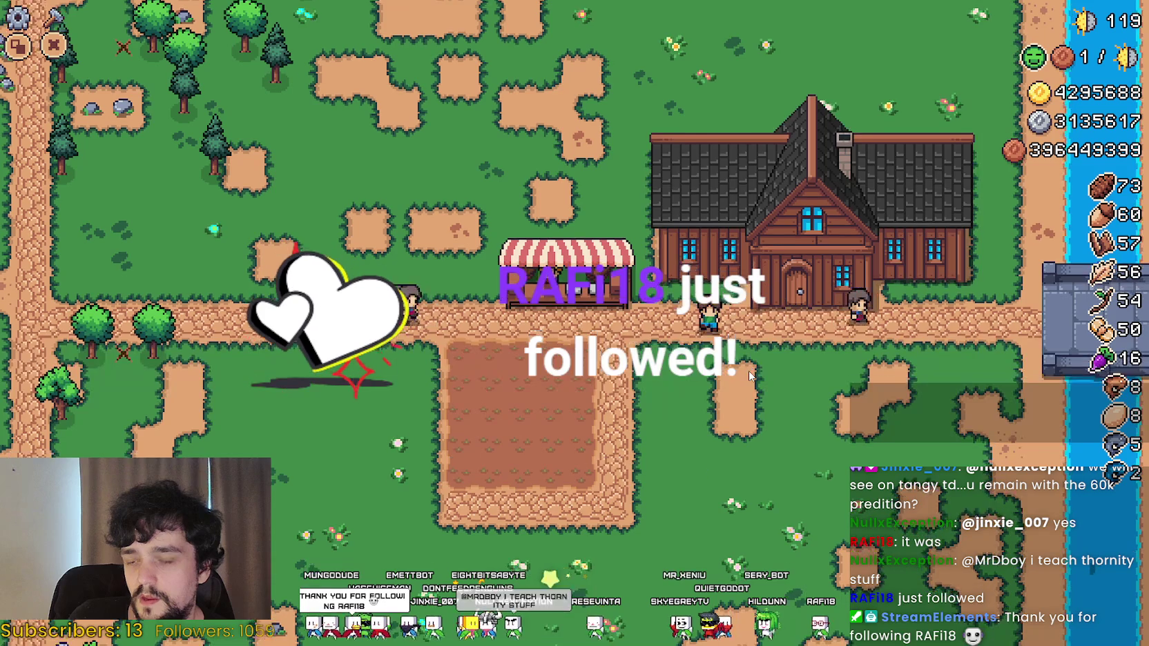
{"action": "key", "text": "Left"}
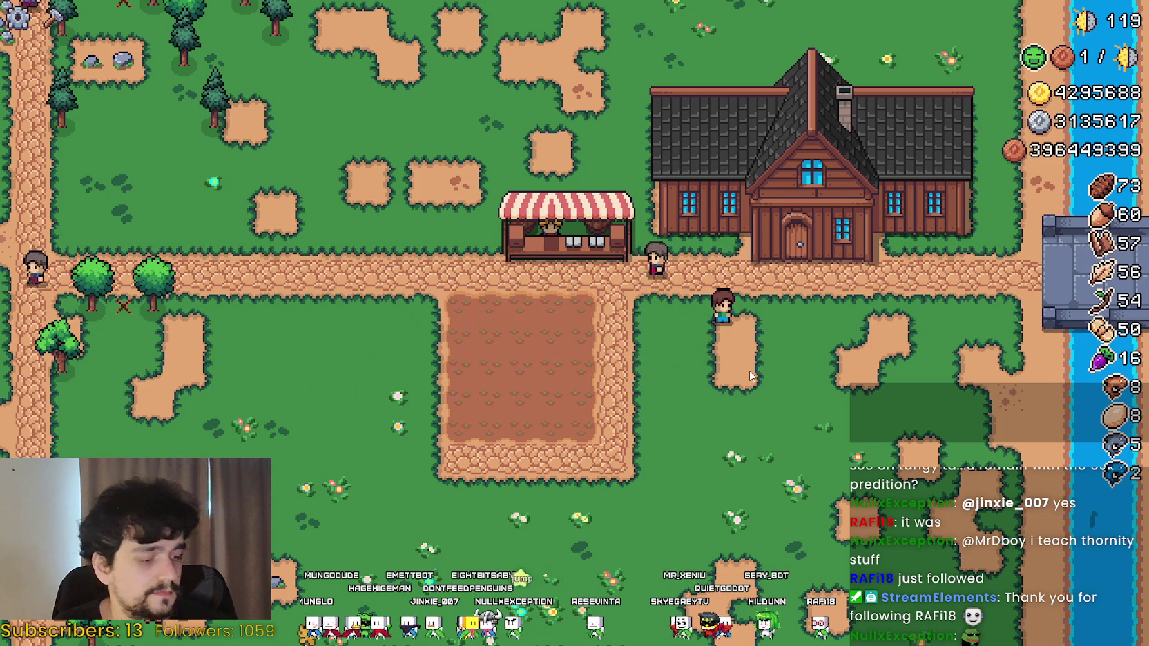
Walk far left along the path collecting logs, then head back right.
{"action": "key", "text": "a"}
{"action": "key", "text": "w"}
{"action": "key", "text": "a"}
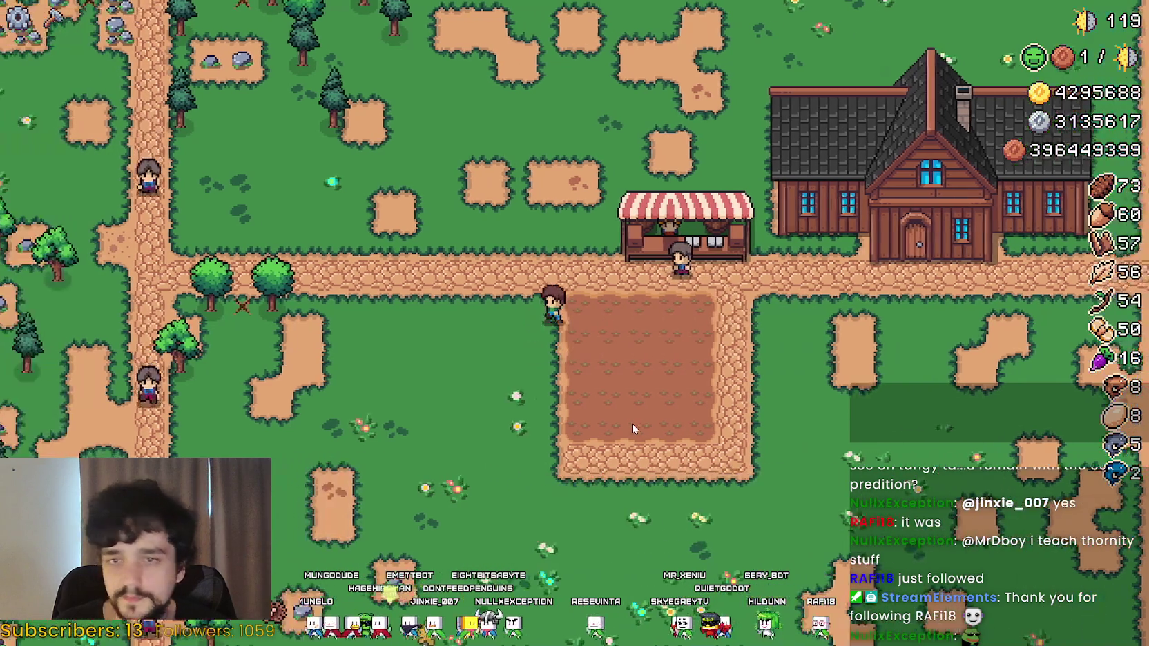
{"action": "key", "text": "a"}
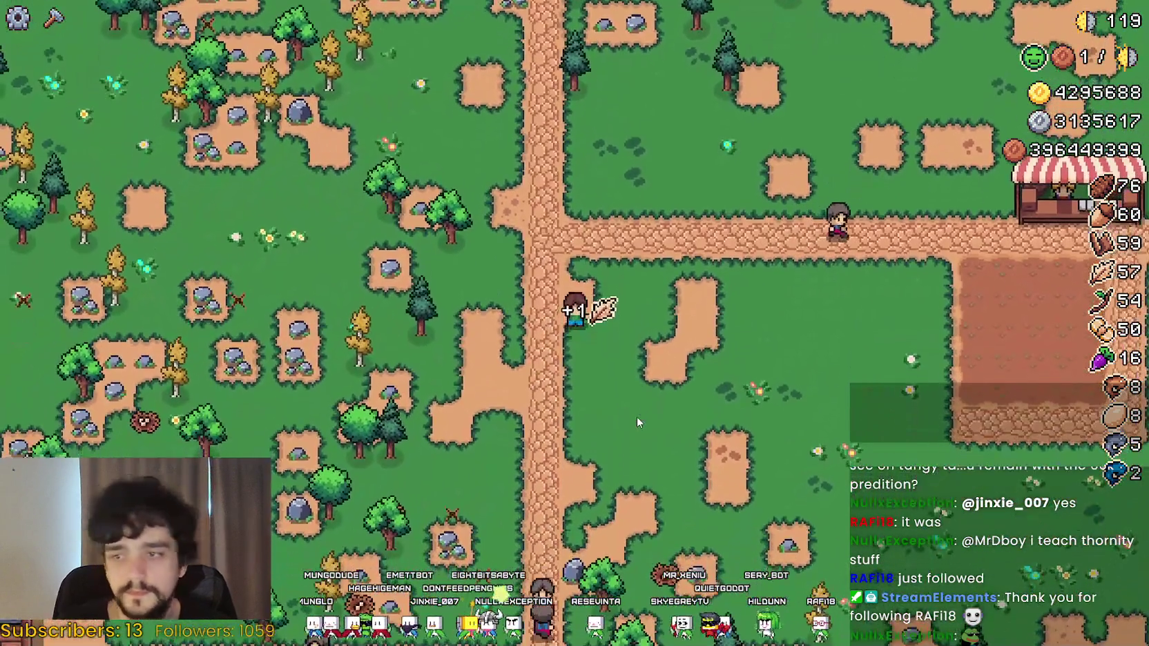
{"action": "key", "text": "d"}
{"action": "key", "text": "d"}
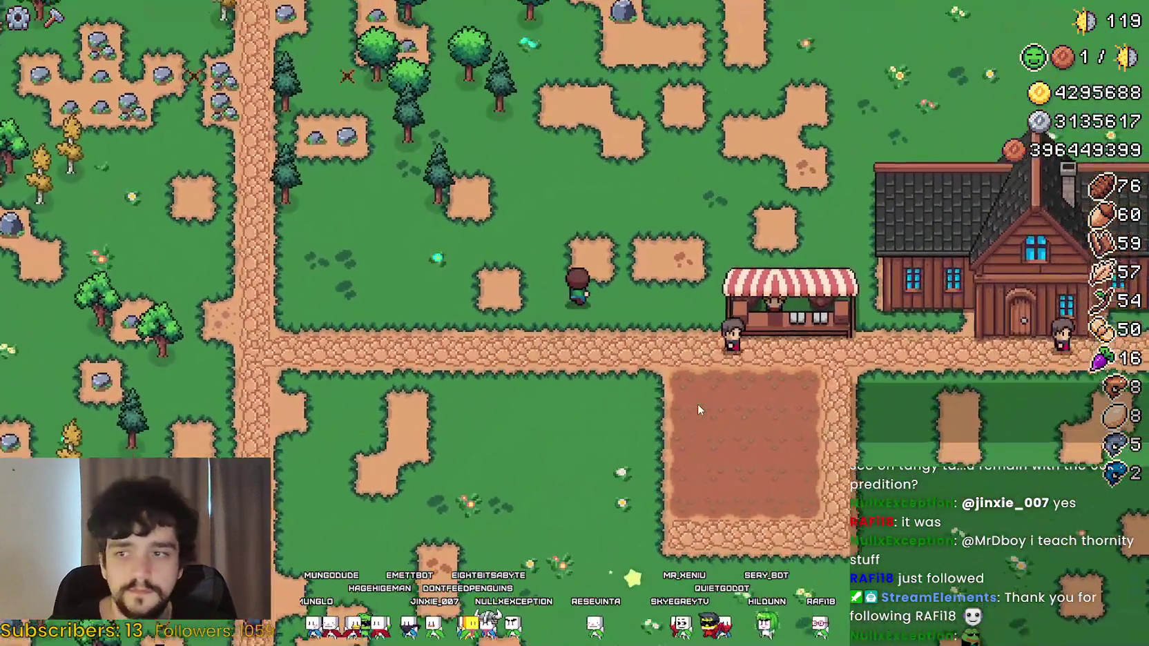
Lay cobblestone Road Tiles along the field's left edge from the crafting panel.
{"action": "key", "text": "c"}
{"action": "key", "text": "s"}
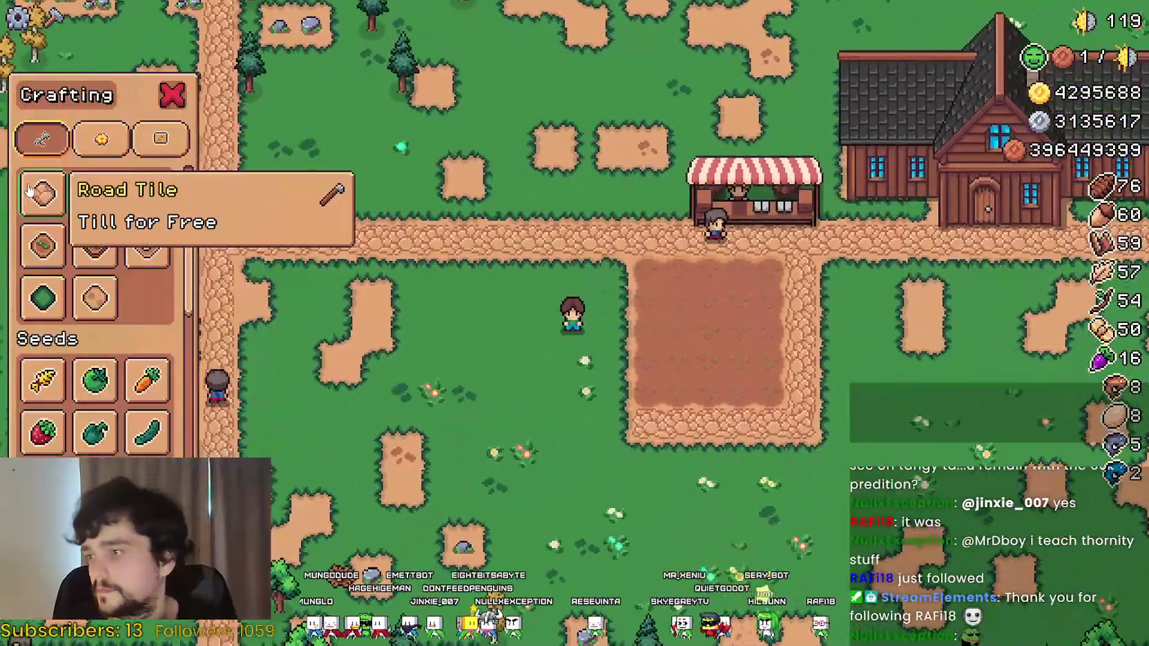
{"action": "left_click", "coordinate": [43, 194]}
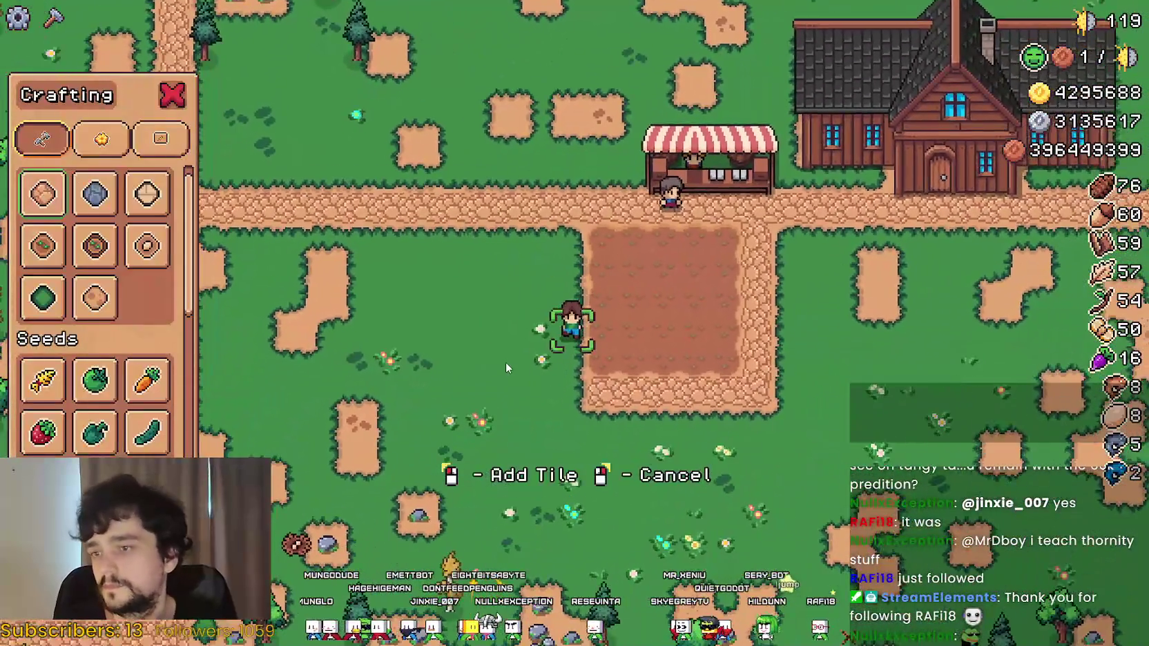
{"action": "left_click", "coordinate": [505, 362]}
{"action": "key", "text": "w"}
{"action": "key", "text": "w"}
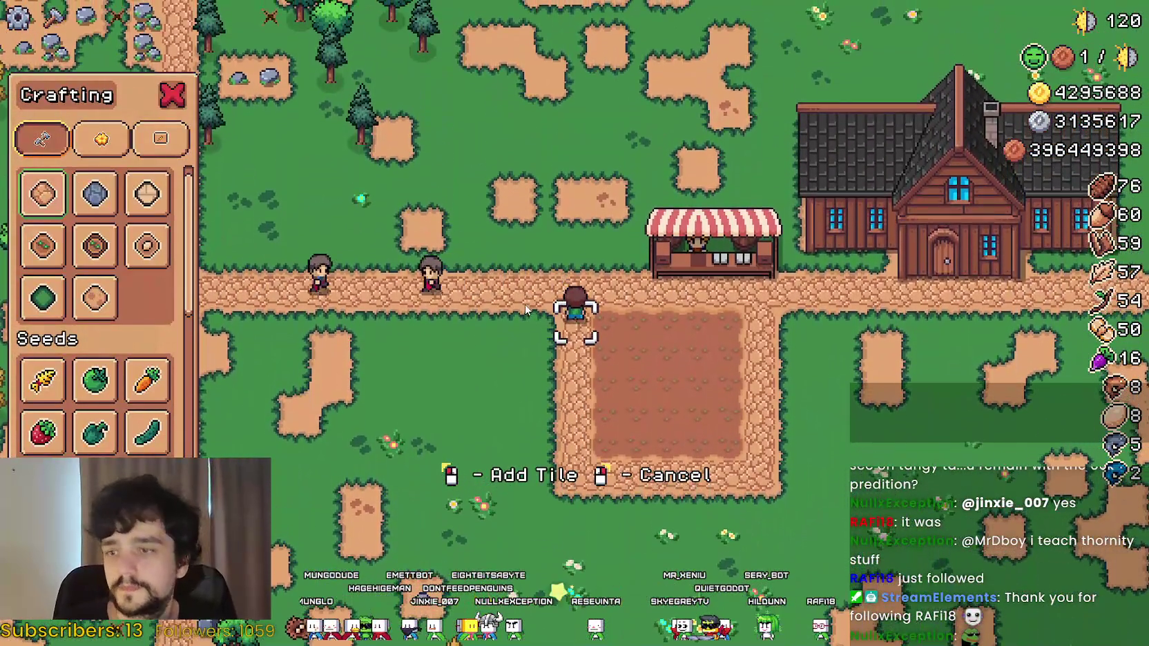
{"action": "key", "text": "d"}
{"action": "right_click", "coordinate": [760, 334]}
Walk down to the riverbank fishing spot and back up into town.
{"action": "key", "text": "d"}
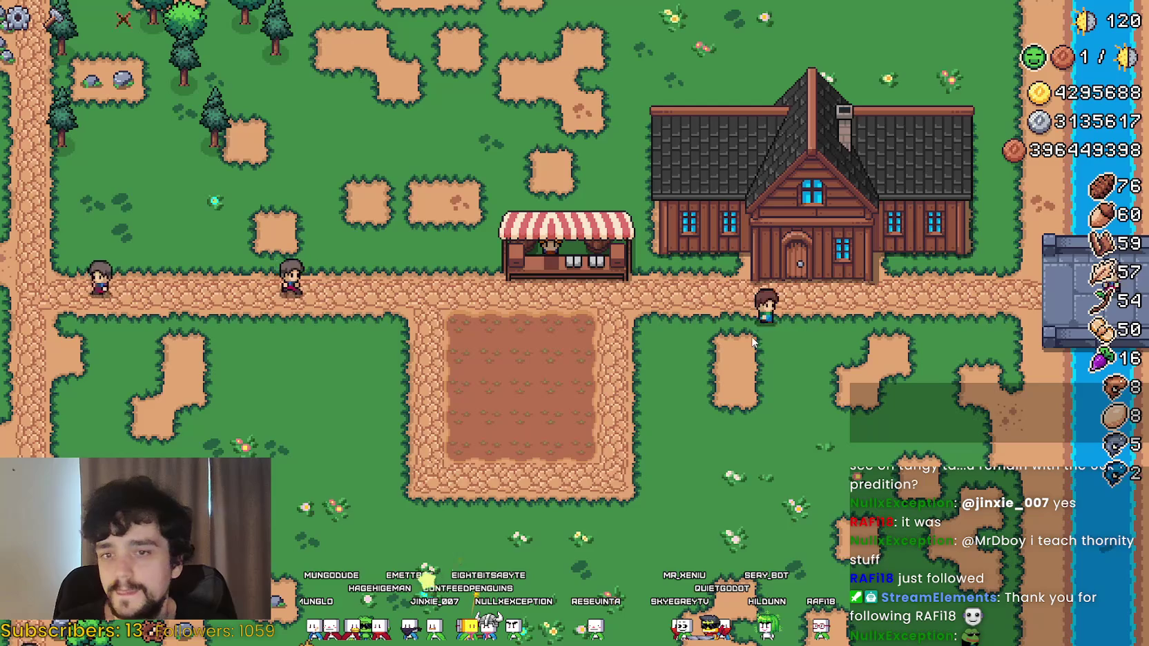
{"action": "key", "text": "d"}
{"action": "key", "text": "s"}
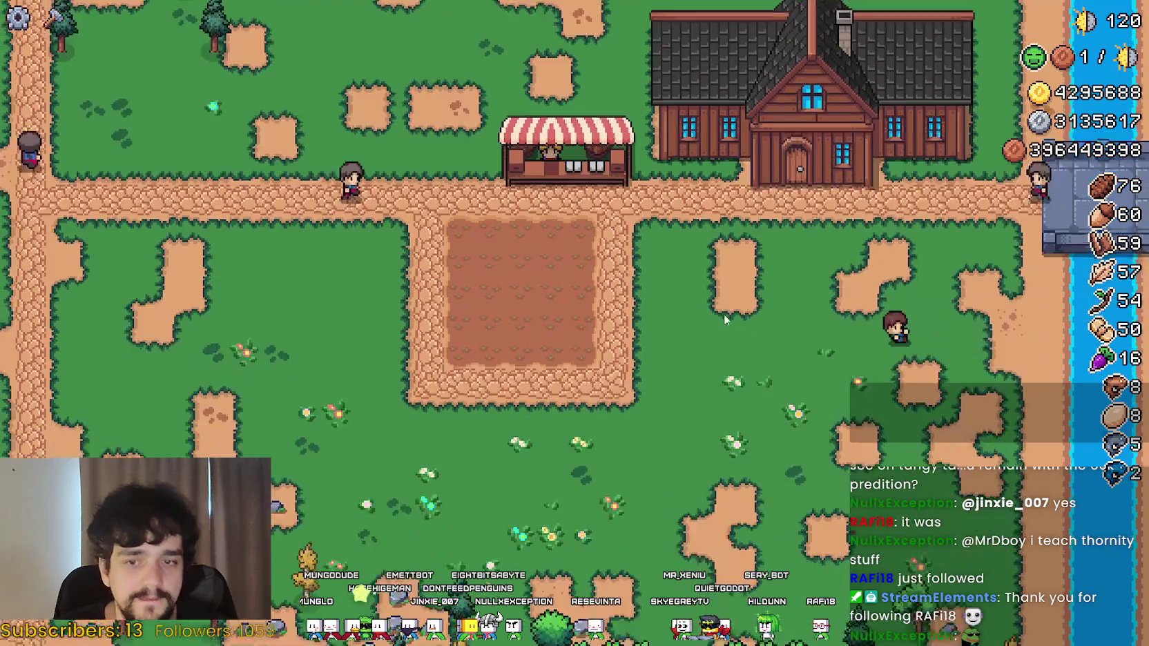
{"action": "scroll", "coordinate": [722, 336], "scroll_direction": "up", "scroll_amount": 2}
{"action": "key", "text": "s"}
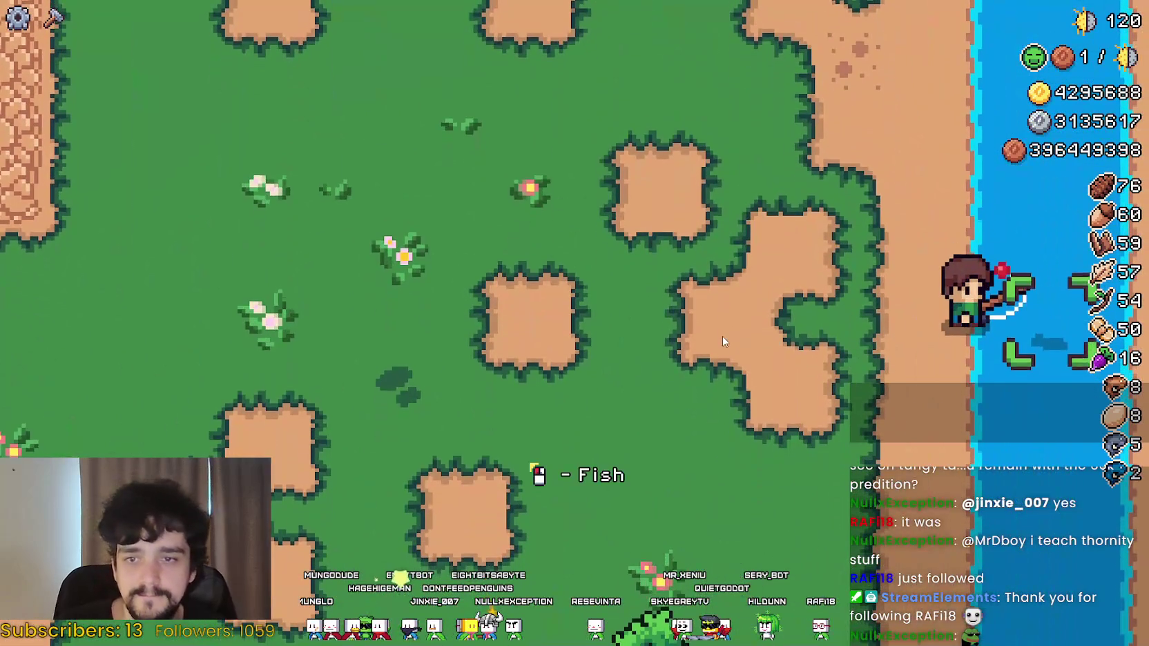
{"action": "key", "text": "w"}
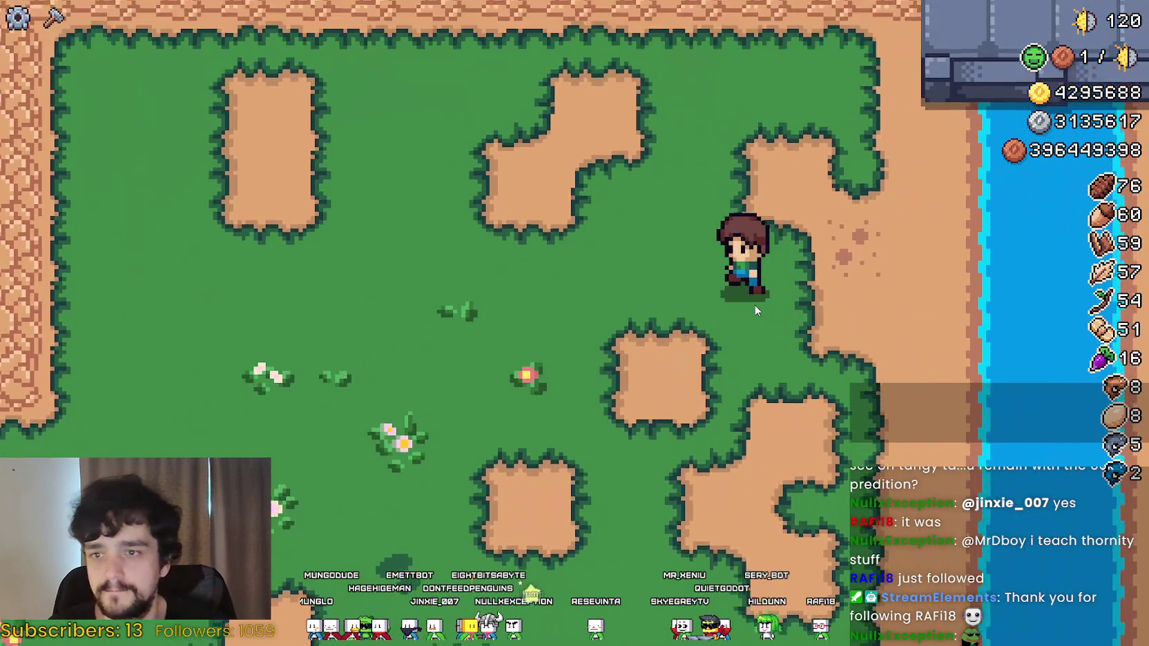
{"action": "scroll", "coordinate": [736, 319], "scroll_direction": "down", "scroll_amount": 2}
Walk left past the market and up off the road into the grass.
{"action": "key", "text": "a"}
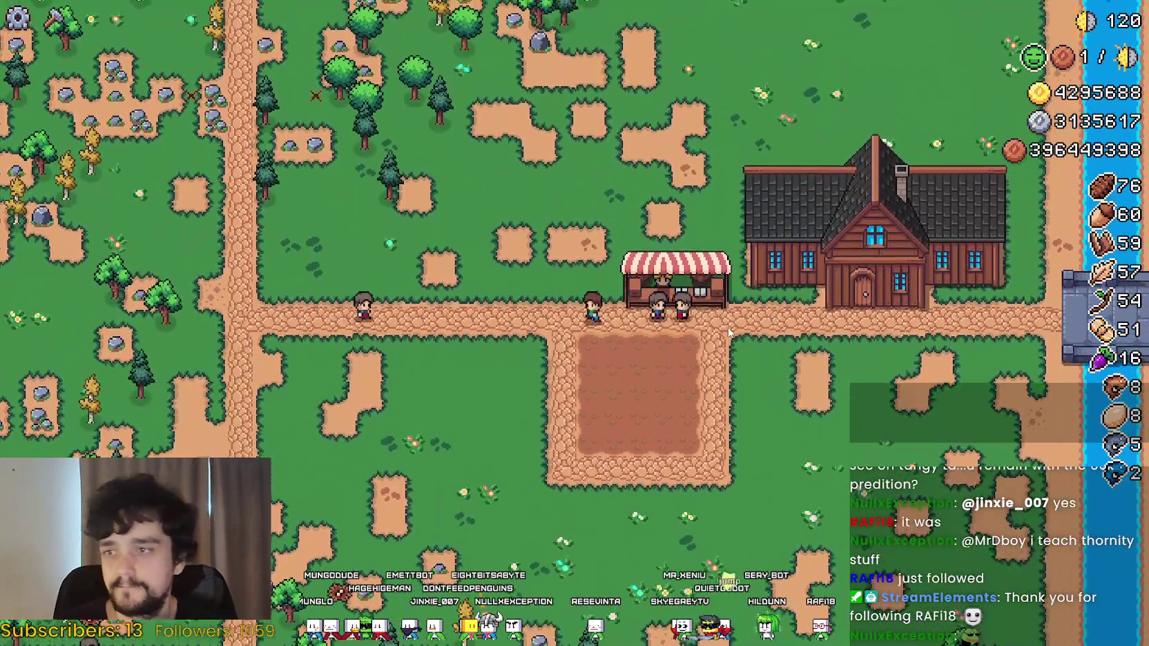
{"action": "key", "text": "w"}
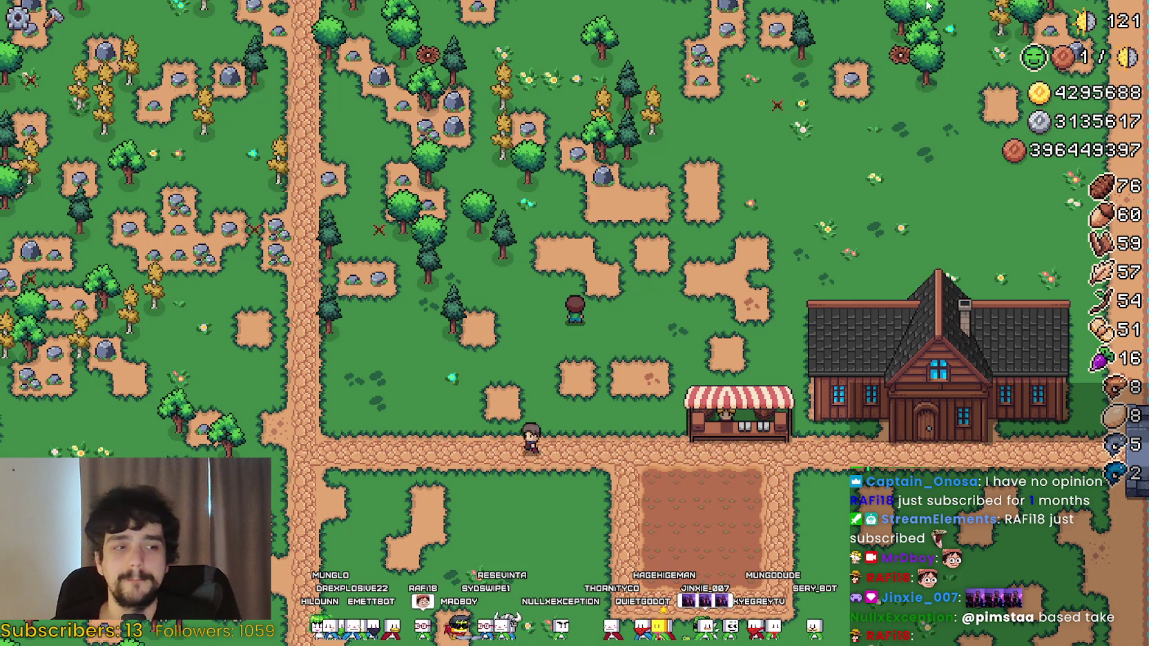
Walk left to the stone road and chop the nearby tree for more wood.
{"action": "scroll", "coordinate": [608, 420], "scroll_direction": "up", "scroll_amount": 5}
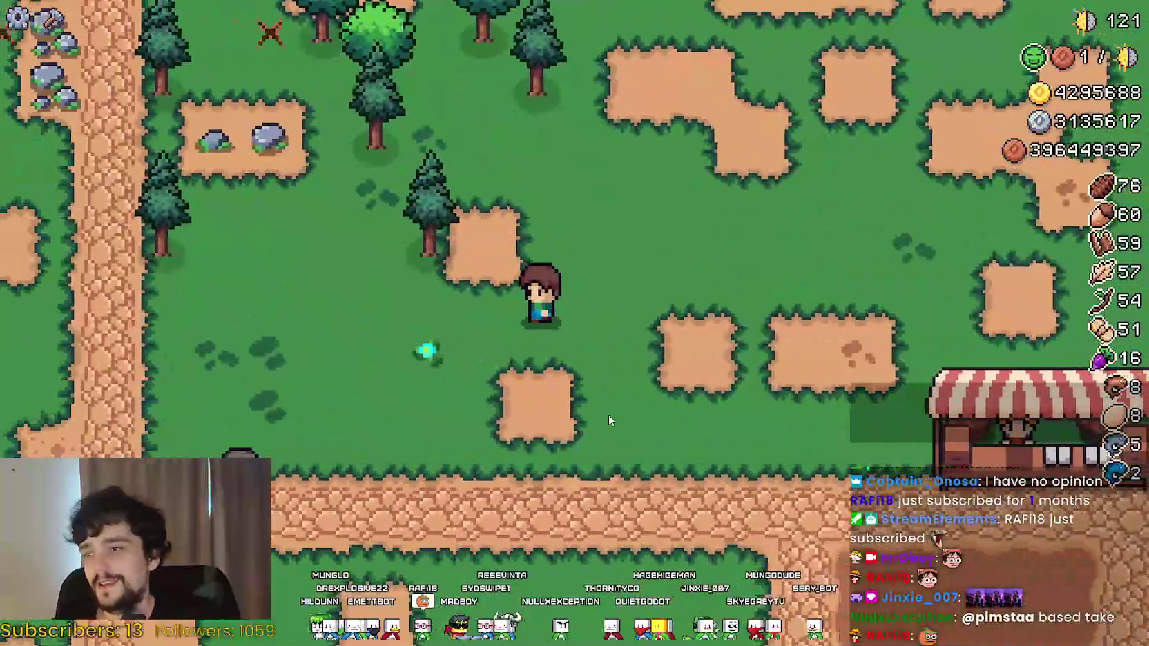
{"action": "scroll", "coordinate": [611, 415], "scroll_direction": "down", "scroll_amount": 5}
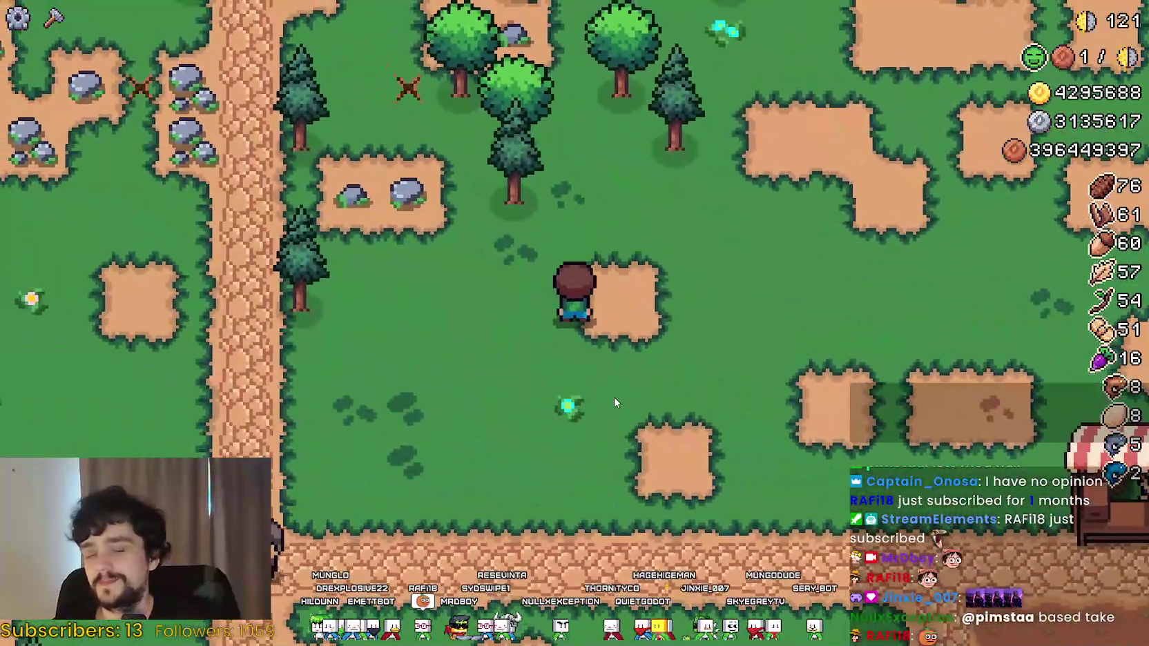
{"action": "scroll", "coordinate": [612, 397], "scroll_direction": "up", "scroll_amount": 2}
{"action": "key", "text": "a"}
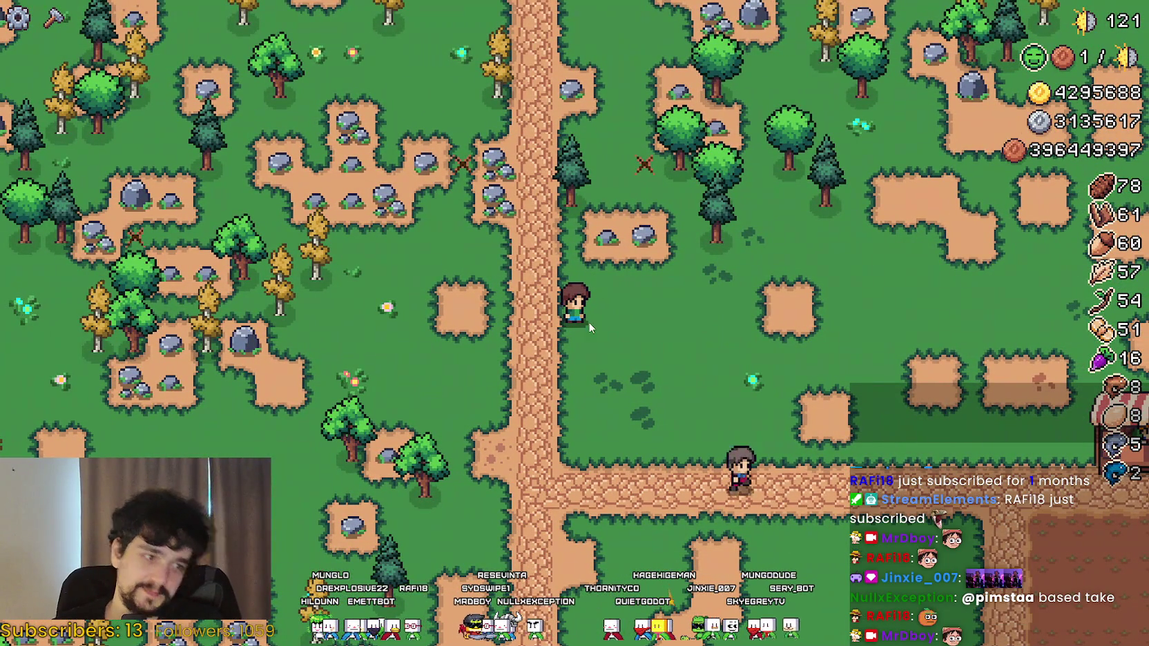
{"action": "key", "text": "w"}
{"action": "key", "text": "d"}
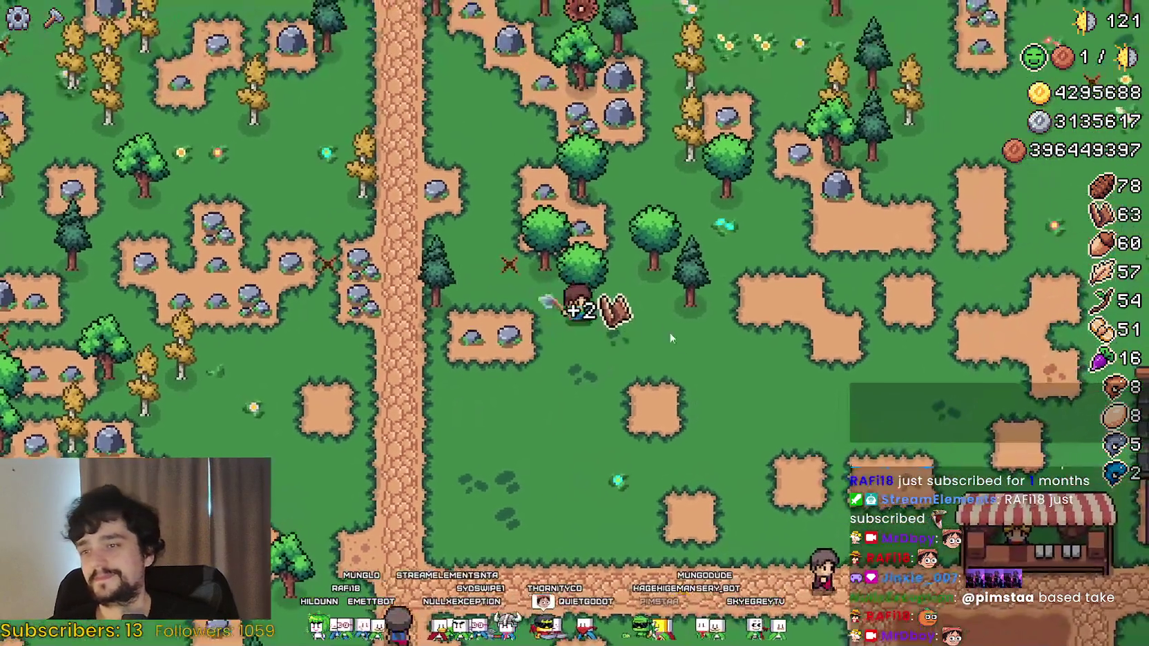
Walk to the market stall, open the Market, browse its upgrades, then close it.
{"action": "key", "text": "s"}
{"action": "key", "text": "d"}
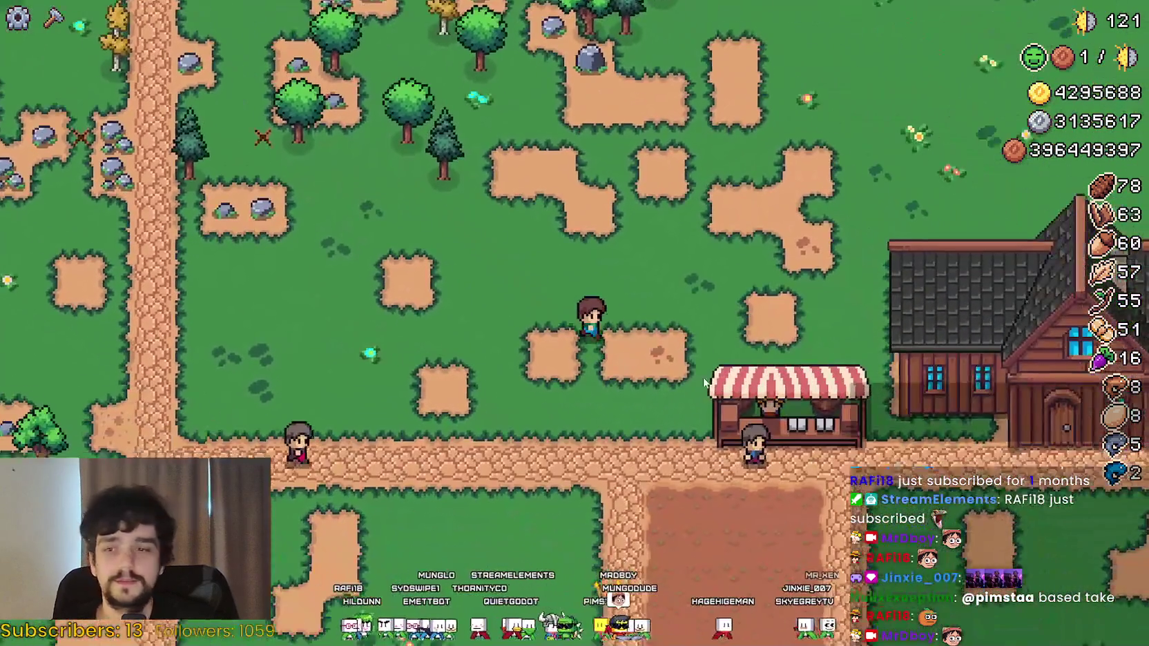
{"action": "key", "text": "s"}
{"action": "key", "text": "d"}
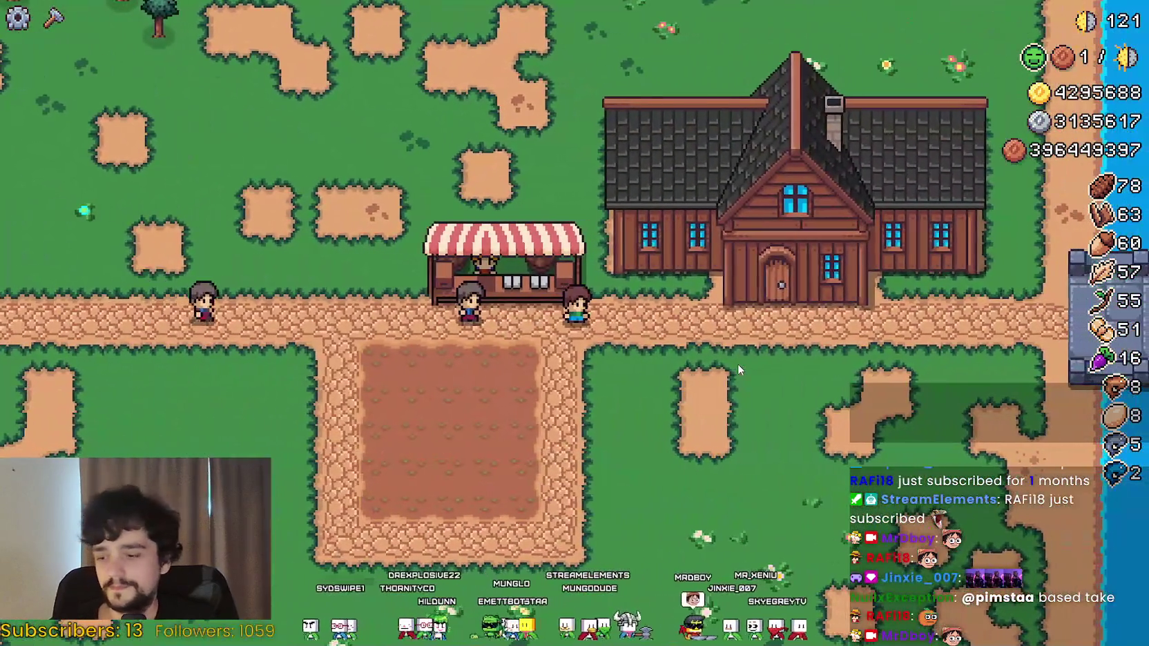
{"action": "key", "text": "a"}
{"action": "key", "text": "e"}
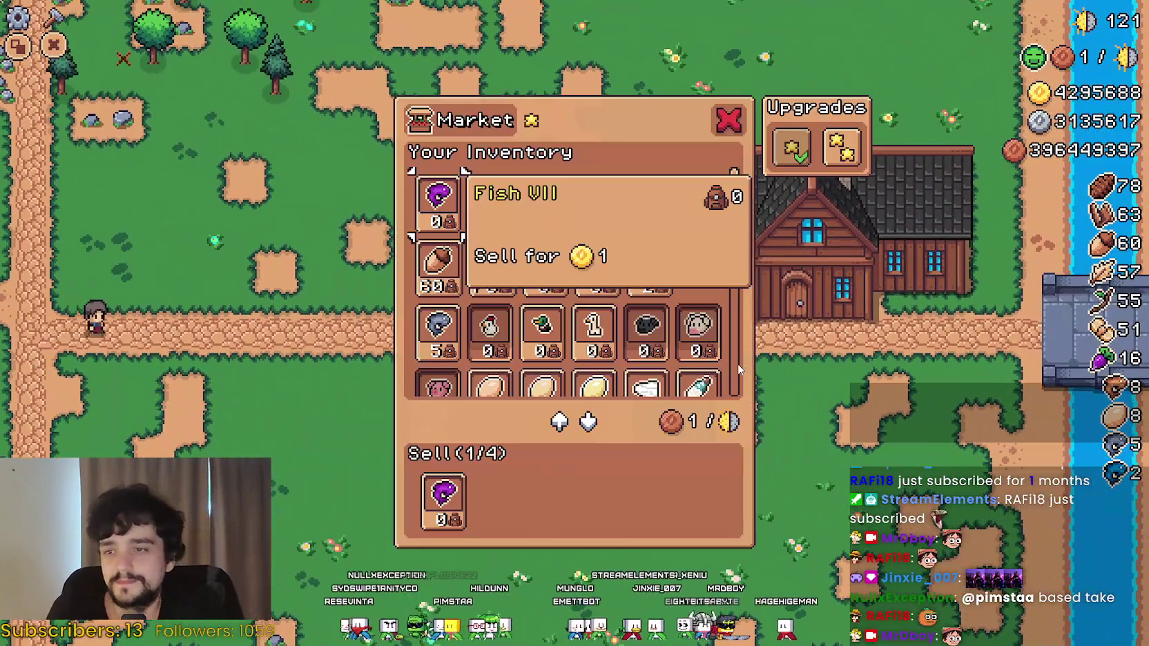
{"action": "key", "text": "d"}
{"action": "key", "text": "d"}
{"action": "key", "text": "d"}
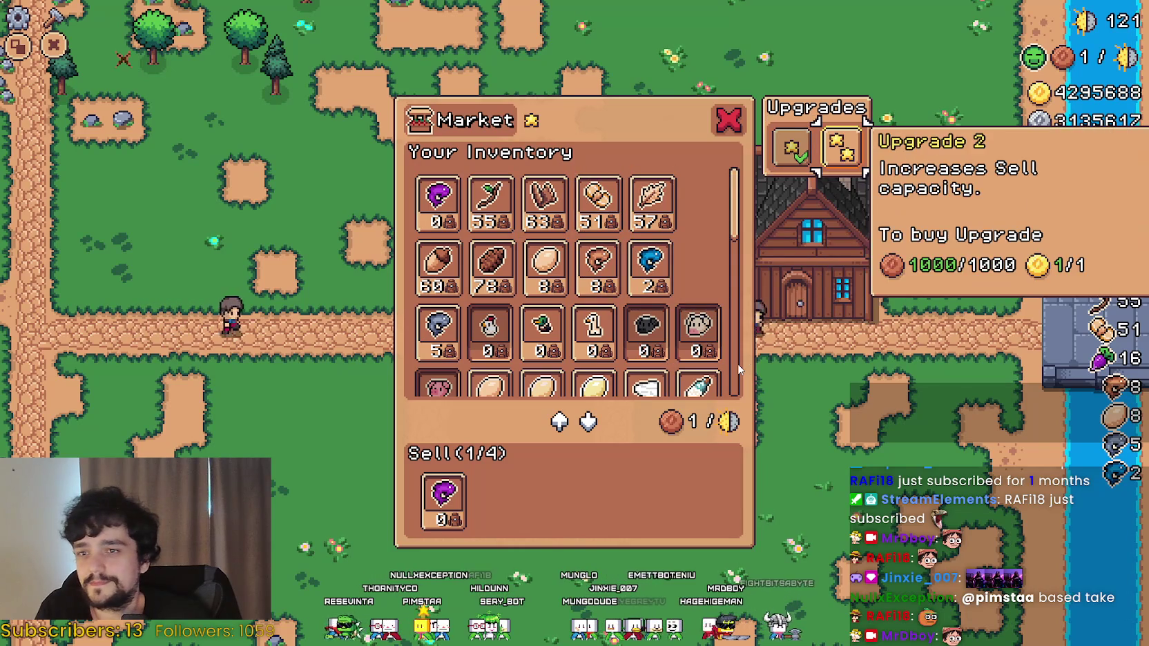
{"action": "key", "text": "Escape"}
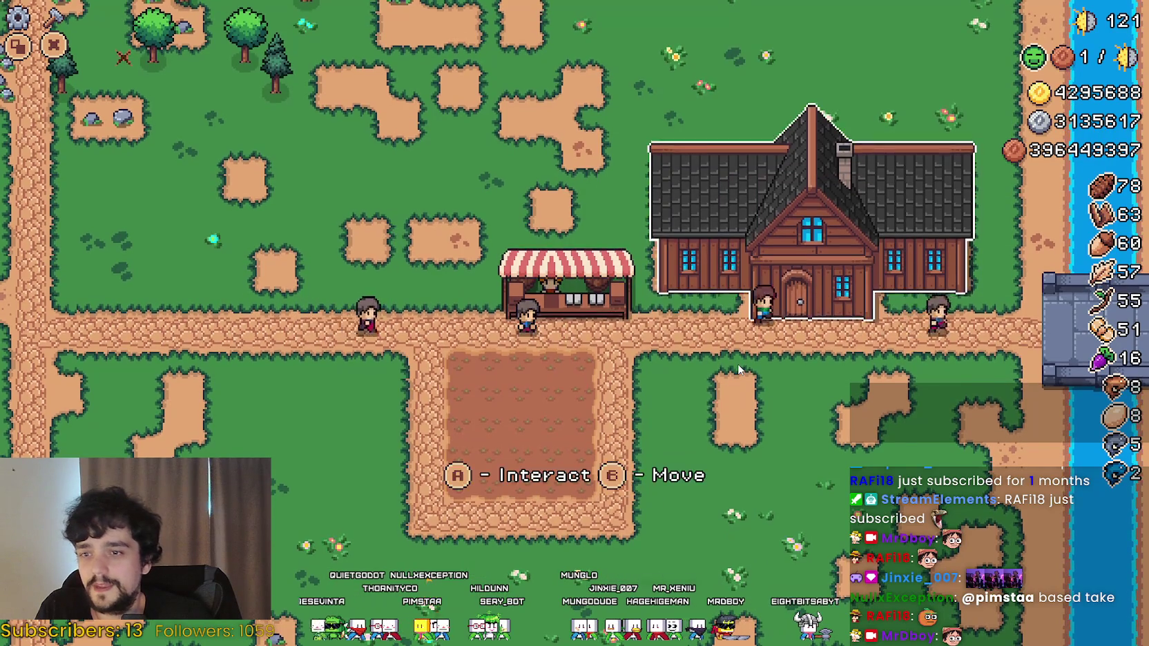
View the Player House Advancements tree in game twice, then return to the Godot editor.
{"action": "key", "text": "e"}
{"action": "key", "text": "d"}
{"action": "key", "text": "d"}
{"action": "key", "text": "Return"}
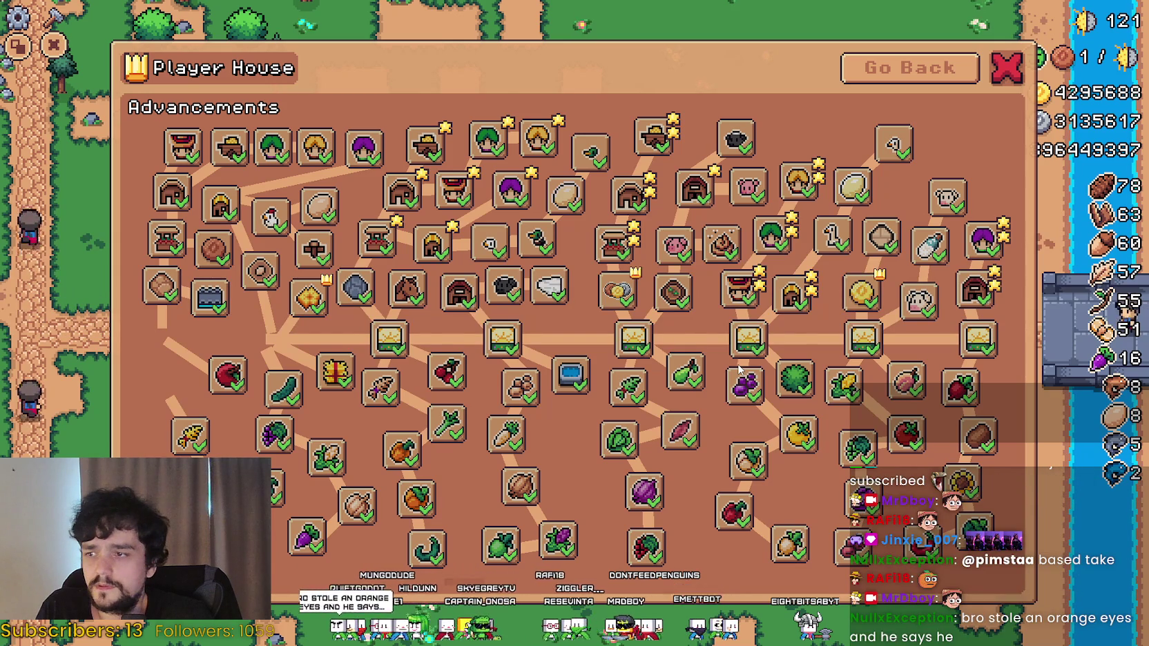
{"action": "key", "text": "Escape"}
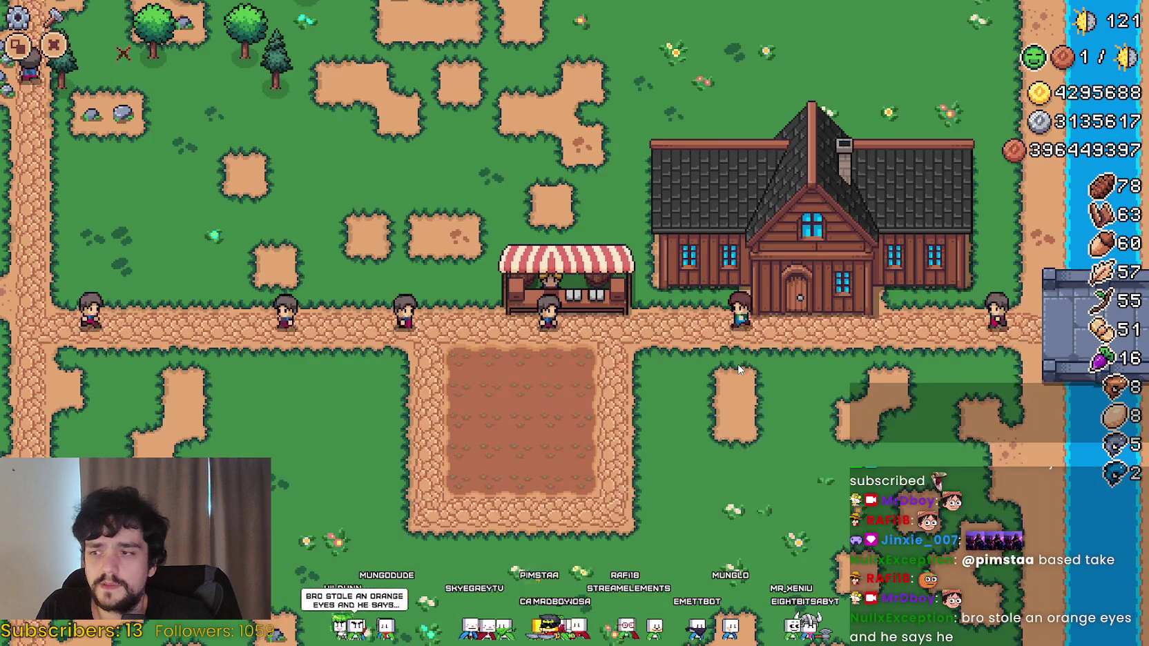
{"action": "key", "text": "e"}
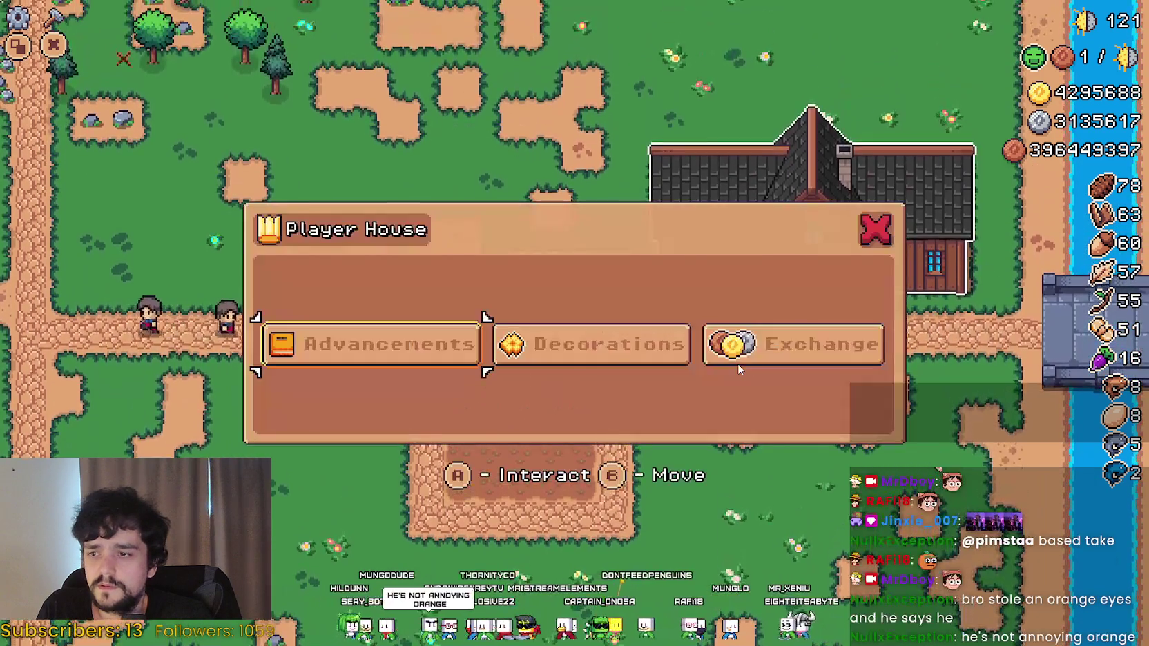
{"action": "key", "text": "e"}
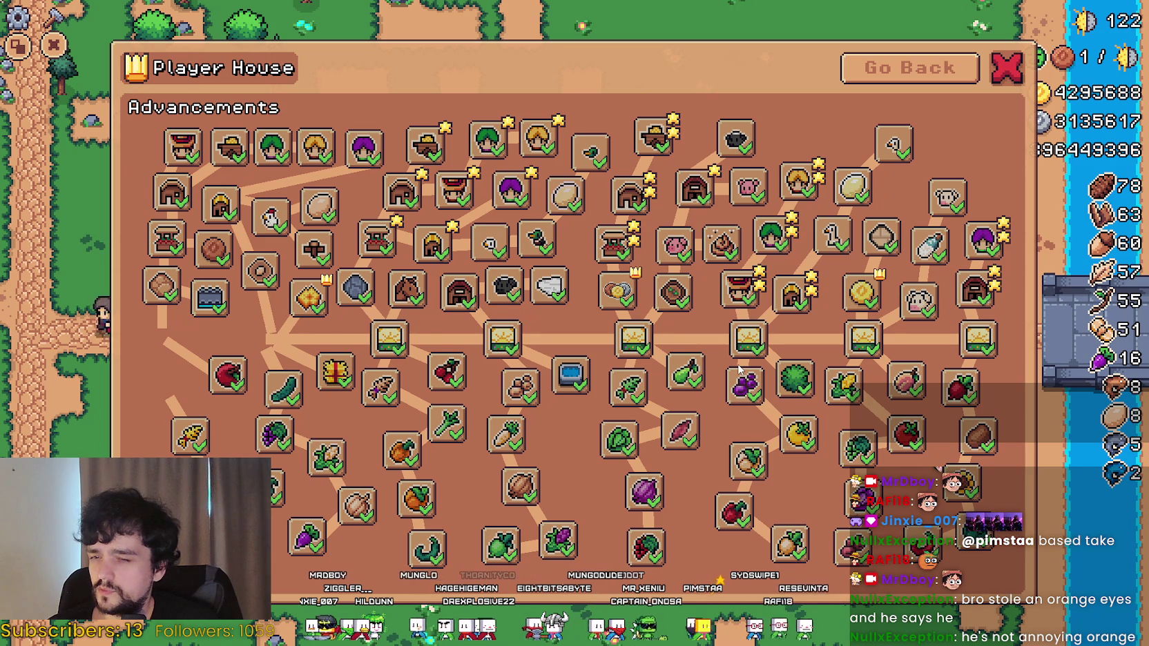
{"action": "key", "text": "Escape"}
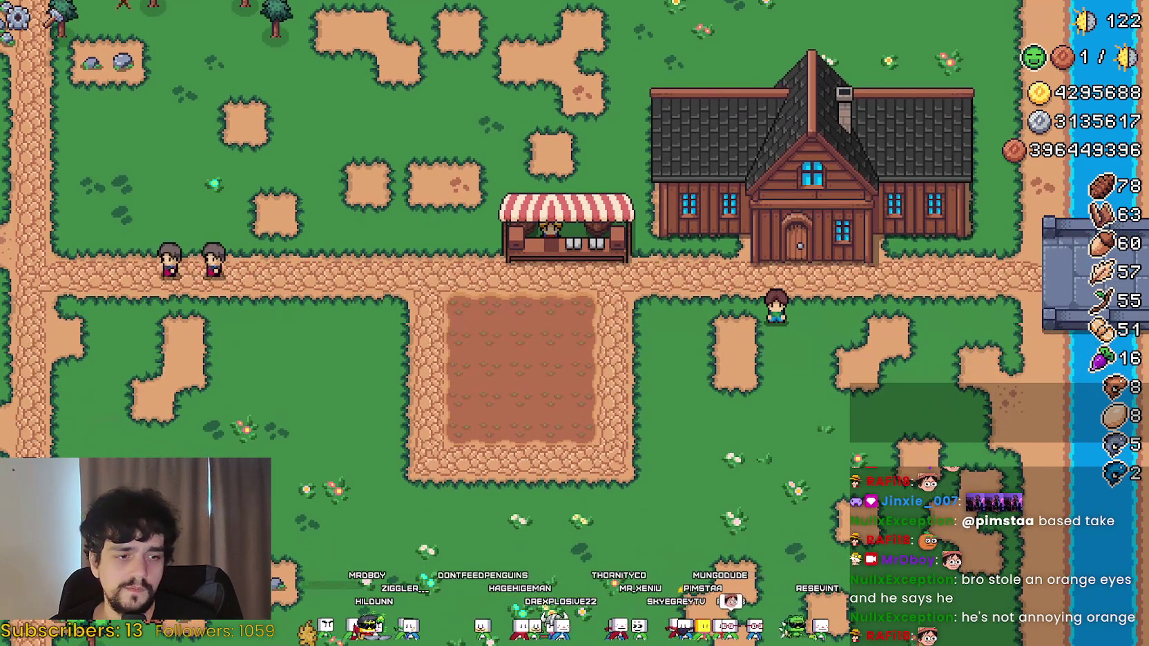
{"action": "key", "text": "alt+Tab"}
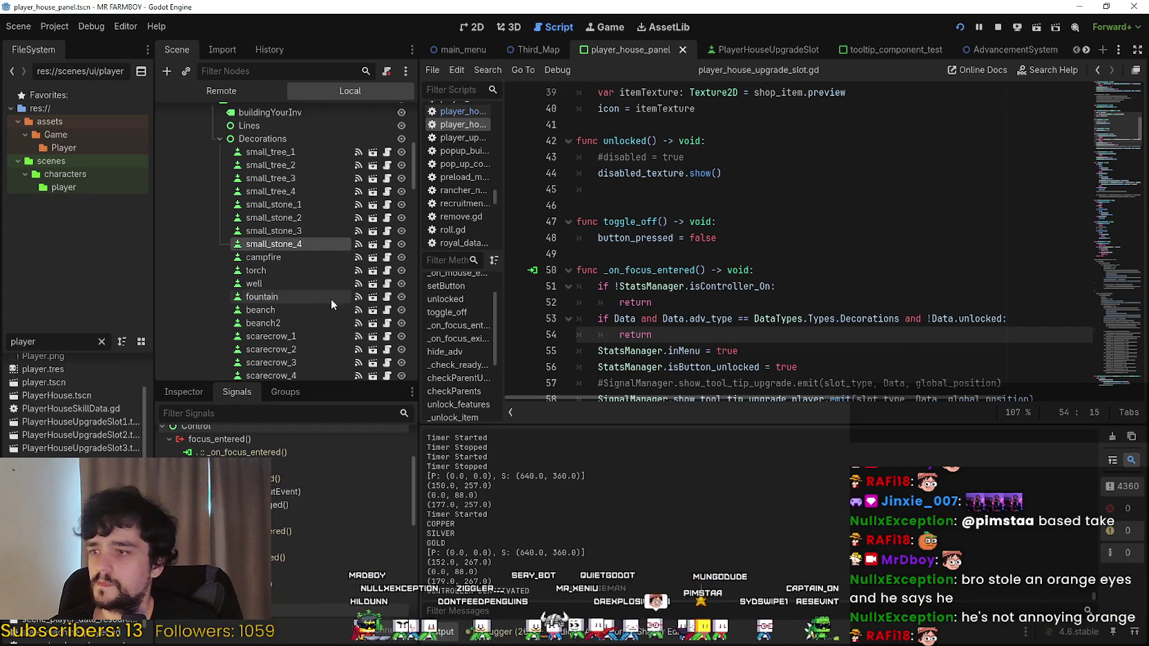
Inspect PlayerUpgradeButton45's Crops Radish Green data (25000/250), then switch to the 2D view.
{"action": "scroll", "coordinate": [331, 297], "scroll_direction": "up", "scroll_amount": 5}
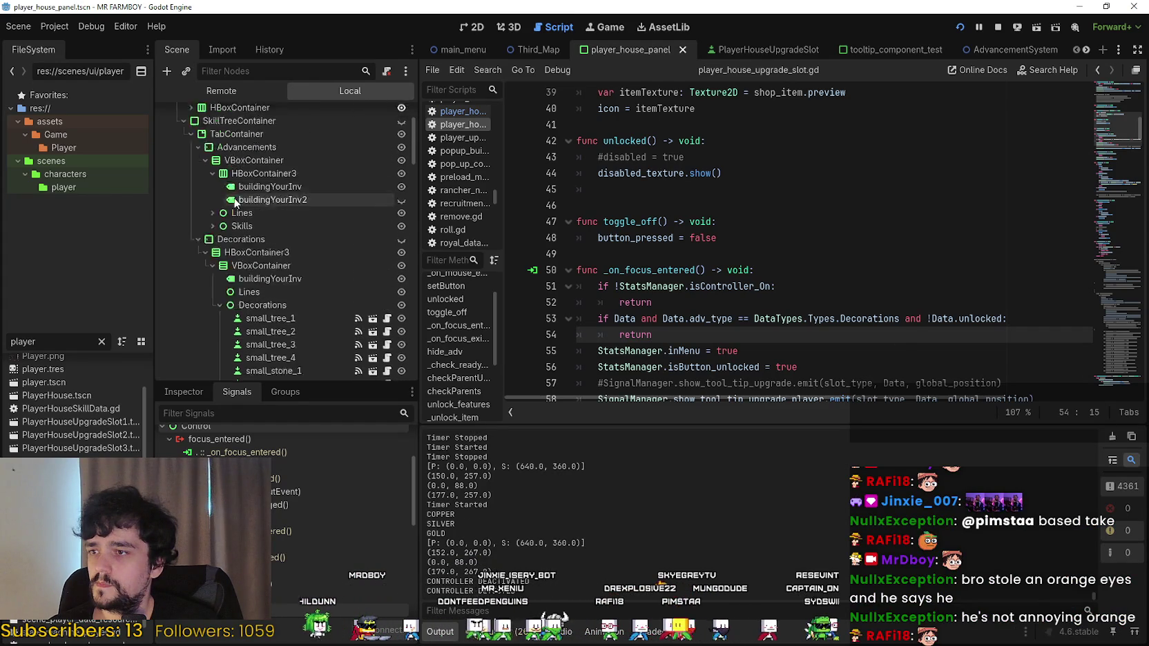
{"action": "scroll", "coordinate": [332, 300], "scroll_direction": "down", "scroll_amount": 10}
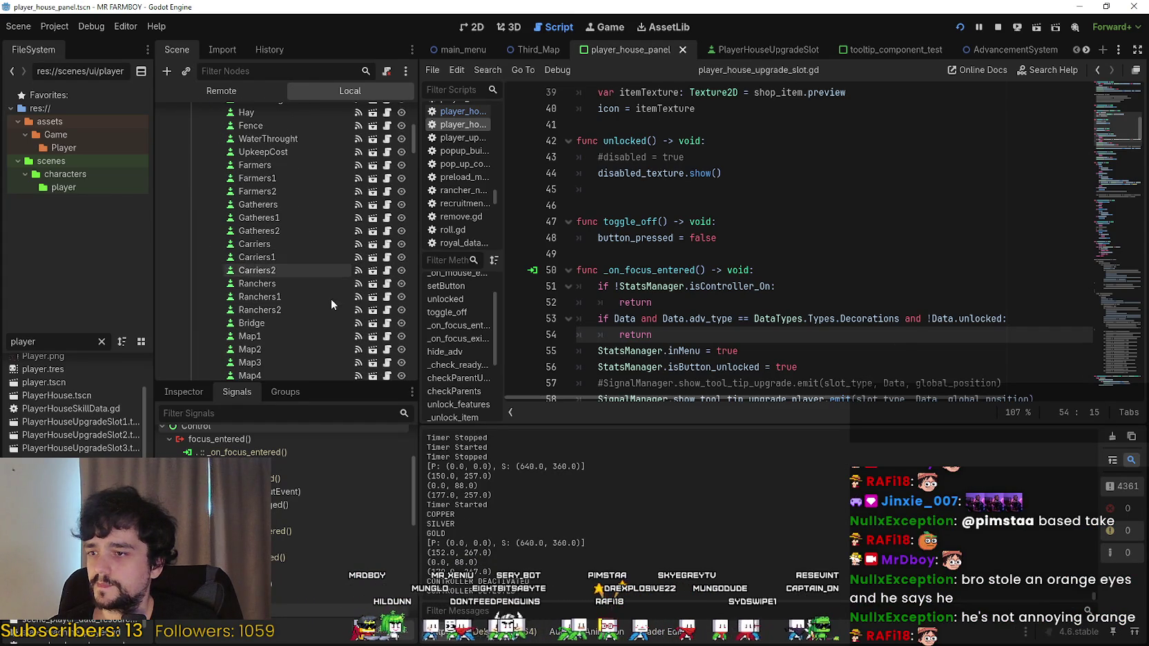
{"action": "scroll", "coordinate": [329, 122], "scroll_direction": "down", "scroll_amount": 5}
{"action": "scroll", "coordinate": [315, 300], "scroll_direction": "down", "scroll_amount": 10}
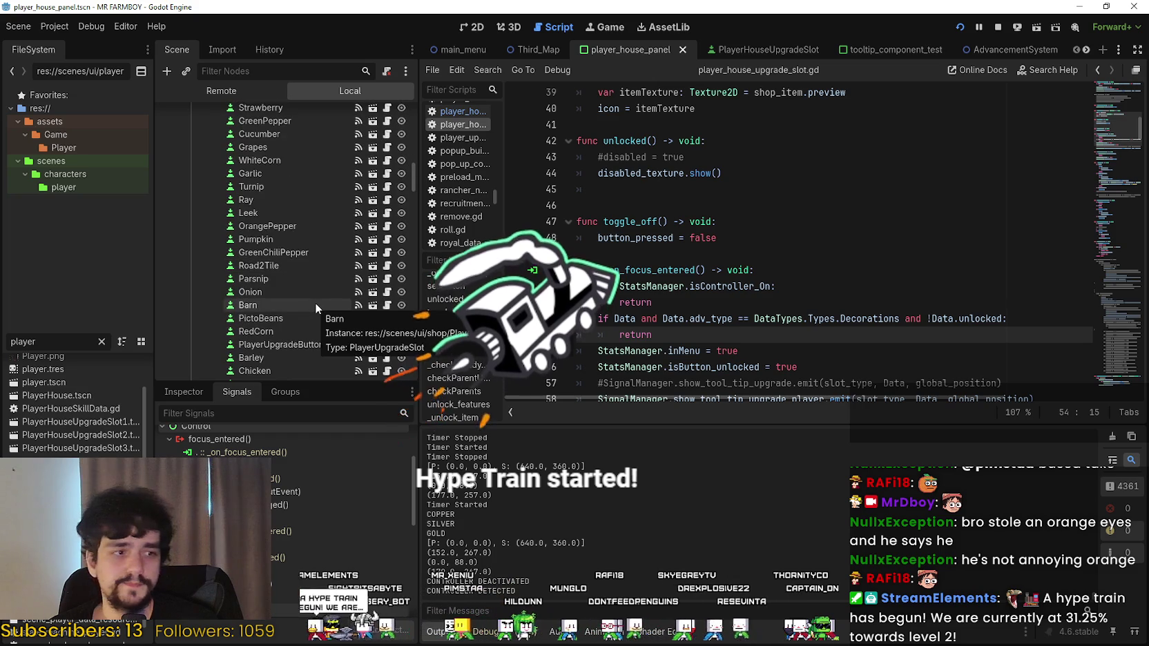
{"action": "scroll", "coordinate": [316, 285], "scroll_direction": "down", "scroll_amount": 5}
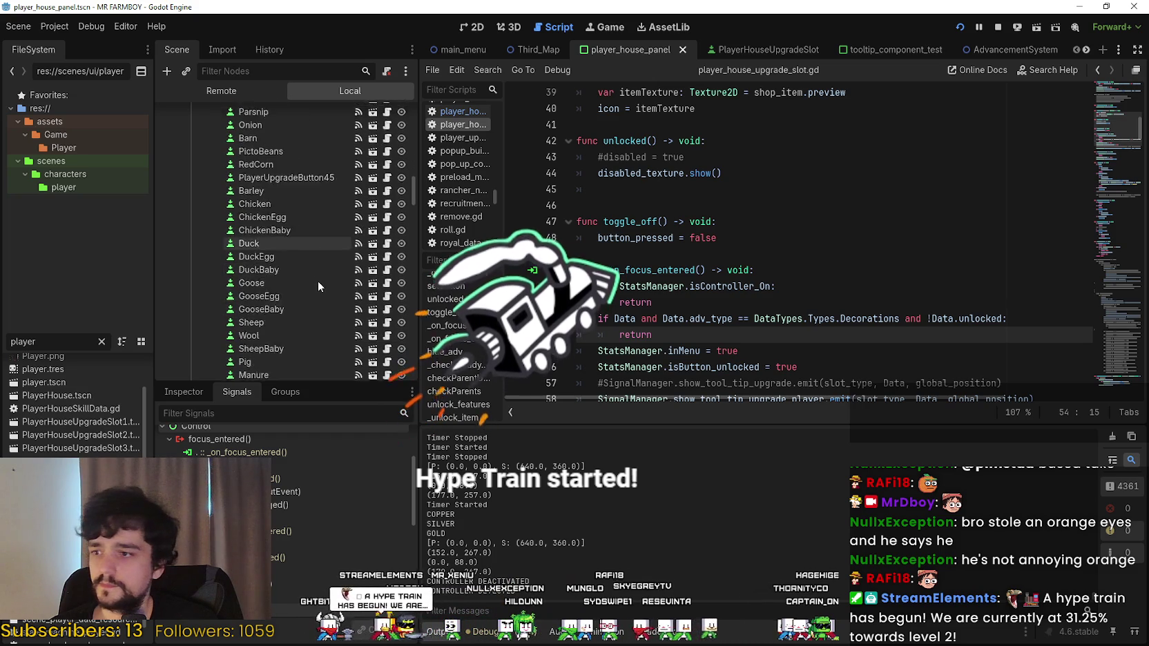
{"action": "scroll", "coordinate": [348, 256], "scroll_direction": "up", "scroll_amount": 1}
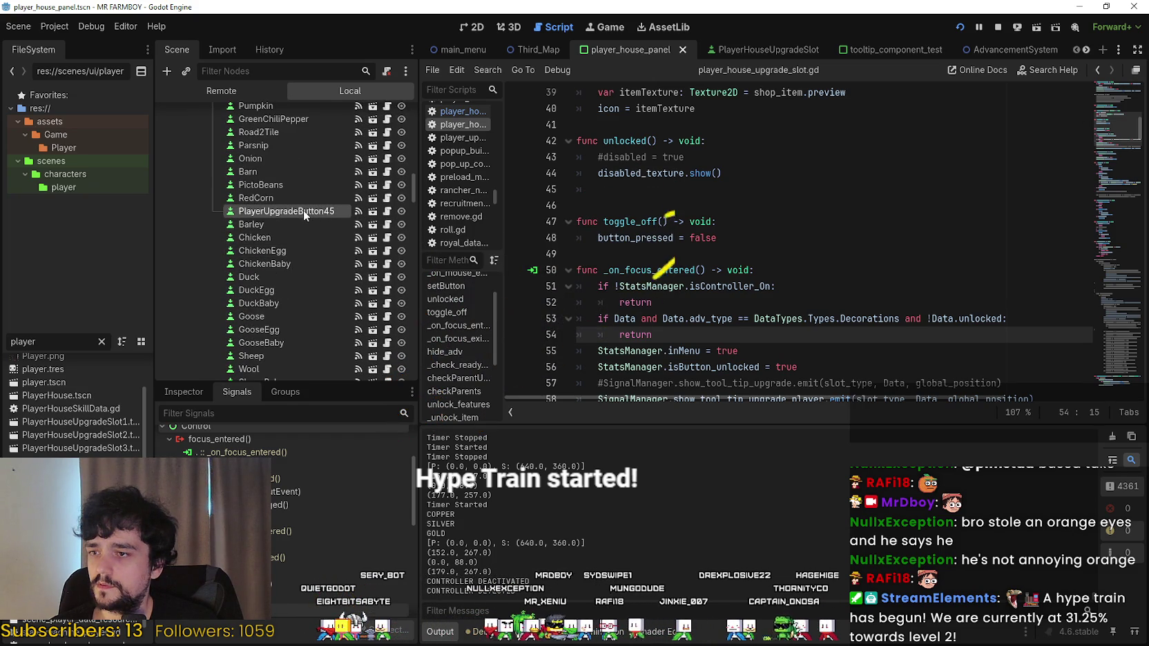
{"action": "left_click", "coordinate": [184, 391]}
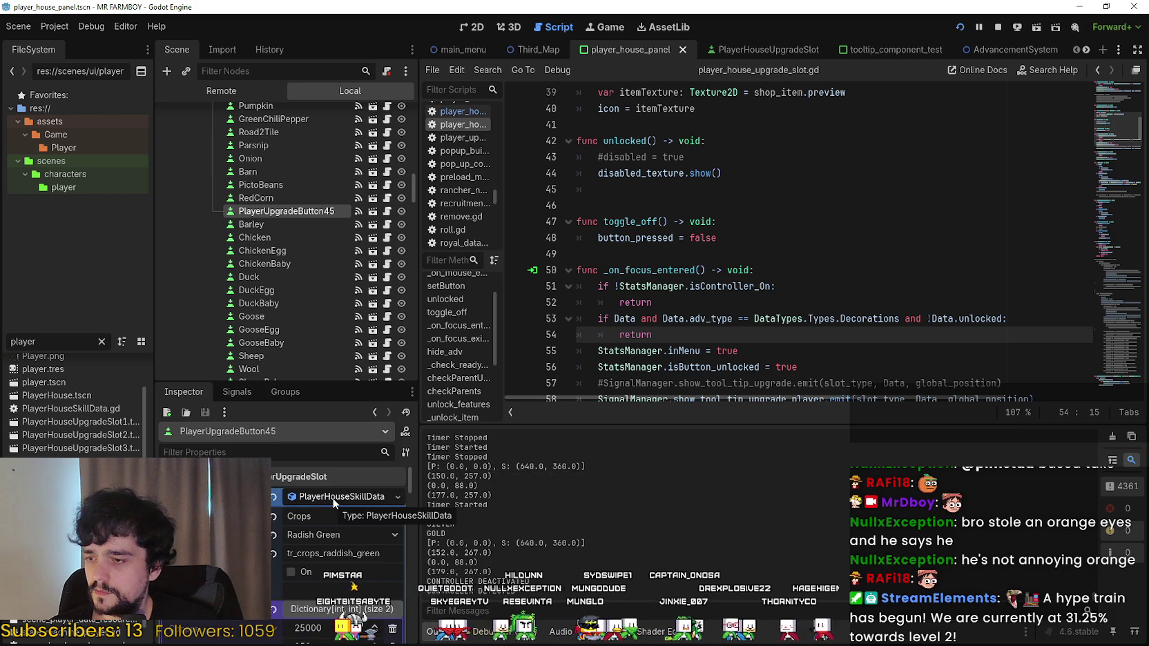
{"action": "scroll", "coordinate": [319, 553], "scroll_direction": "down", "scroll_amount": 4}
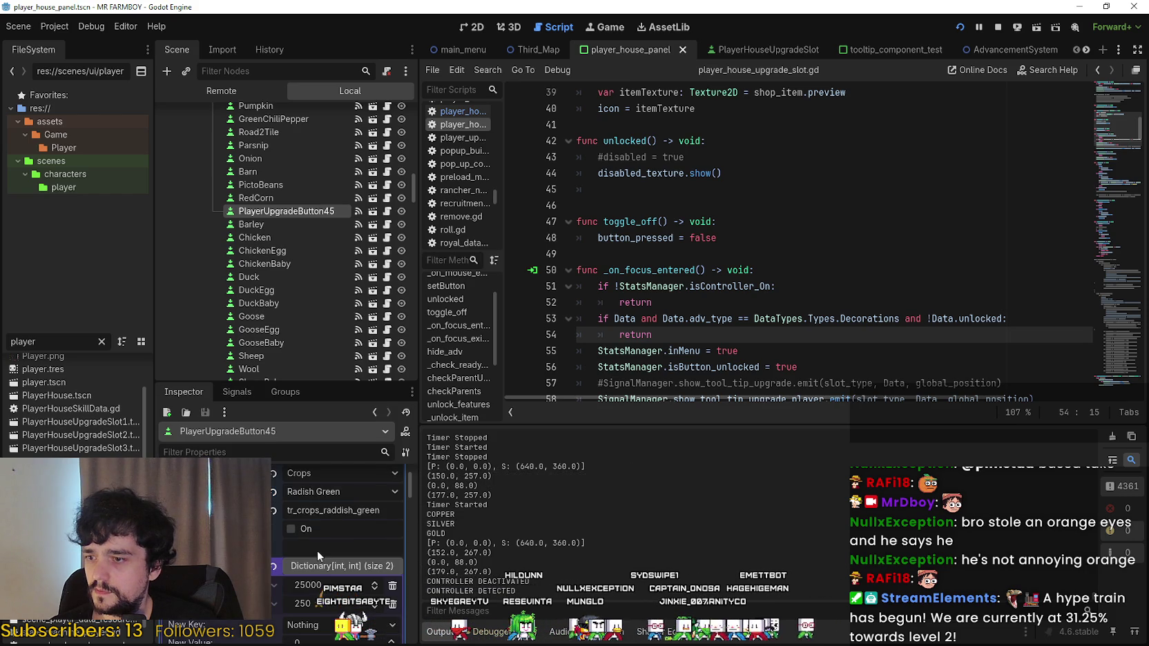
{"action": "left_click", "coordinate": [469, 26]}
{"action": "scroll", "coordinate": [760, 241], "scroll_direction": "down", "scroll_amount": 3}
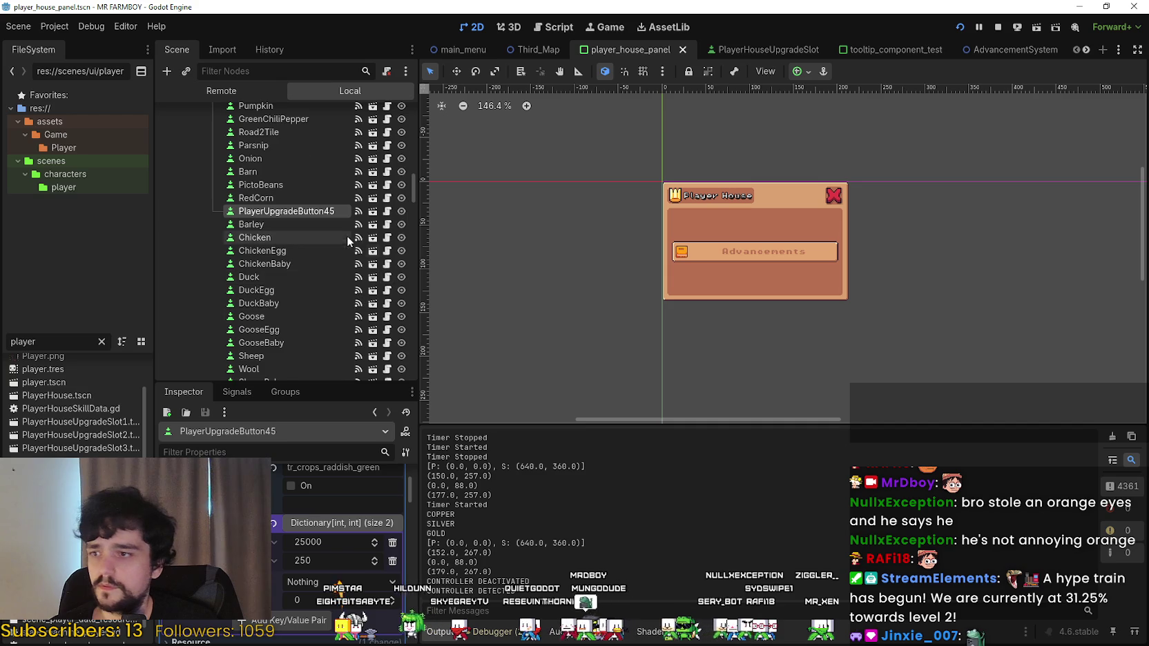
{"action": "scroll", "coordinate": [345, 235], "scroll_direction": "up", "scroll_amount": 2}
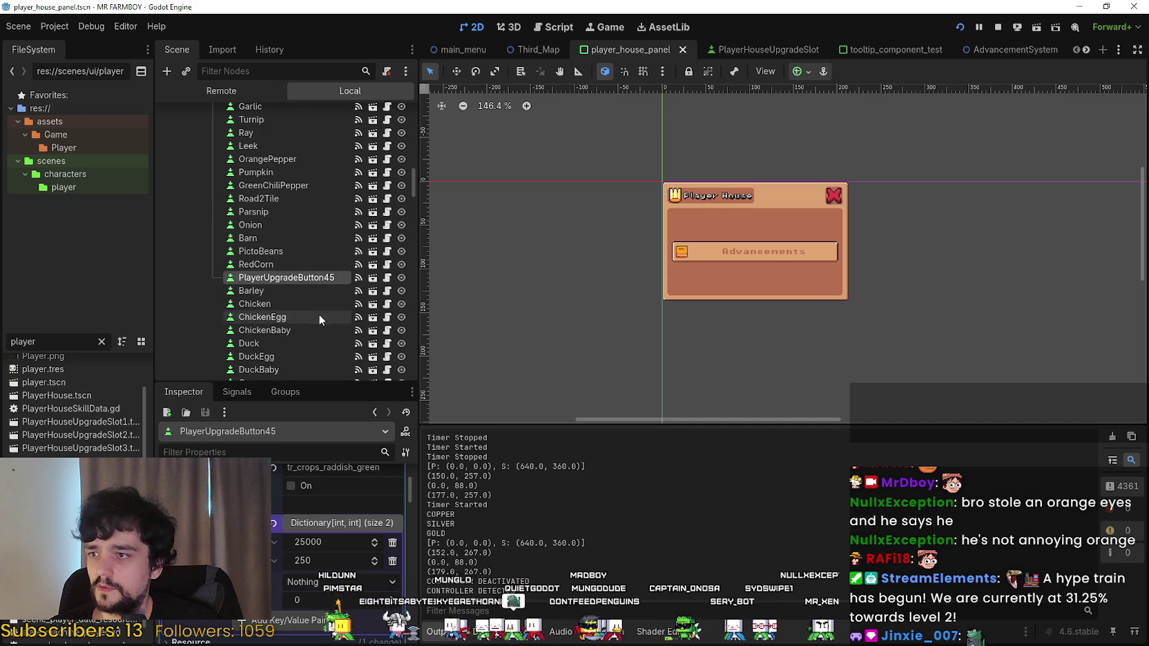
{"action": "scroll", "coordinate": [322, 307], "scroll_direction": "up", "scroll_amount": 7}
{"action": "scroll", "coordinate": [329, 300], "scroll_direction": "up", "scroll_amount": 6}
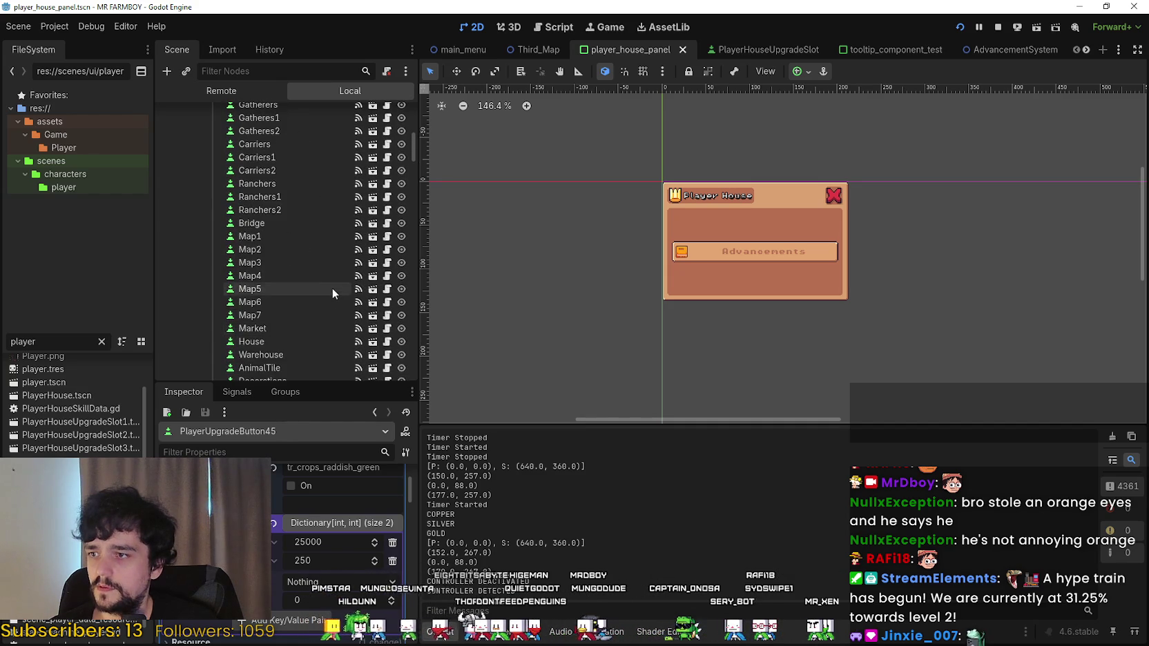
{"action": "scroll", "coordinate": [279, 217], "scroll_direction": "up", "scroll_amount": 6}
{"action": "scroll", "coordinate": [343, 317], "scroll_direction": "down", "scroll_amount": 12}
{"action": "scroll", "coordinate": [341, 310], "scroll_direction": "up", "scroll_amount": 6}
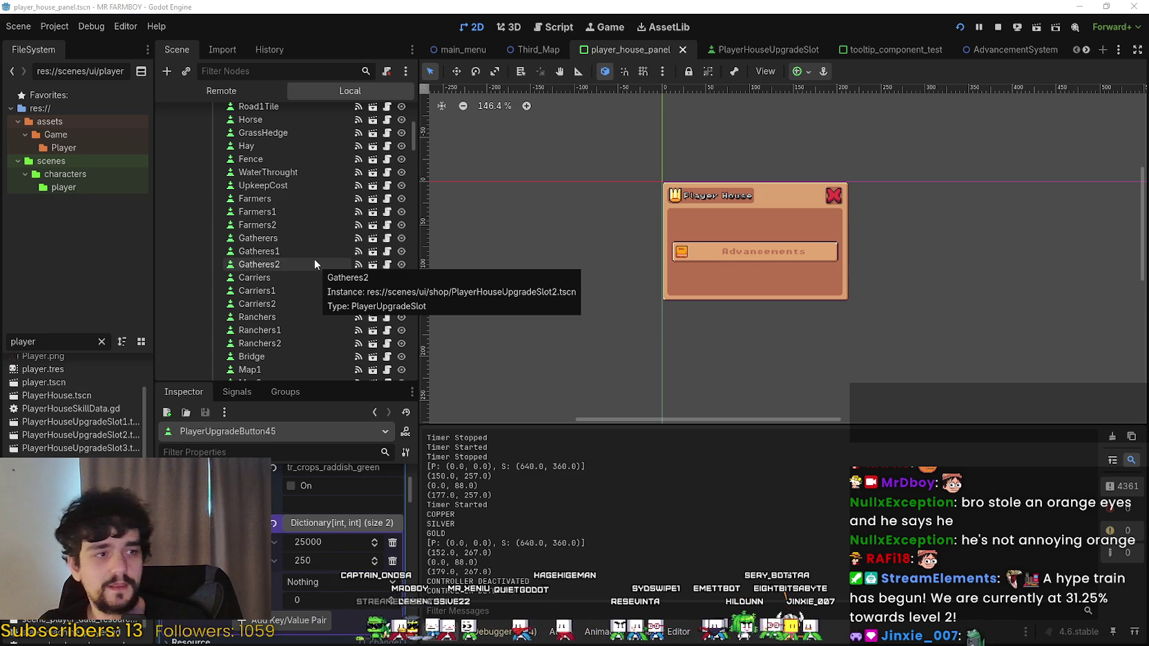
{"action": "scroll", "coordinate": [316, 230], "scroll_direction": "down", "scroll_amount": 5}
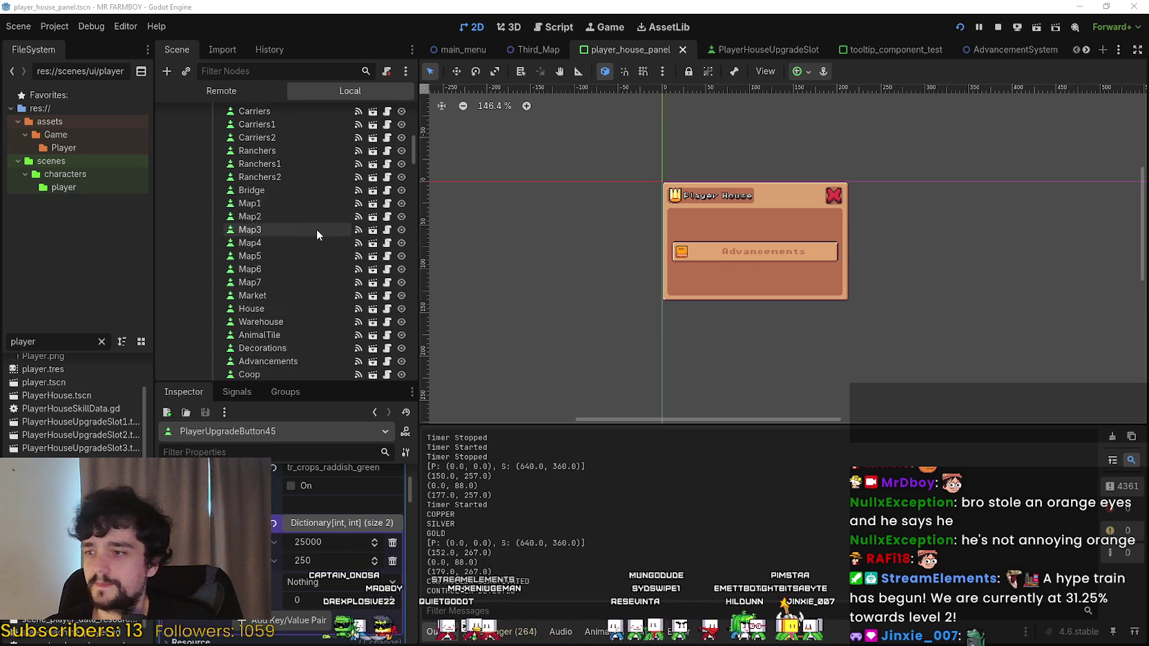
{"action": "scroll", "coordinate": [316, 229], "scroll_direction": "down", "scroll_amount": 10}
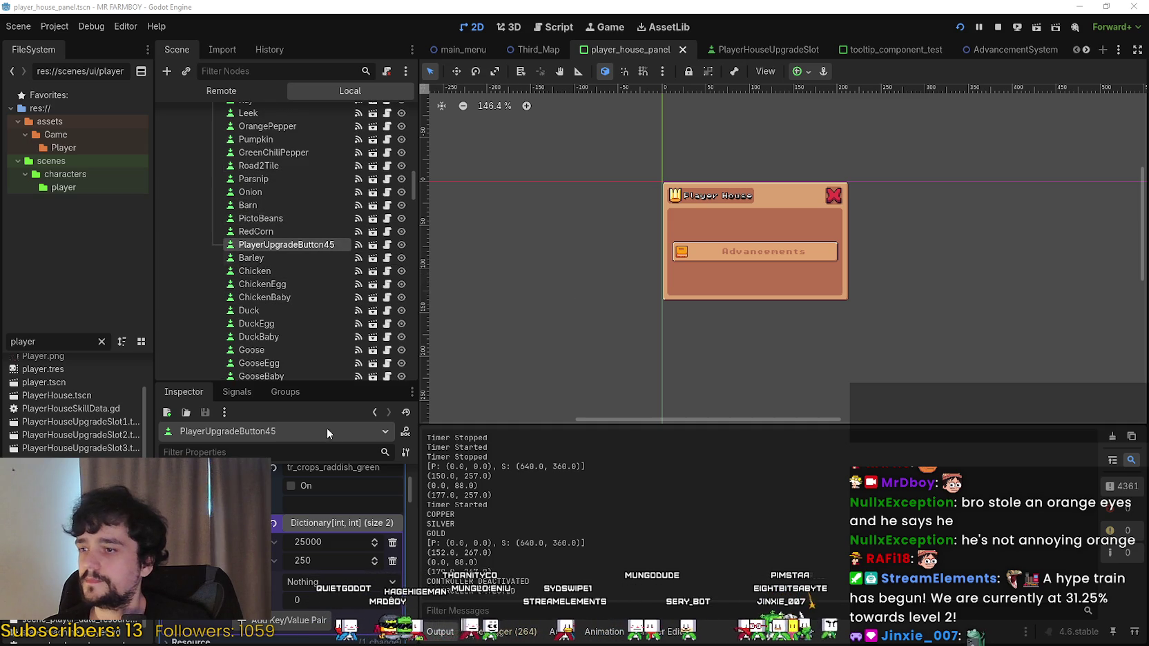
{"action": "scroll", "coordinate": [326, 338], "scroll_direction": "down", "scroll_amount": 5}
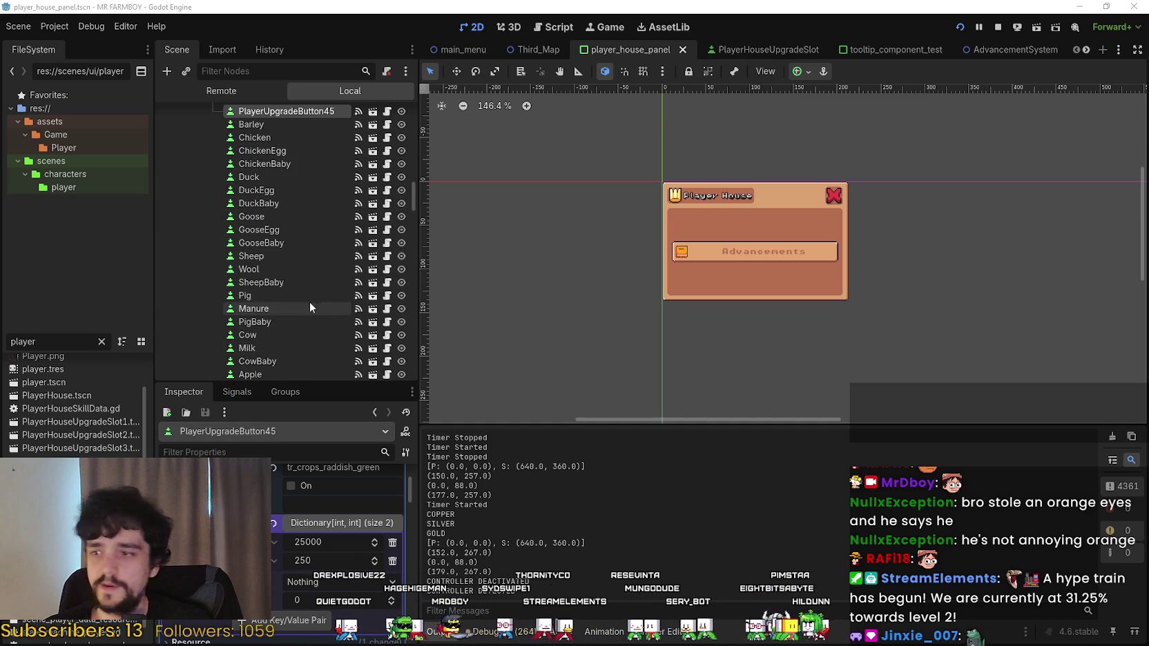
{"action": "scroll", "coordinate": [309, 303], "scroll_direction": "down", "scroll_amount": 1}
{"action": "mouse_move", "coordinate": [412, 199]}
{"action": "left_mouse_down"}
{"action": "mouse_move", "coordinate": [410, 211]}
{"action": "mouse_move", "coordinate": [412, 114]}
{"action": "left_mouse_up"}
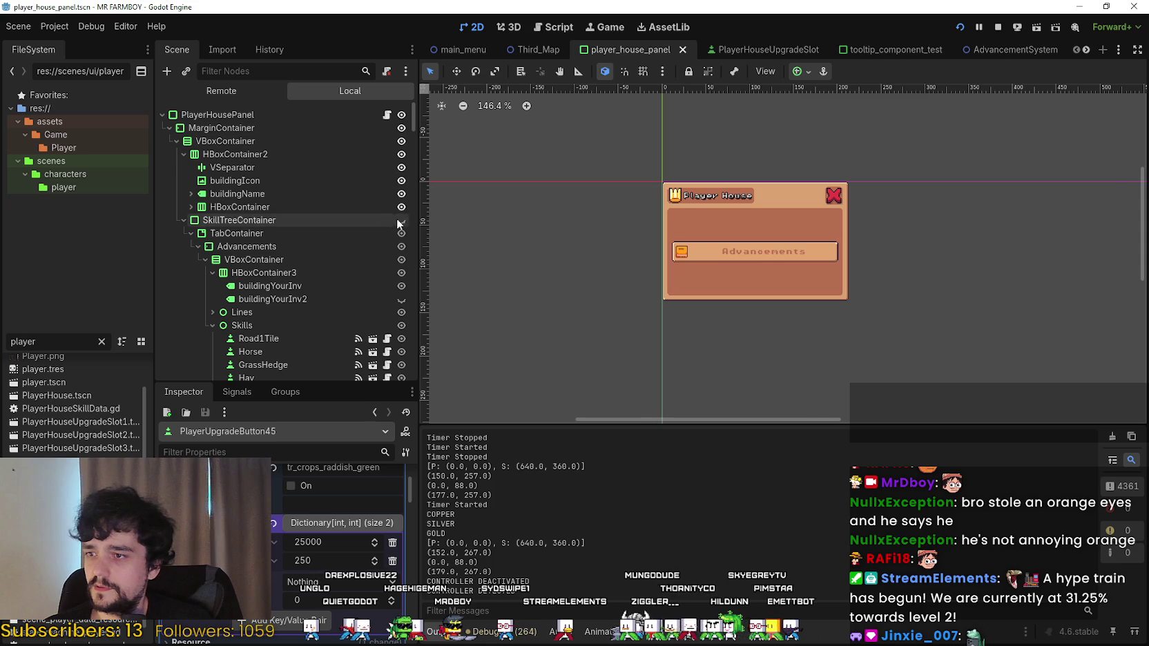
Unhide SkillTreeContainer so the full tree of upgrade slots appears in the panel.
{"action": "left_click", "coordinate": [401, 221]}
{"action": "scroll", "coordinate": [1001, 269], "scroll_direction": "up", "scroll_amount": 1}
{"action": "scroll", "coordinate": [219, 296], "scroll_direction": "down", "scroll_amount": 15}
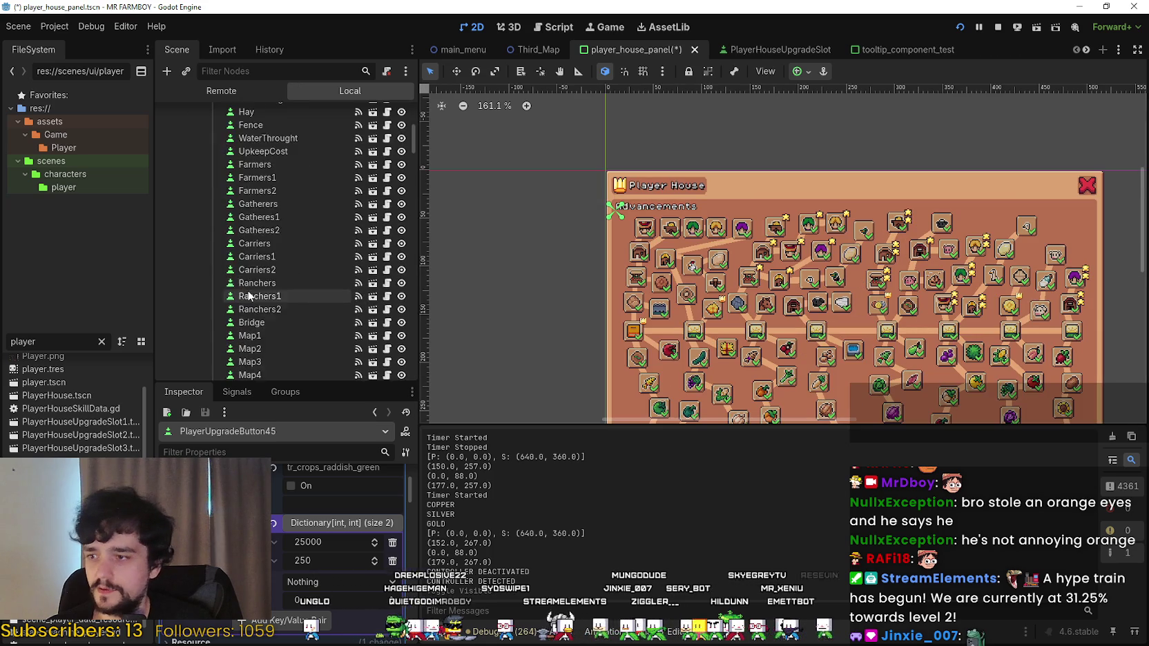
{"action": "scroll", "coordinate": [276, 290], "scroll_direction": "down", "scroll_amount": 5}
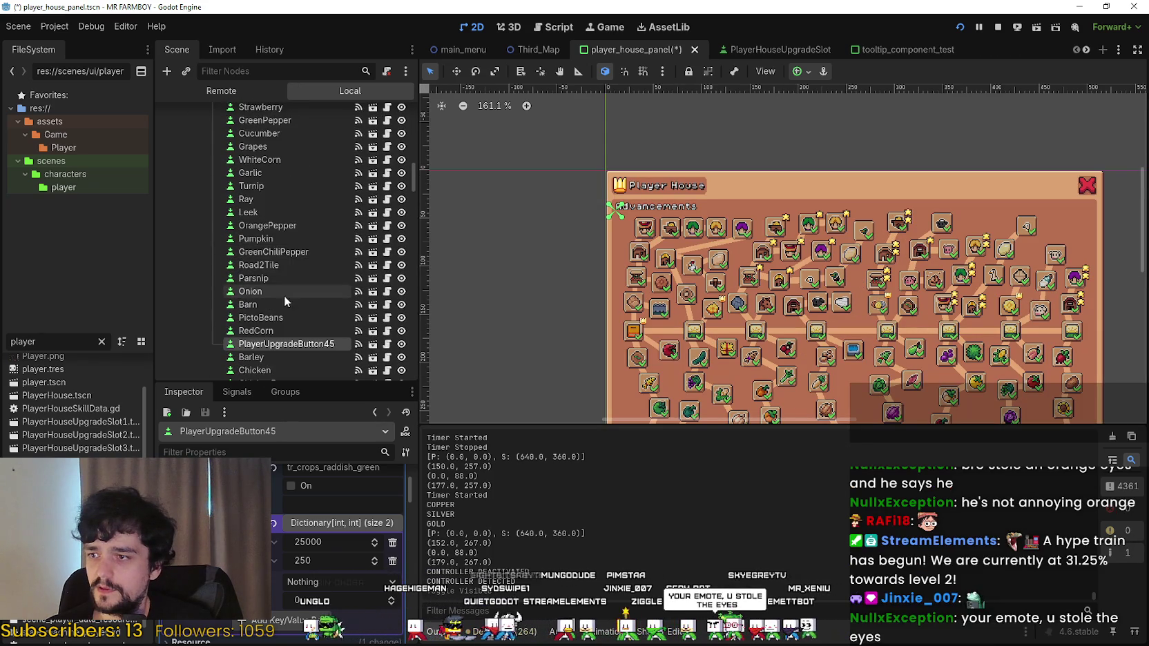
{"action": "left_click_drag", "start_coordinate": [960, 353], "coordinate": [905, 285]}
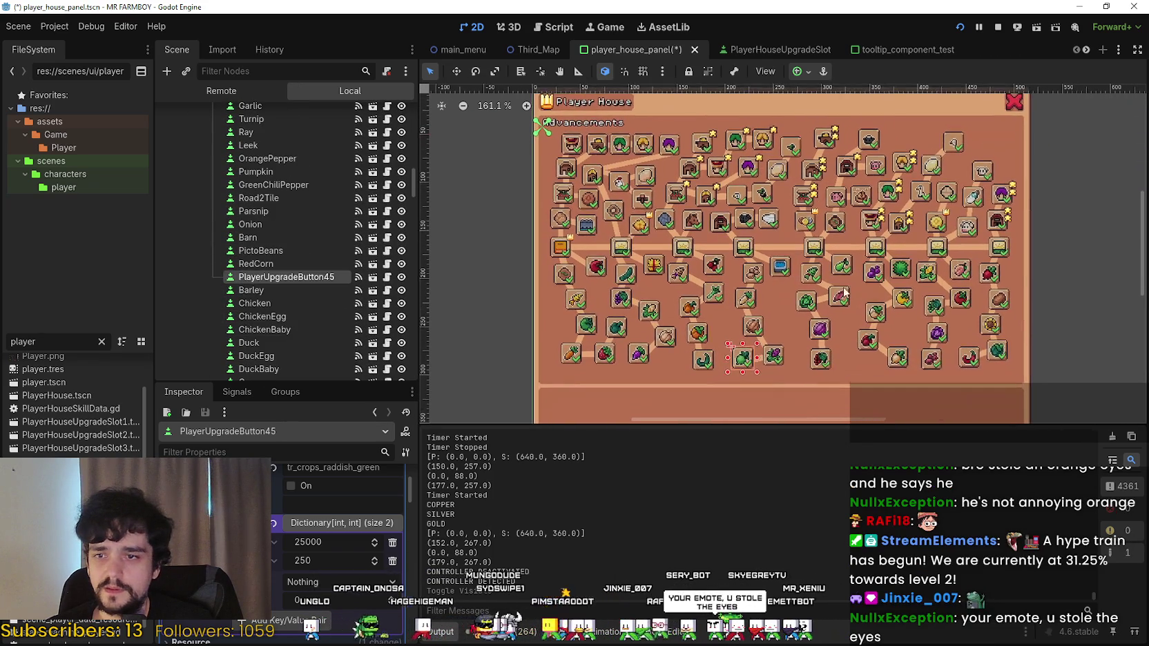
{"action": "scroll", "coordinate": [748, 327], "scroll_direction": "up", "scroll_amount": 4}
{"action": "scroll", "coordinate": [748, 327], "scroll_direction": "up", "scroll_amount": 4}
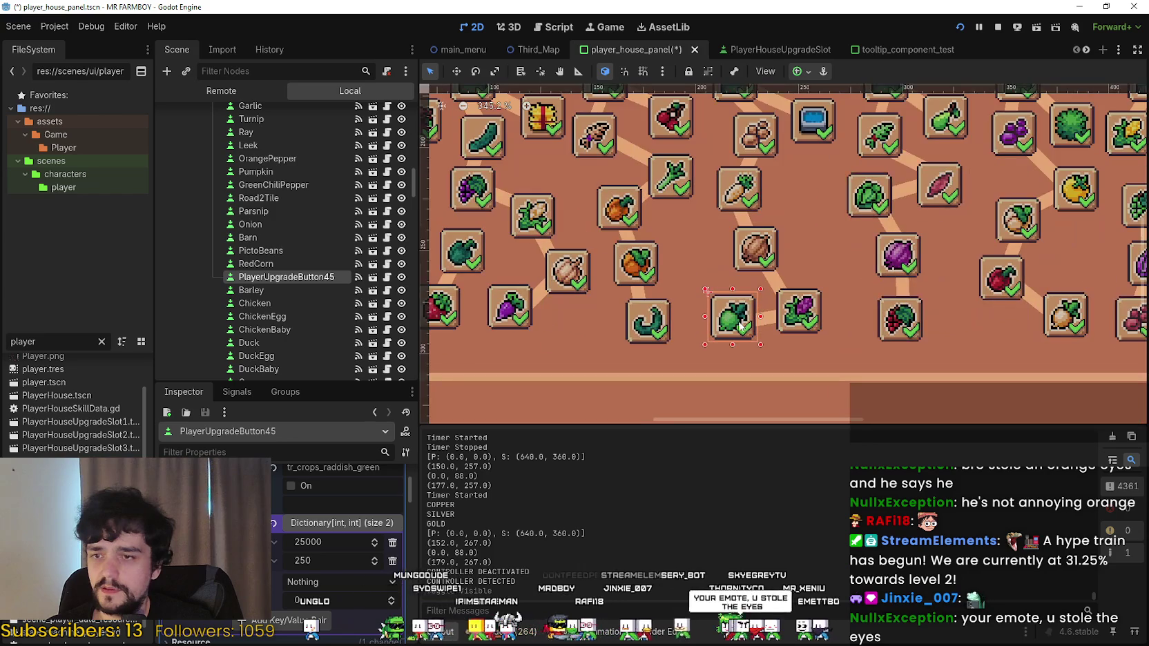
{"action": "scroll", "coordinate": [326, 488], "scroll_direction": "up", "scroll_amount": 2}
{"action": "scroll", "coordinate": [325, 488], "scroll_direction": "up", "scroll_amount": 1}
{"action": "scroll", "coordinate": [826, 315], "scroll_direction": "down", "scroll_amount": 4}
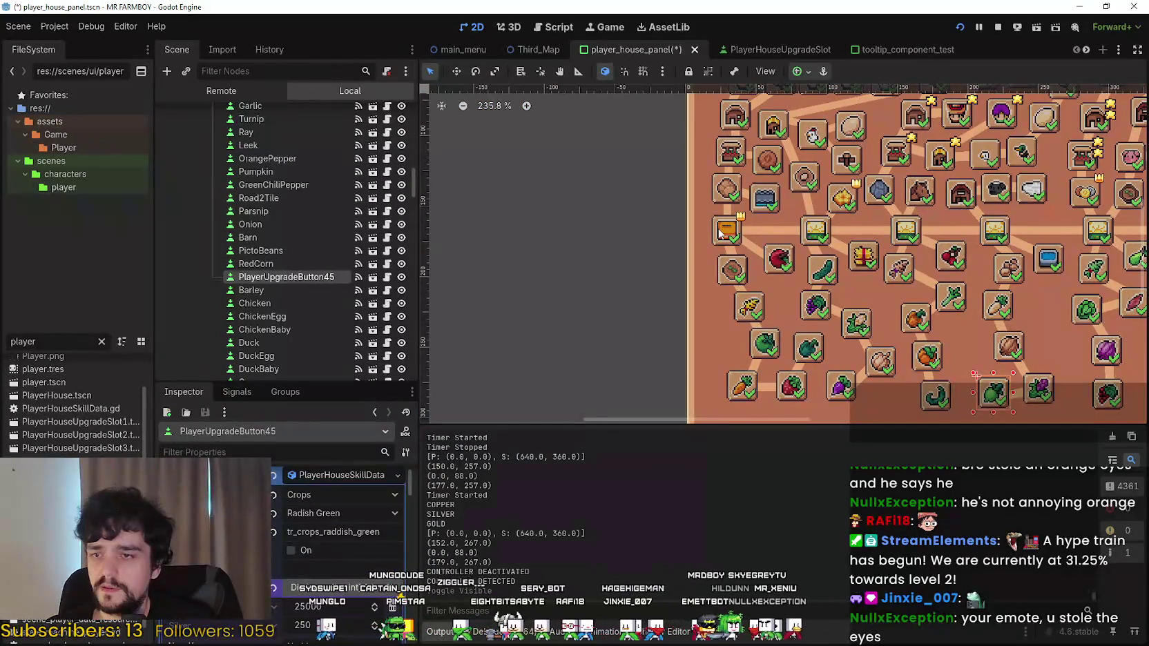
Select the Advancements and Map1 slots and examine their PlayerHouseSkillData fields.
{"action": "left_click", "coordinate": [719, 233]}
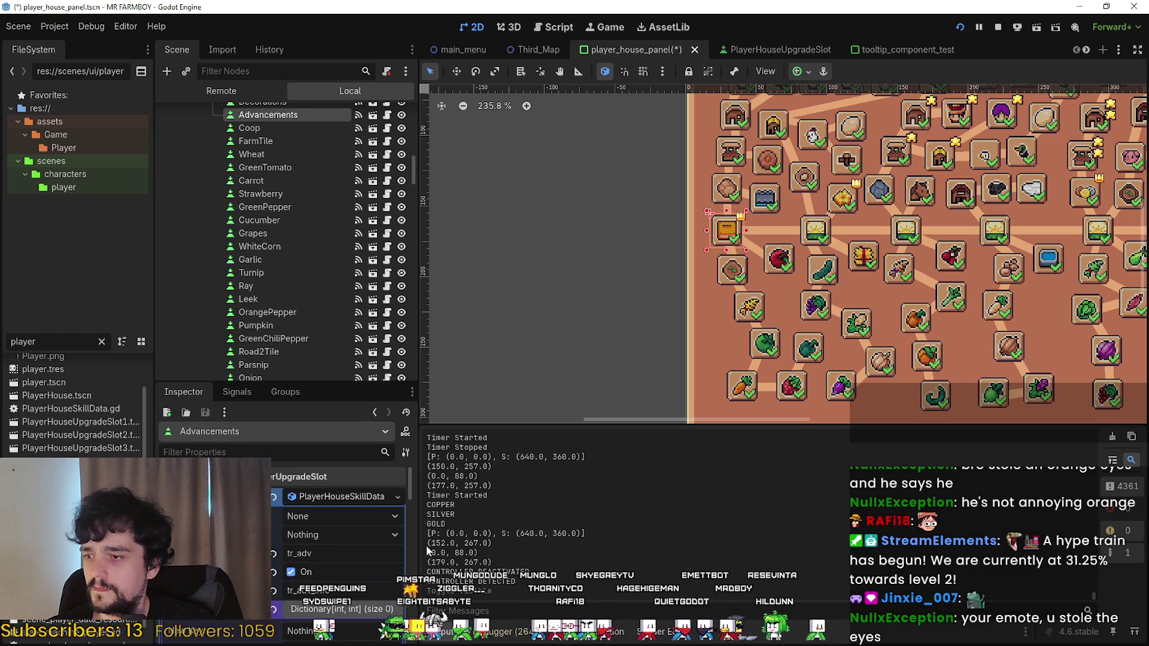
{"action": "left_click", "coordinate": [815, 233]}
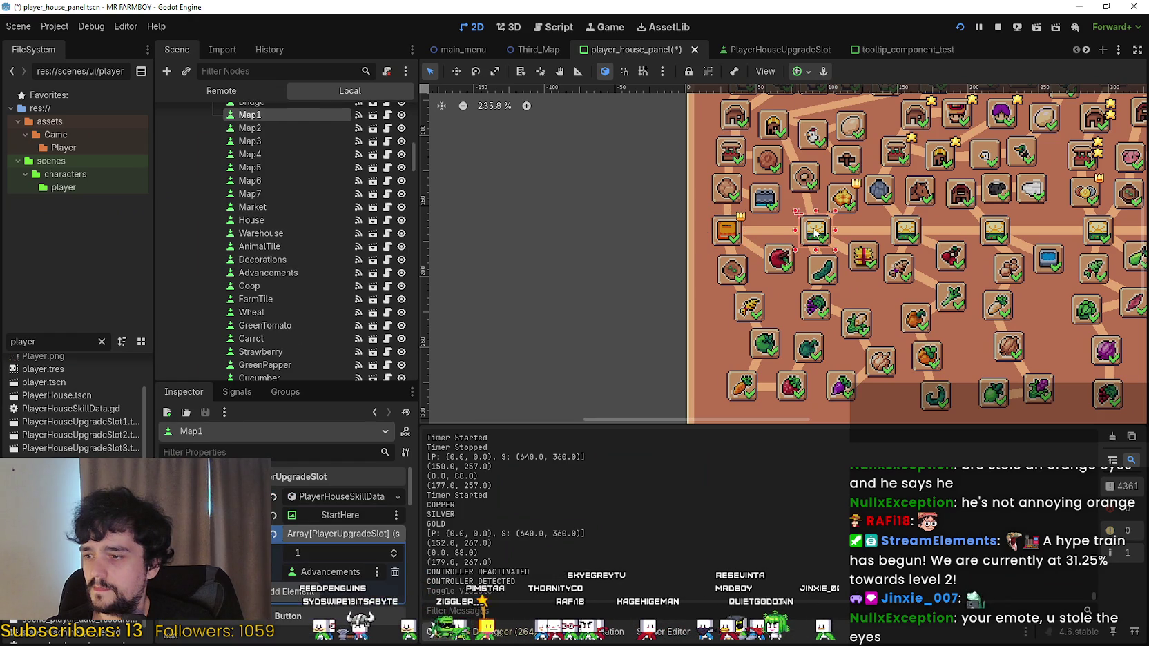
{"action": "left_click", "coordinate": [336, 496]}
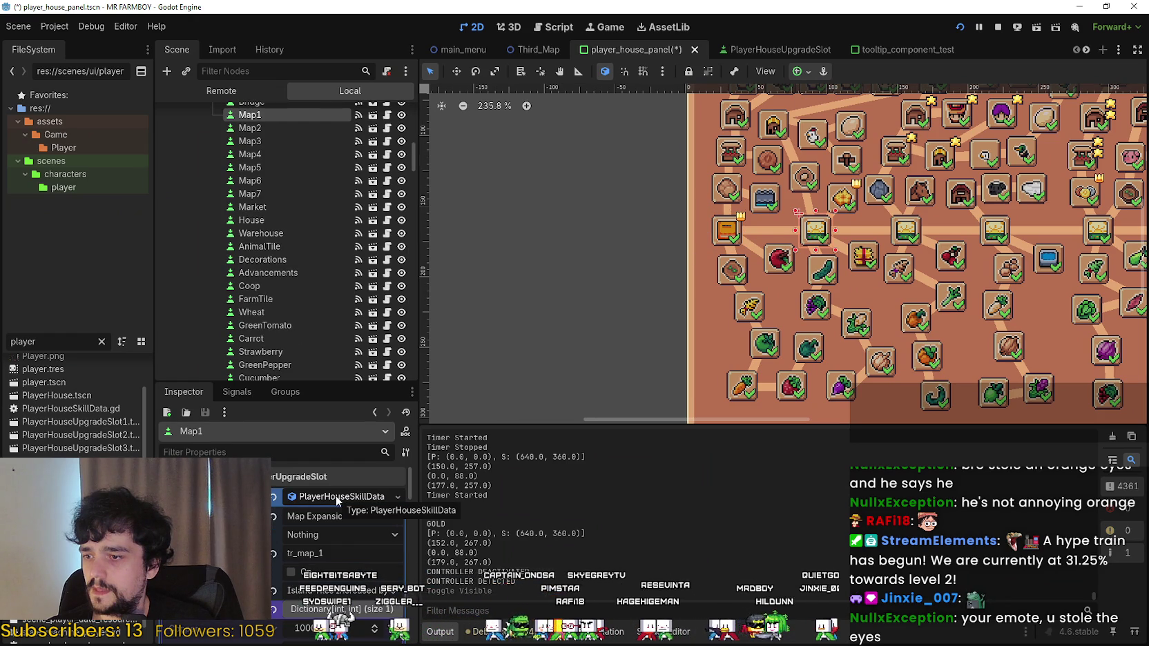
{"action": "left_click", "coordinate": [336, 495]}
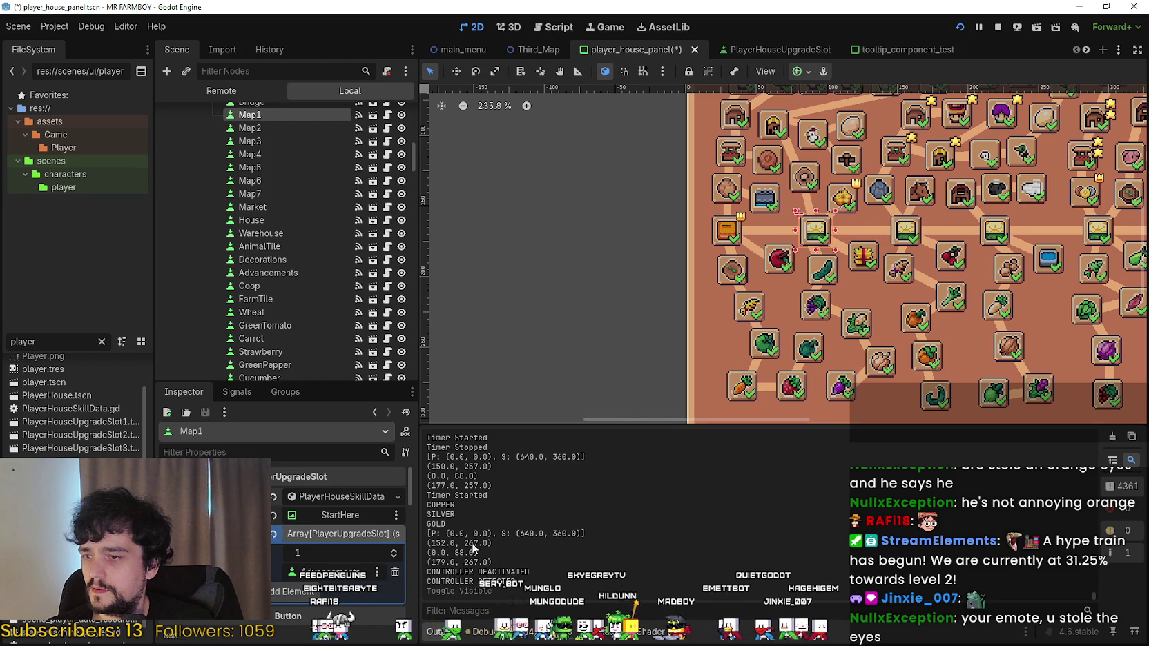
{"action": "left_click", "coordinate": [339, 572]}
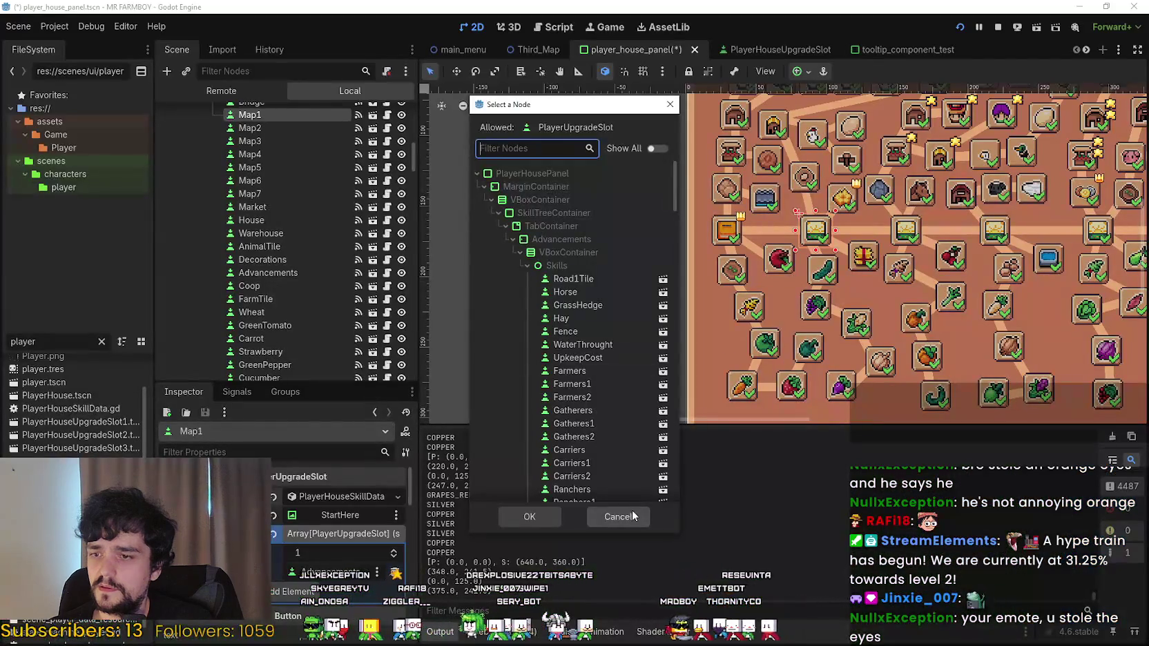
Cancel the Select a Node dialog and stop the running game.
{"action": "left_click", "coordinate": [632, 515]}
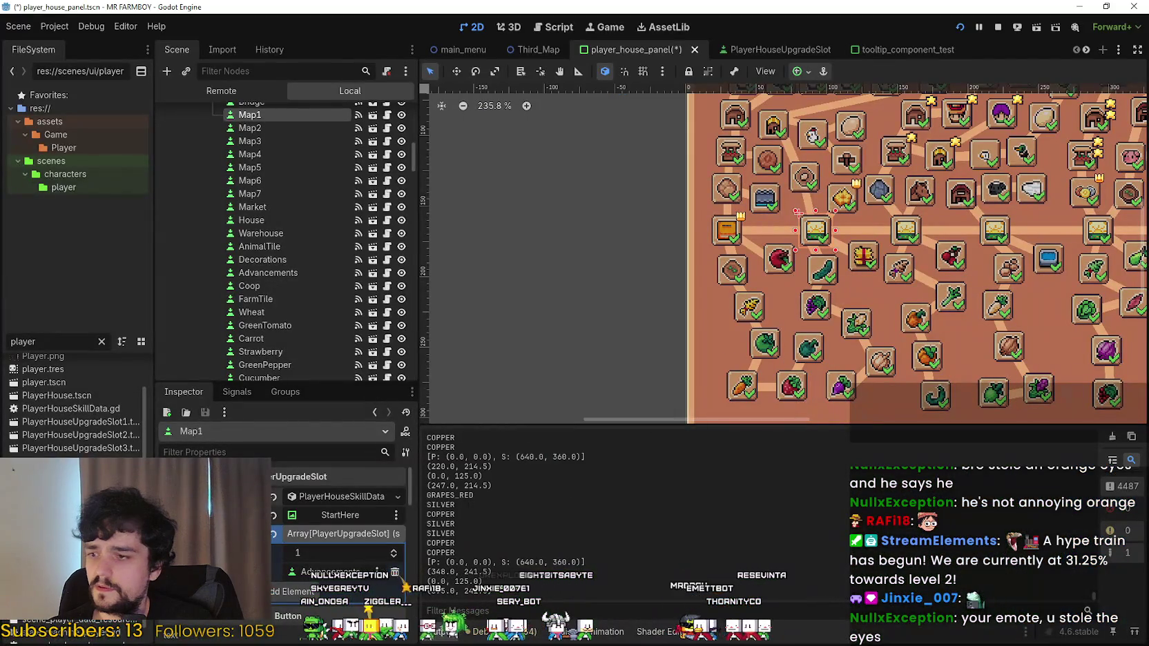
{"action": "left_click", "coordinate": [998, 27]}
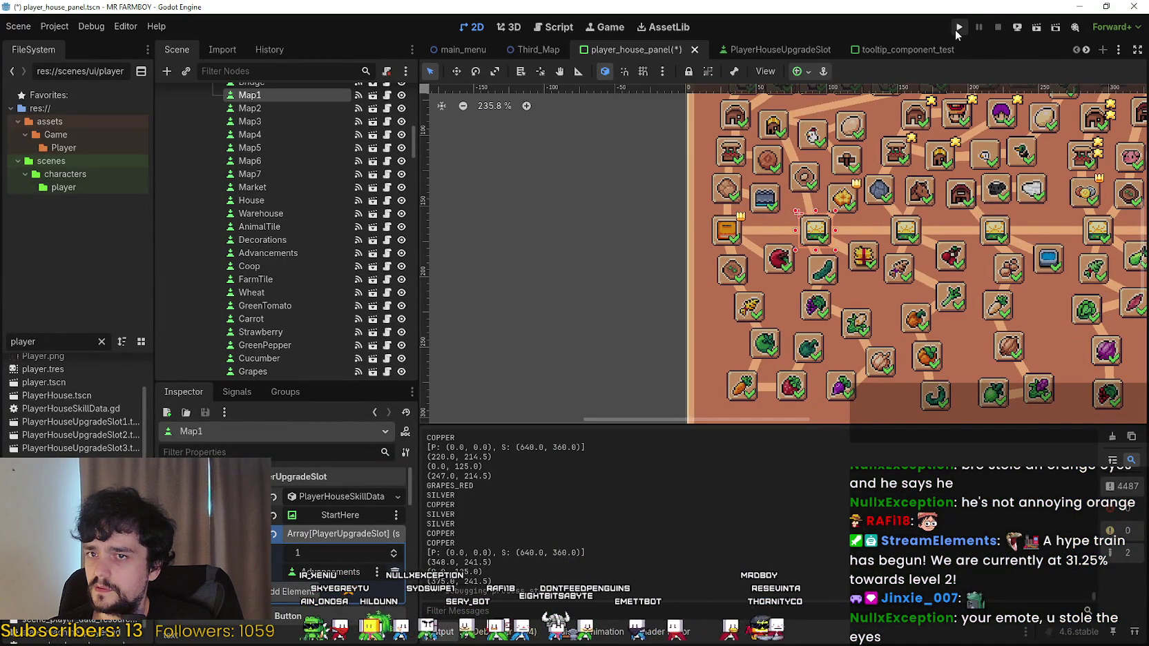
Review save_4's player_data.tres unlocked-skills list in Notepad, then return to Godot.
{"action": "left_click", "coordinate": [53, 31]}
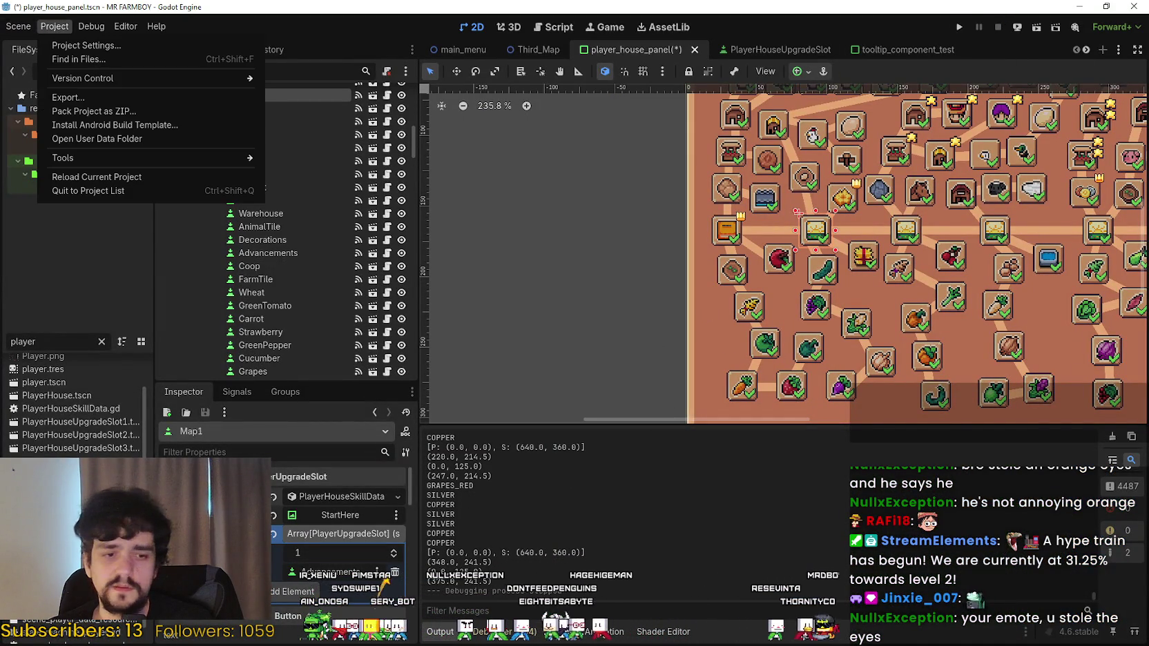
{"action": "key", "text": "Escape"}
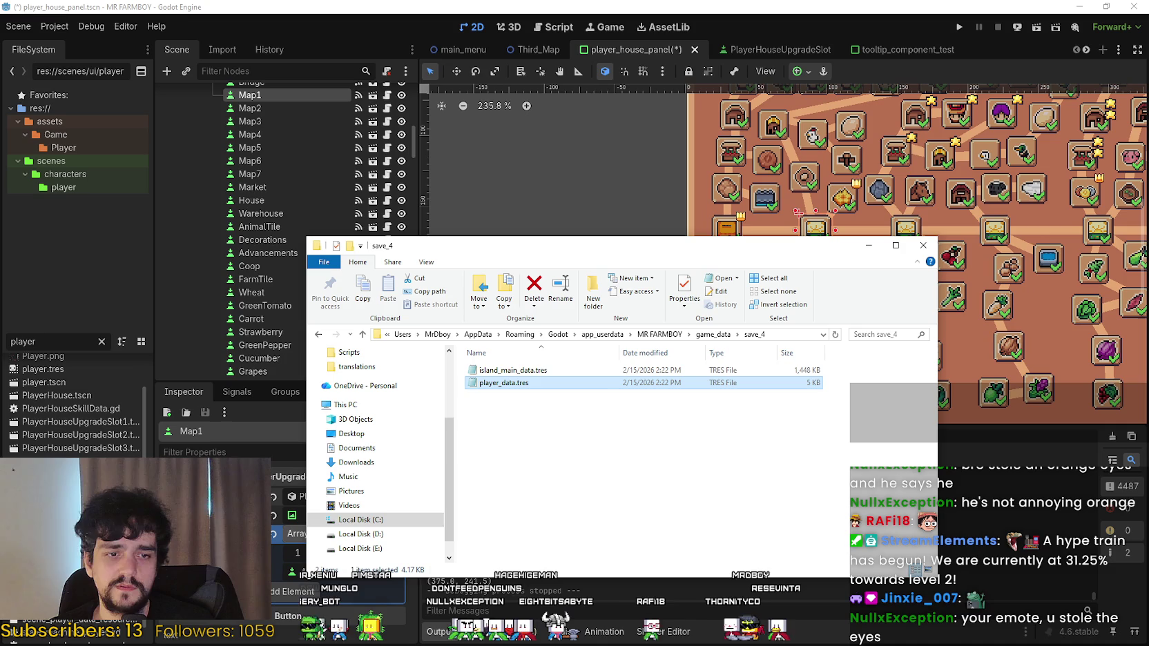
{"action": "double_click", "coordinate": [624, 387]}
{"action": "scroll", "coordinate": [592, 364], "scroll_direction": "down", "scroll_amount": 4}
{"action": "left_click_drag", "start_coordinate": [775, 223], "coordinate": [760, 454]}
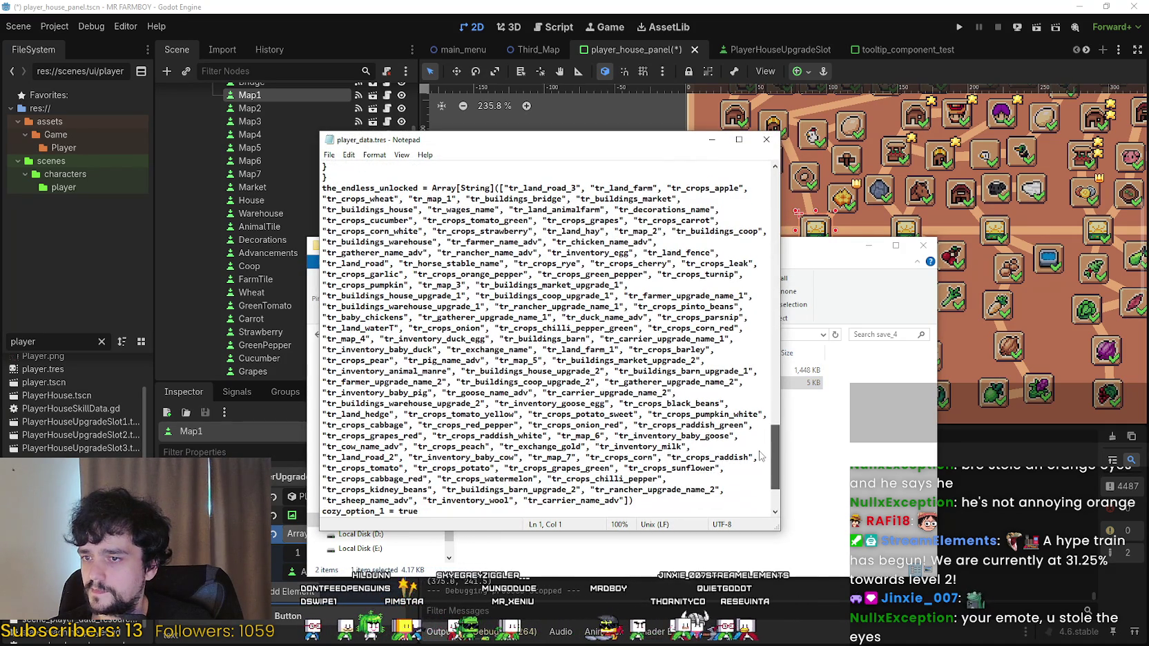
{"action": "left_click", "coordinate": [712, 138]}
{"action": "left_click", "coordinate": [714, 231]}
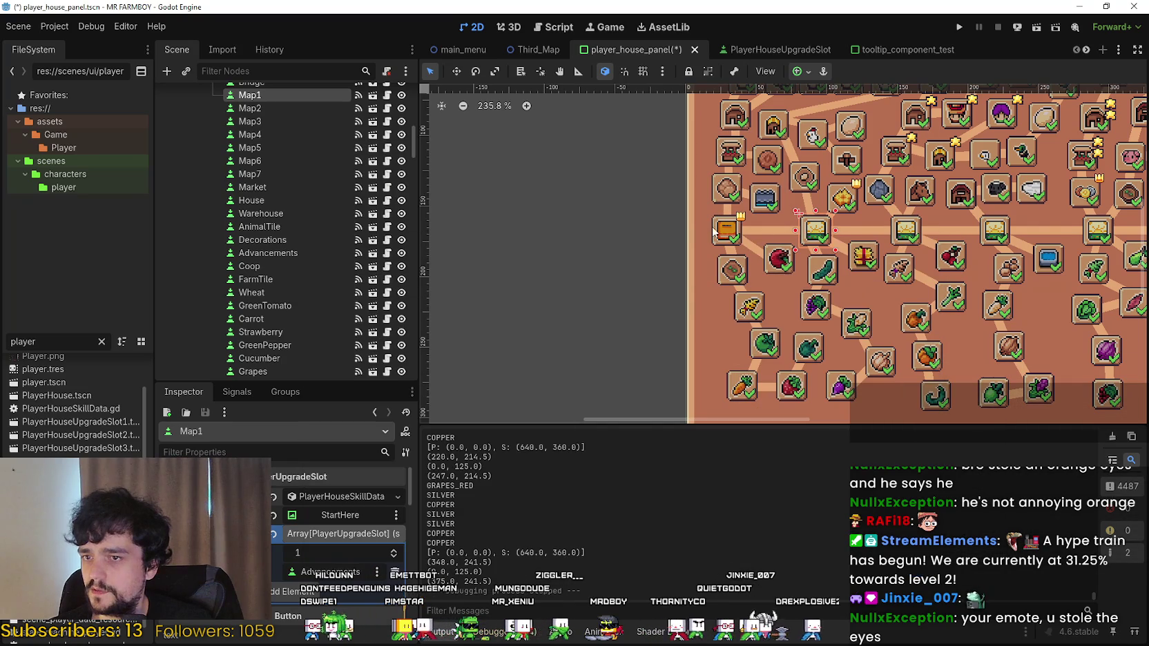
Check the Advancements, Map1, FarmTile and Apple slots, then save the scene and run the project.
{"action": "left_click", "coordinate": [734, 236]}
{"action": "left_click", "coordinate": [822, 237]}
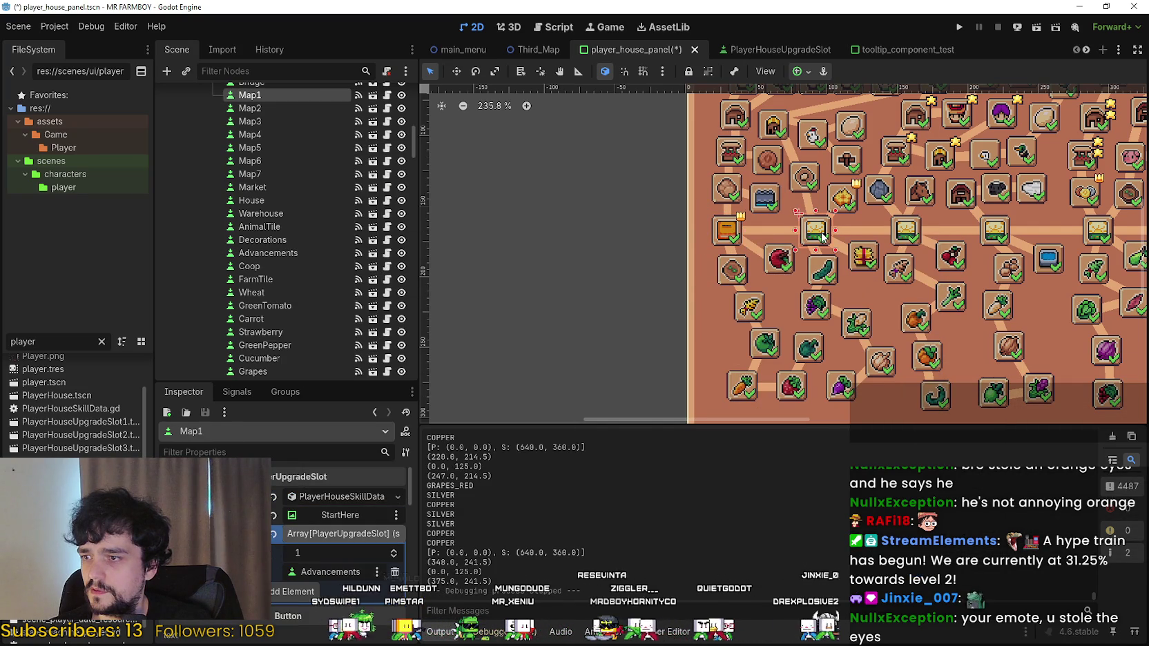
{"action": "scroll", "coordinate": [267, 127], "scroll_direction": "up", "scroll_amount": 3}
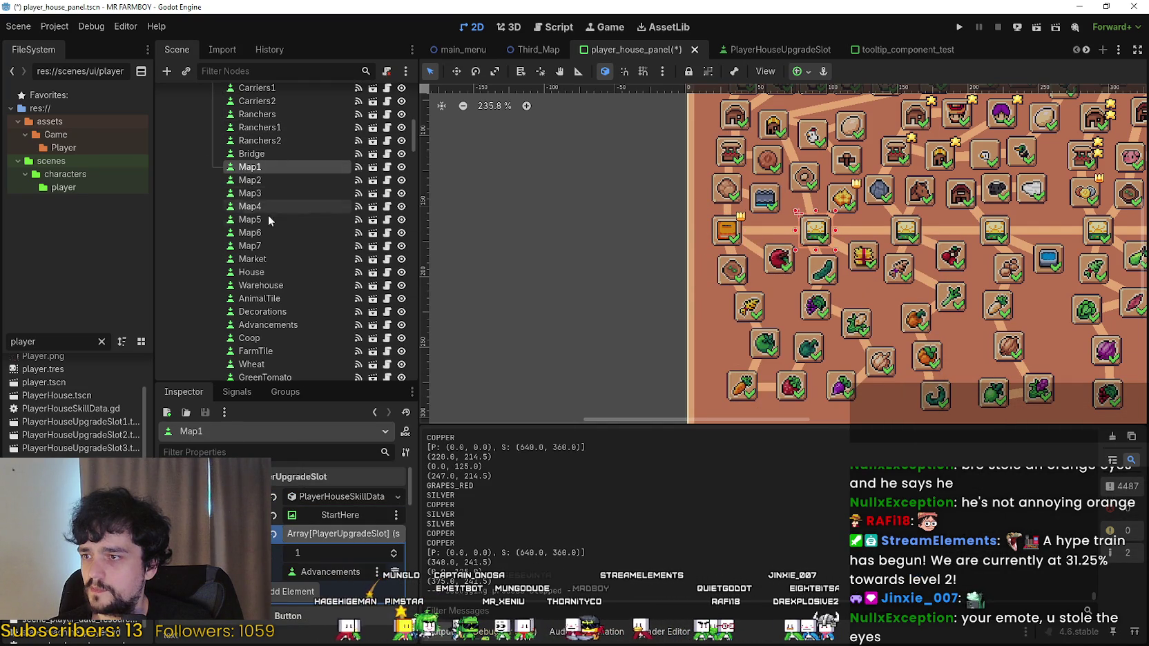
{"action": "left_click", "coordinate": [734, 240]}
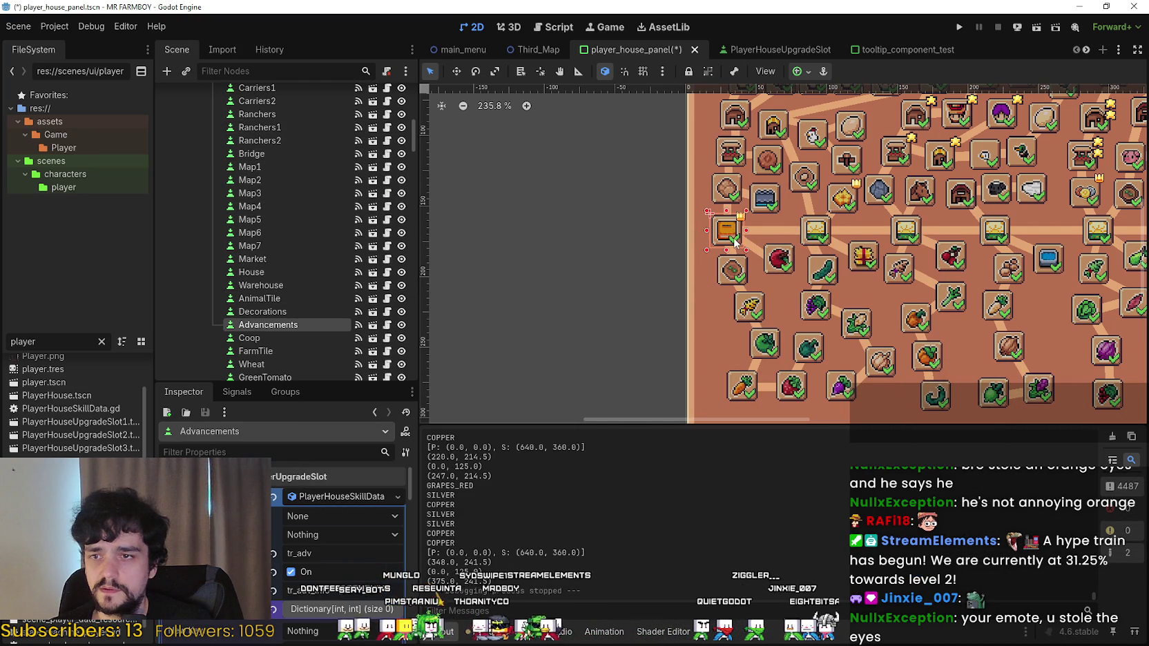
{"action": "left_click", "coordinate": [818, 238]}
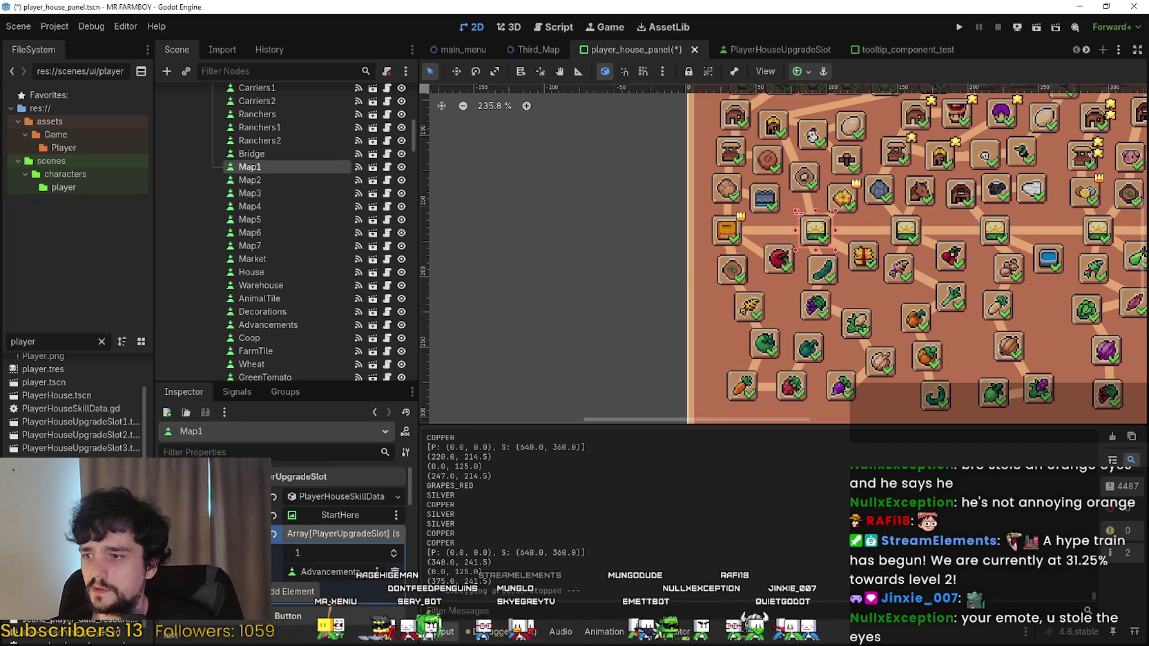
{"action": "left_click", "coordinate": [731, 268]}
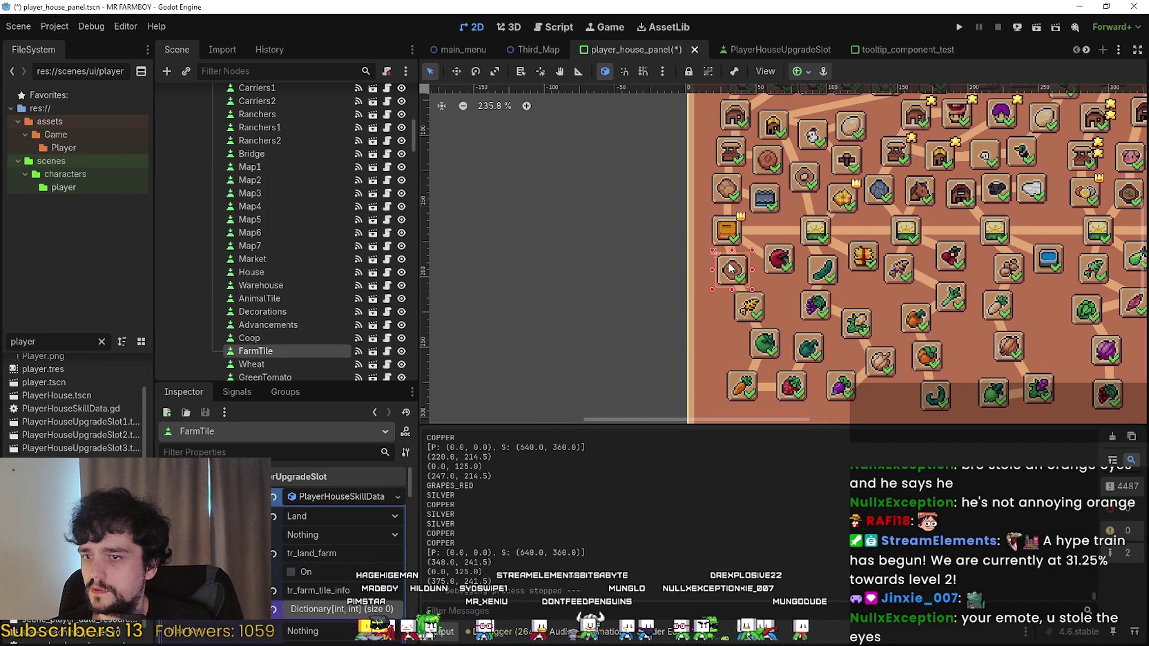
{"action": "left_click", "coordinate": [780, 260]}
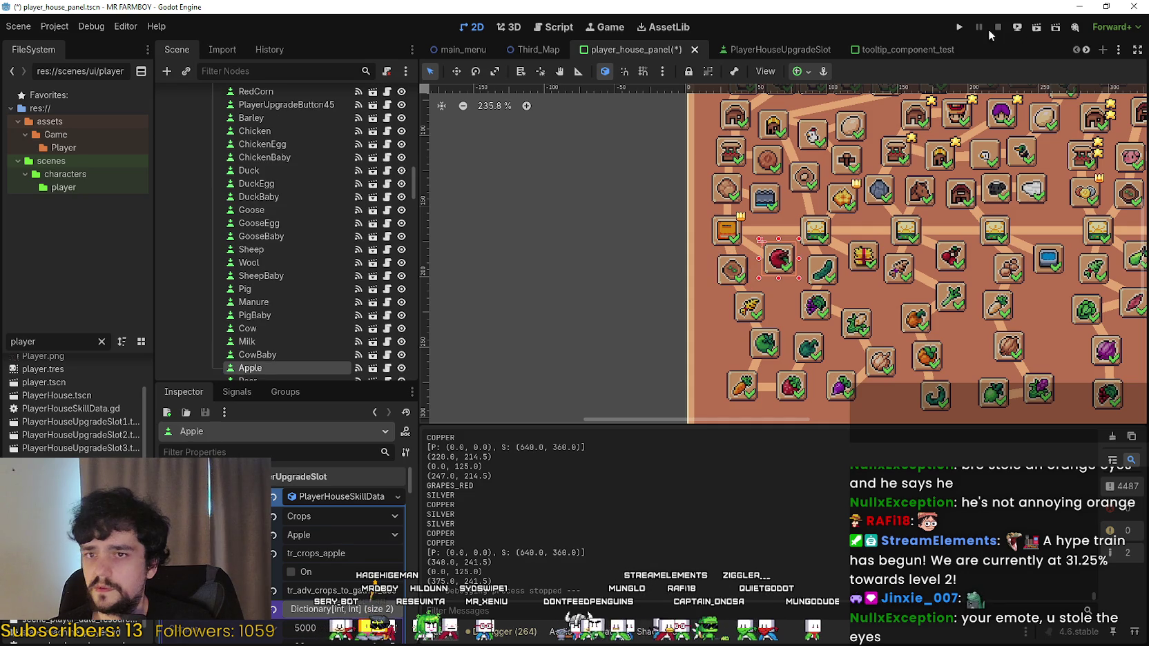
{"action": "left_click", "coordinate": [959, 27]}
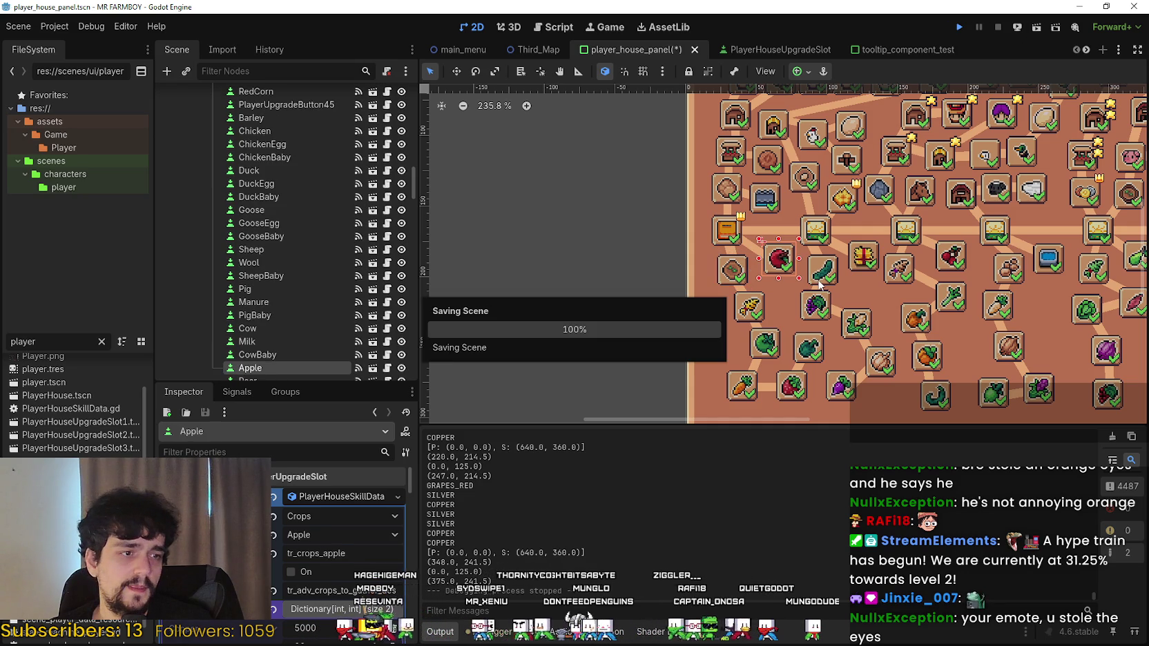
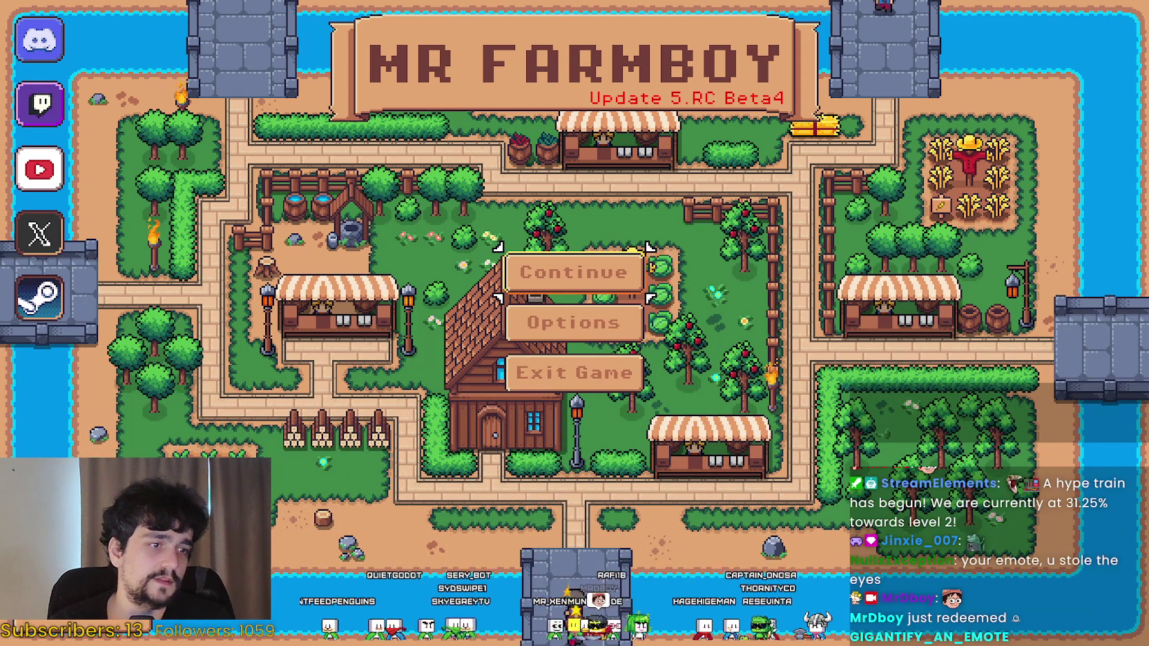
Load Save 3 (Incremental) from the save game list.
{"action": "left_click", "coordinate": [573, 272]}
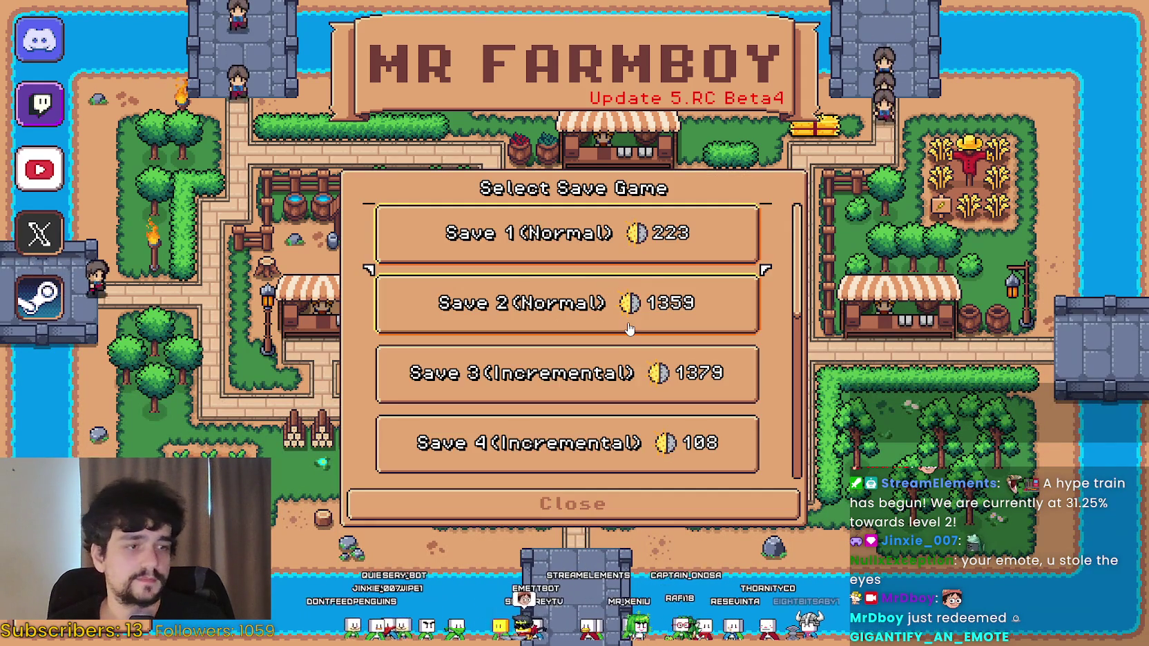
{"action": "scroll", "coordinate": [617, 324], "scroll_direction": "down", "scroll_amount": 1}
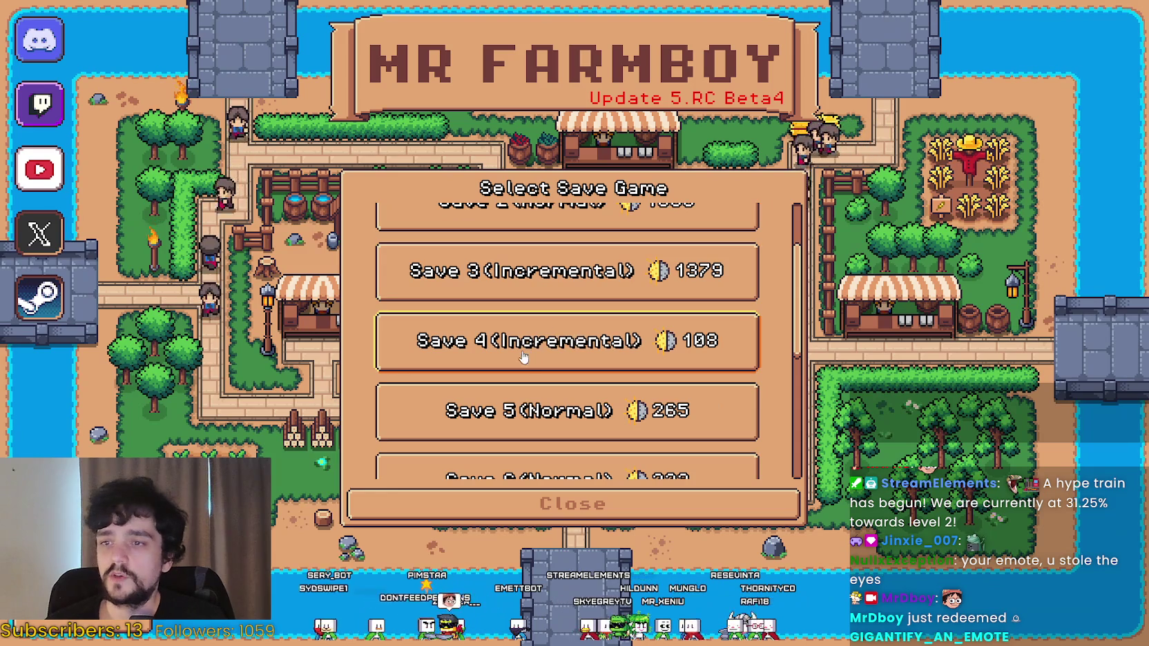
{"action": "left_click", "coordinate": [553, 335]}
{"action": "left_click", "coordinate": [517, 262]}
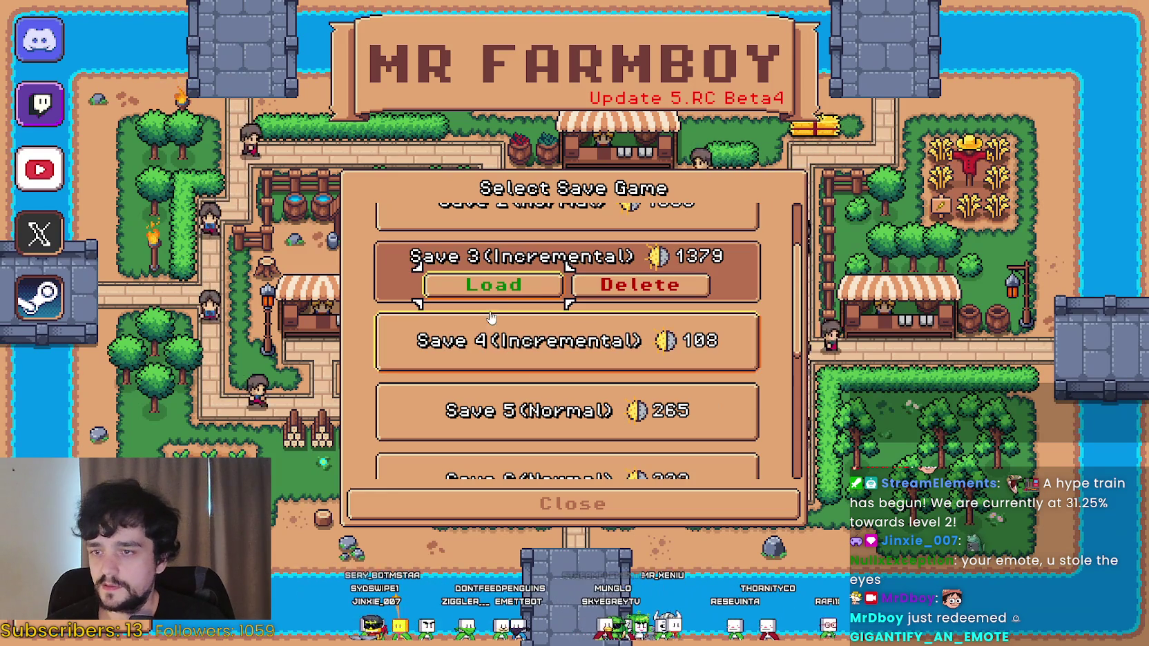
{"action": "left_click", "coordinate": [487, 284]}
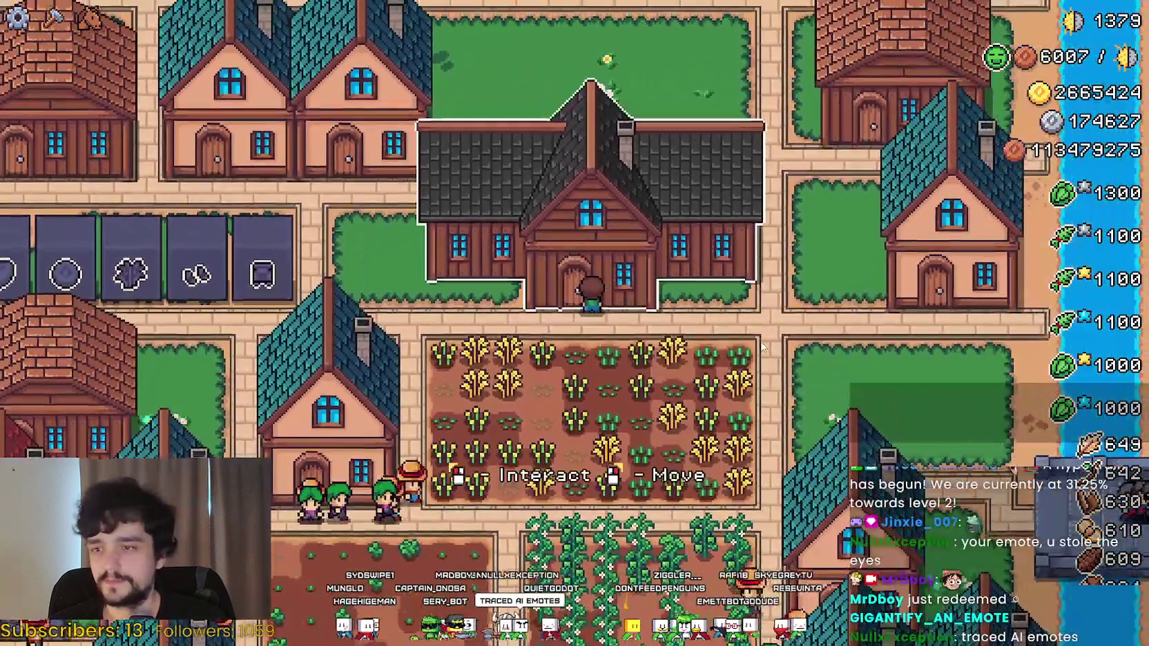
Check the Player House Advancements, close them, pause, and quit the test run.
{"action": "left_click", "coordinate": [763, 347]}
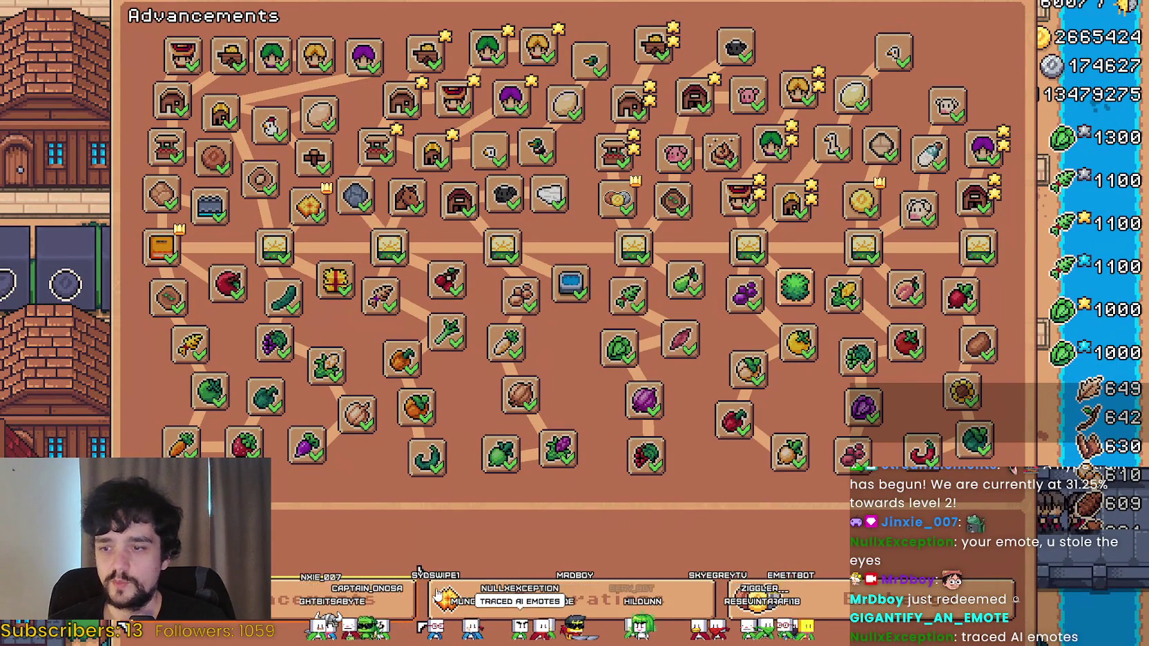
{"action": "key", "text": "Escape"}
{"action": "key", "text": "Escape"}
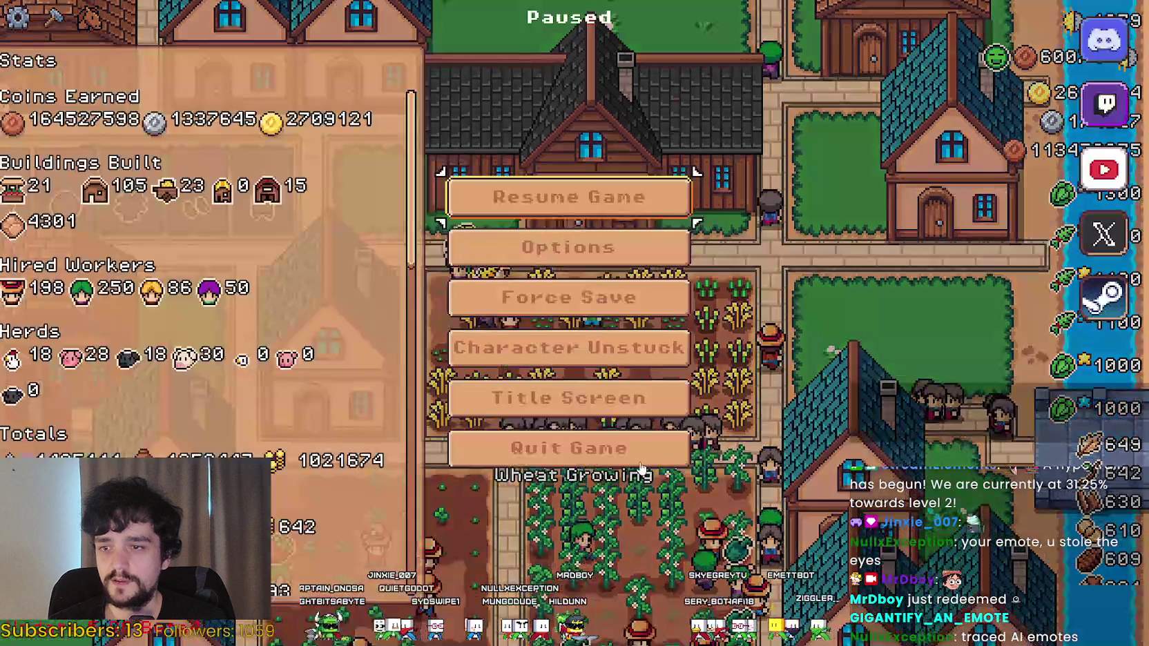
{"action": "key", "text": "Escape"}
{"action": "key", "text": "alt+F4"}
Hide SkillTreeContainer in player_house_panel, save the scene, collapse Skills, and run the game.
{"action": "scroll", "coordinate": [311, 228], "scroll_direction": "up", "scroll_amount": 10}
{"action": "scroll", "coordinate": [361, 251], "scroll_direction": "up", "scroll_amount": 8}
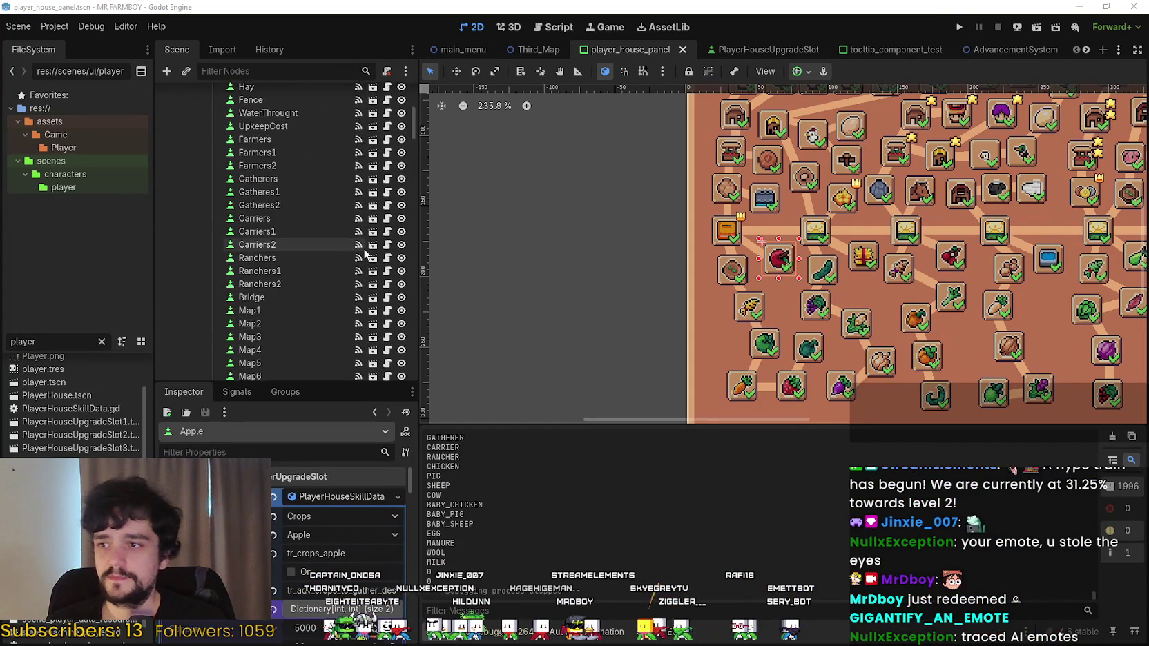
{"action": "left_click", "coordinate": [401, 143]}
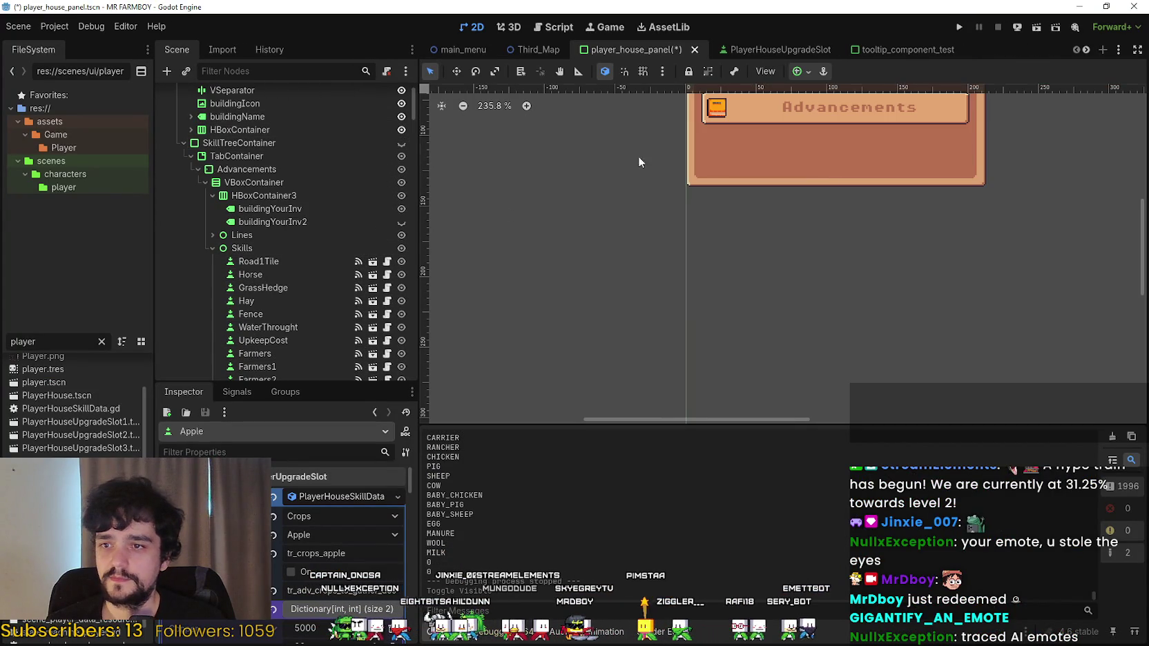
{"action": "key", "text": "ctrl+s"}
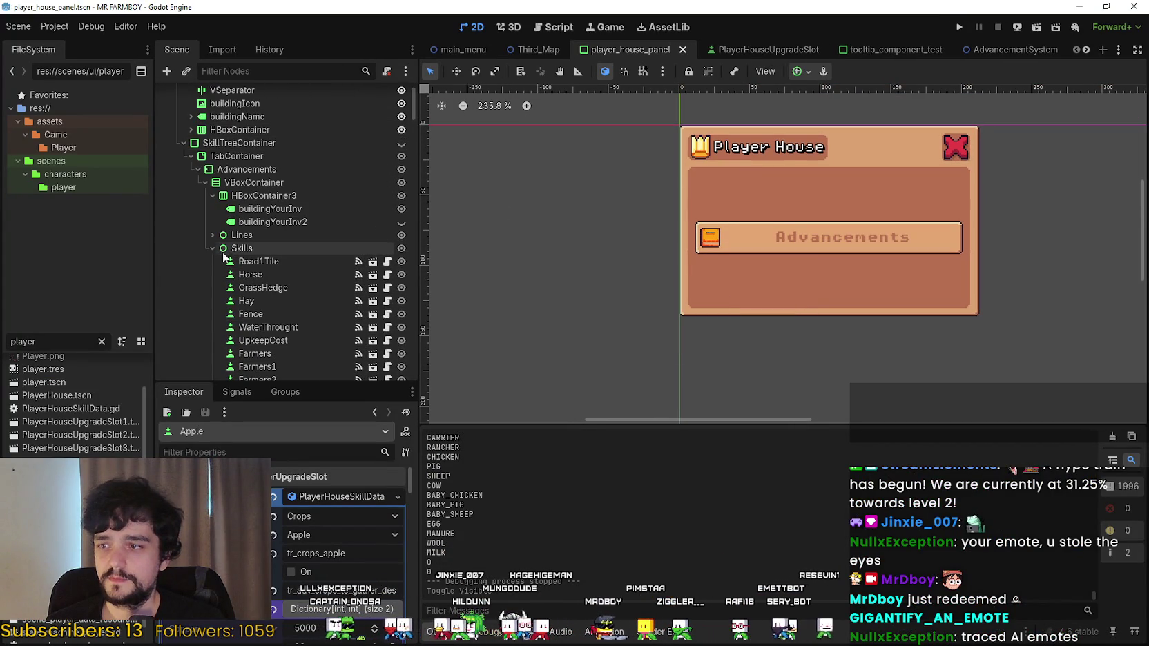
{"action": "left_click", "coordinate": [212, 249]}
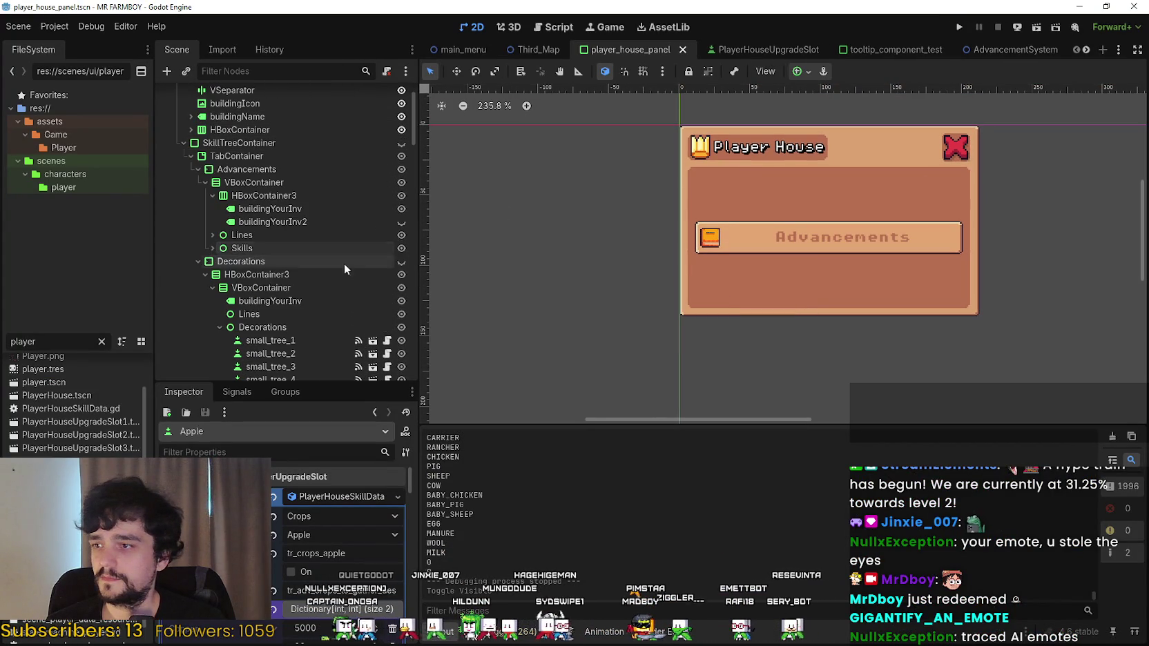
{"action": "left_click", "coordinate": [962, 27]}
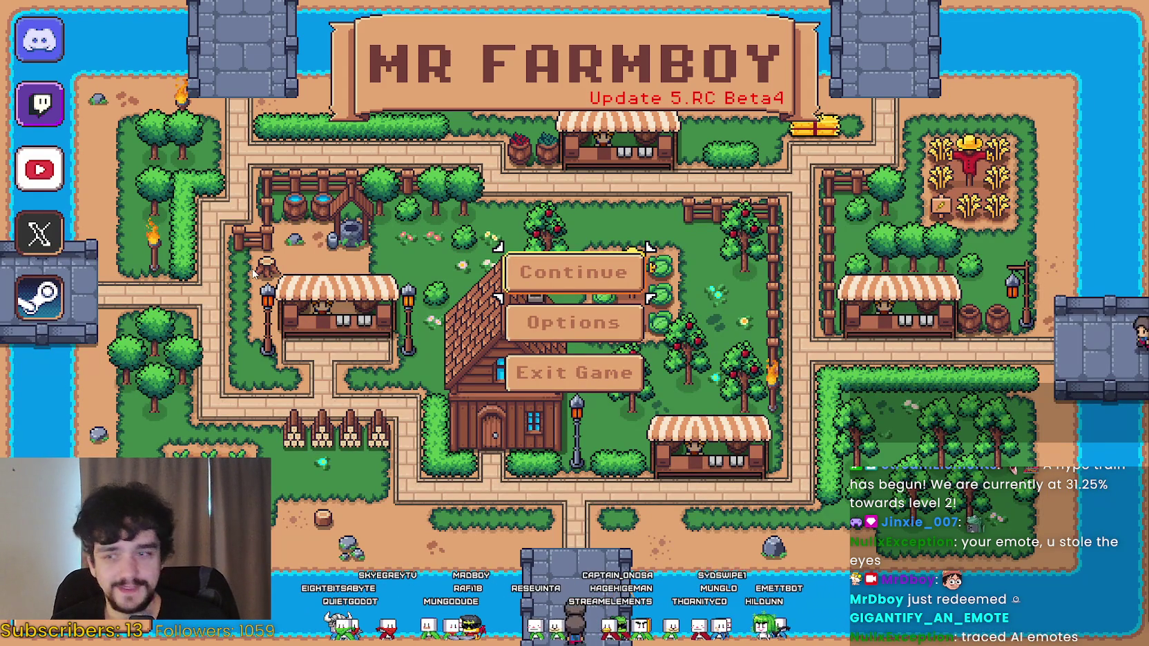
Reload Save 3 (Incremental) from the save game list.
{"action": "left_click", "coordinate": [554, 268]}
{"action": "scroll", "coordinate": [580, 379], "scroll_direction": "down", "scroll_amount": 5}
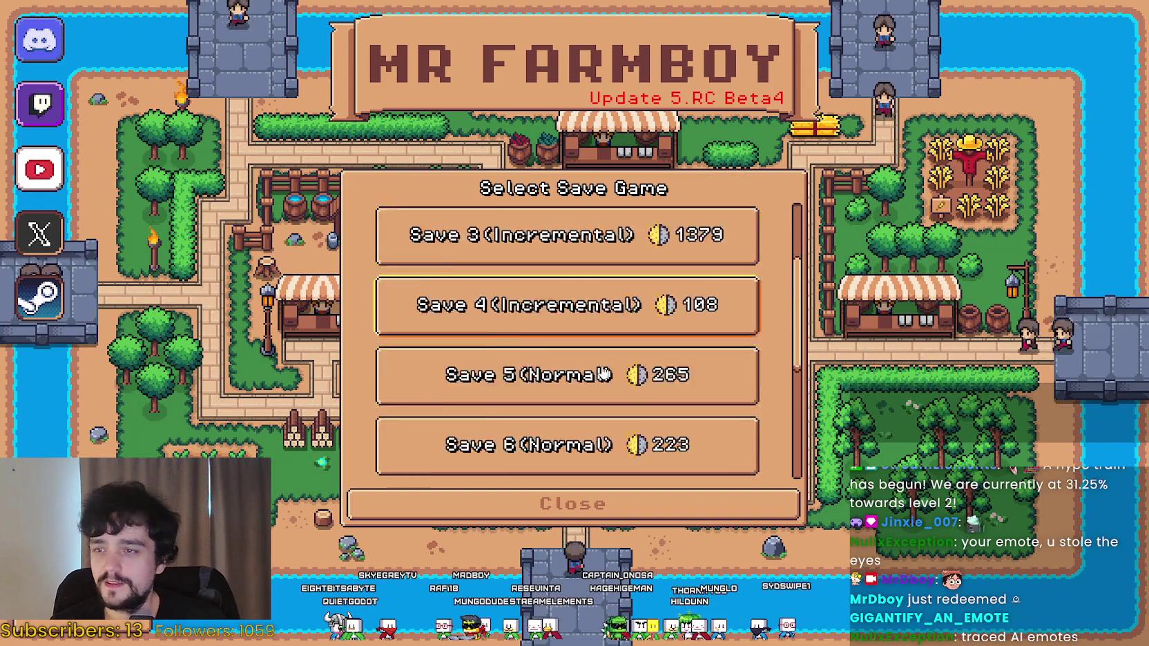
{"action": "scroll", "coordinate": [580, 380], "scroll_direction": "up", "scroll_amount": 2}
{"action": "scroll", "coordinate": [582, 378], "scroll_direction": "up", "scroll_amount": 3}
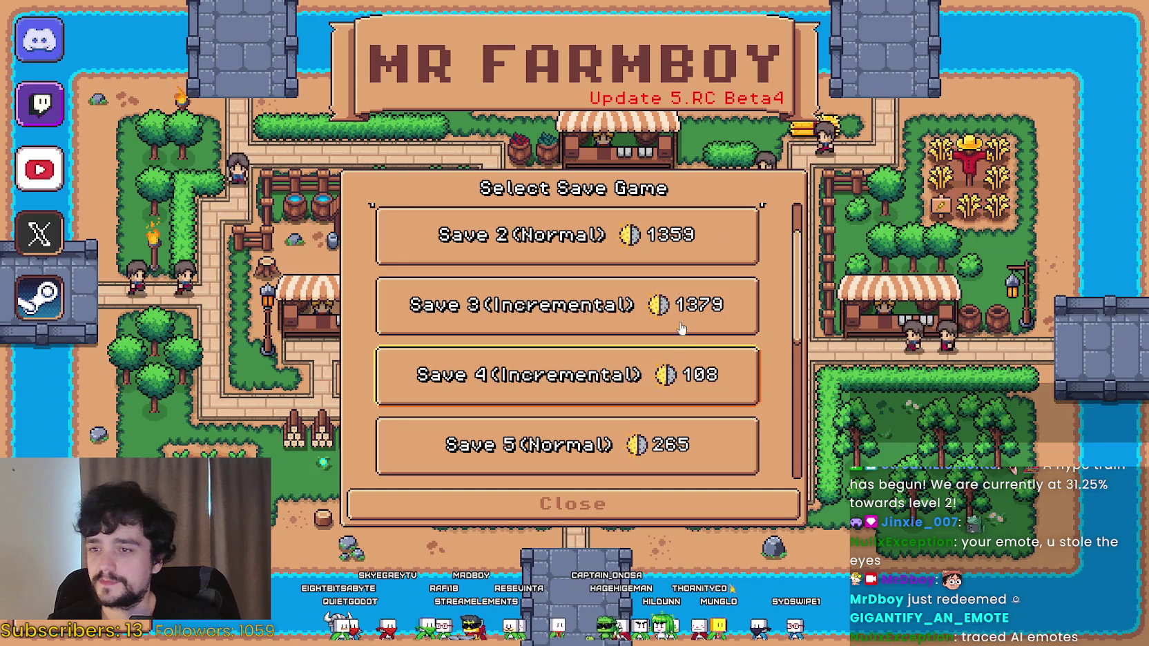
{"action": "left_click", "coordinate": [483, 401]}
{"action": "left_click", "coordinate": [483, 390]}
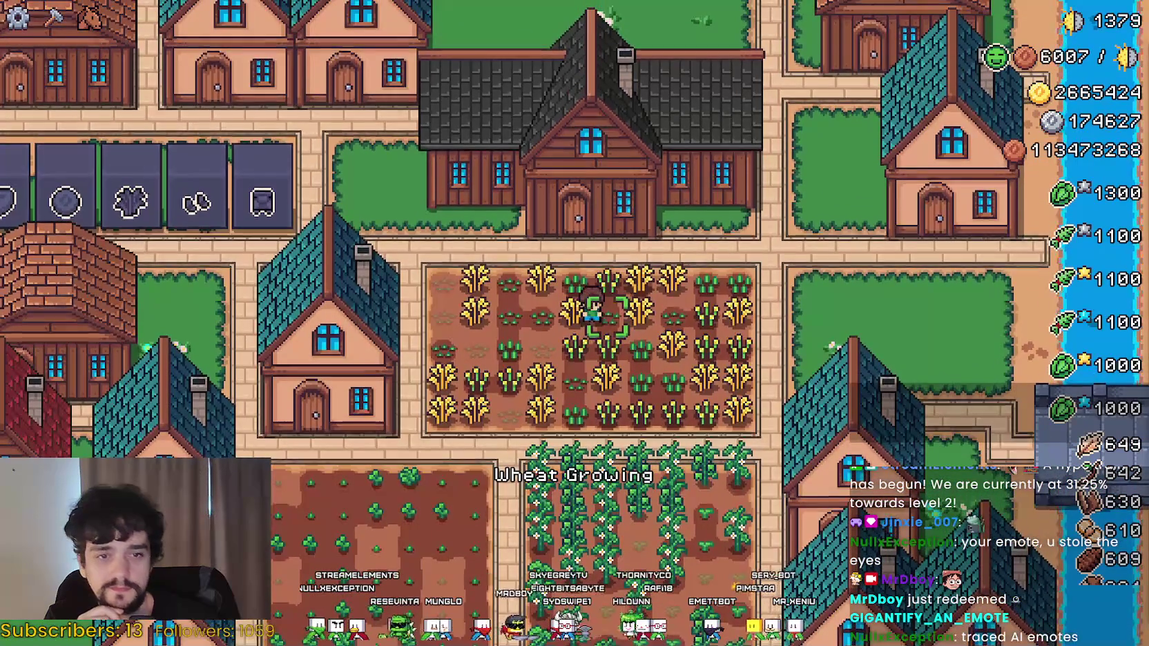
Open the Player House Advancements tree to confirm every advancement is checked.
{"action": "left_click", "coordinate": [798, 363]}
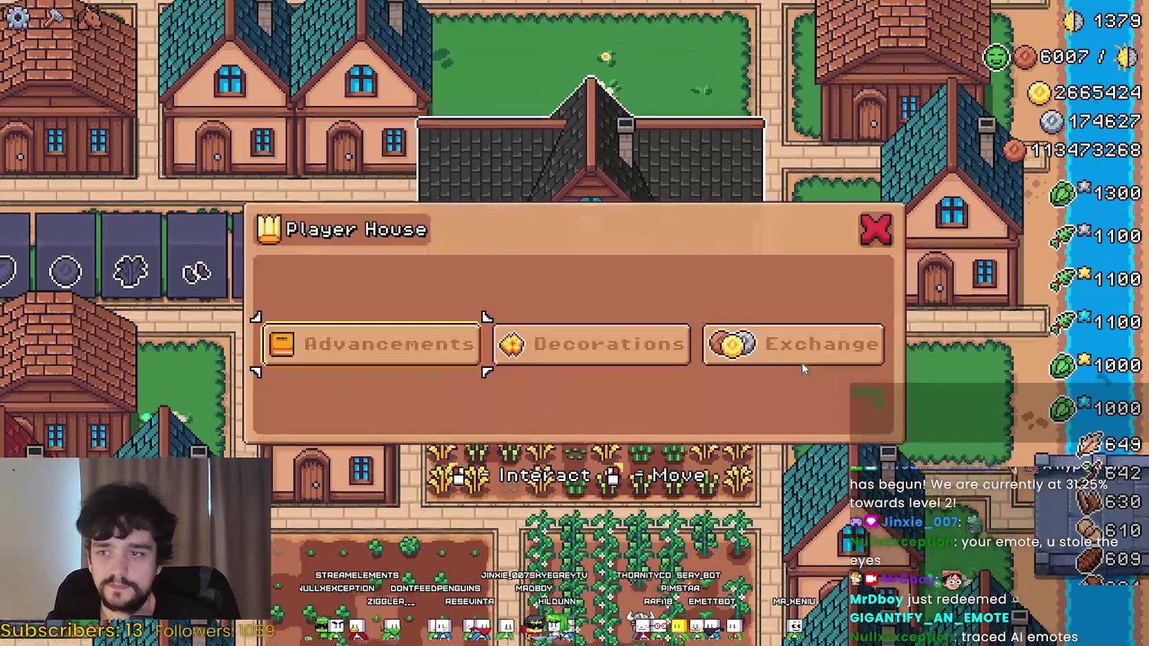
{"action": "left_click", "coordinate": [373, 341]}
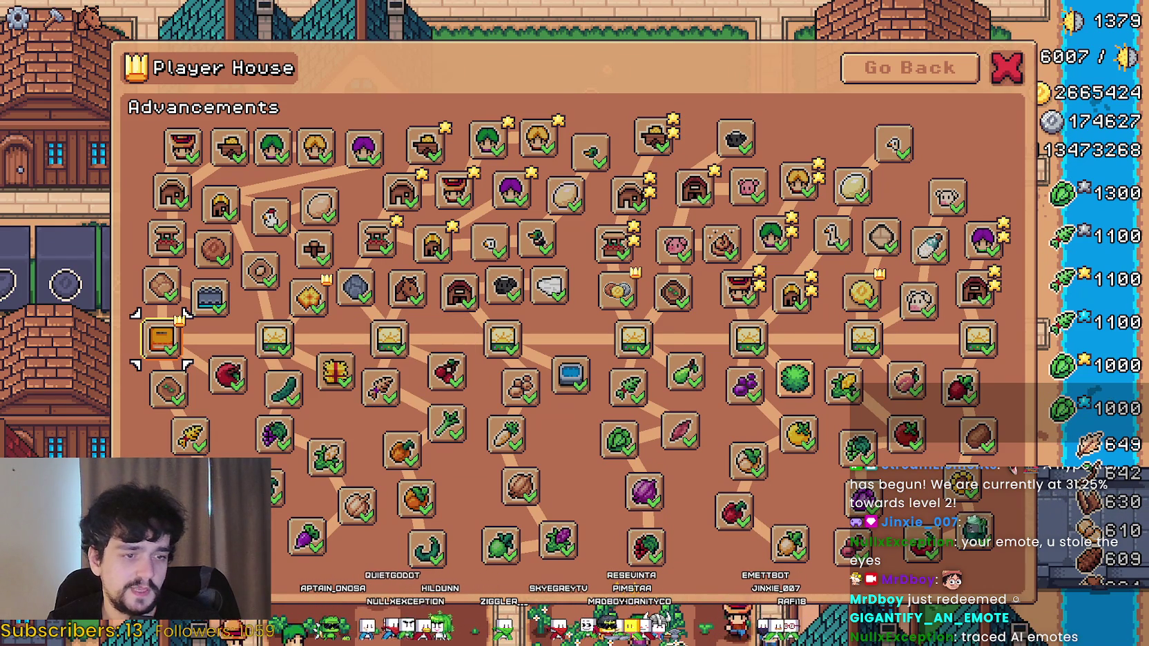
{"action": "key", "text": "alt+Tab"}
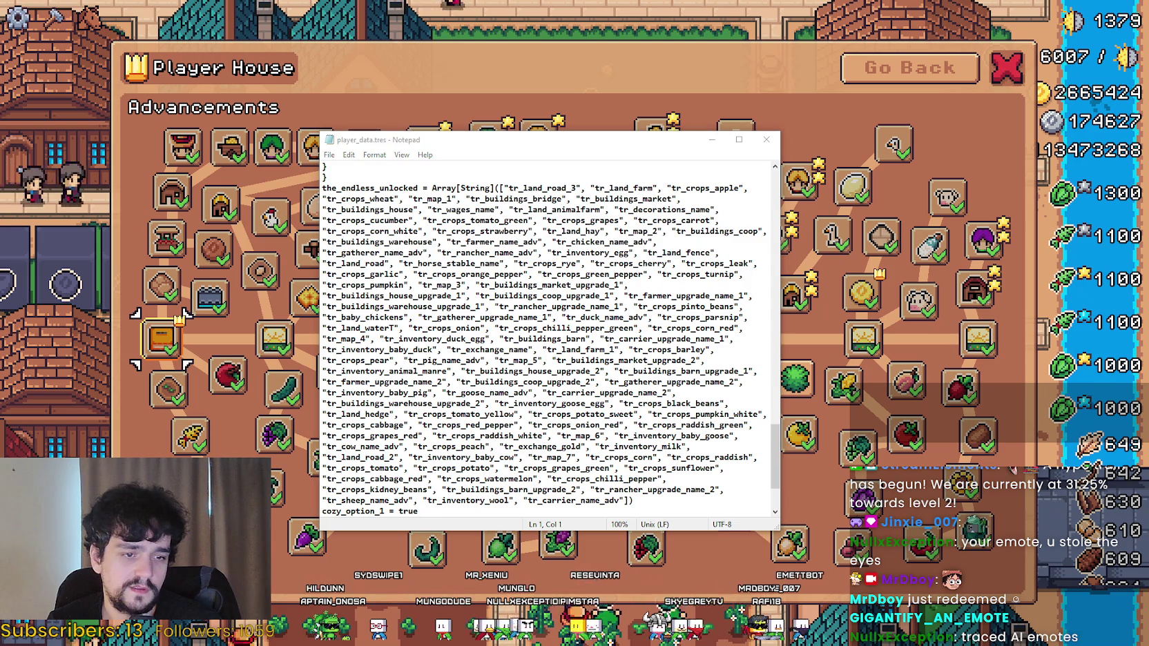
Open save_3's player_data.tres from the game_data folder in Notepad.
{"action": "key", "text": "alt+Tab"}
{"action": "left_click", "coordinate": [713, 334]}
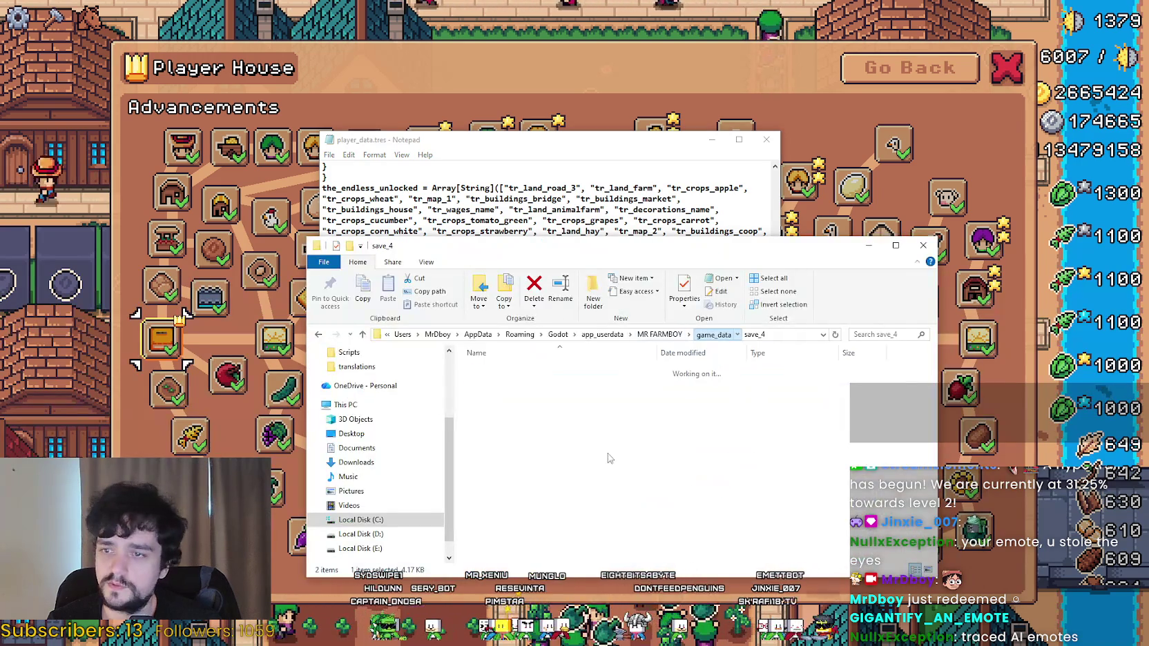
{"action": "double_click", "coordinate": [494, 409]}
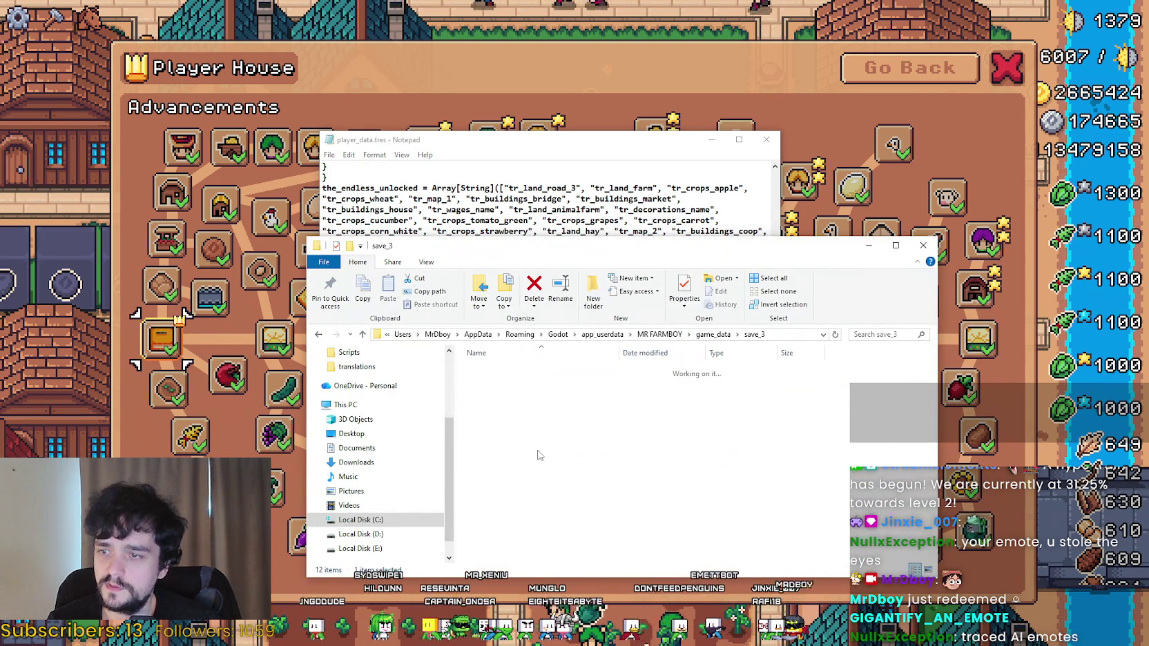
{"action": "left_click", "coordinate": [523, 383]}
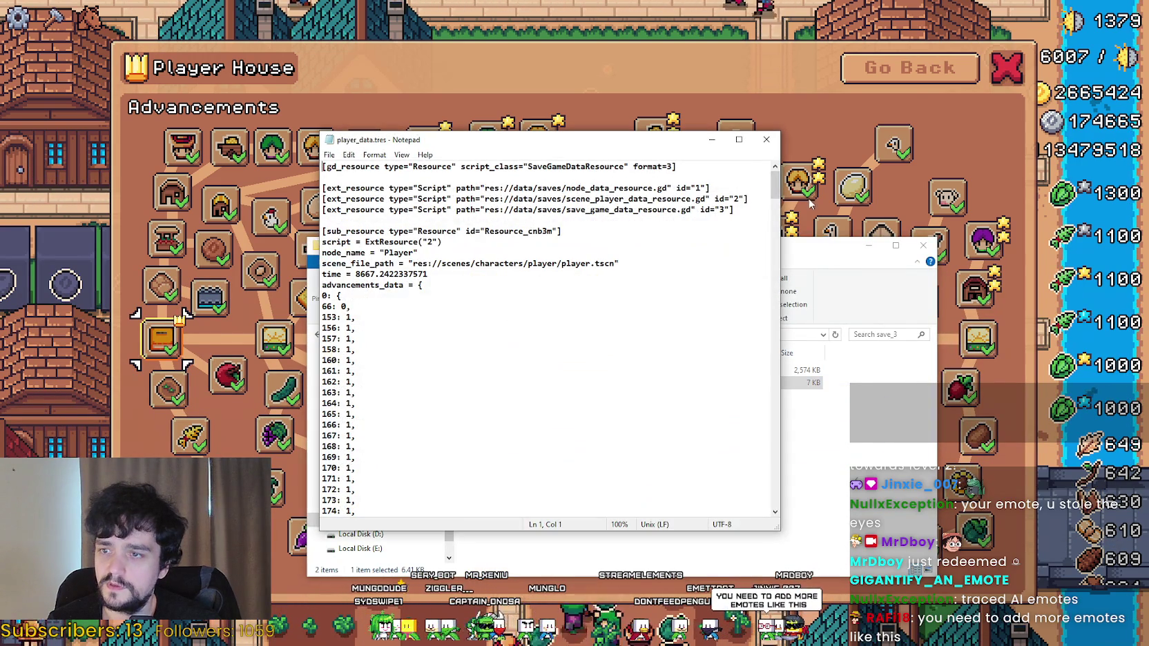
Place the save_3 Notepad window on the right, showing its unlocked list.
{"action": "mouse_move", "coordinate": [776, 185]}
{"action": "left_mouse_down"}
{"action": "mouse_move", "coordinate": [775, 381]}
{"action": "mouse_move", "coordinate": [757, 477]}
{"action": "left_mouse_up"}
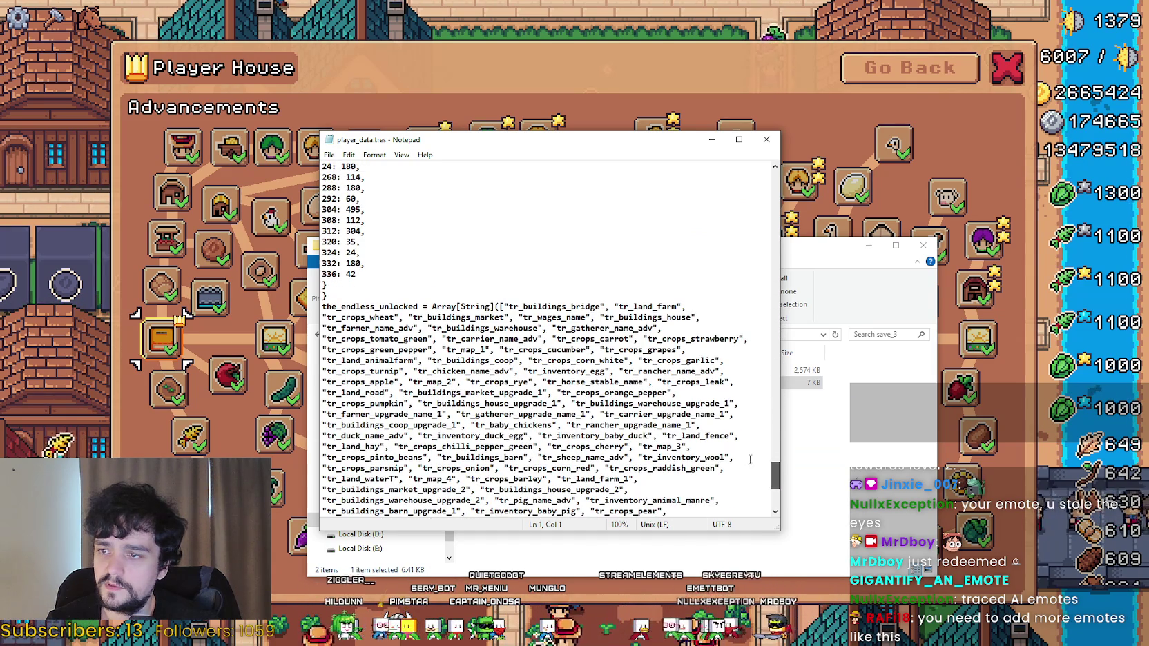
{"action": "mouse_move", "coordinate": [494, 144]}
{"action": "left_mouse_down"}
{"action": "mouse_move", "coordinate": [951, 100]}
{"action": "mouse_move", "coordinate": [822, 113]}
{"action": "left_mouse_up"}
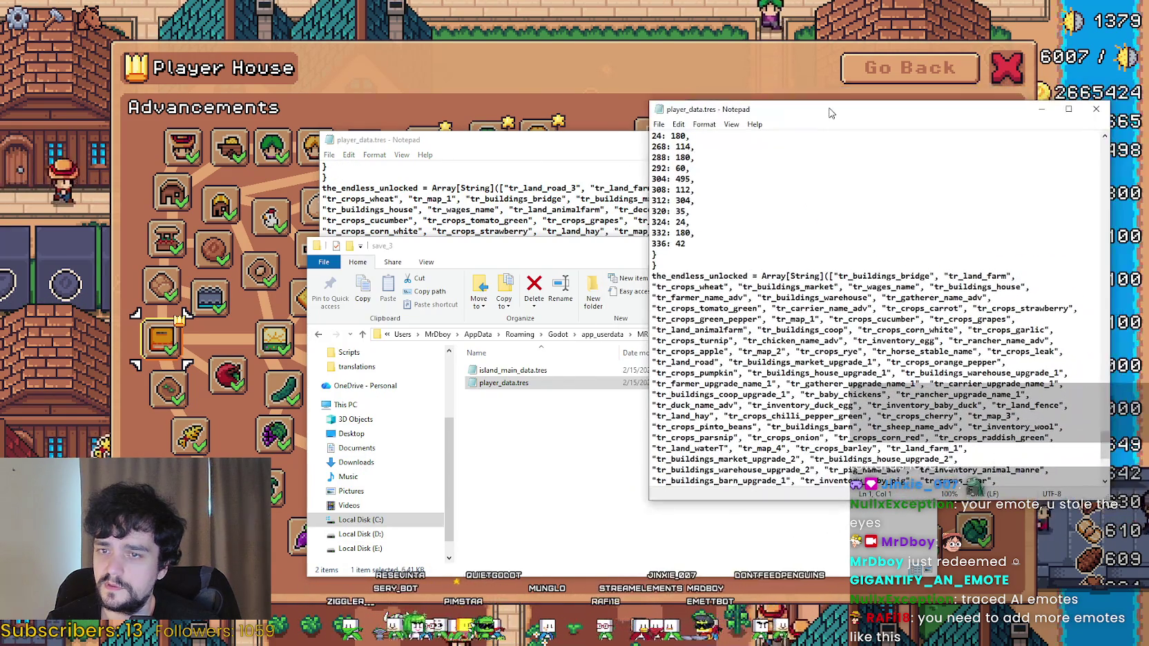
{"action": "scroll", "coordinate": [691, 339], "scroll_direction": "down", "scroll_amount": 4}
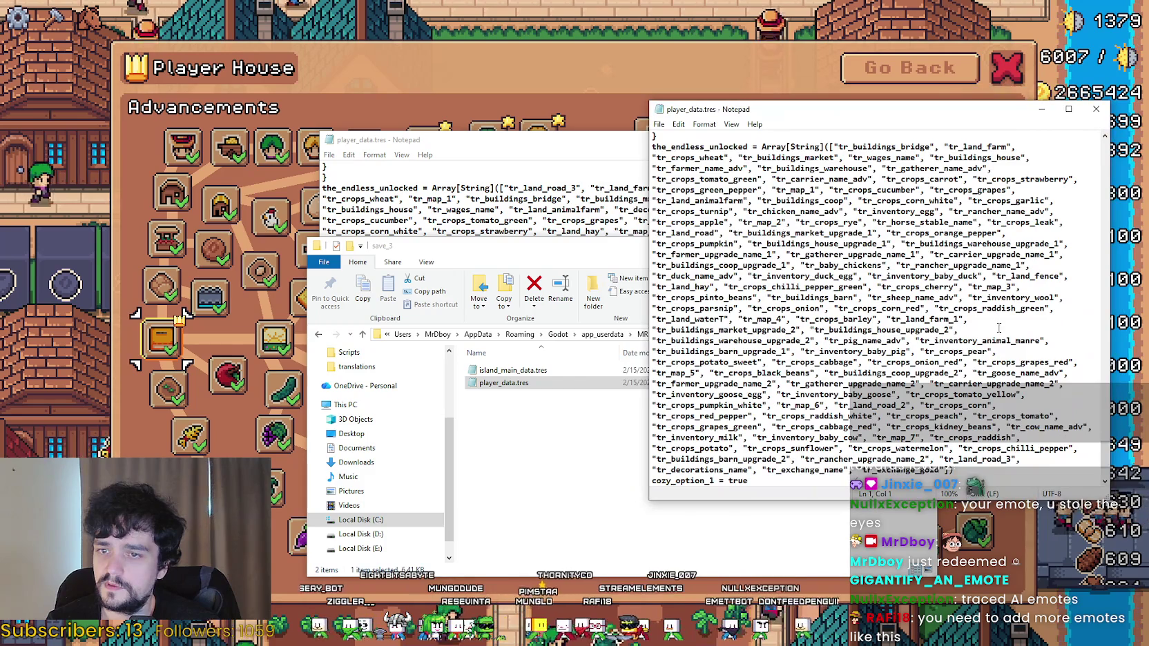
{"action": "left_click", "coordinate": [876, 187]}
{"action": "scroll", "coordinate": [901, 229], "scroll_direction": "up", "scroll_amount": 2}
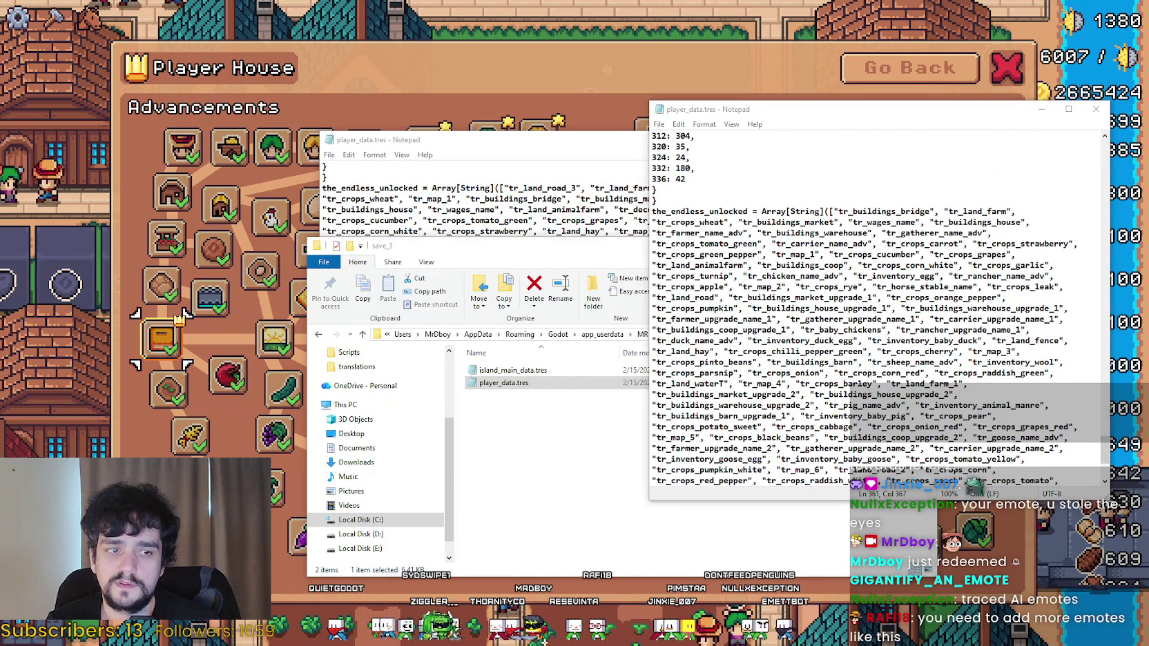
{"action": "mouse_move", "coordinate": [701, 113]}
{"action": "left_mouse_down"}
{"action": "mouse_move", "coordinate": [788, 110]}
{"action": "mouse_move", "coordinate": [766, 84]}
{"action": "mouse_move", "coordinate": [718, 68]}
{"action": "left_mouse_up"}
{"action": "key", "text": "ctrl+f"}
Search save_3's player_data.tres for map_1 until tr_map_1 is found.
{"action": "type", "text": "map"}
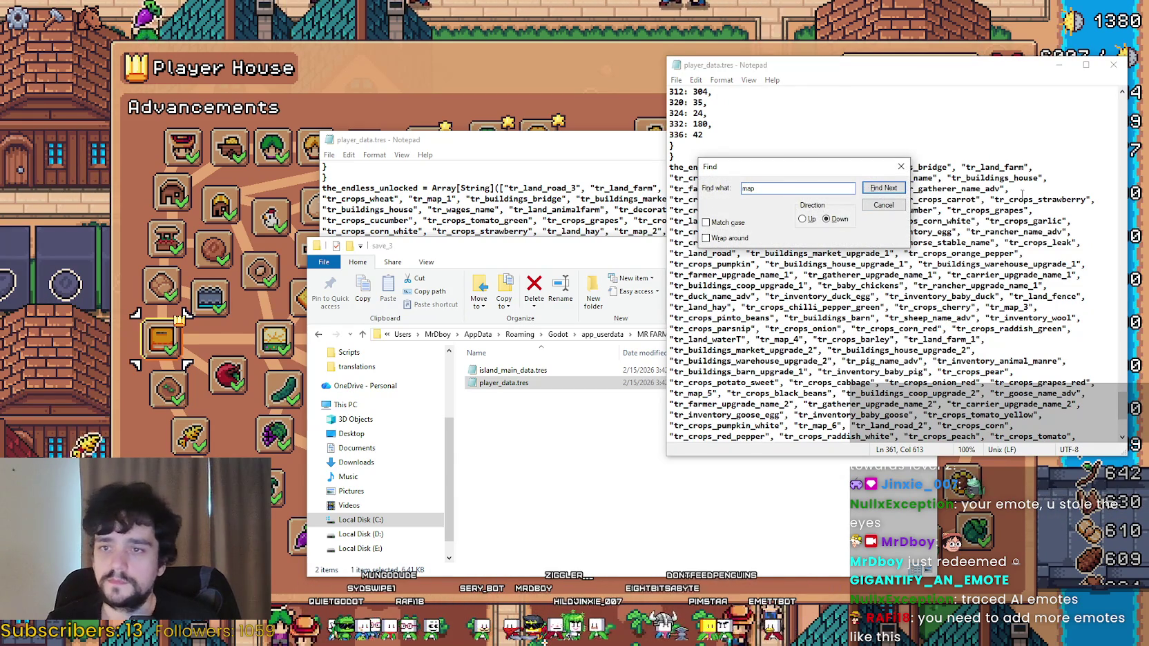
{"action": "left_click", "coordinate": [886, 189]}
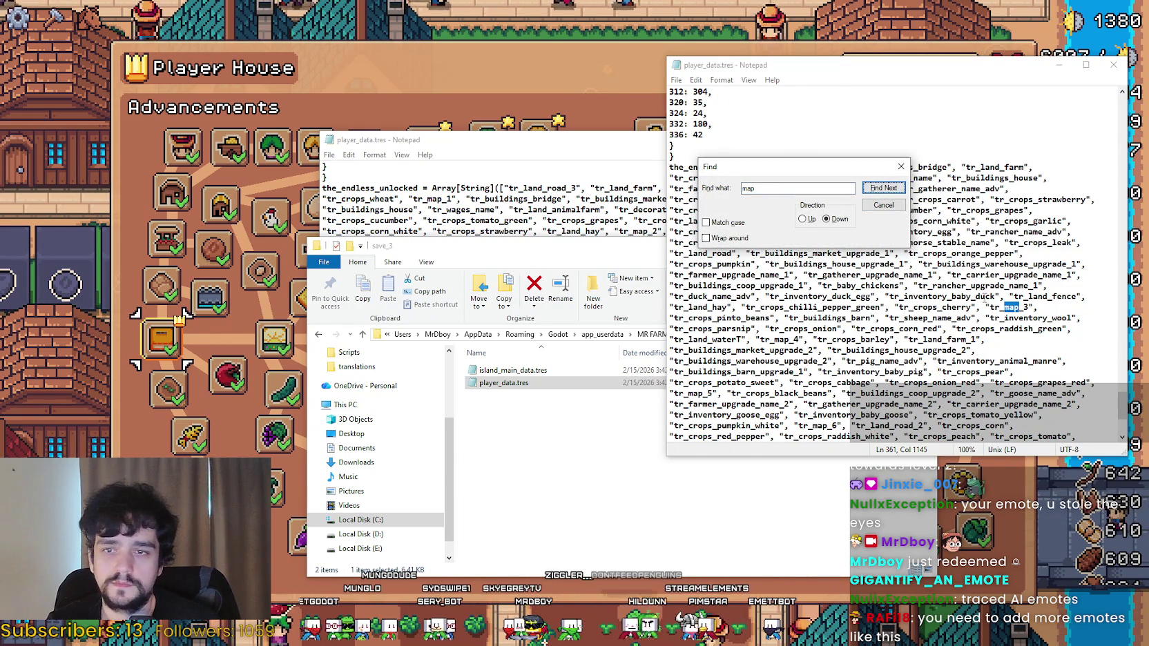
{"action": "left_click", "coordinate": [810, 190]}
{"action": "type", "text": "_1"}
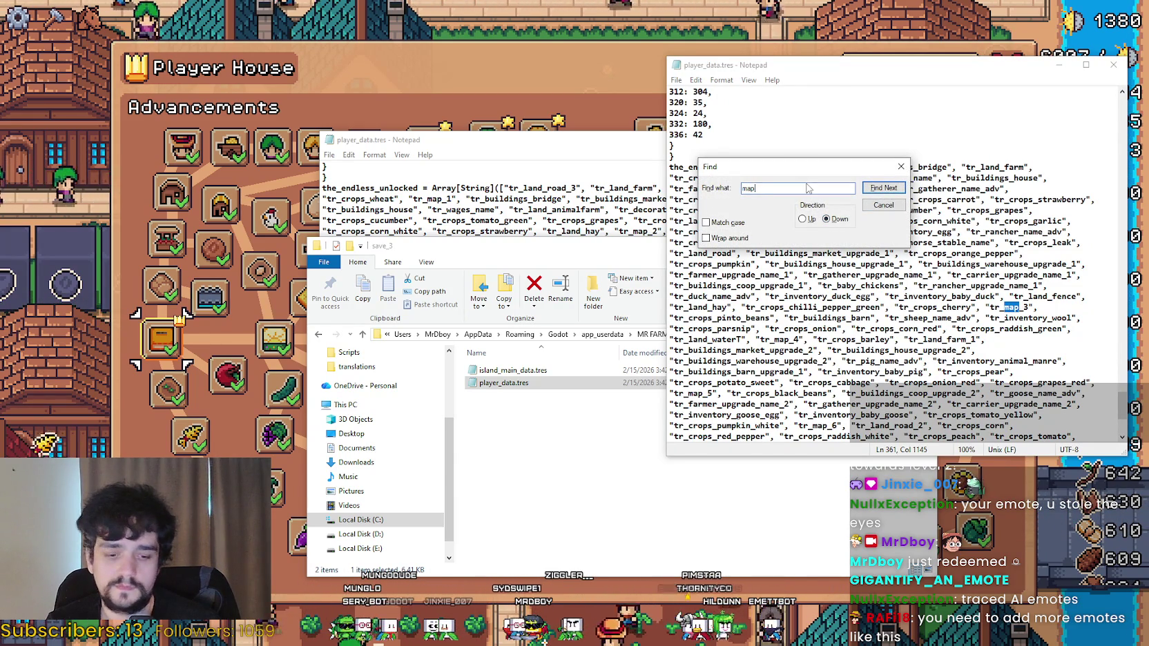
{"action": "left_click", "coordinate": [886, 188]}
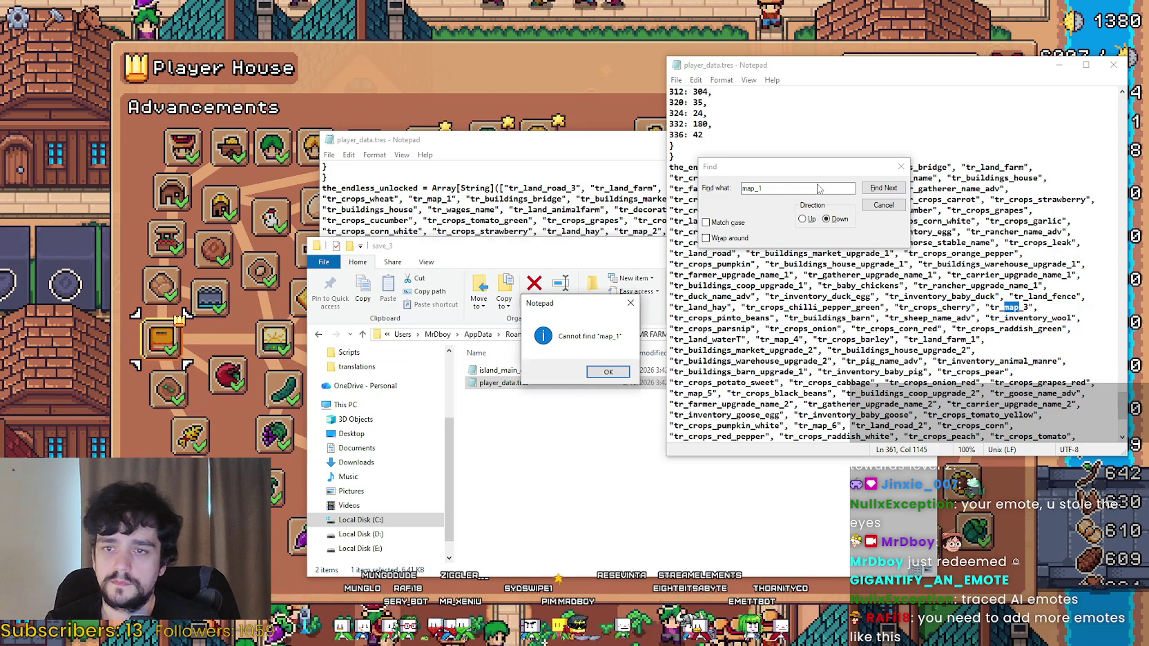
{"action": "left_click", "coordinate": [608, 370]}
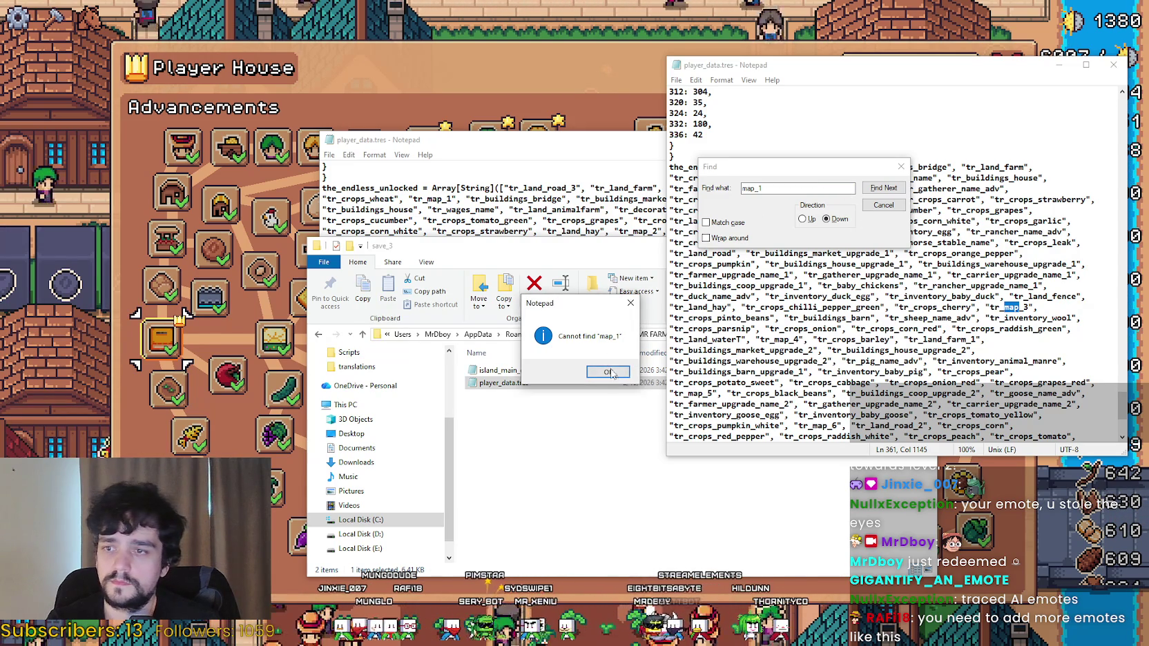
{"action": "key", "text": "Return"}
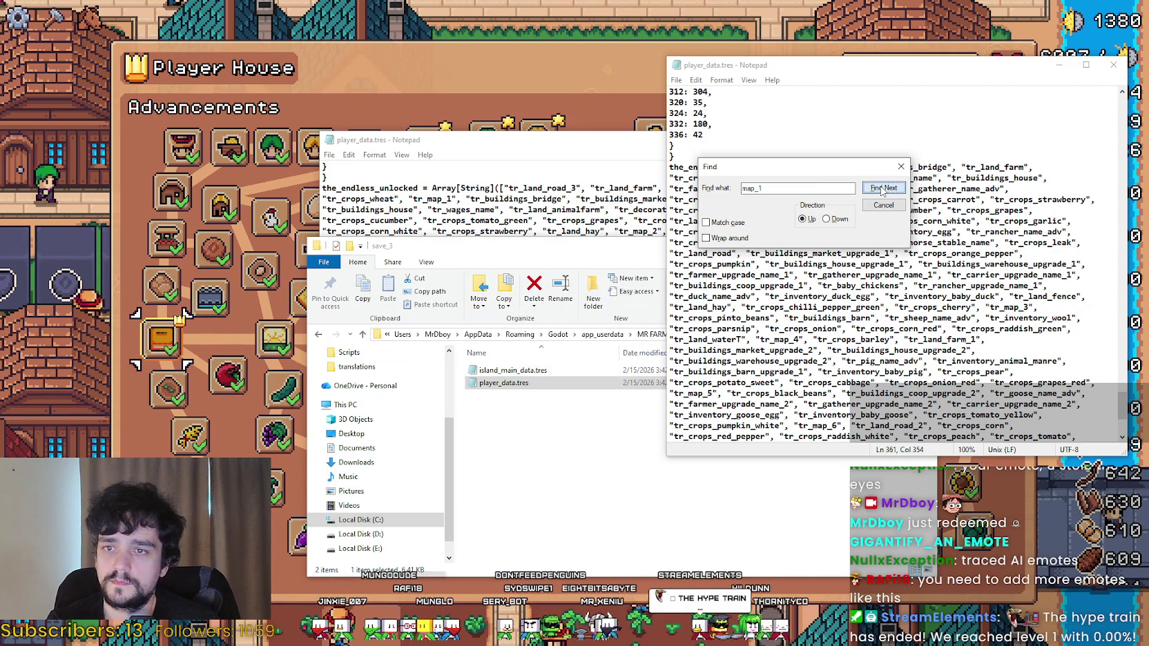
{"action": "left_click", "coordinate": [884, 188]}
{"action": "left_click", "coordinate": [629, 371]}
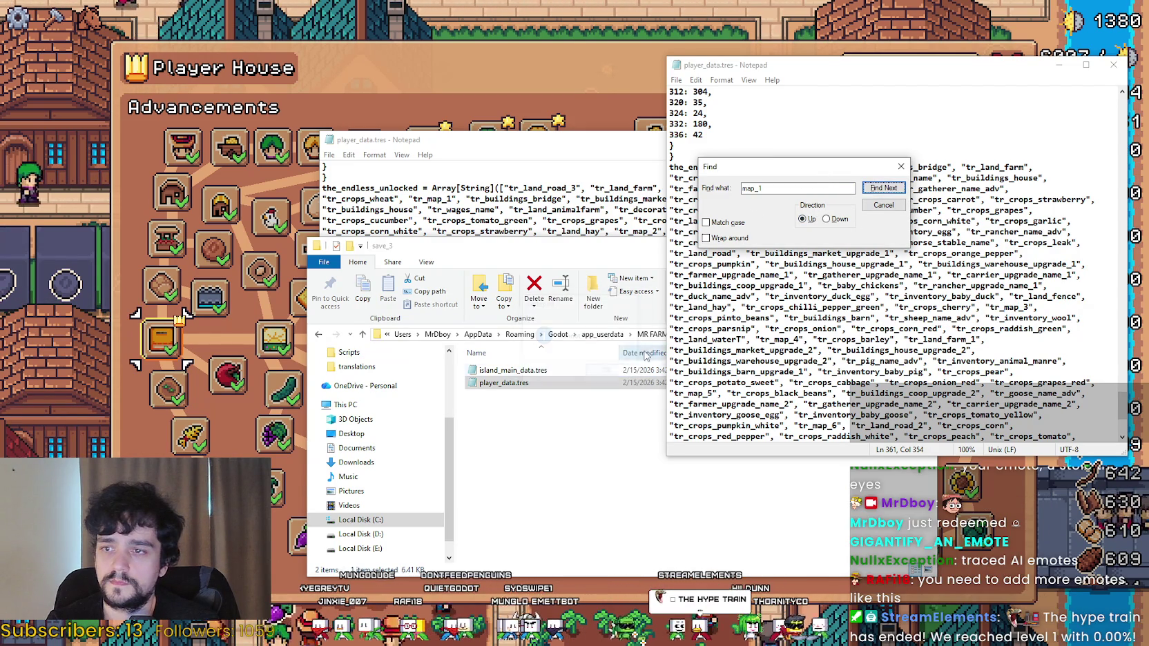
{"action": "key", "text": "Return"}
{"action": "mouse_move", "coordinate": [771, 164]}
{"action": "left_mouse_down"}
{"action": "mouse_move", "coordinate": [635, 406]}
{"action": "mouse_move", "coordinate": [641, 252]}
{"action": "left_mouse_up"}
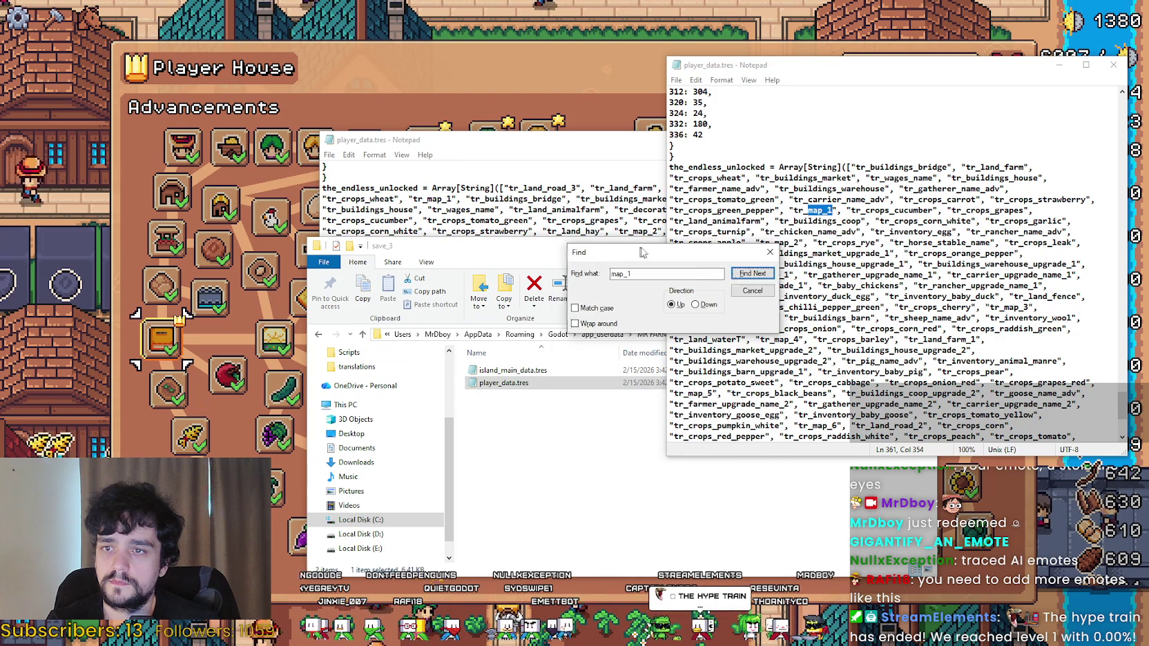
{"action": "left_click", "coordinate": [770, 252]}
Copy tr_map_1 and search the other player_data.tres for it.
{"action": "double_click", "coordinate": [811, 200]}
{"action": "left_click", "coordinate": [799, 209]}
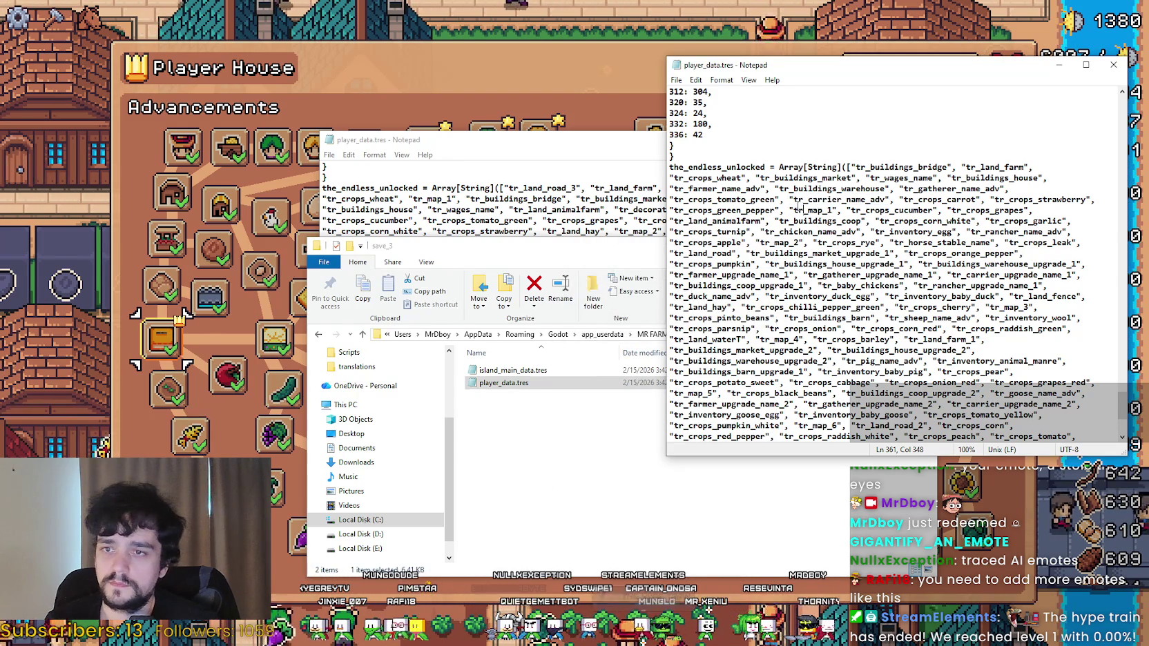
{"action": "left_click_drag", "start_coordinate": [820, 210], "coordinate": [833, 210]}
{"action": "key", "text": "ctrl+c"}
{"action": "left_click", "coordinate": [511, 160]}
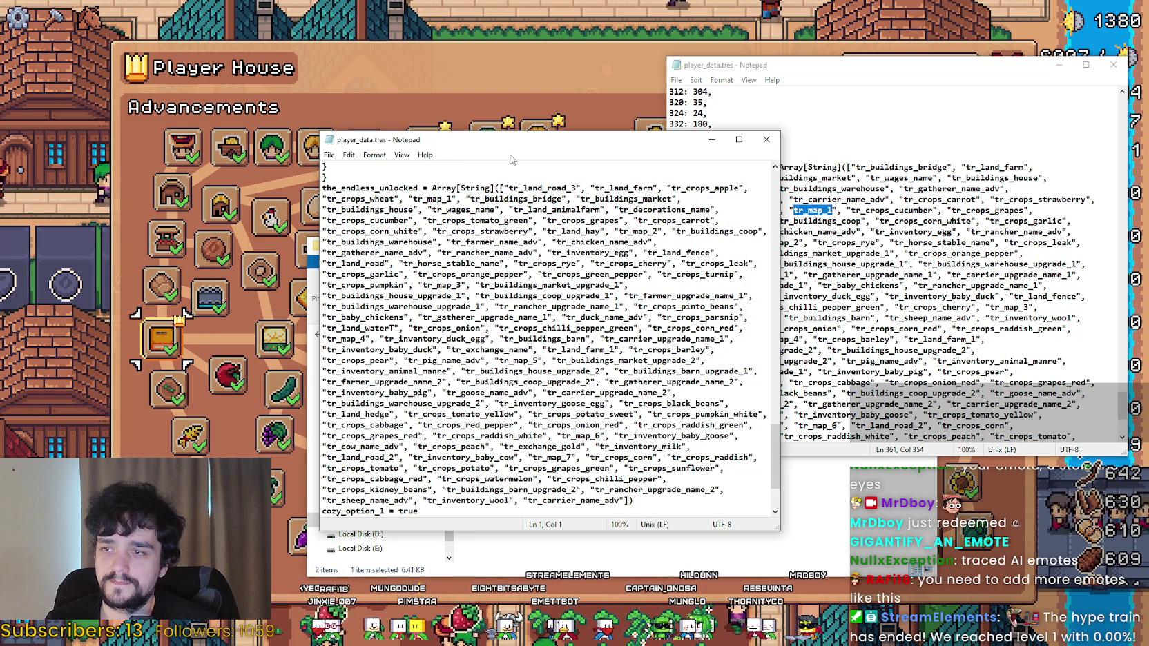
{"action": "key", "text": "ctrl+f"}
{"action": "key", "text": "ctrl+v"}
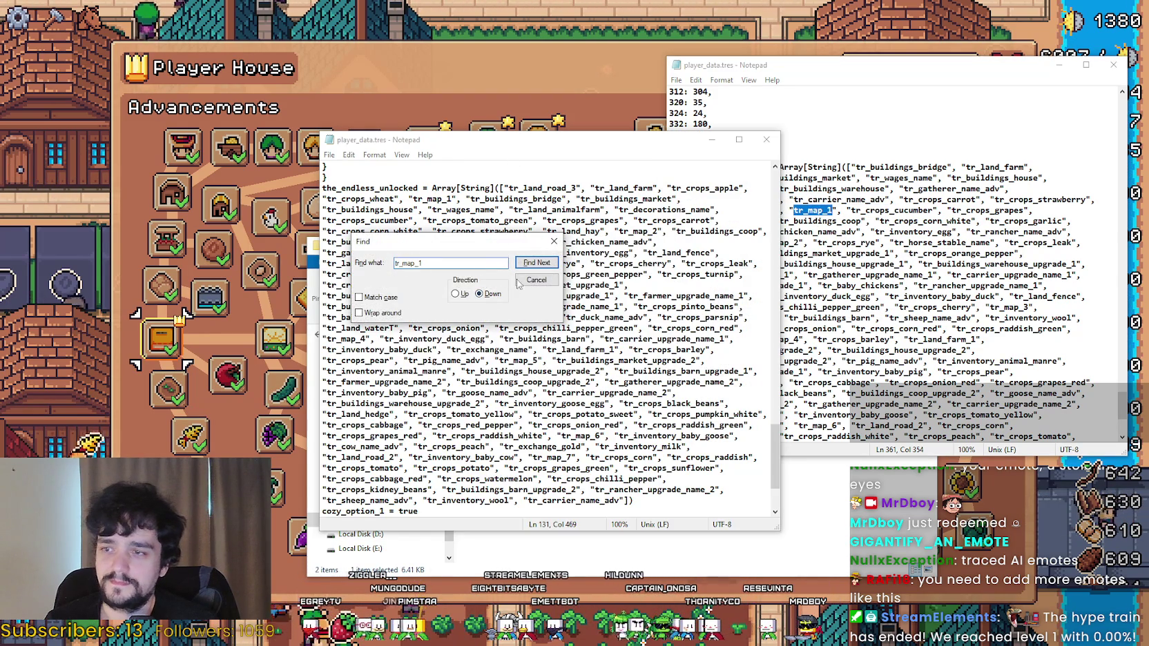
{"action": "left_click", "coordinate": [535, 264]}
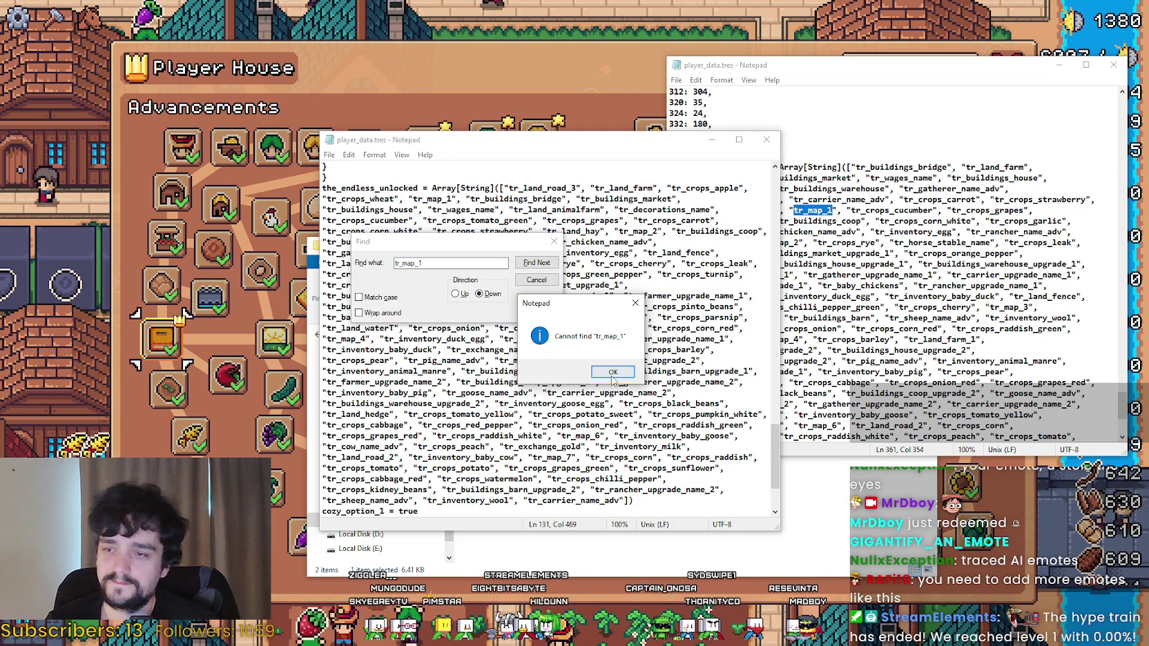
{"action": "key", "text": "Return"}
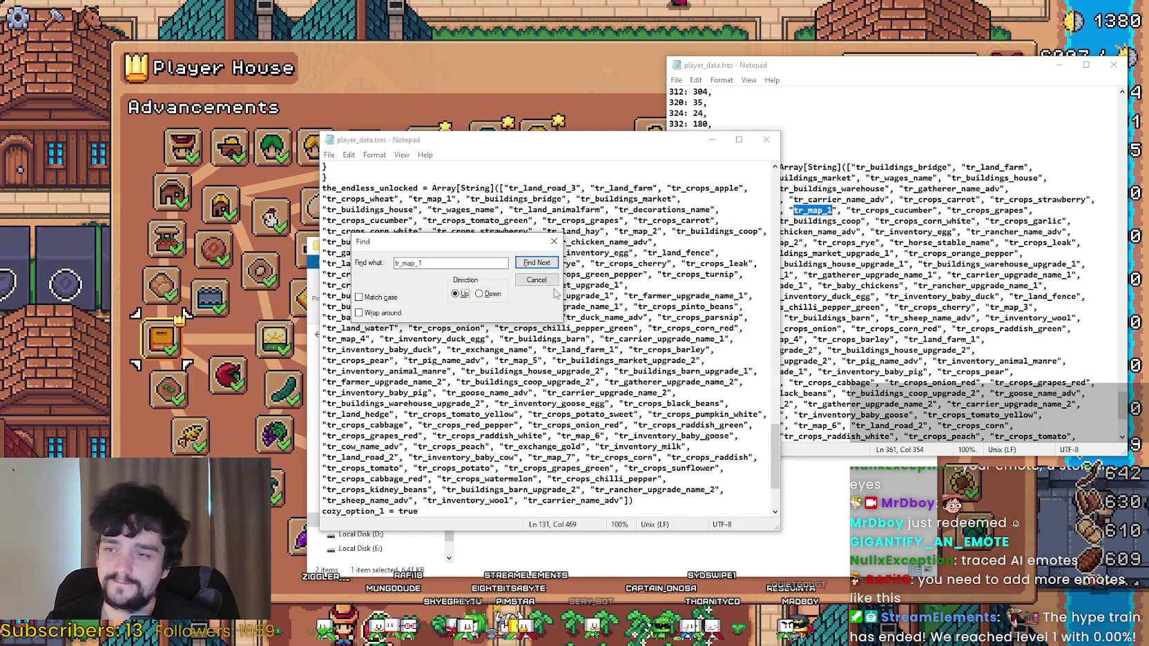
{"action": "left_click", "coordinate": [535, 263]}
{"action": "left_click_drag", "start_coordinate": [470, 249], "coordinate": [494, 284]}
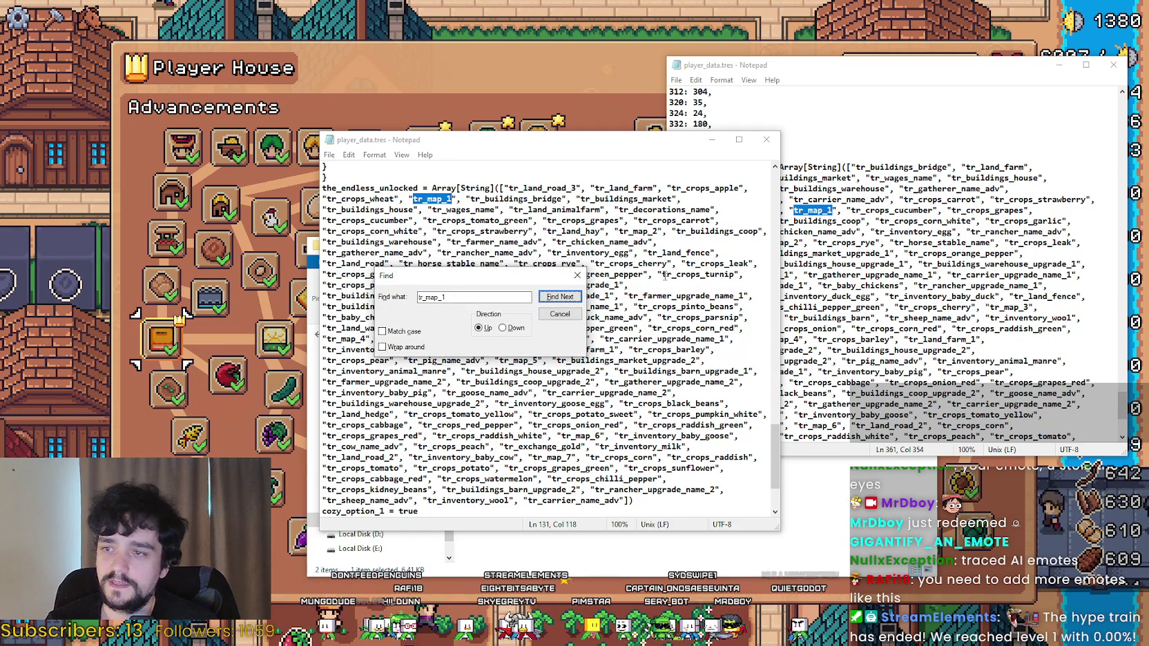
{"action": "left_click", "coordinate": [575, 277]}
Arrange the two player_data.tres windows side by side for comparison.
{"action": "left_click", "coordinate": [900, 188]}
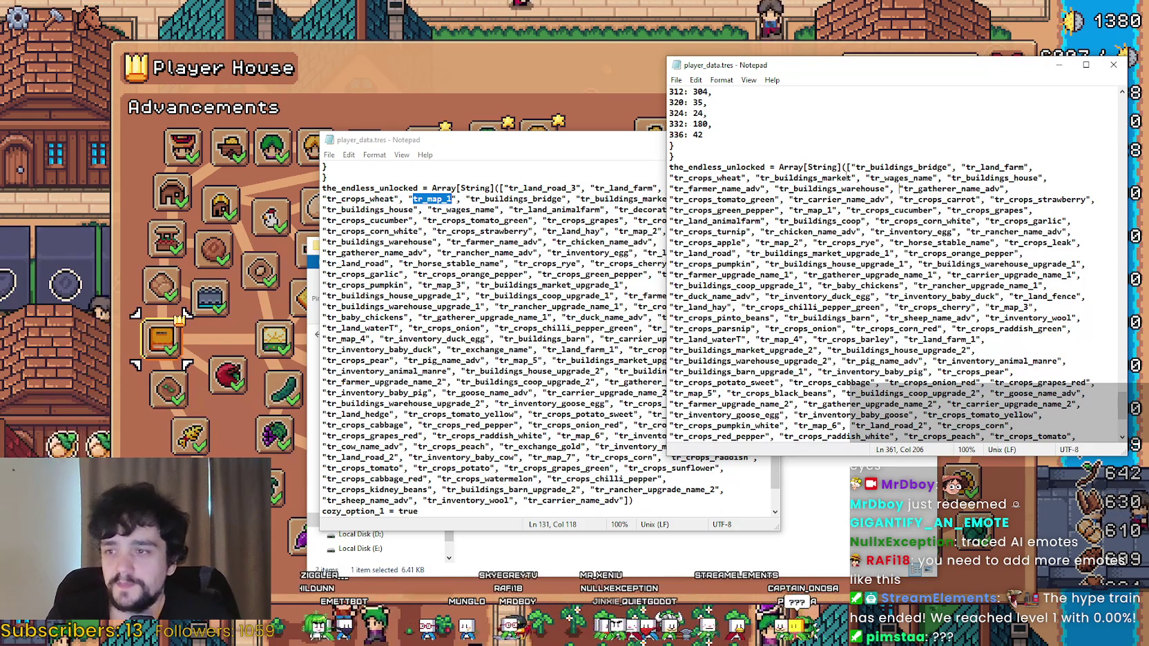
{"action": "left_click", "coordinate": [626, 220]}
{"action": "left_click", "coordinate": [865, 189]}
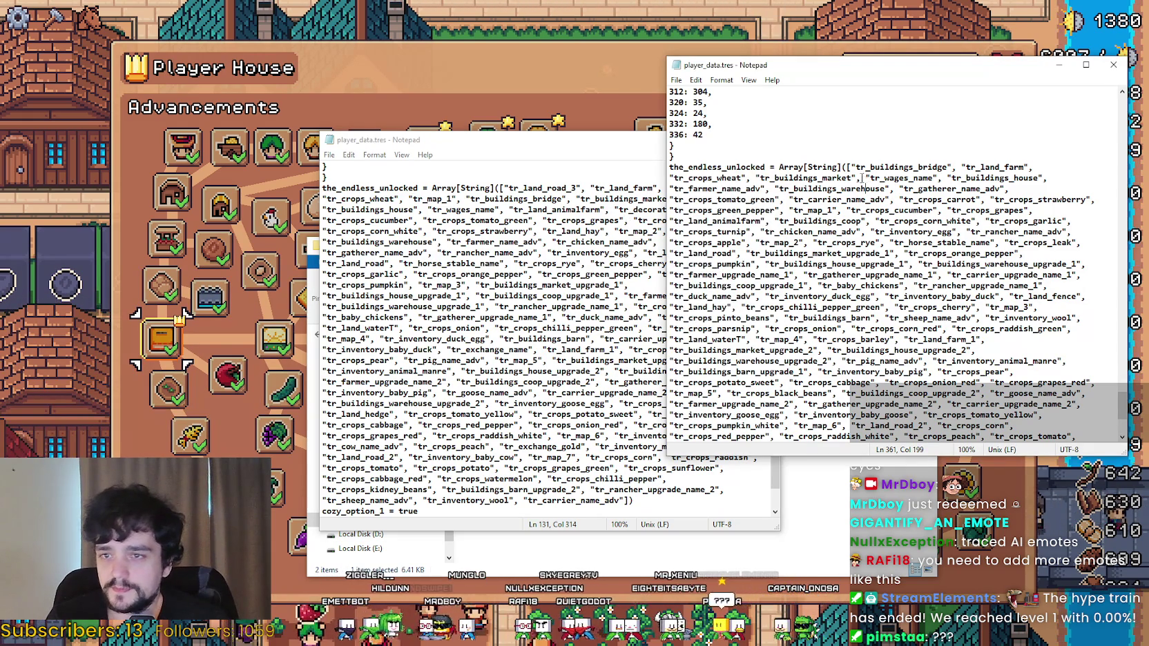
{"action": "left_click", "coordinate": [458, 285]}
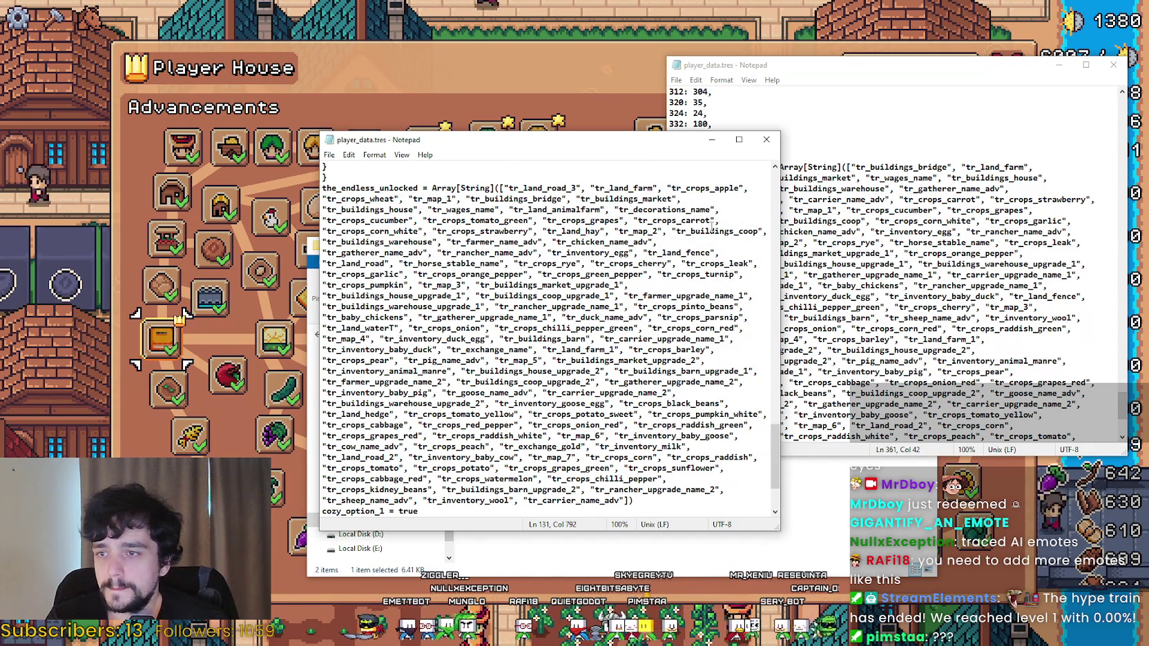
{"action": "left_click_drag", "start_coordinate": [553, 140], "coordinate": [467, 99]}
{"action": "left_click", "coordinate": [885, 177]}
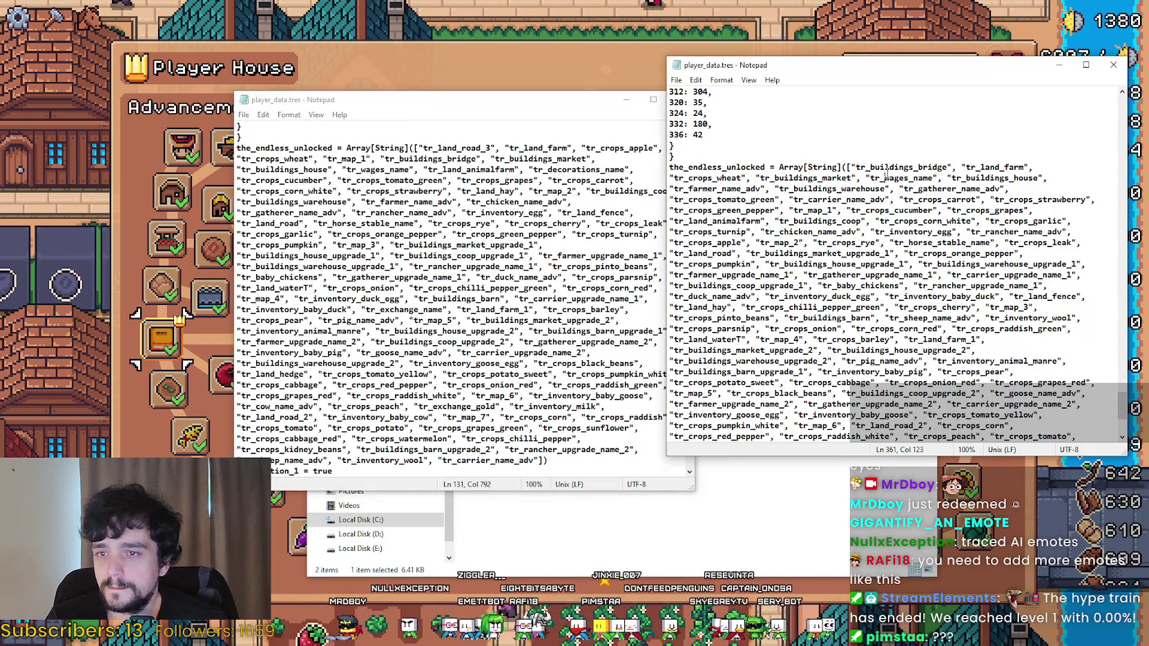
Step through every 'adv' match in the second save's player_data.tres.
{"action": "key", "text": "ctrl+f"}
{"action": "type", "text": "a"}
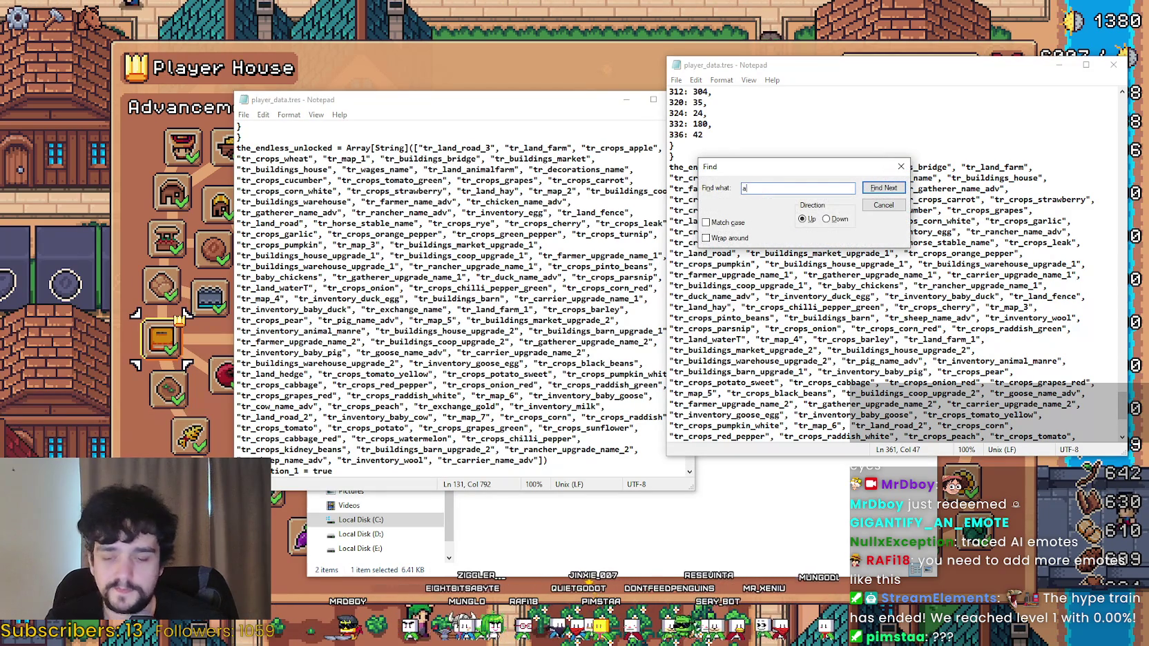
{"action": "type", "text": "dv"}
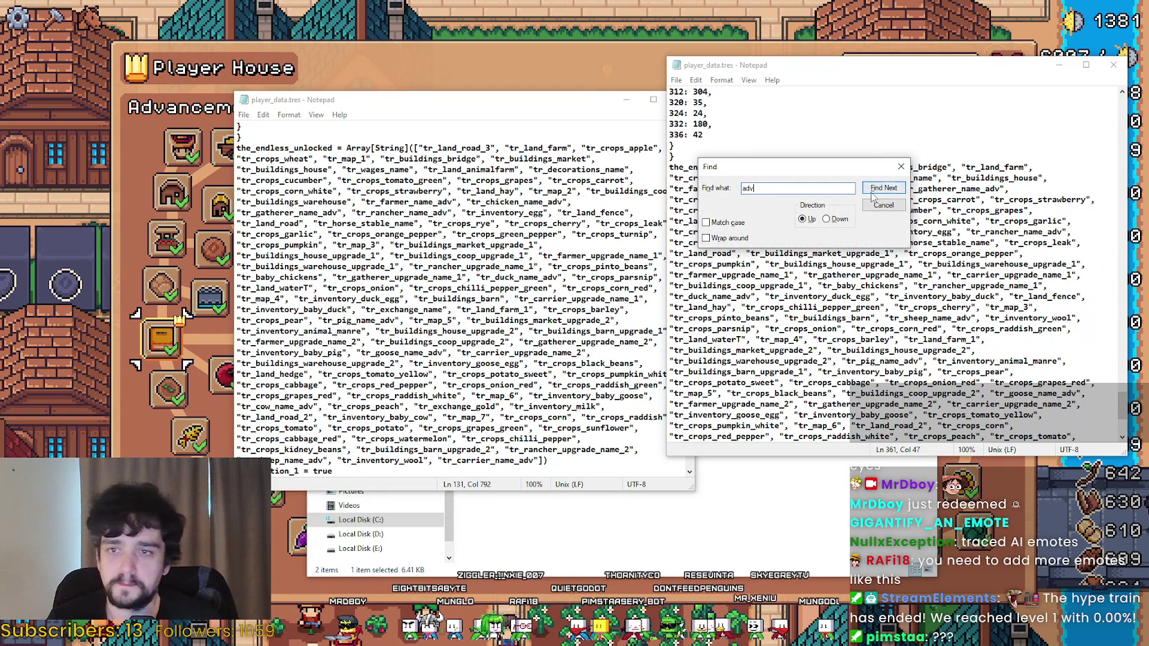
{"action": "left_click", "coordinate": [884, 188]}
{"action": "left_click", "coordinate": [884, 189]}
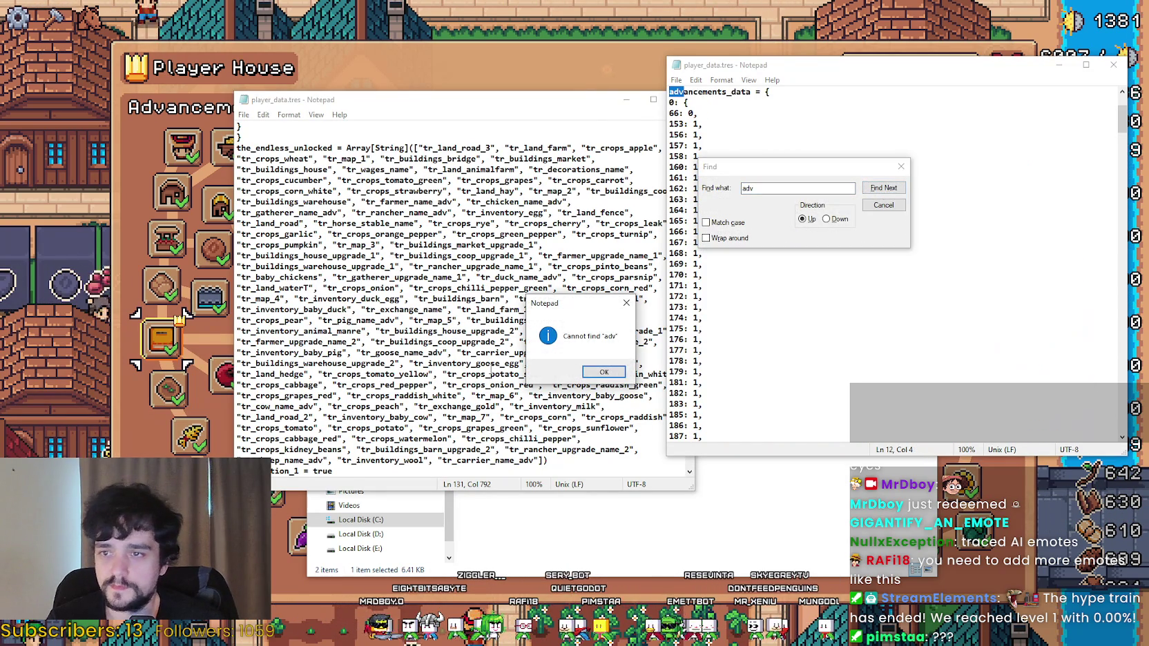
{"action": "left_click", "coordinate": [605, 371]}
{"action": "left_click", "coordinate": [835, 219]}
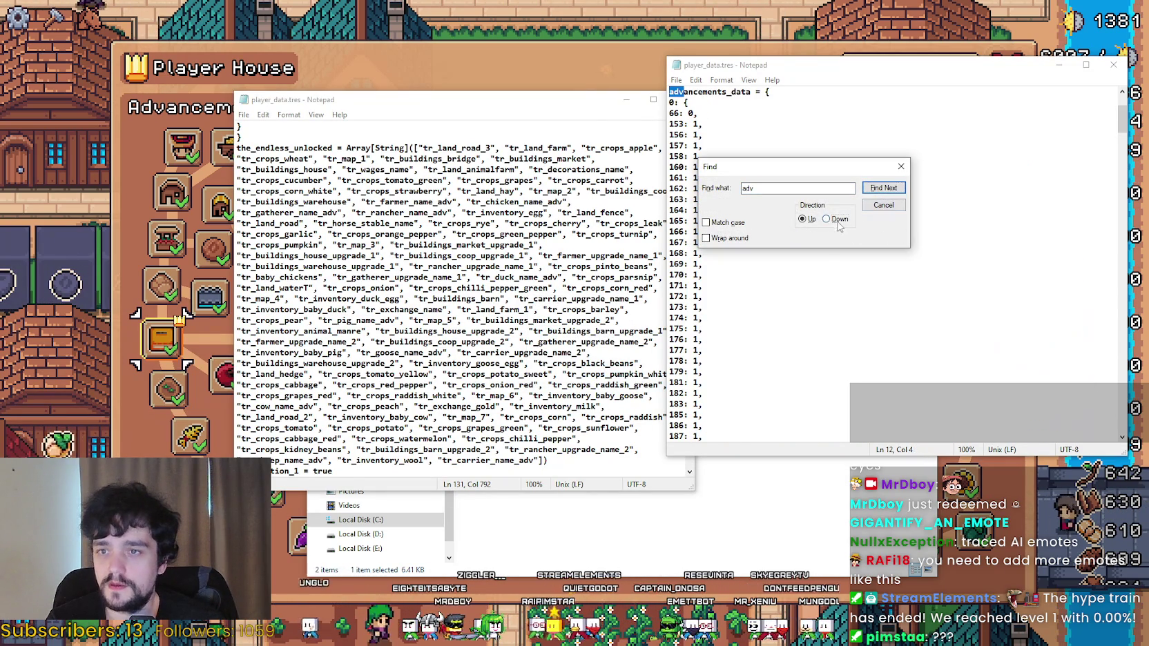
{"action": "left_click", "coordinate": [876, 188]}
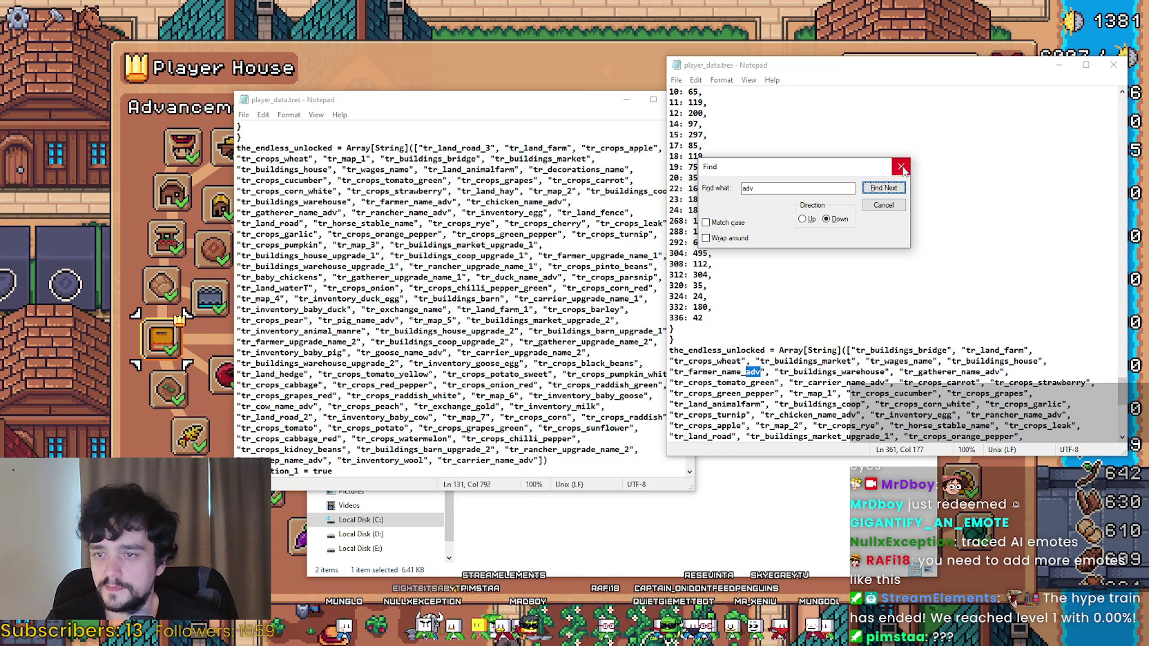
{"action": "left_click", "coordinate": [883, 189]}
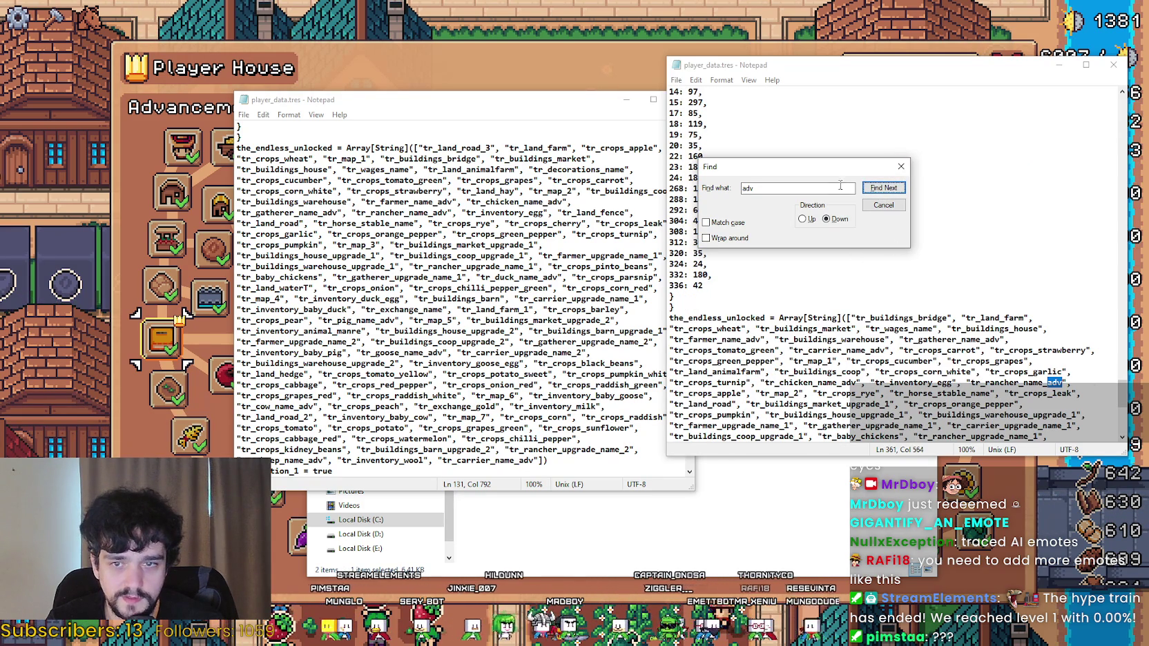
{"action": "left_click", "coordinate": [872, 191]}
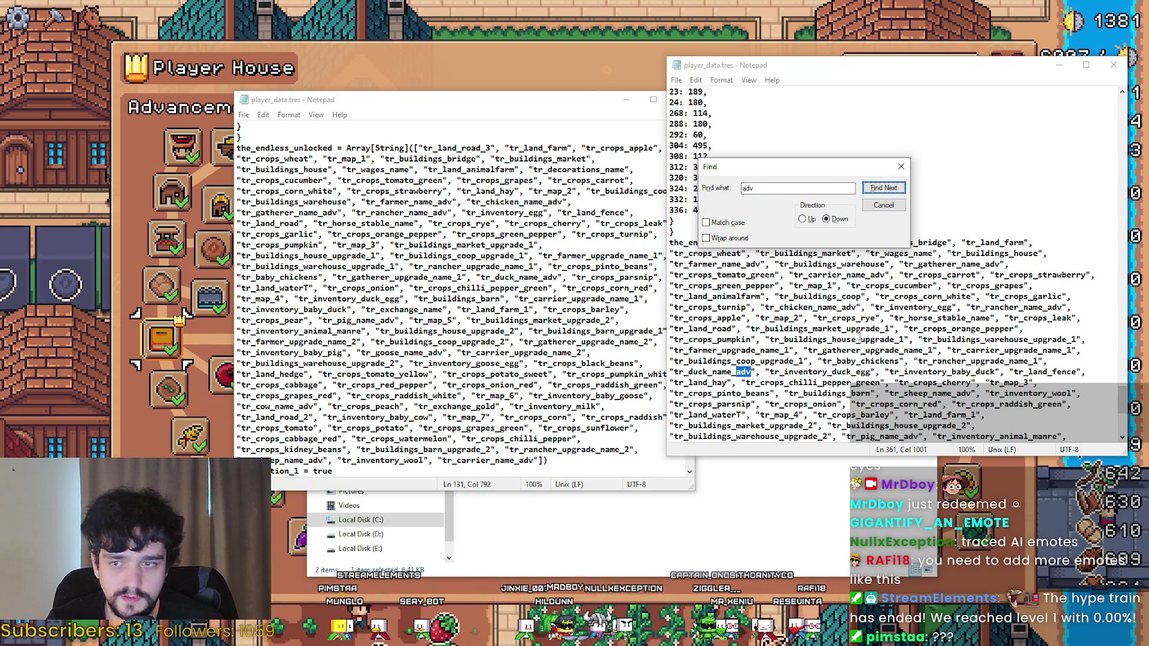
{"action": "left_click", "coordinate": [871, 189]}
{"action": "left_click", "coordinate": [871, 189]}
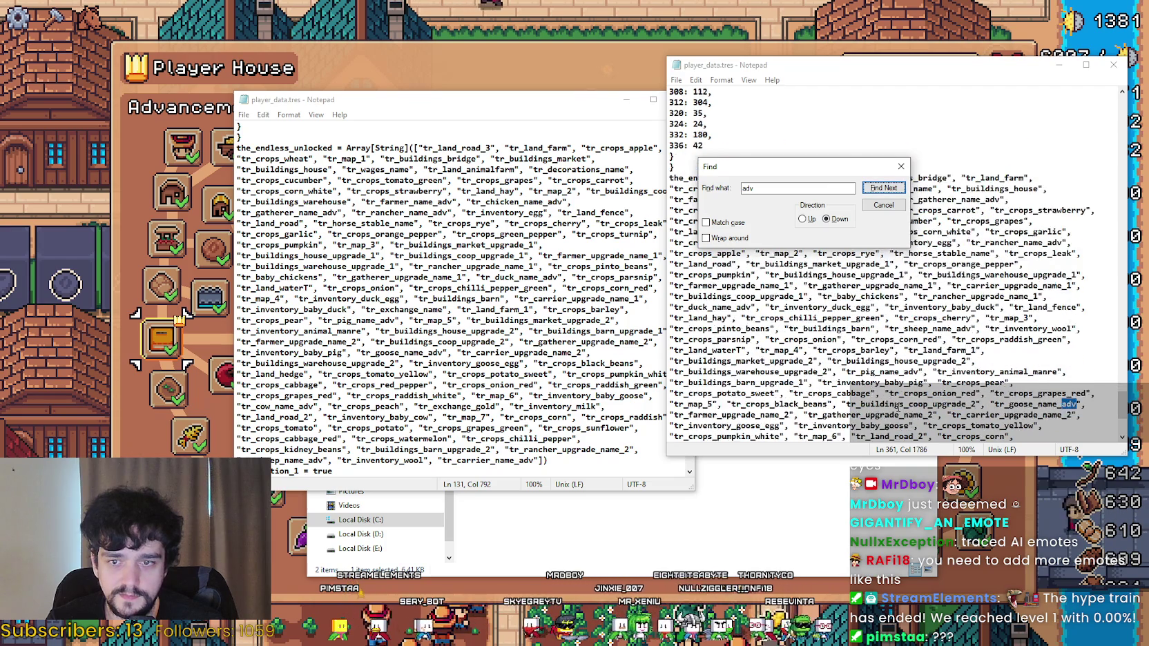
{"action": "left_click", "coordinate": [876, 189]}
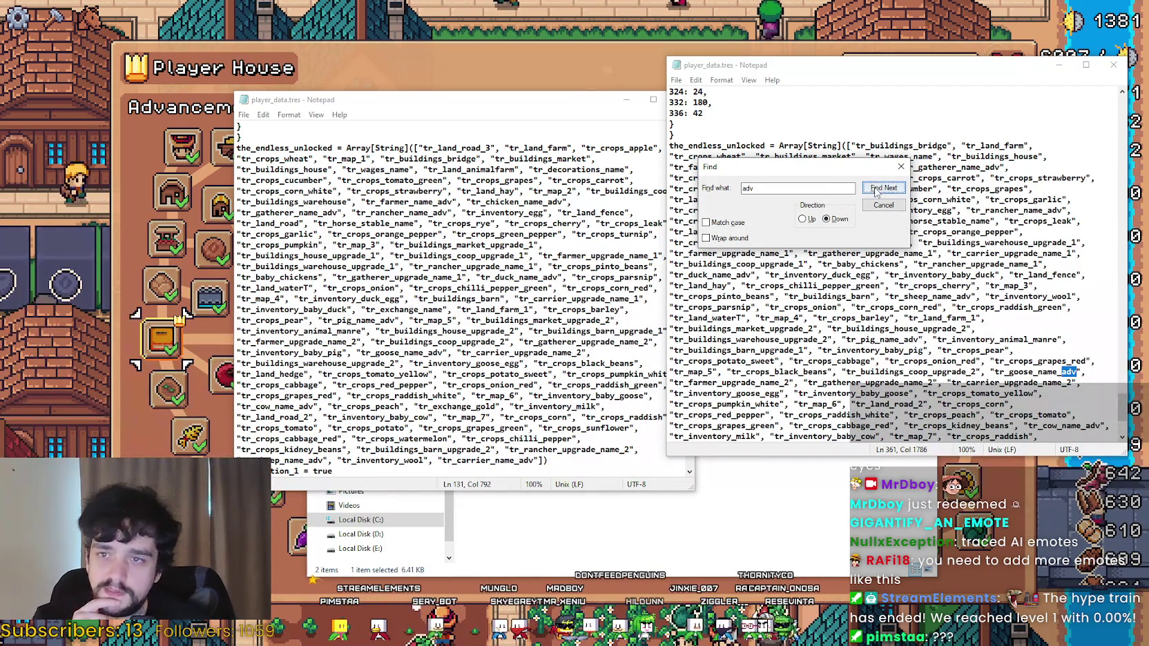
{"action": "left_click", "coordinate": [877, 190]}
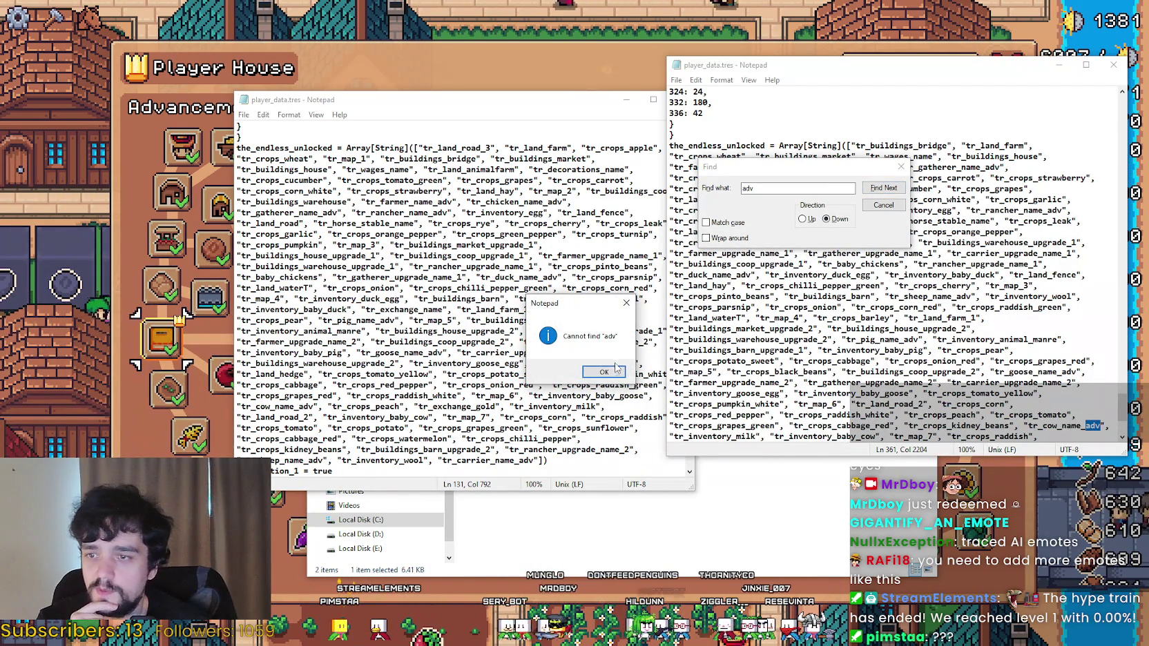
{"action": "key", "text": "Return"}
{"action": "scroll", "coordinate": [906, 357], "scroll_direction": "down", "scroll_amount": 3}
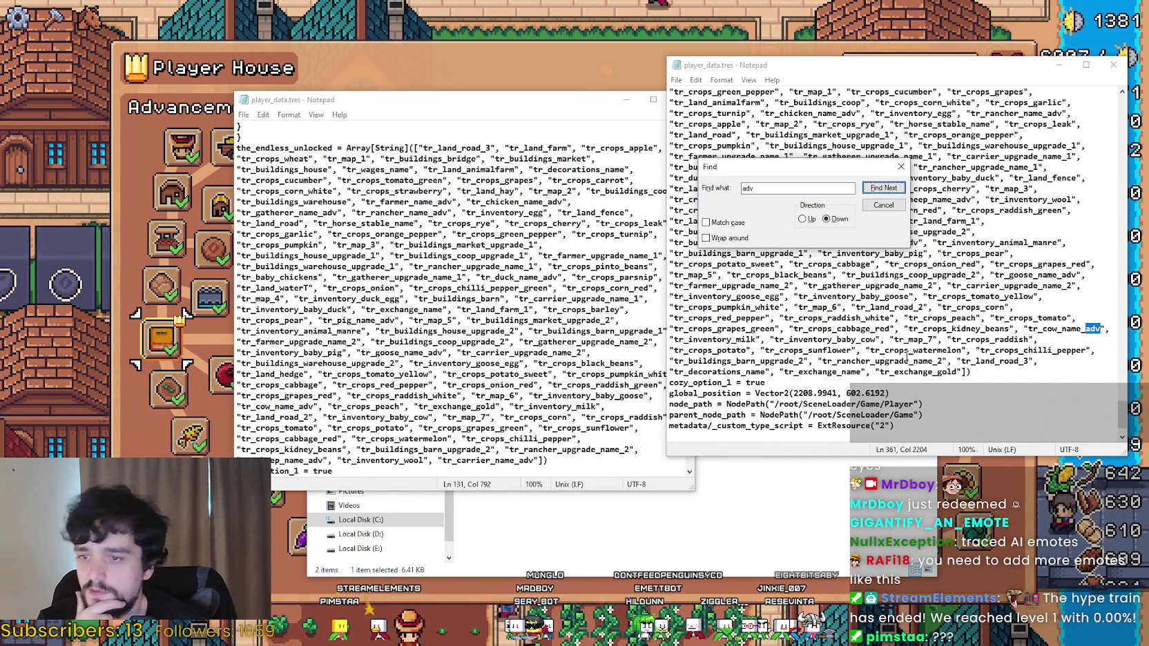
{"action": "left_click", "coordinate": [900, 166]}
Locate tr_map_1 in the first save's list, then close that player_data.tres copy.
{"action": "left_click", "coordinate": [481, 232]}
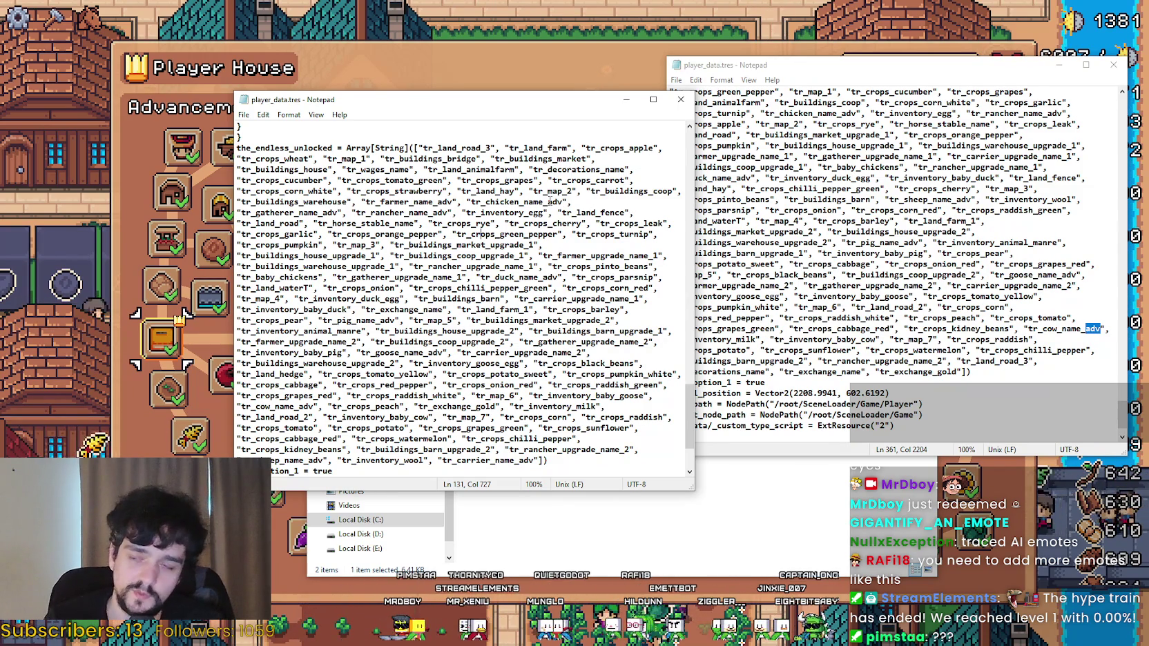
{"action": "scroll", "coordinate": [549, 270], "scroll_direction": "up", "scroll_amount": 2}
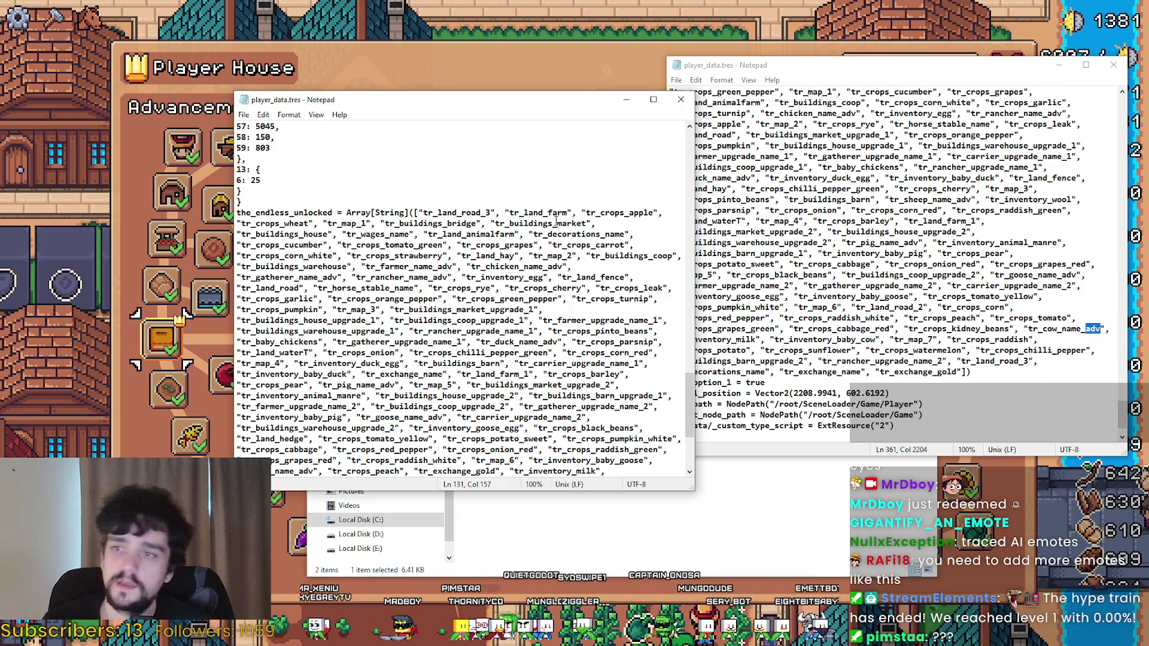
{"action": "left_click", "coordinate": [557, 222]}
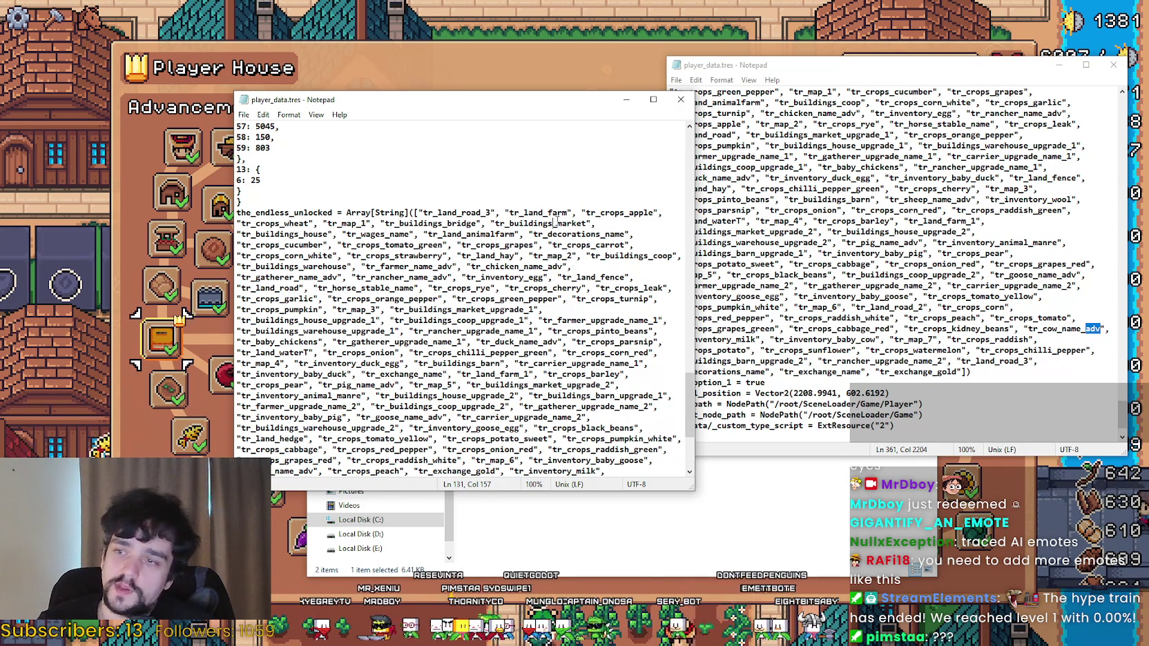
{"action": "left_click", "coordinate": [452, 223]}
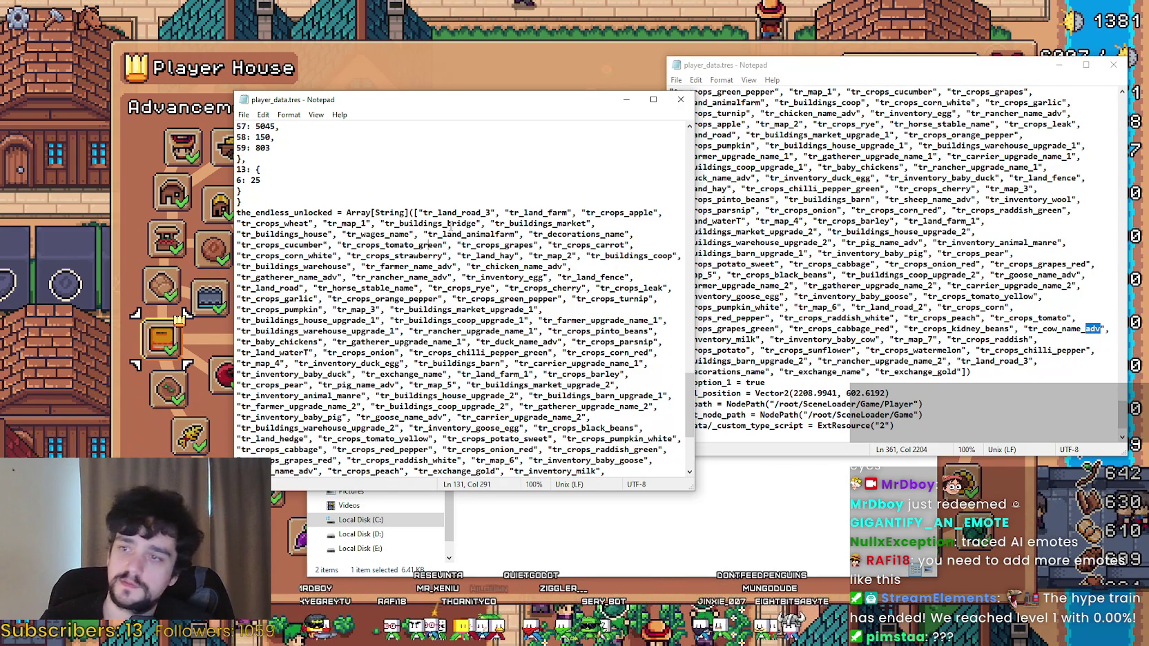
{"action": "double_click", "coordinate": [345, 223]}
{"action": "key", "text": "ctrl+f"}
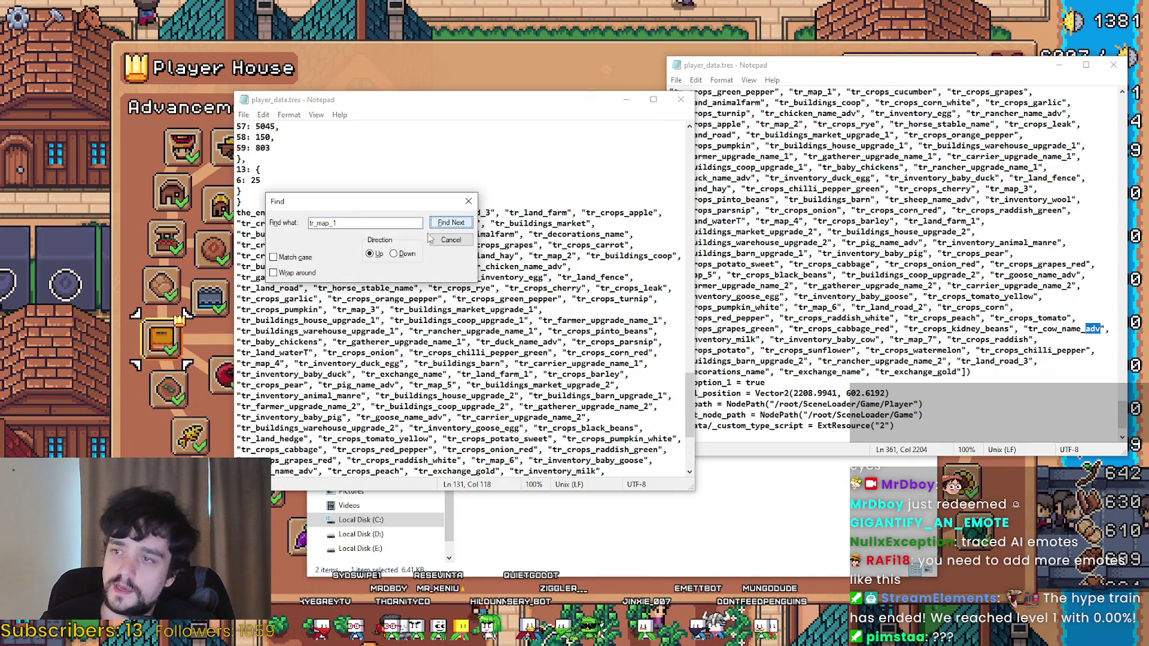
{"action": "mouse_move", "coordinate": [359, 201]}
{"action": "left_mouse_down"}
{"action": "mouse_move", "coordinate": [445, 429]}
{"action": "mouse_move", "coordinate": [430, 302]}
{"action": "left_mouse_up"}
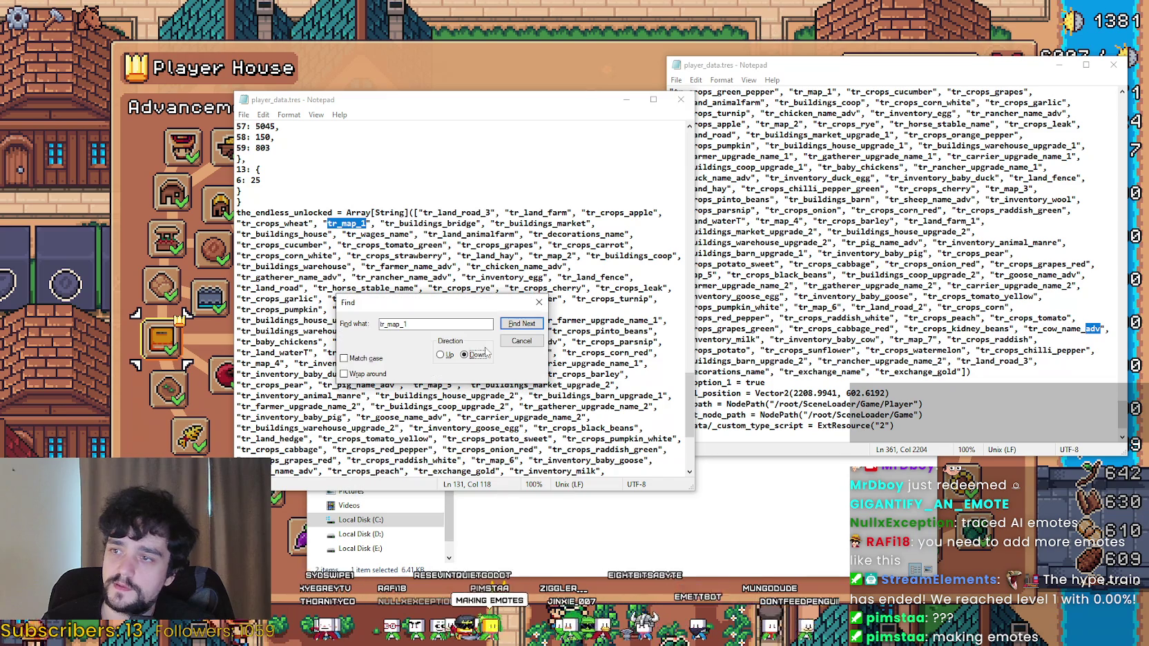
{"action": "scroll", "coordinate": [873, 227], "scroll_direction": "up", "scroll_amount": 3}
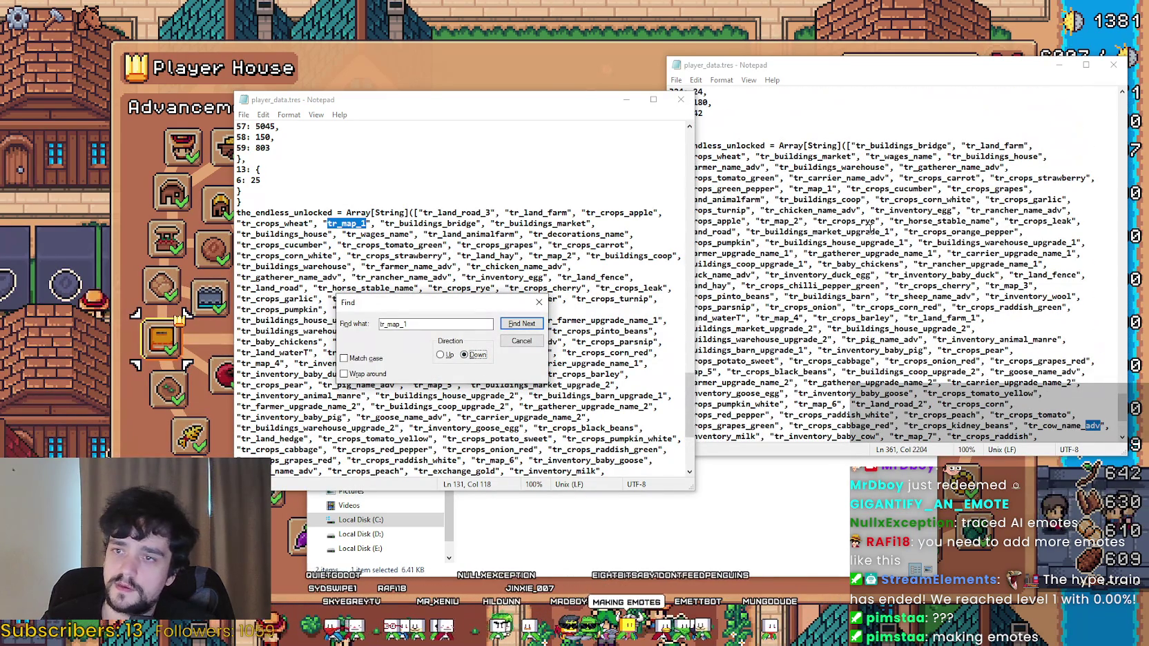
{"action": "left_click", "coordinate": [538, 303]}
{"action": "left_click", "coordinate": [680, 99]}
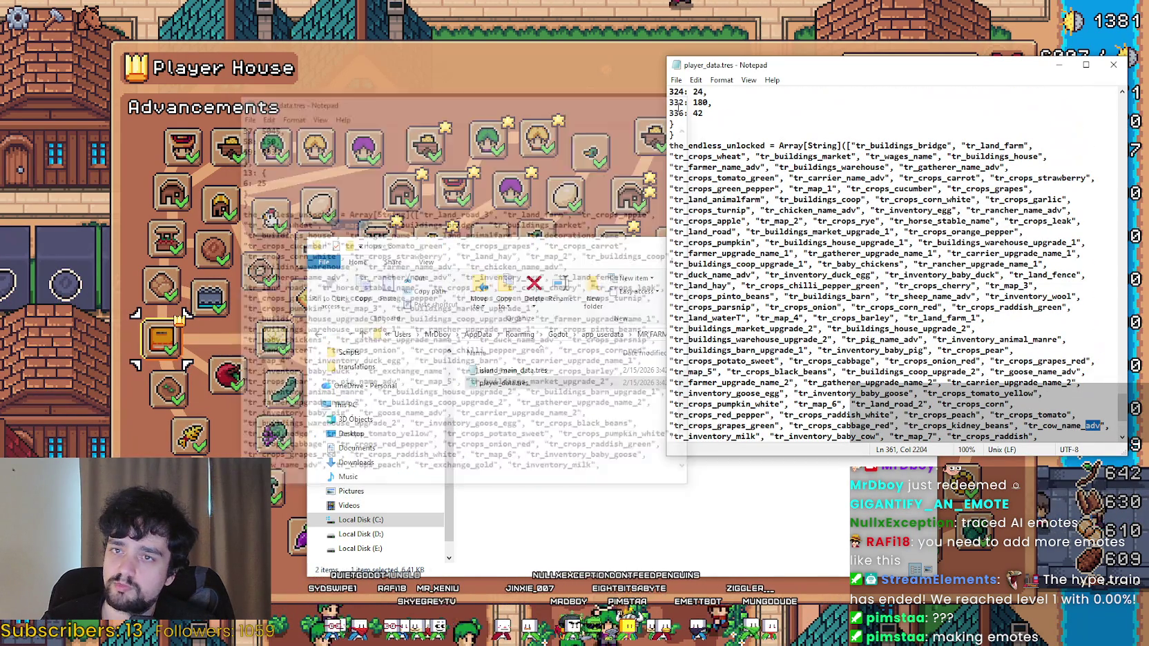
Close Notepad and the save_3 folder, exit the Advancements panel, and stop the game.
{"action": "left_click", "coordinate": [1113, 64]}
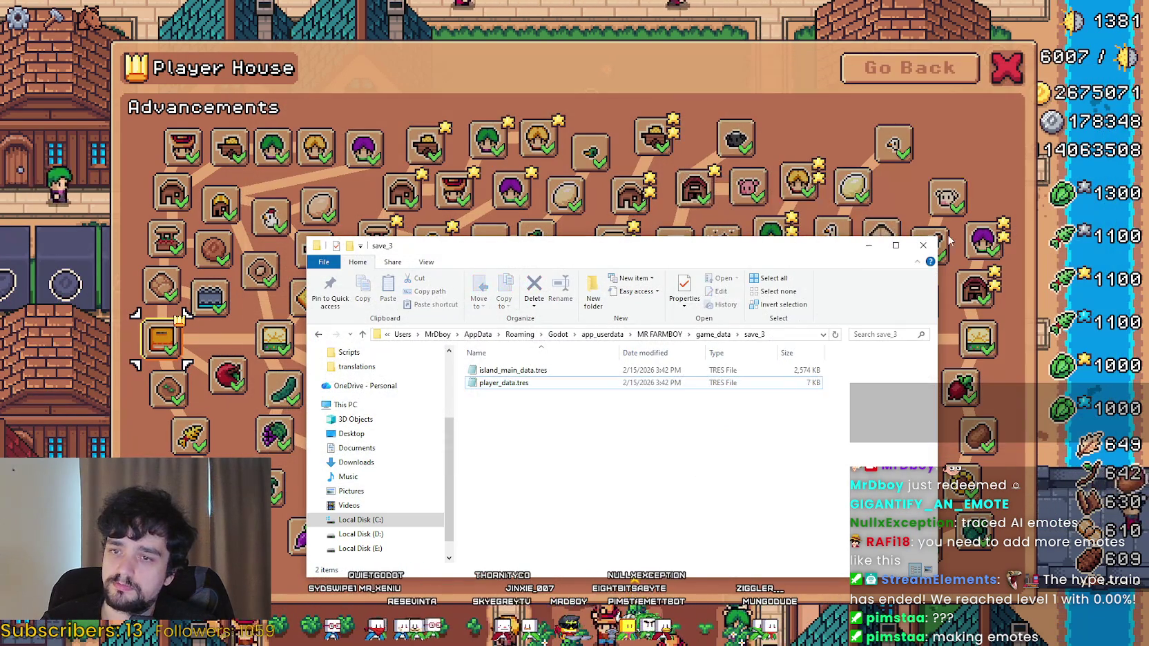
{"action": "left_click", "coordinate": [928, 245]}
{"action": "mouse_move", "coordinate": [280, 356]}
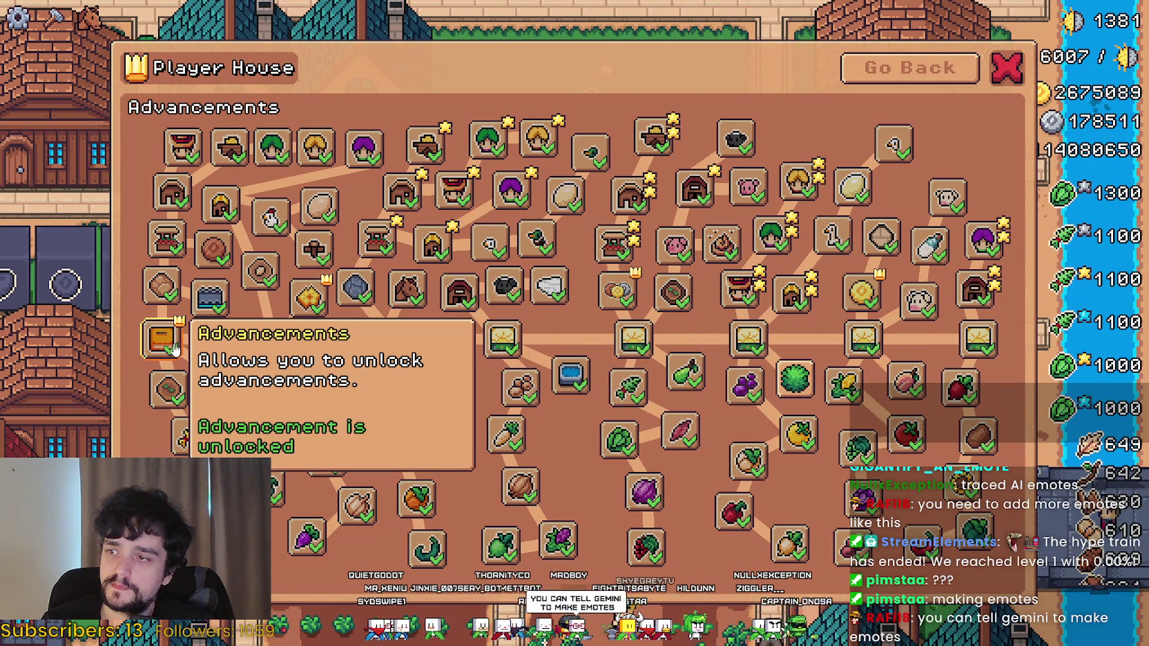
{"action": "left_click", "coordinate": [906, 68]}
{"action": "left_click", "coordinate": [873, 226]}
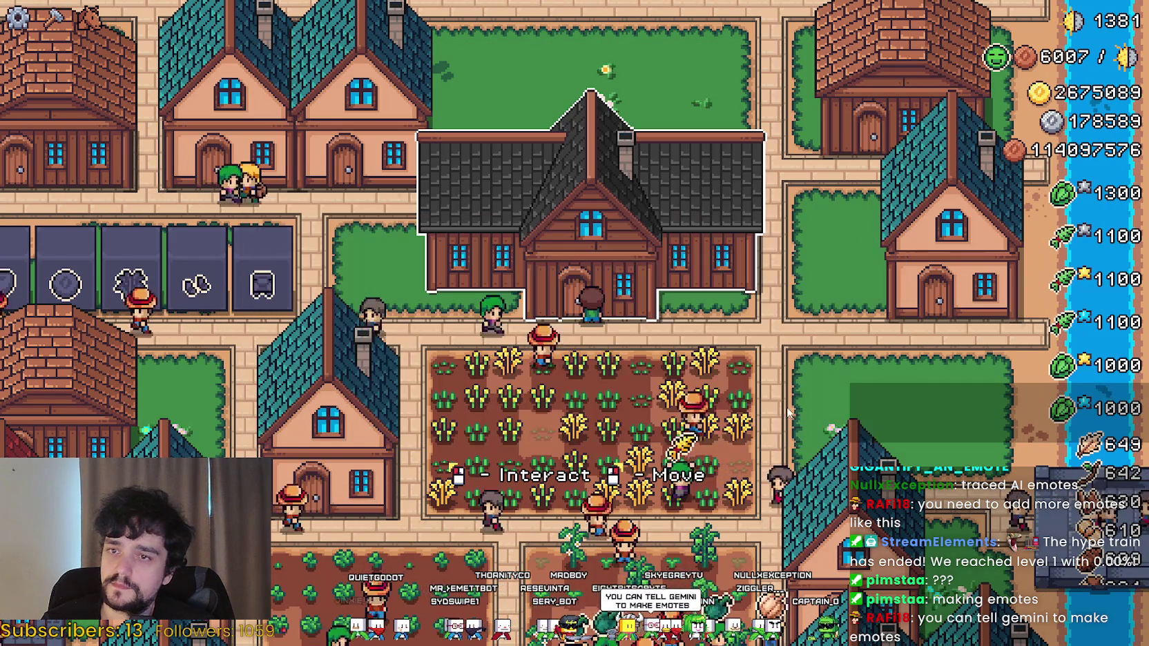
{"action": "key", "text": "Escape"}
{"action": "key", "text": "Escape"}
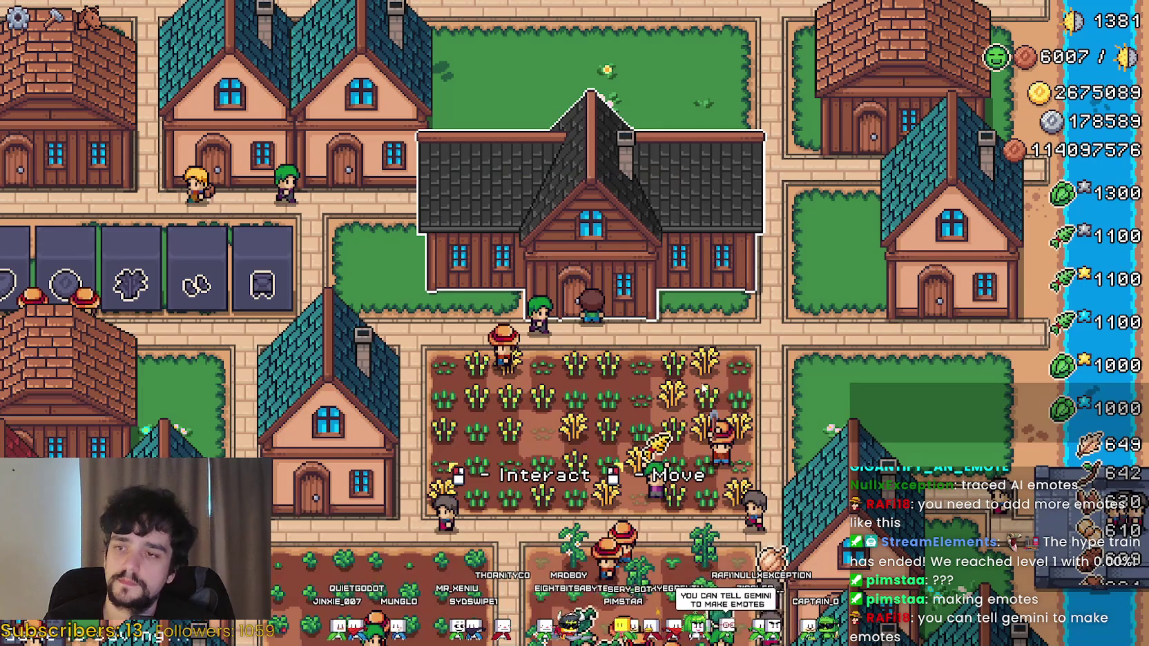
{"action": "key", "text": "F8"}
Relaunch the game from Godot and load Save 3 (Incremental).
{"action": "left_click", "coordinate": [958, 27]}
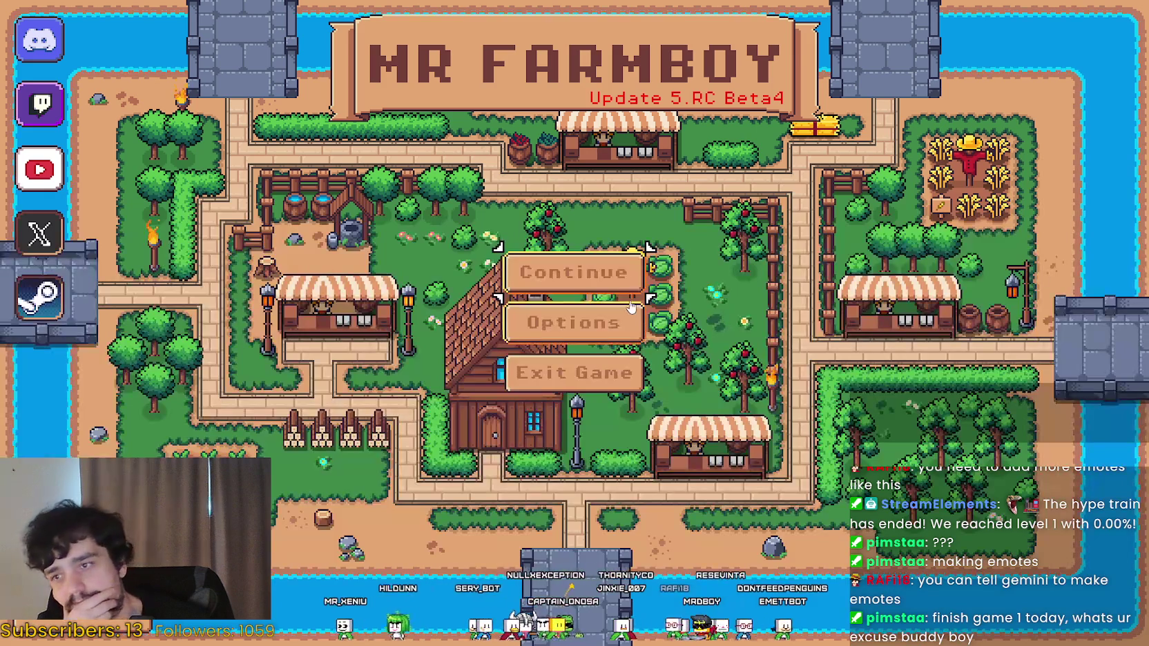
{"action": "left_click", "coordinate": [574, 272]}
{"action": "scroll", "coordinate": [570, 368], "scroll_direction": "down", "scroll_amount": 2}
{"action": "left_click", "coordinate": [568, 271]}
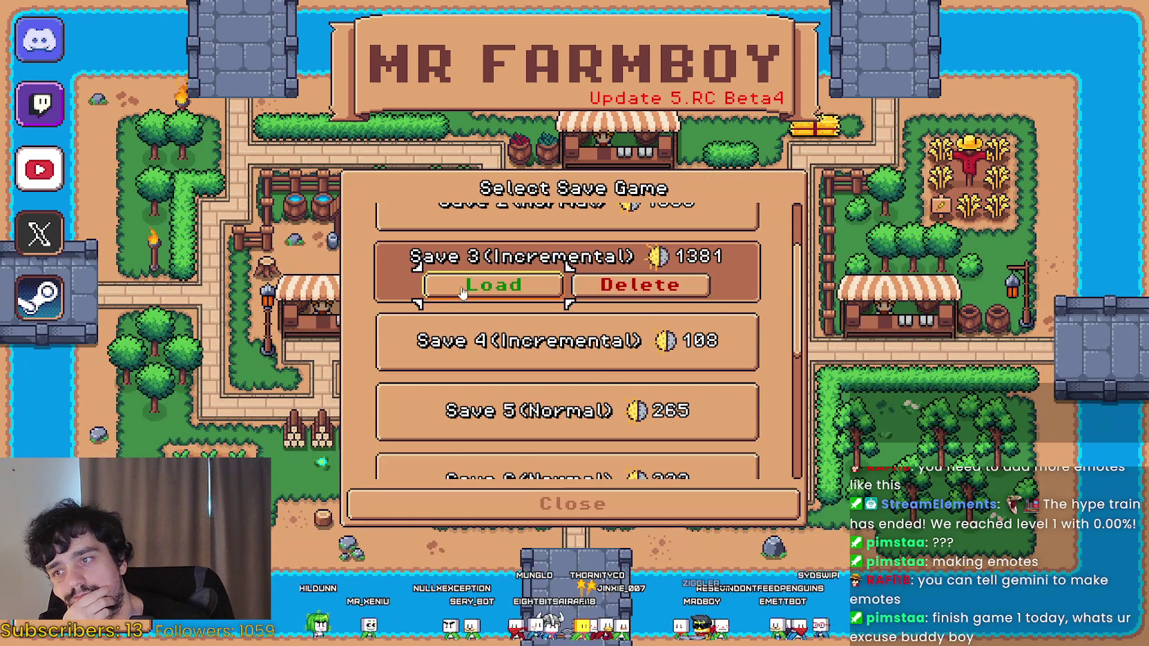
{"action": "left_click", "coordinate": [495, 284]}
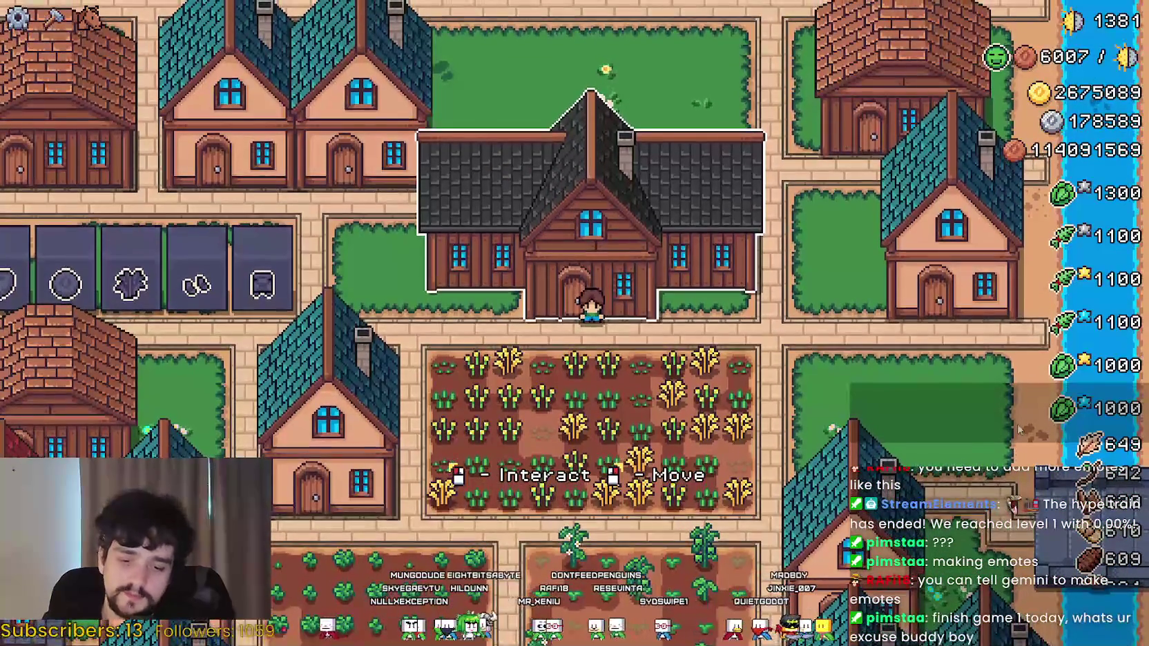
{"action": "left_click", "coordinate": [842, 332]}
Check the Player House Advancements, quit, and relaunch the game to the save list.
{"action": "left_click", "coordinate": [398, 362]}
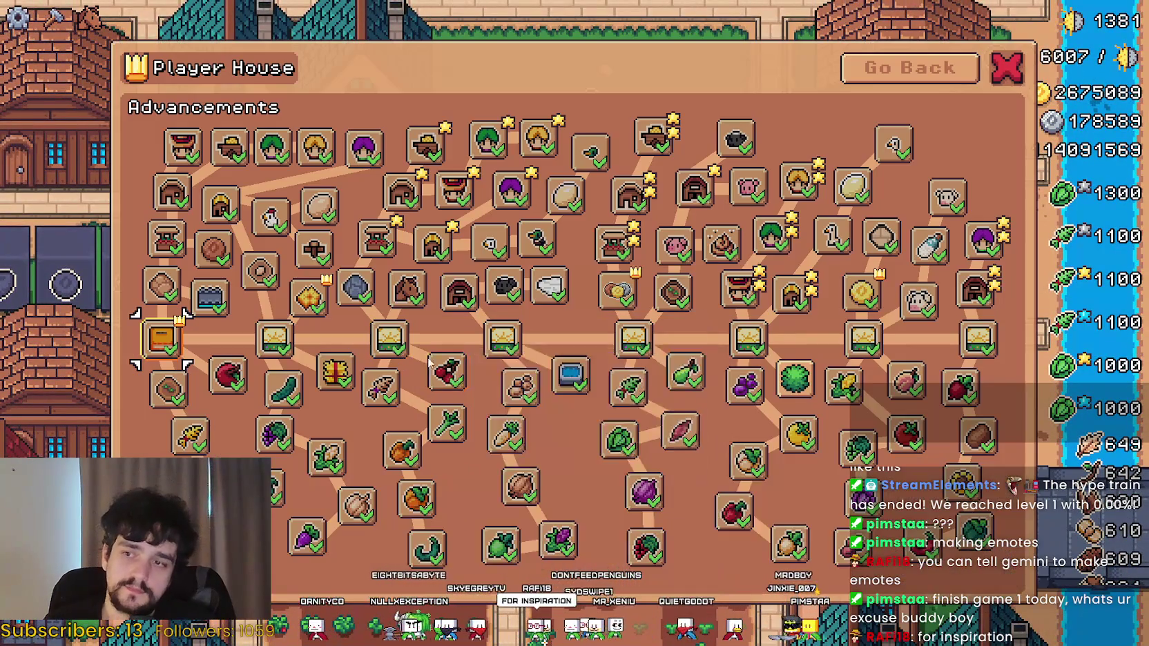
{"action": "key", "text": "Escape"}
{"action": "key", "text": "Escape"}
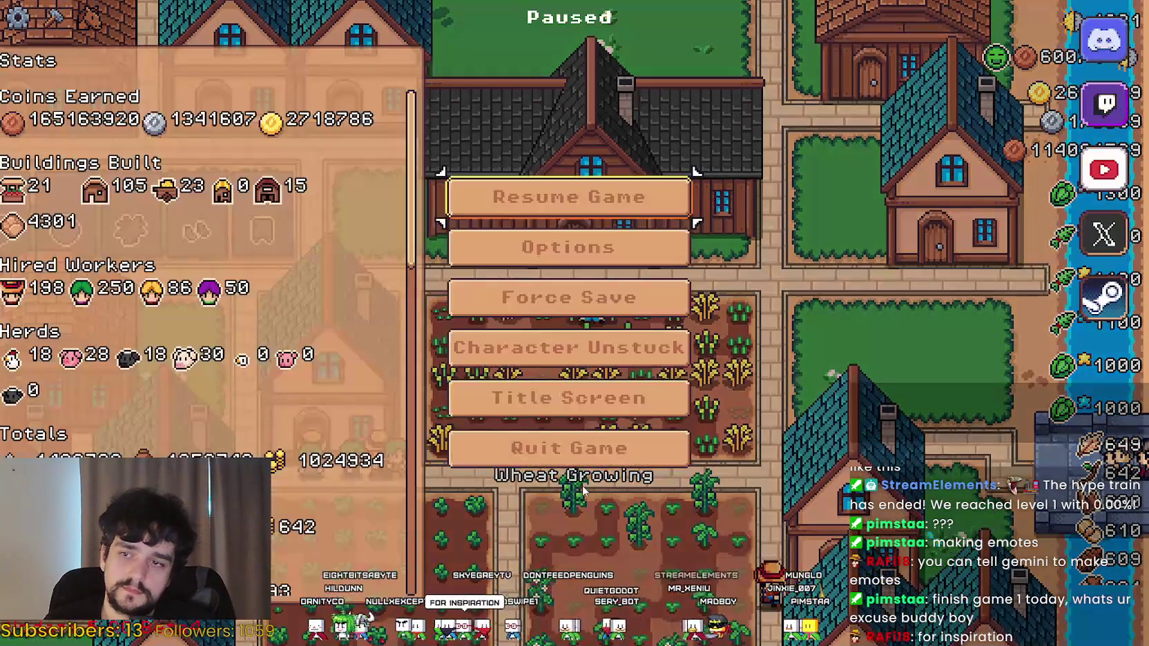
{"action": "left_click", "coordinate": [640, 427]}
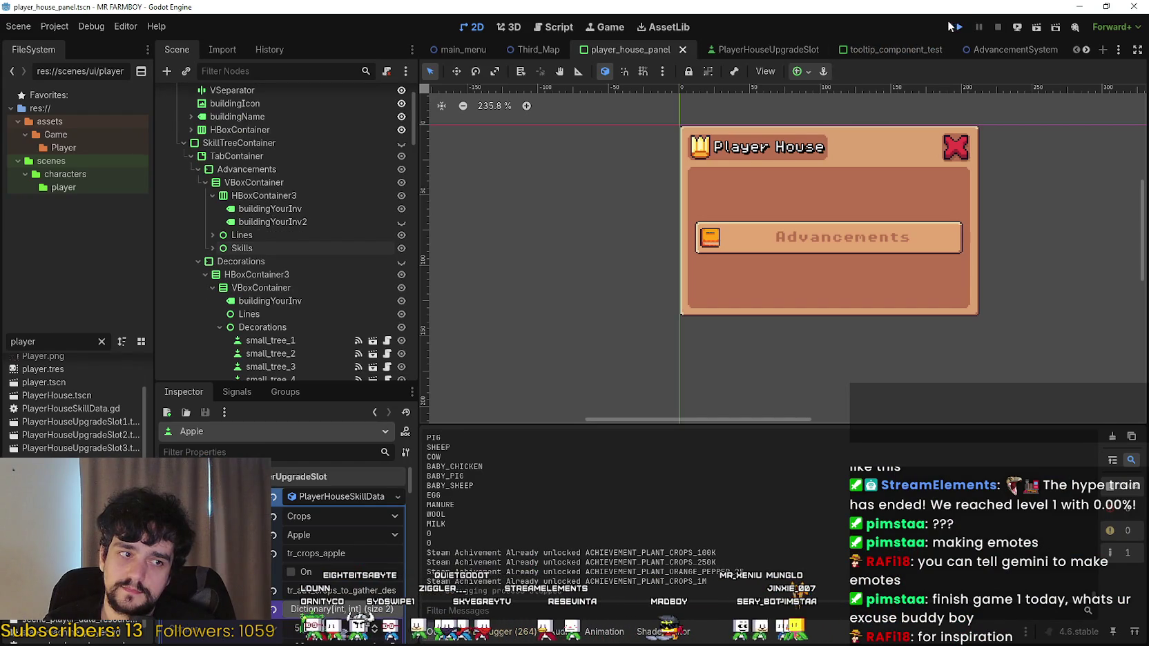
{"action": "left_click", "coordinate": [949, 26]}
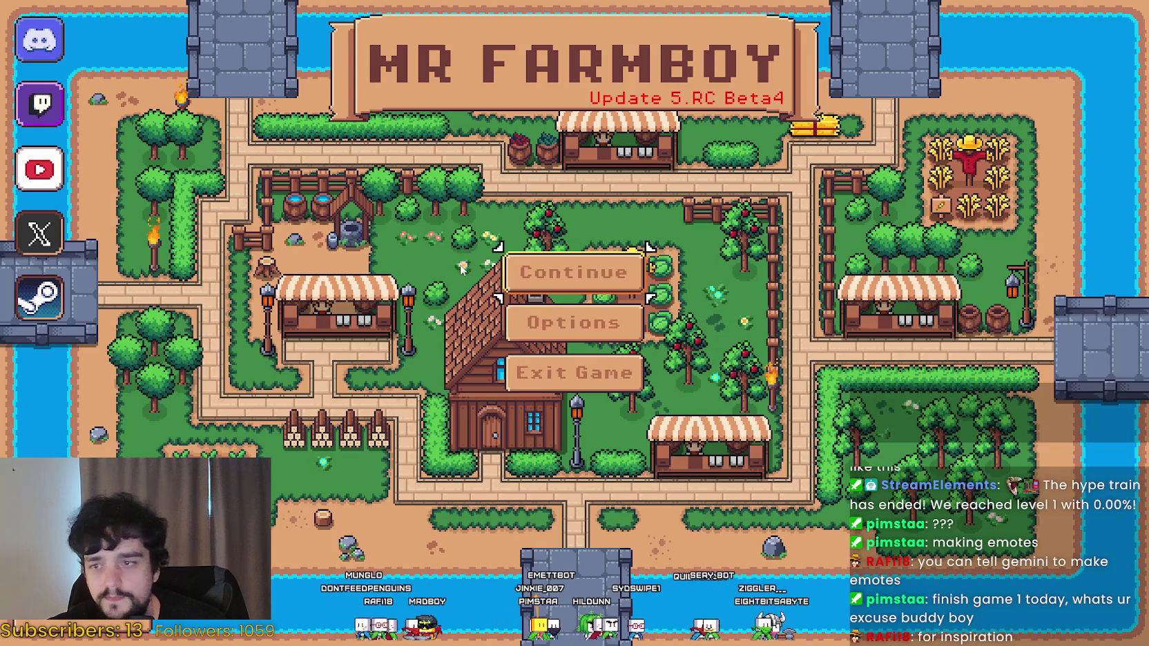
{"action": "left_click", "coordinate": [577, 274]}
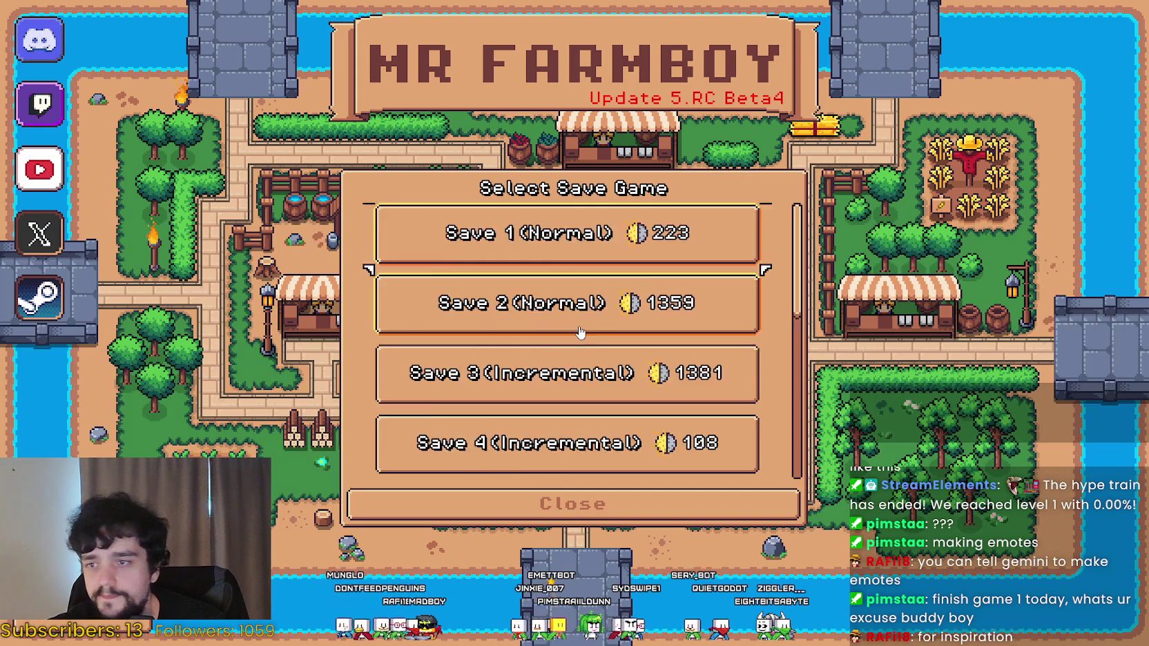
Load Save 4 (Incremental) and check its Player House advancement tree is fully unlocked.
{"action": "scroll", "coordinate": [579, 332], "scroll_direction": "down", "scroll_amount": 1}
{"action": "left_click", "coordinate": [483, 373]}
{"action": "left_click", "coordinate": [461, 392]}
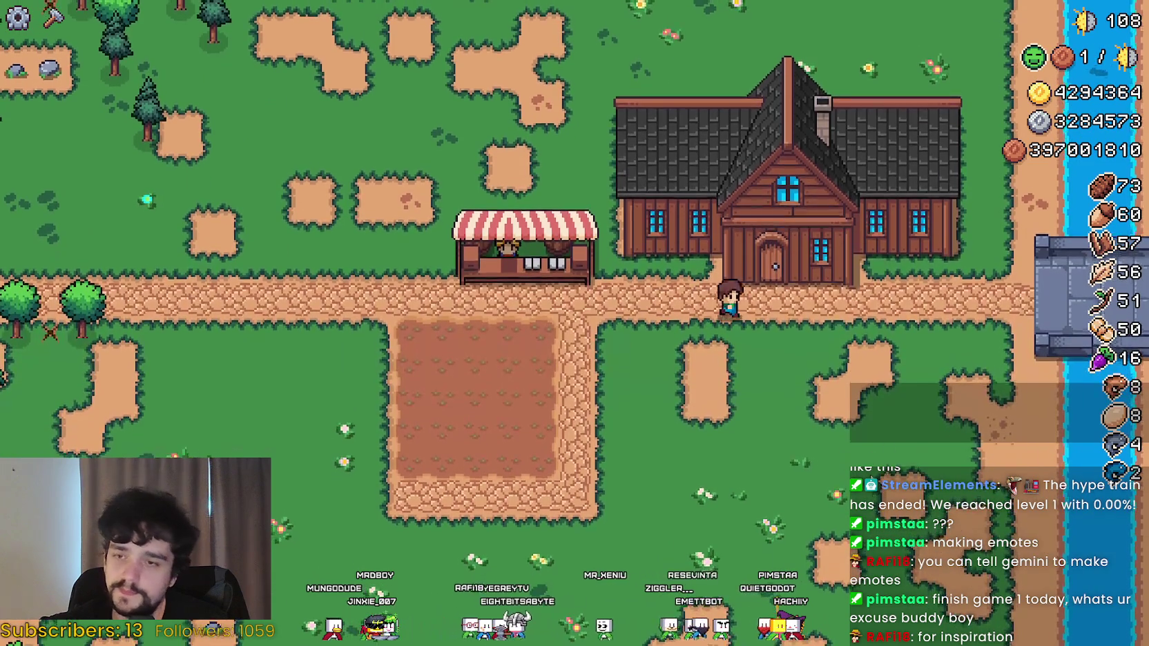
{"action": "key", "text": "e"}
{"action": "key", "text": "e"}
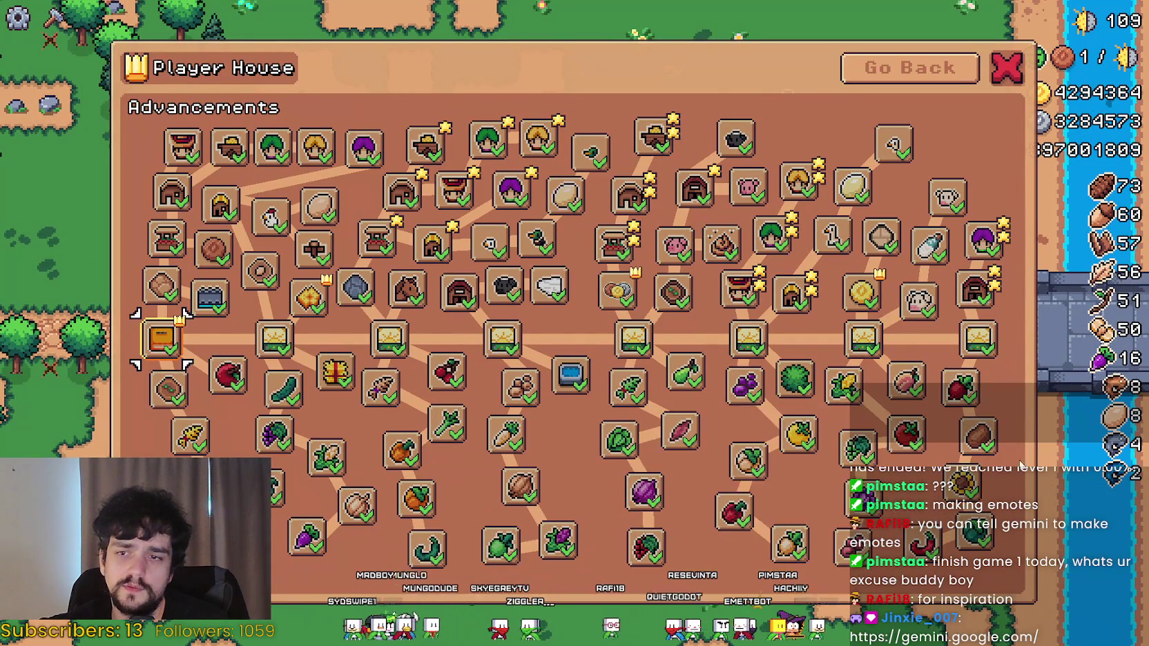
{"action": "key", "text": "Escape"}
{"action": "scroll", "coordinate": [1015, 462], "scroll_direction": "down", "scroll_amount": 5}
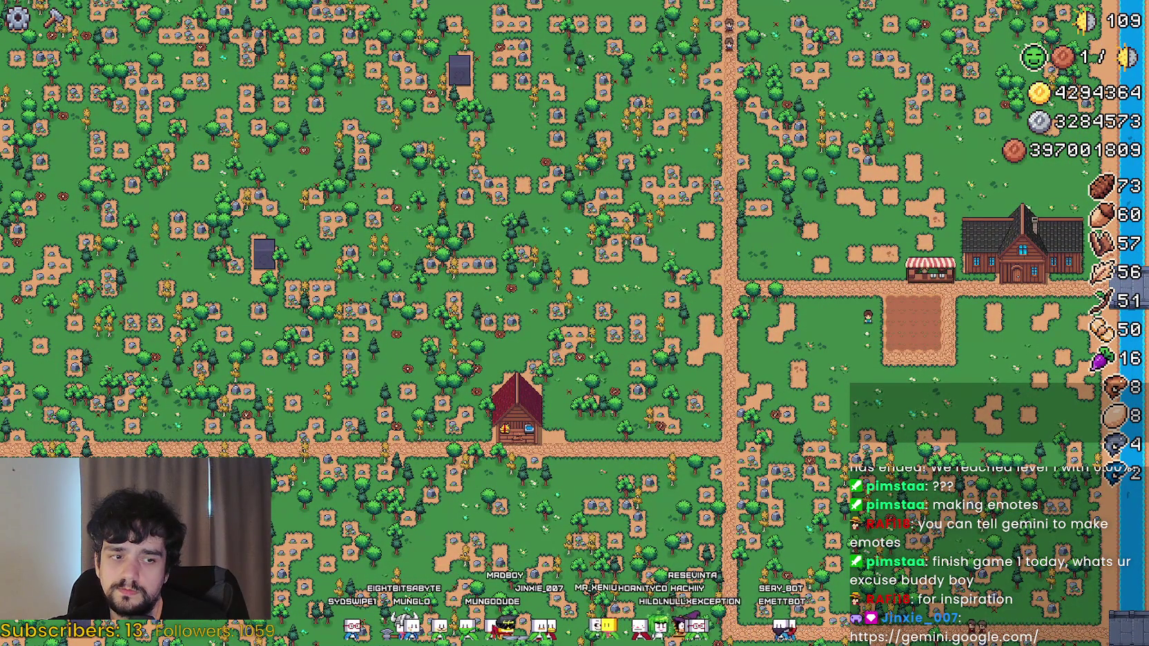
{"action": "key", "text": "alt+Tab"}
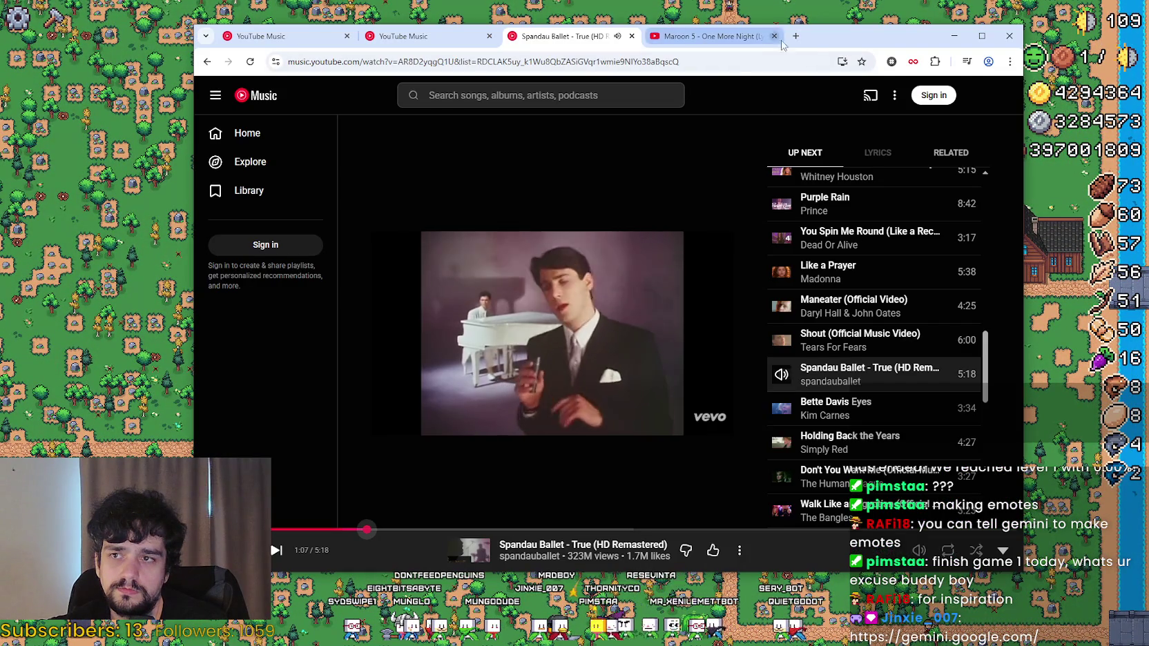
{"action": "left_click", "coordinate": [795, 36]}
{"action": "type", "text": "https://gemini.google.com/"}
{"action": "key", "text": "Return"}
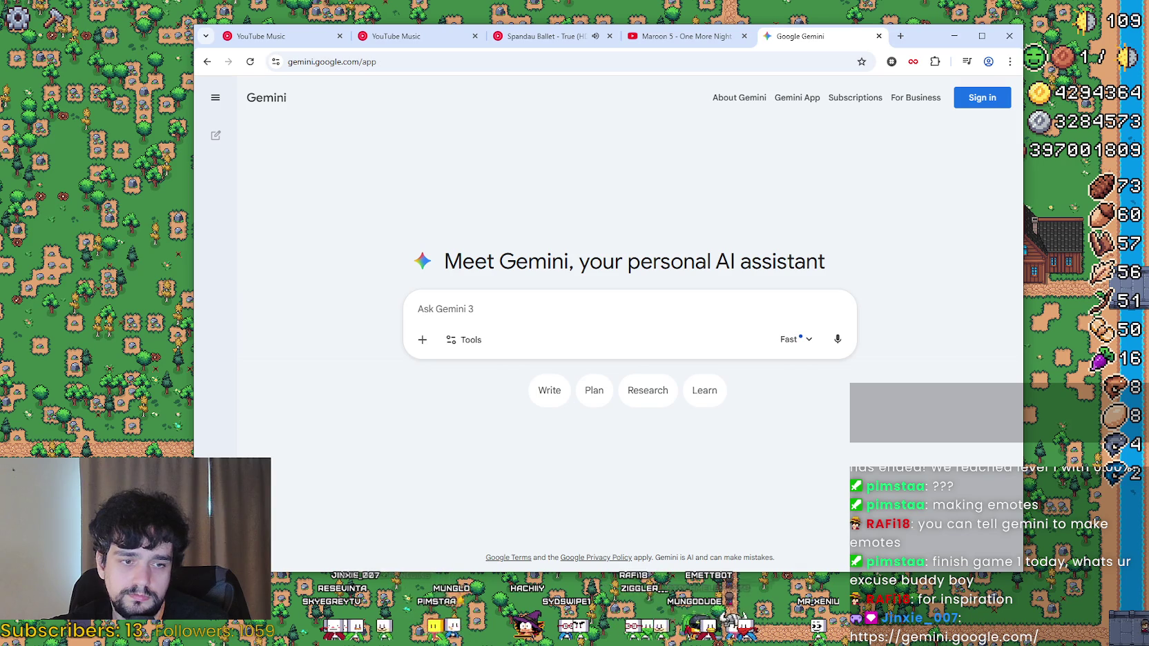
{"action": "key", "text": "alt+Tab"}
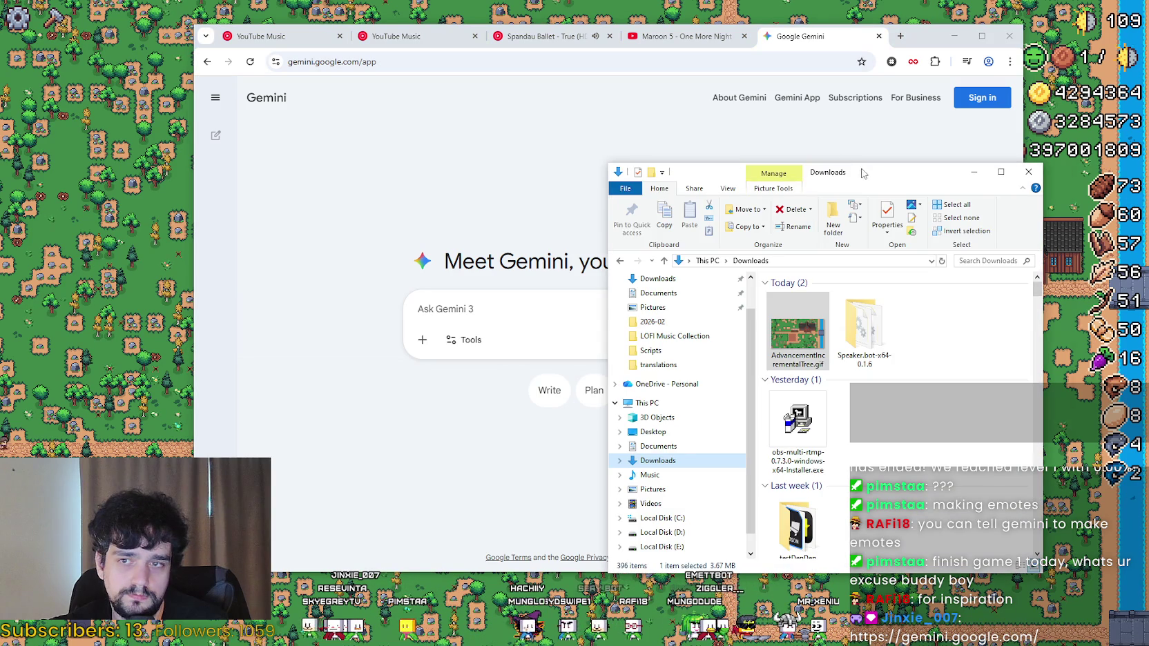
{"action": "key", "text": "alt+F4"}
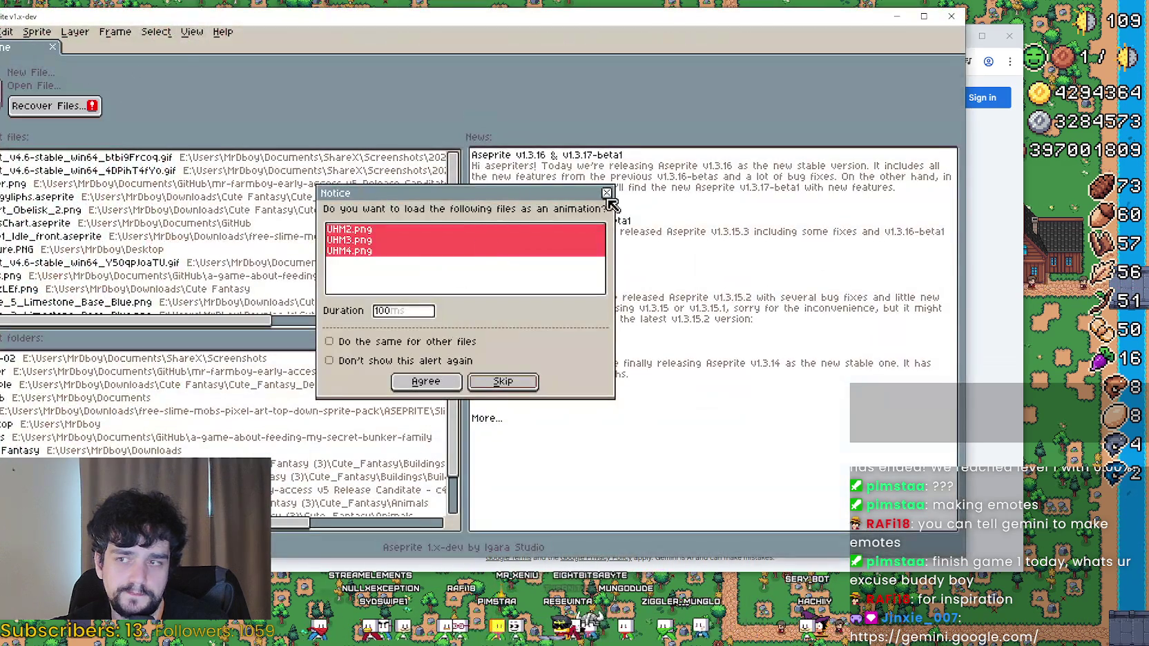
Drag the UHM2.png pixel-art image onto the Gemini prompt and accept the image terms.
{"action": "left_click", "coordinate": [606, 193]}
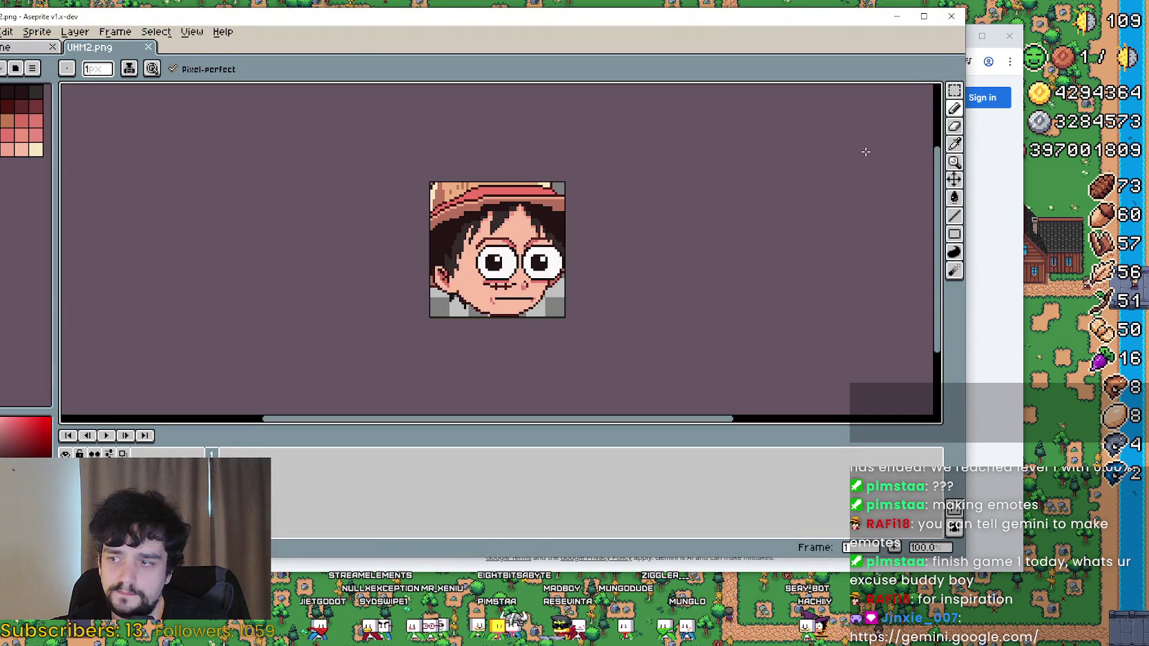
{"action": "left_click", "coordinate": [951, 16]}
{"action": "left_click_drag", "start_coordinate": [1145, 359], "coordinate": [459, 311]}
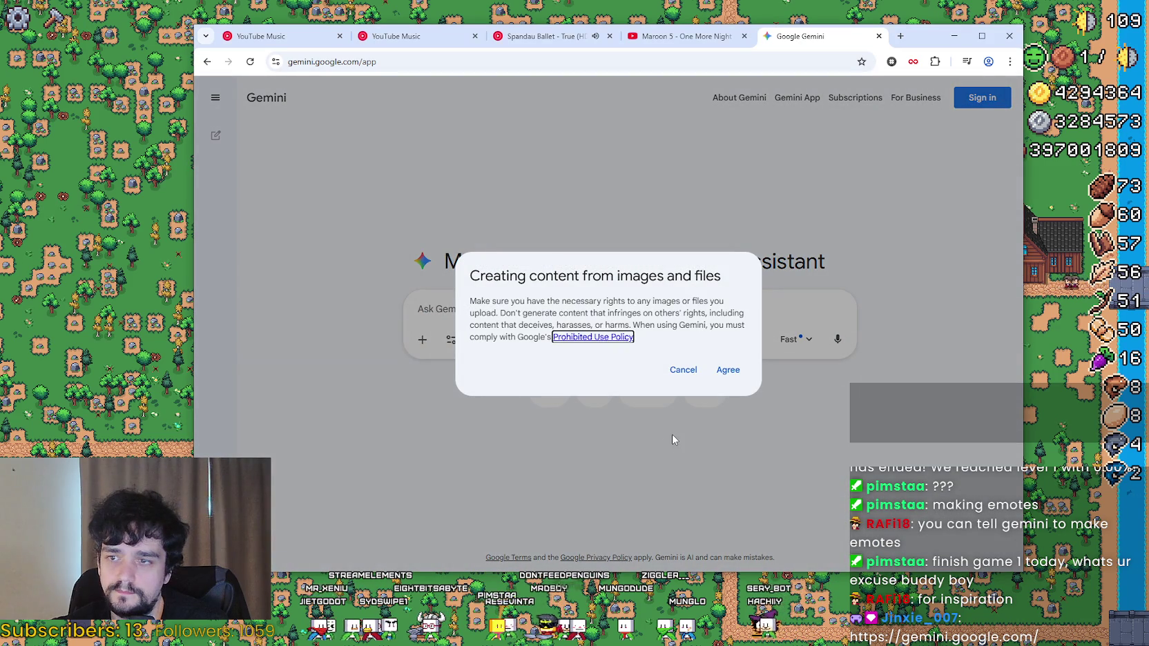
{"action": "left_click", "coordinate": [728, 370]}
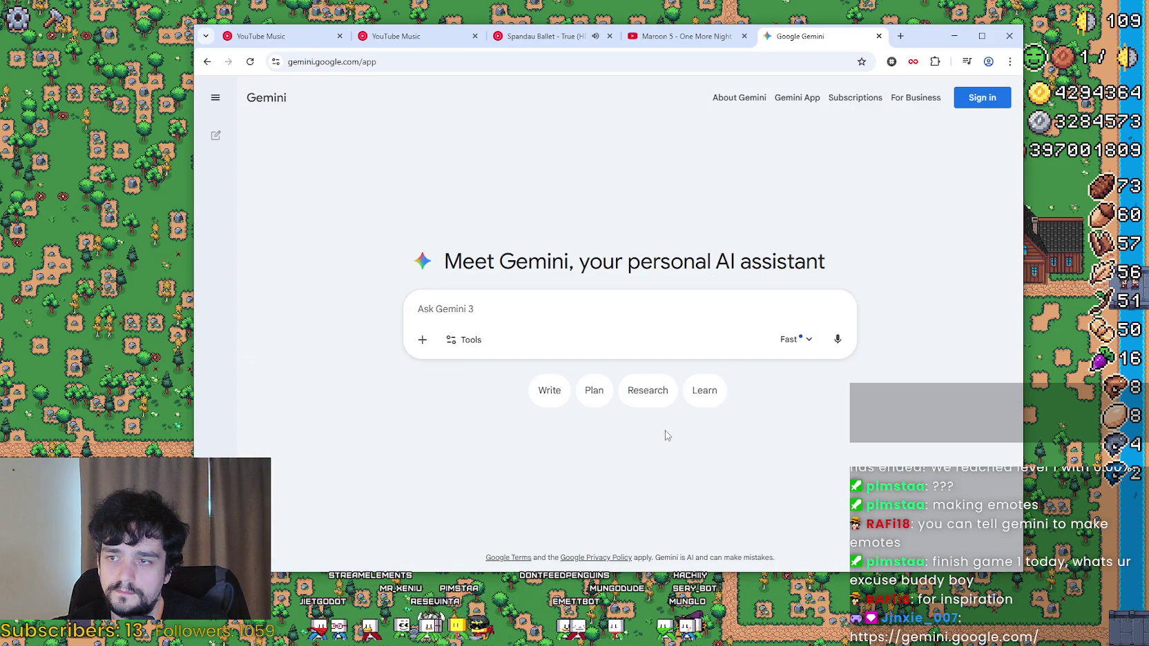
{"action": "left_click", "coordinate": [423, 339]}
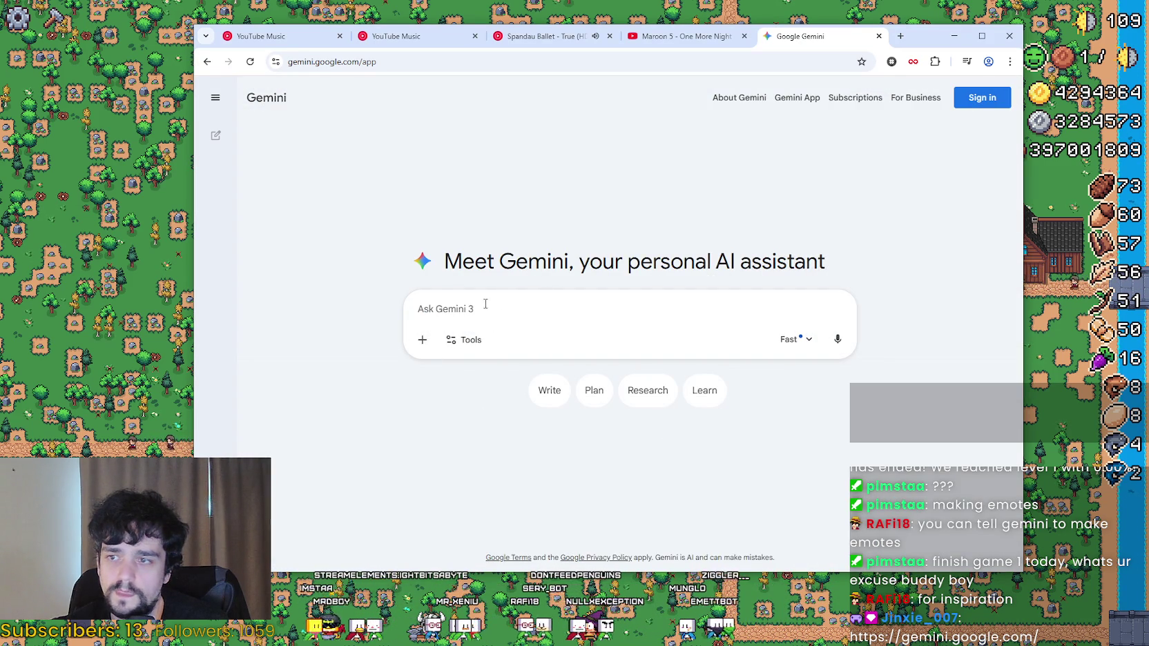